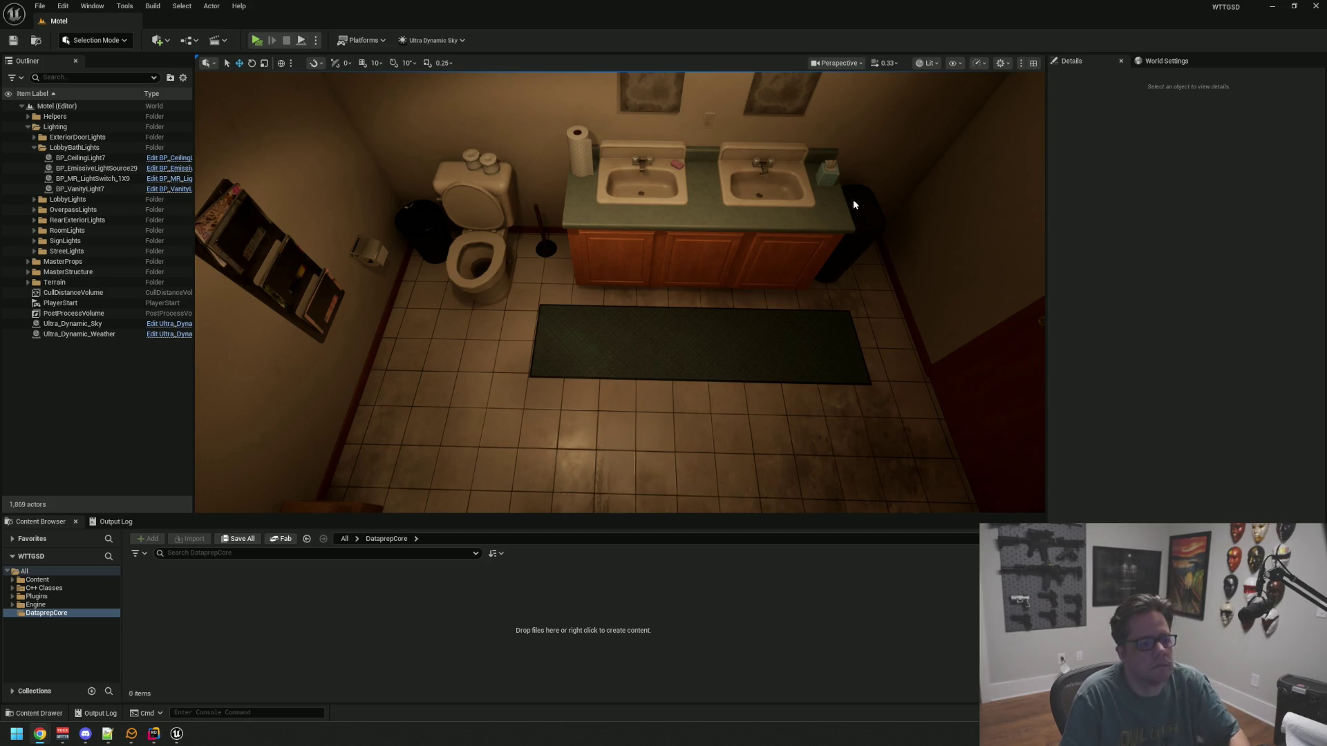
- Fly the viewport around the motel to frame the bathroom and its sinks
key("w")
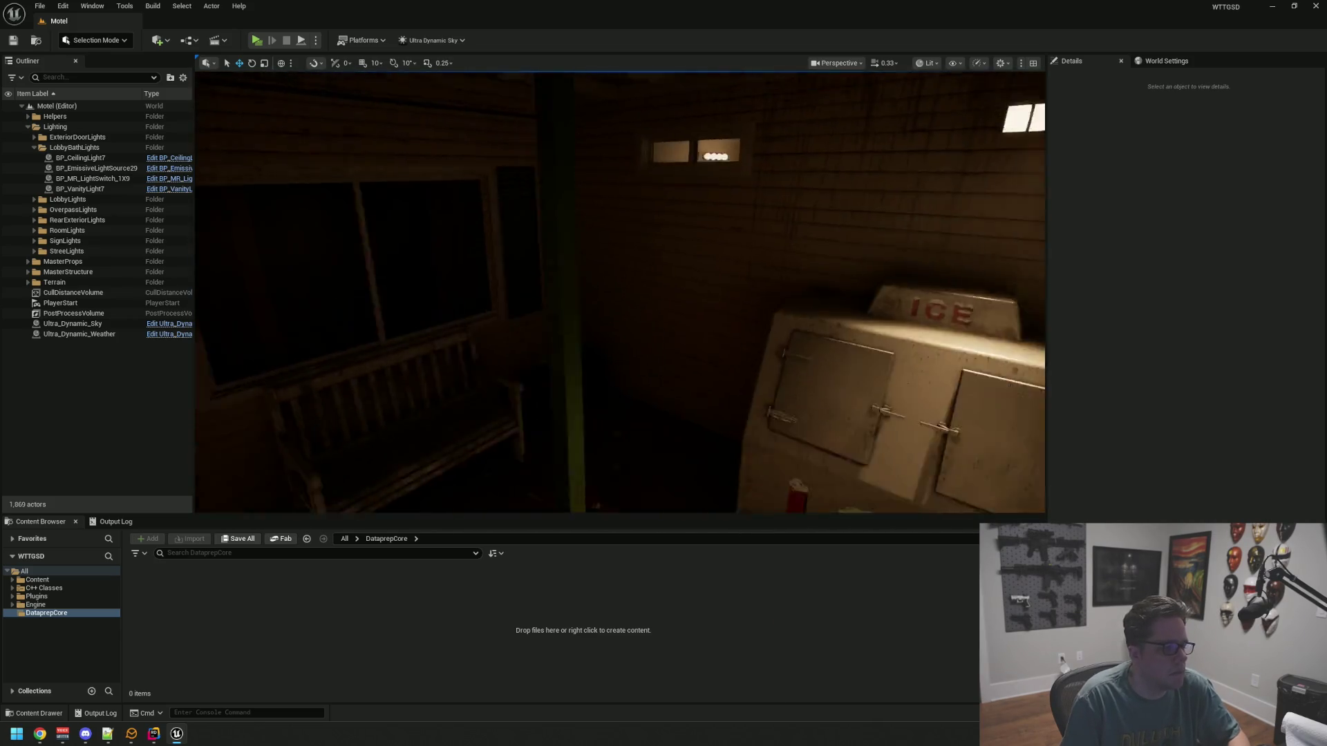
key("s")
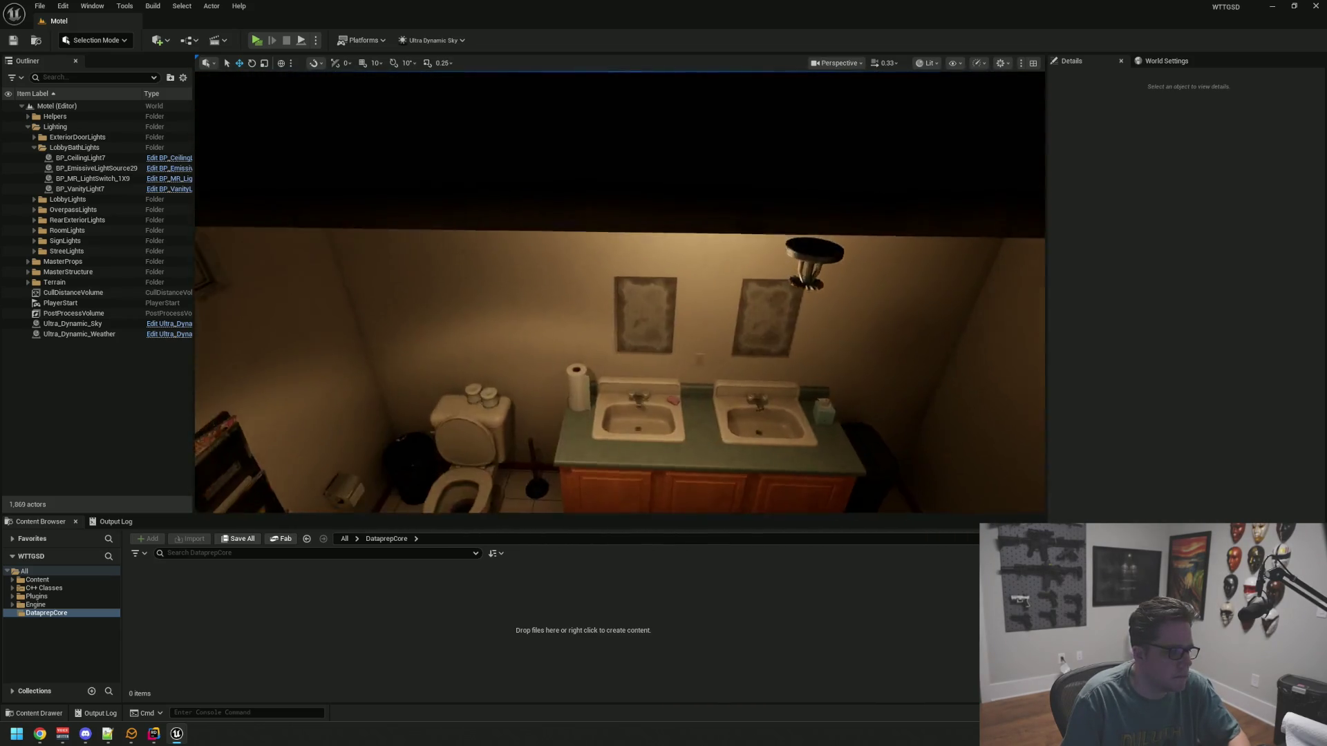
key("w")
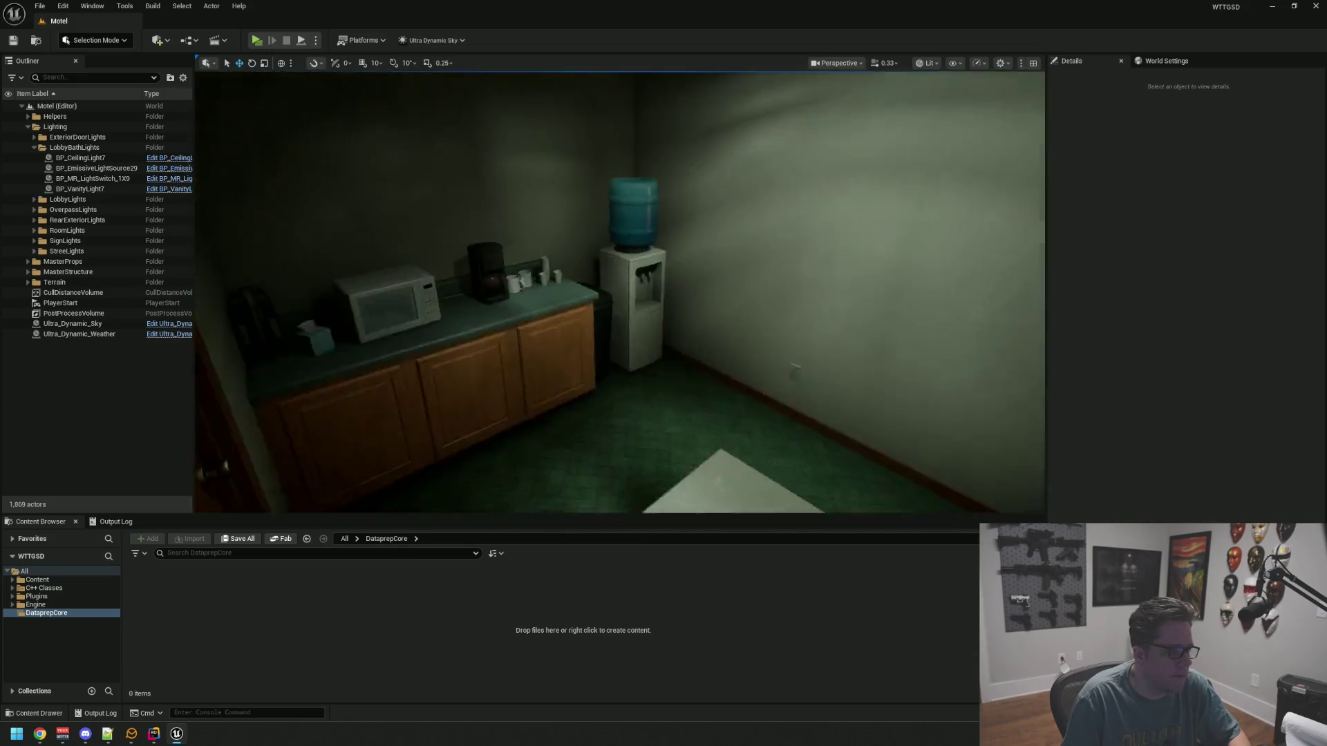
key("s")
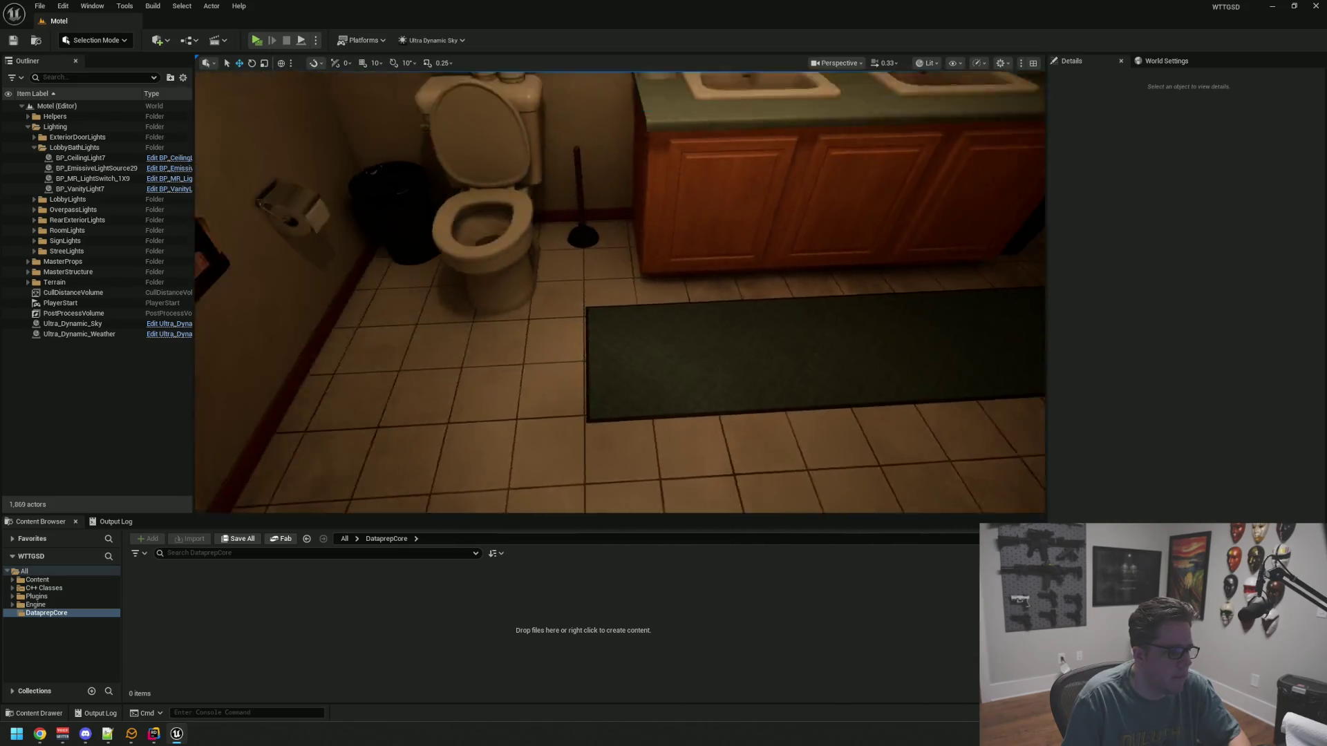
key("w")
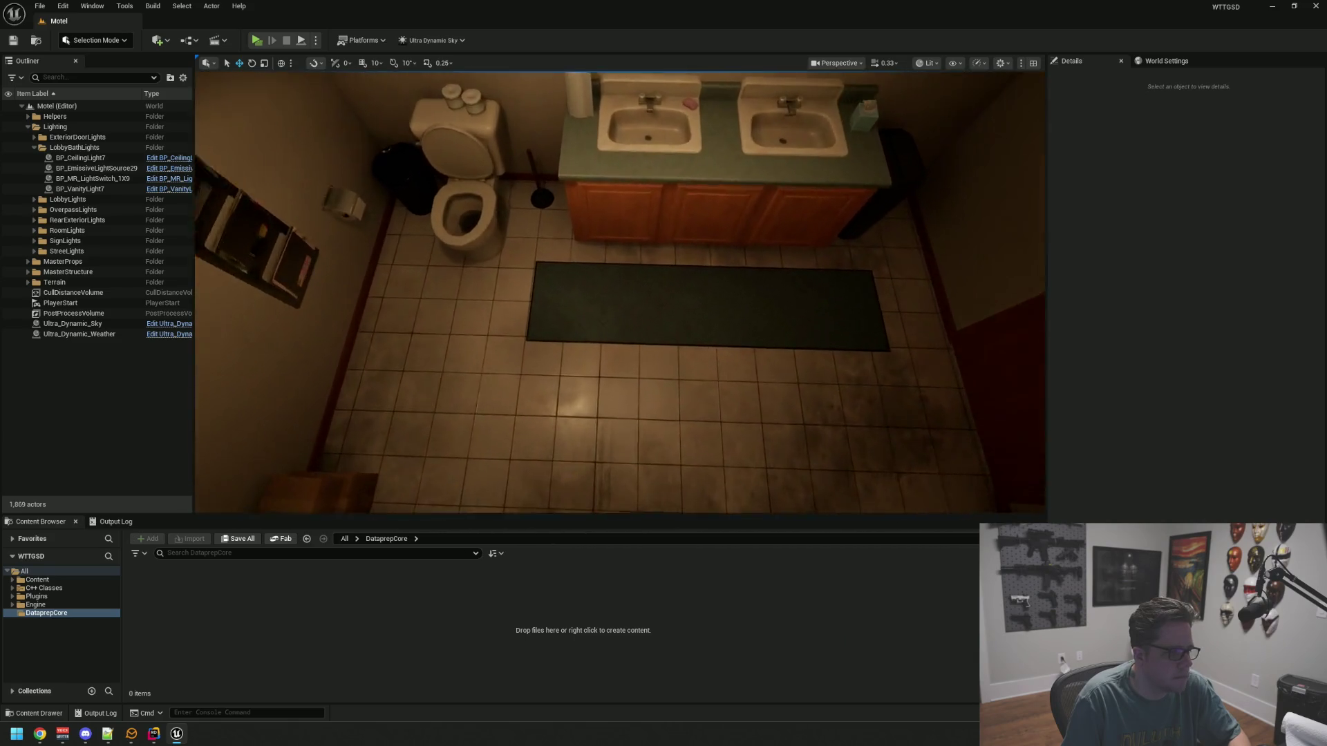
key("s")
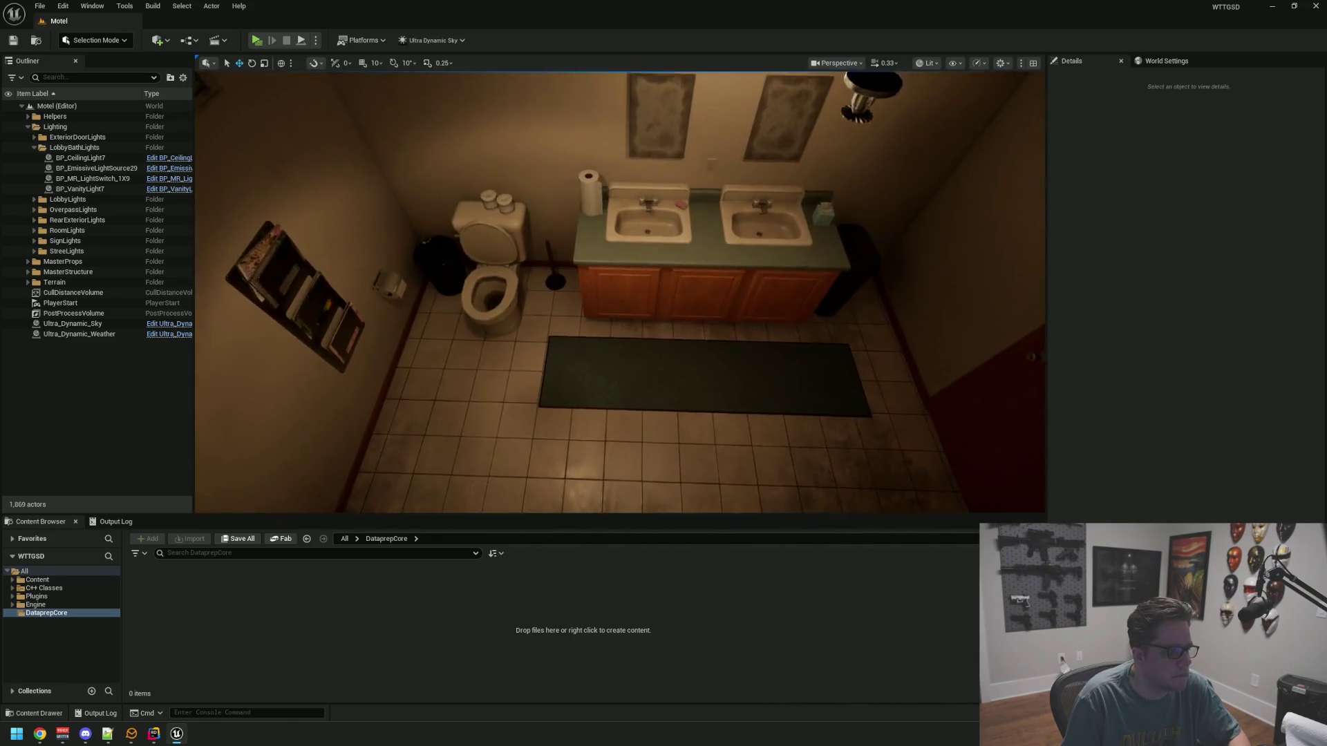
key("w")
key("s")
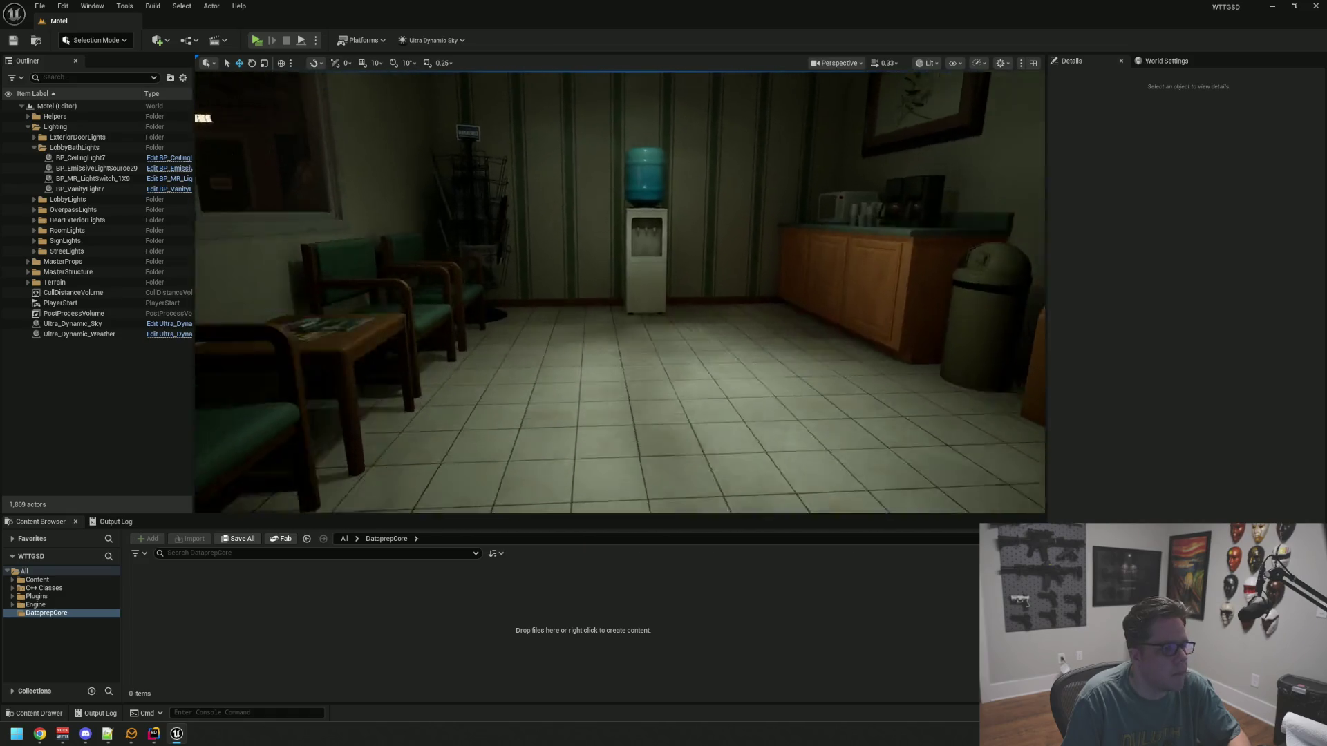
key("w")
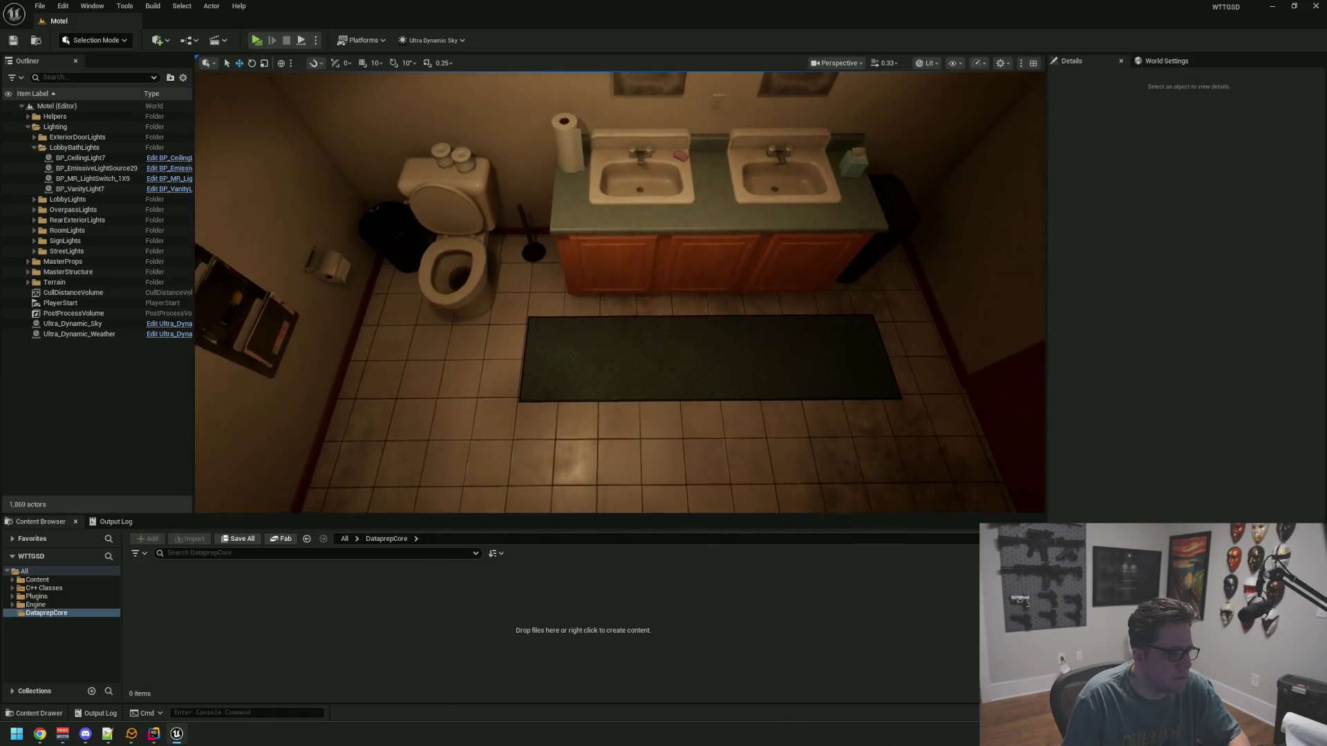
key("s")
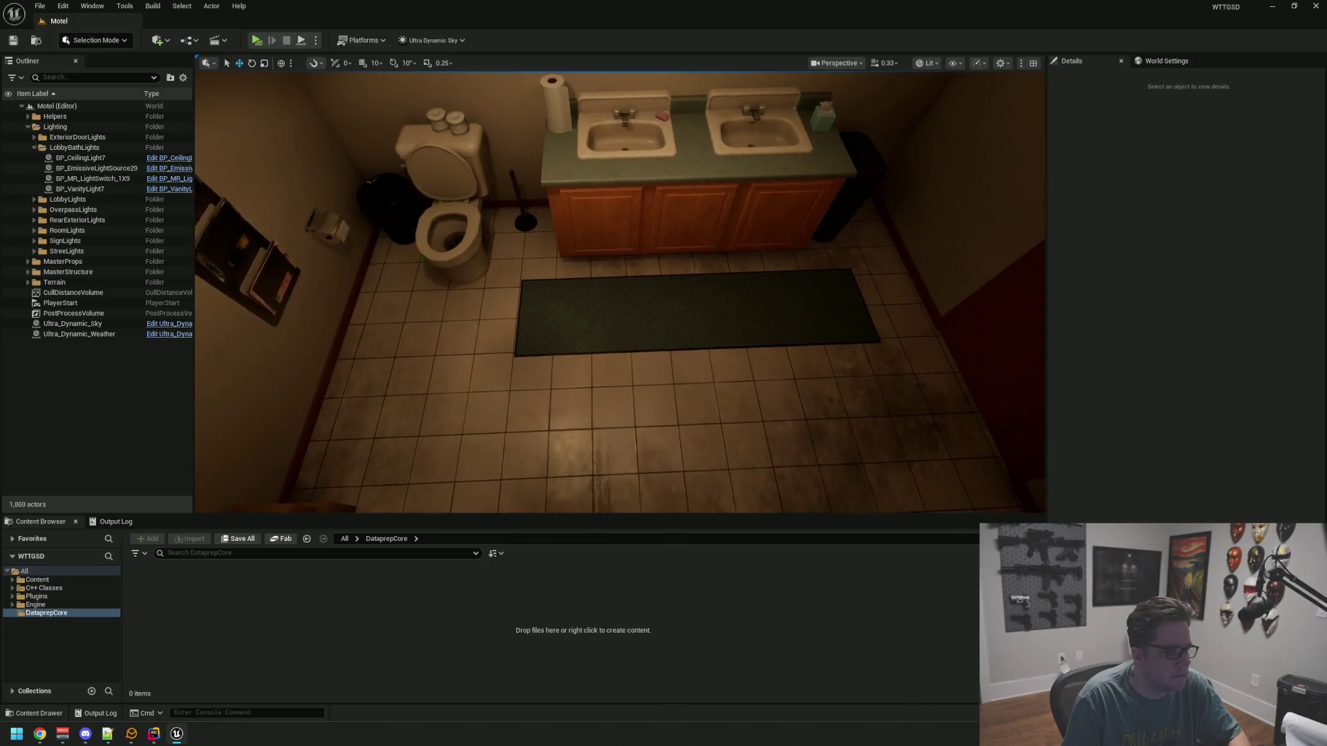
key("s")
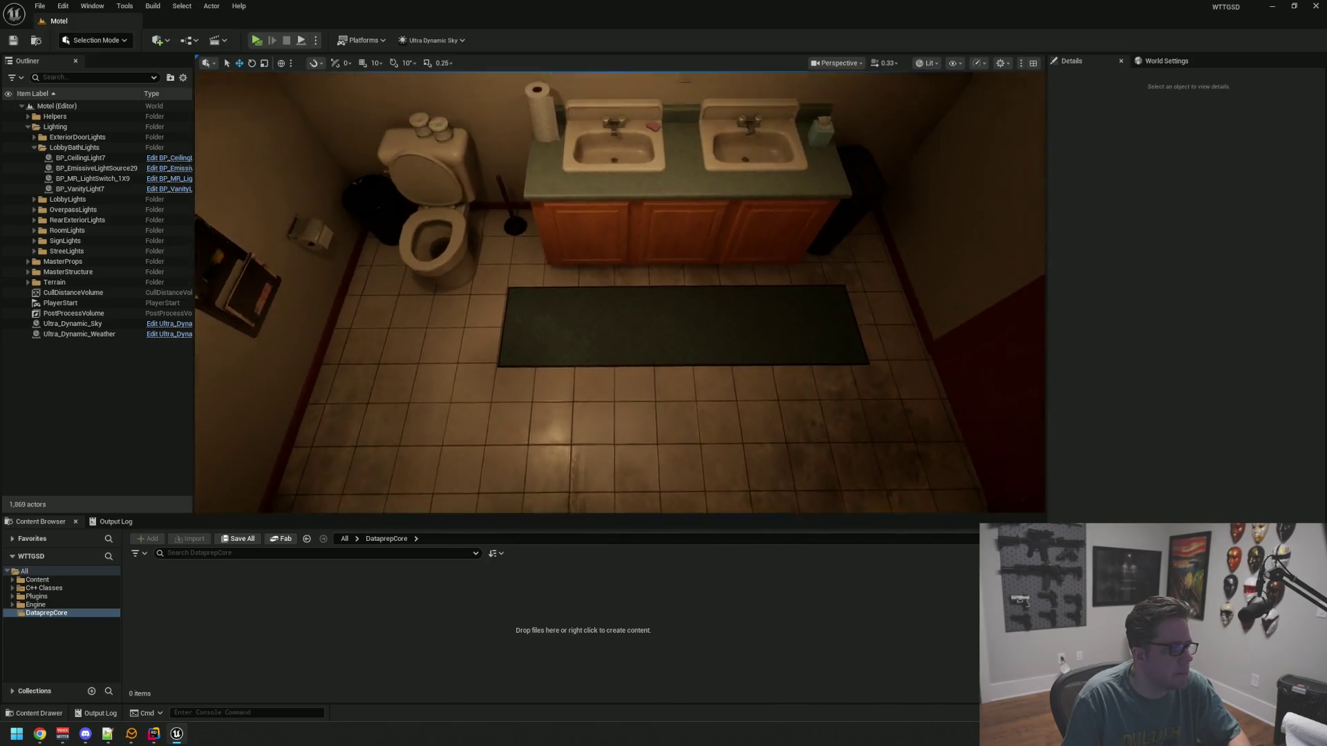
key("w")
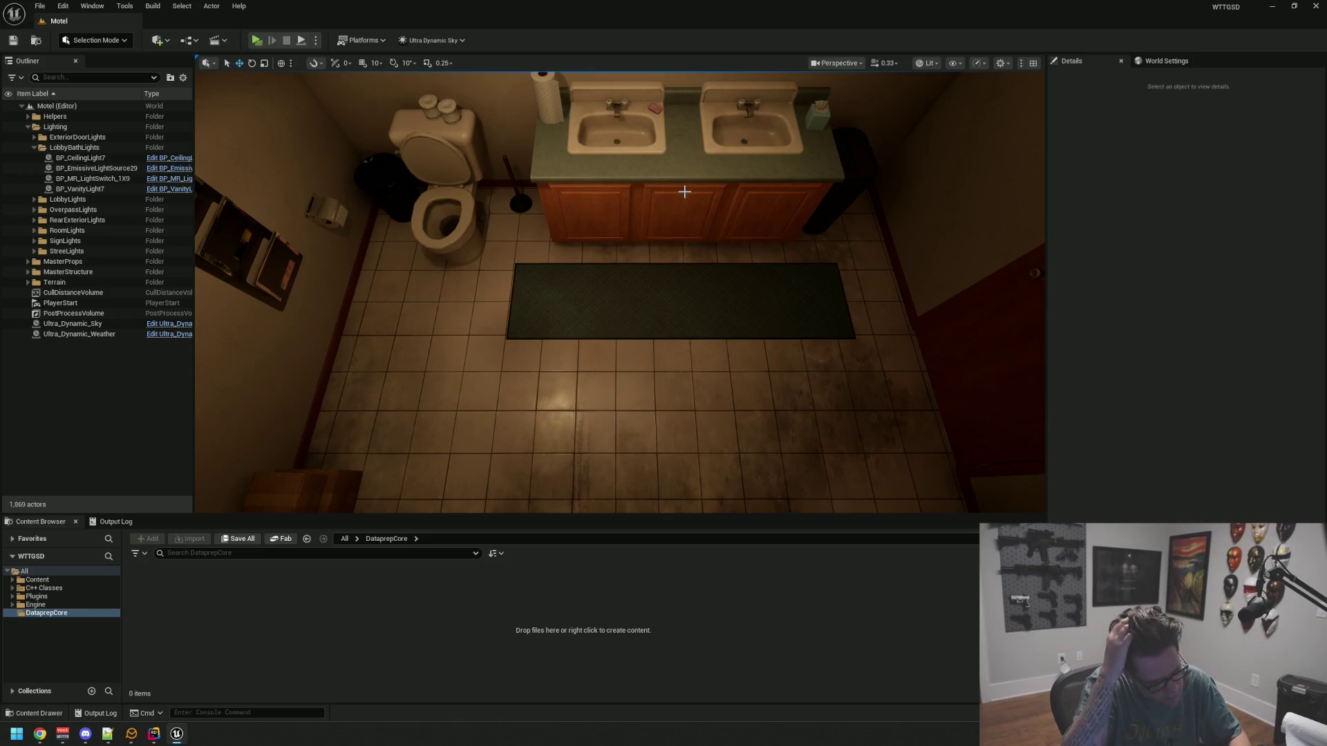
key("w")
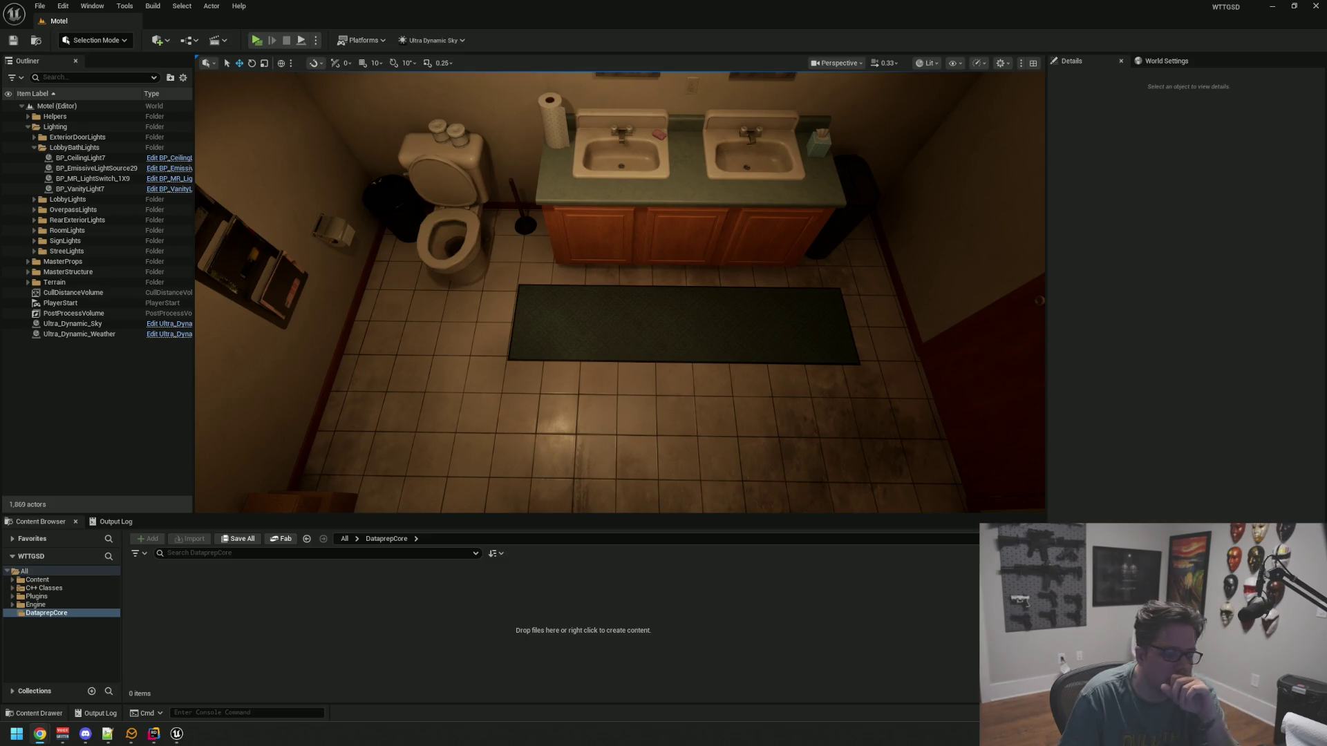
key("s")
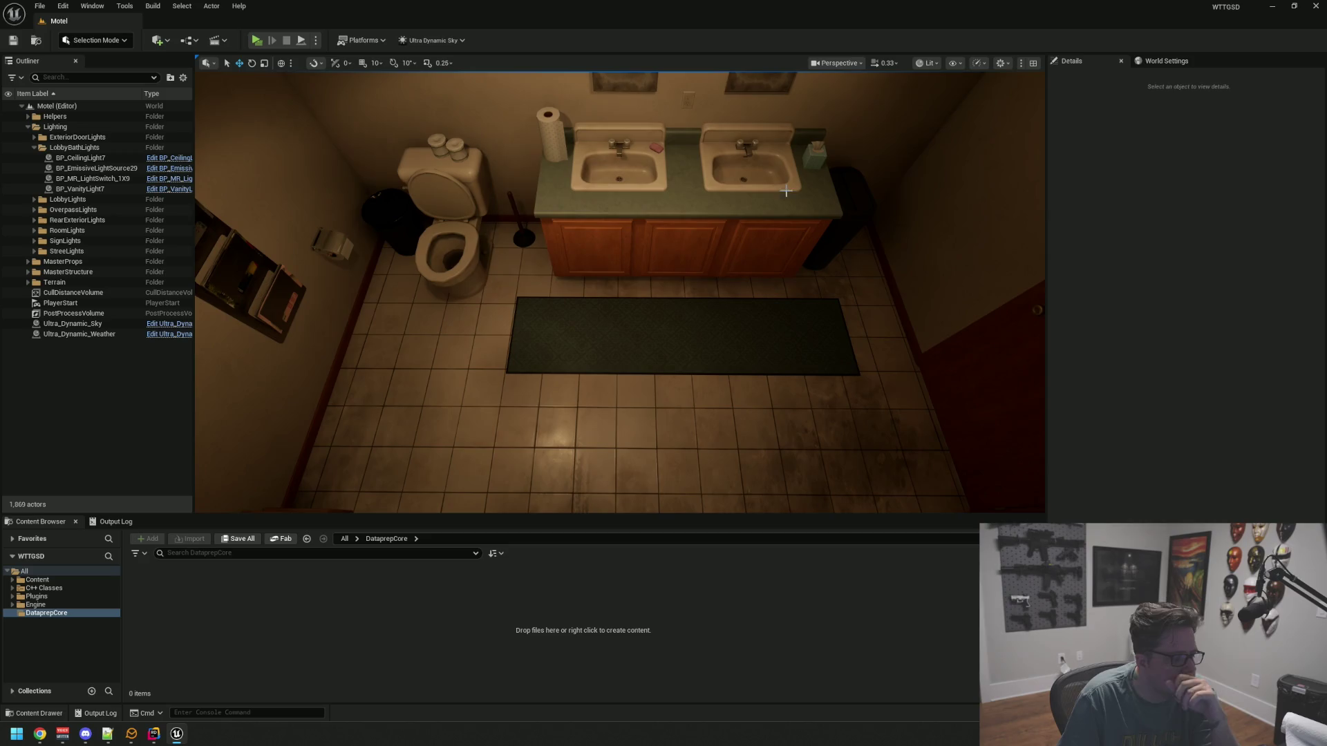
key("a")
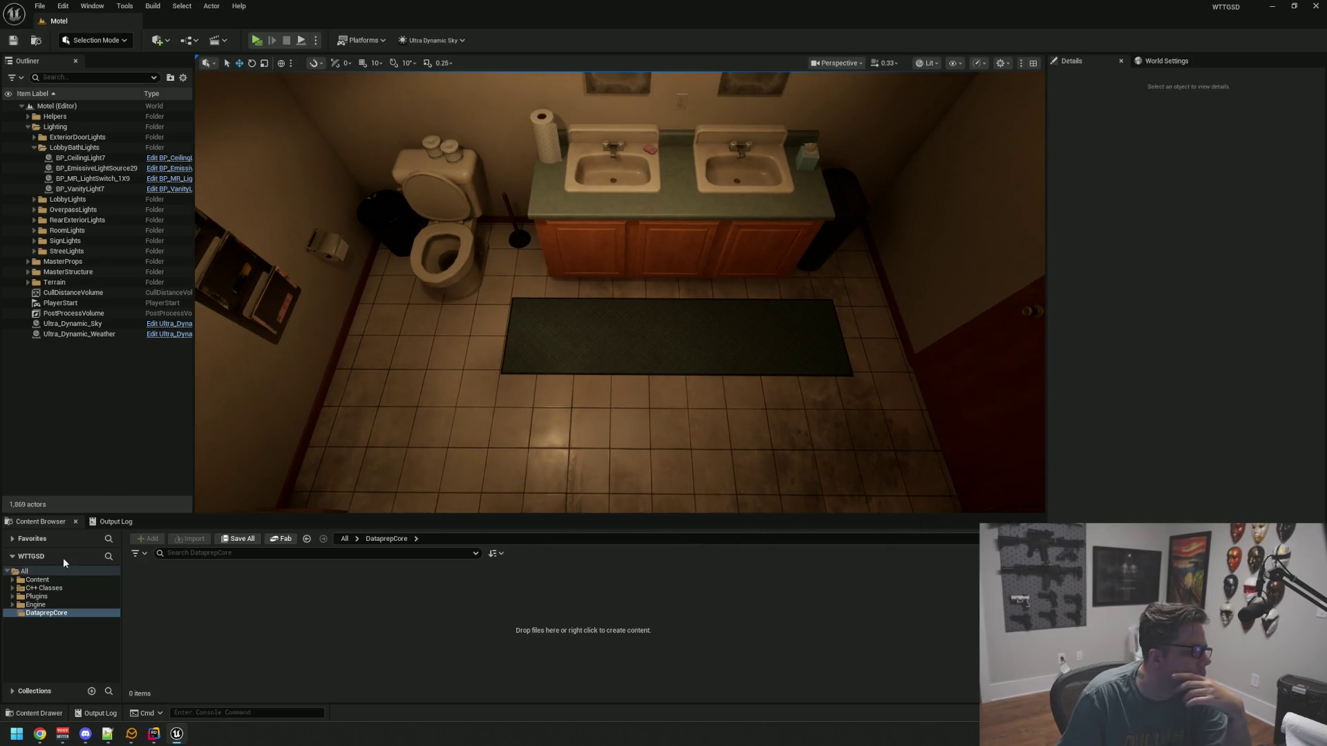
- Open the Content > BluePrints > Helpers folder in the Content Browser
left_click(38, 580)
left_click(58, 599)
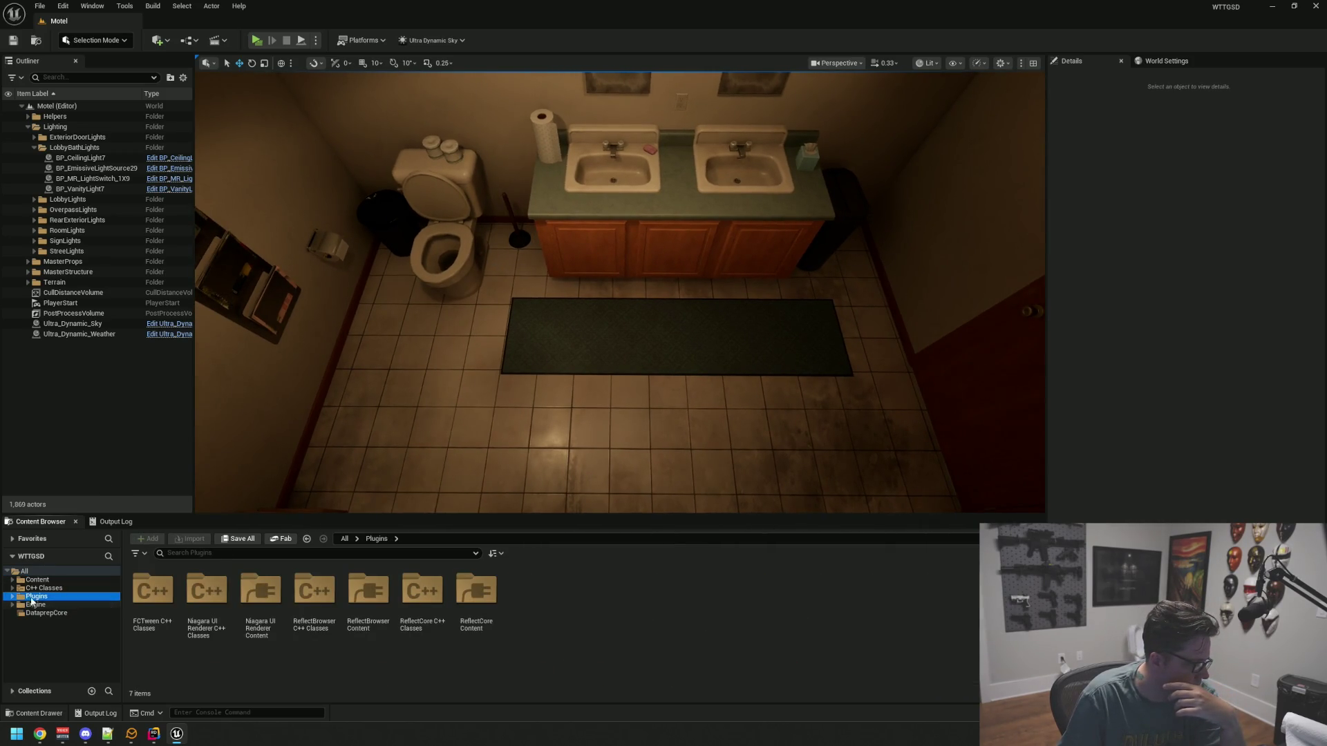
left_click(34, 580)
left_click(13, 580)
left_click(18, 605)
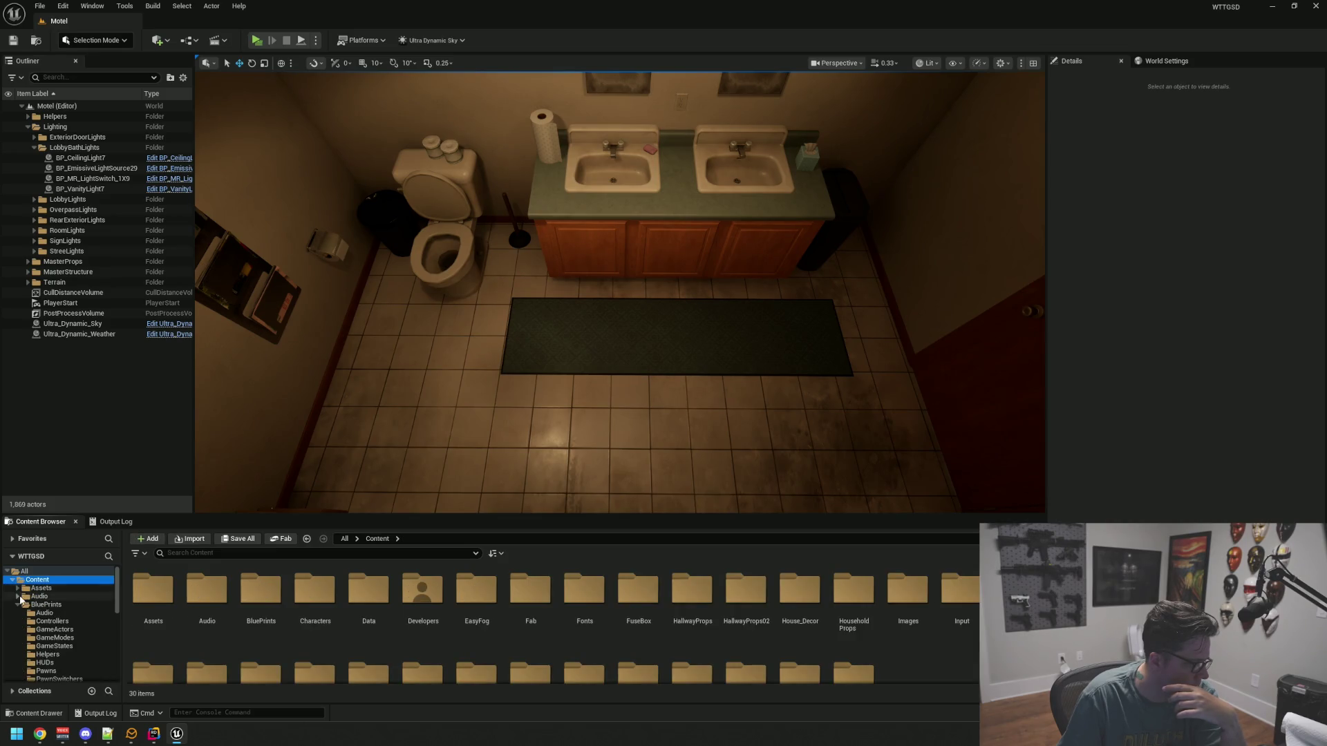
left_click(19, 604)
left_click(46, 605)
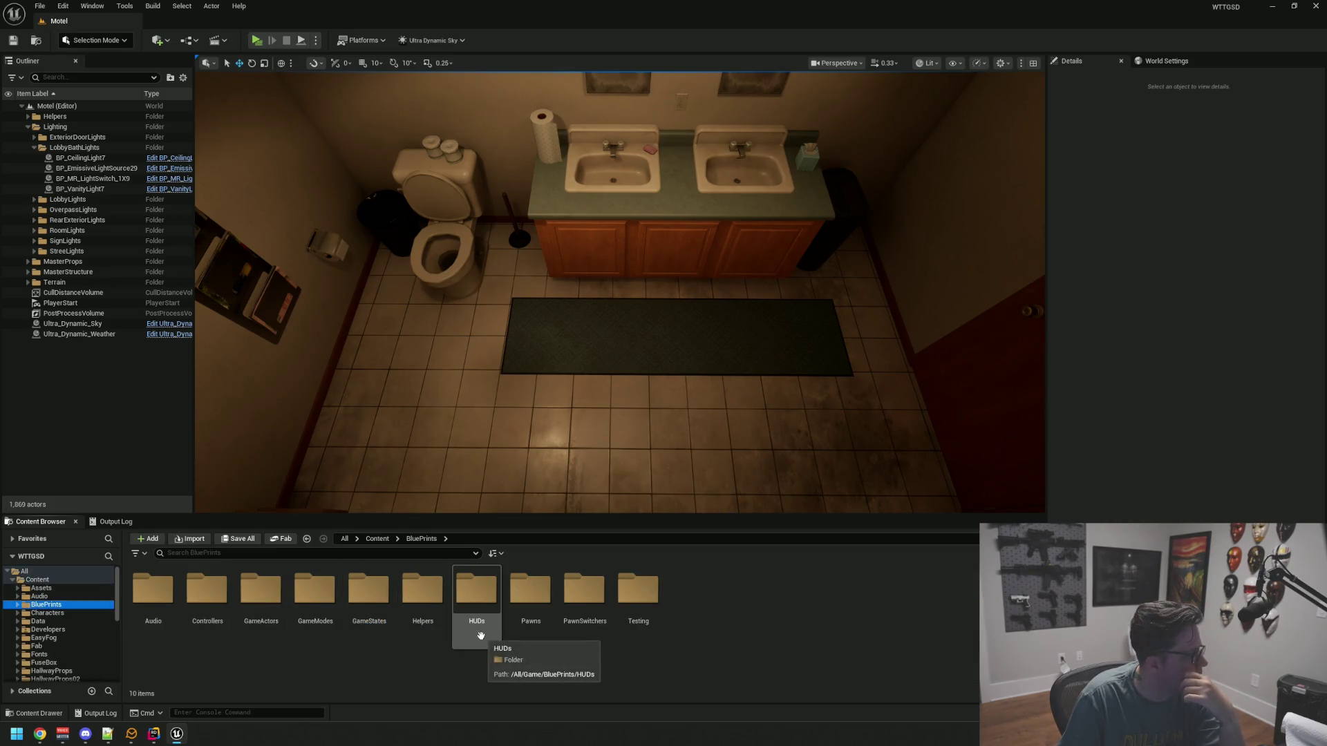
double_click(424, 598)
- Drag BP_MagicCull into the bathroom, creating BP_MagicCull7, and frame it
left_click_drag(166, 595, 481, 484)
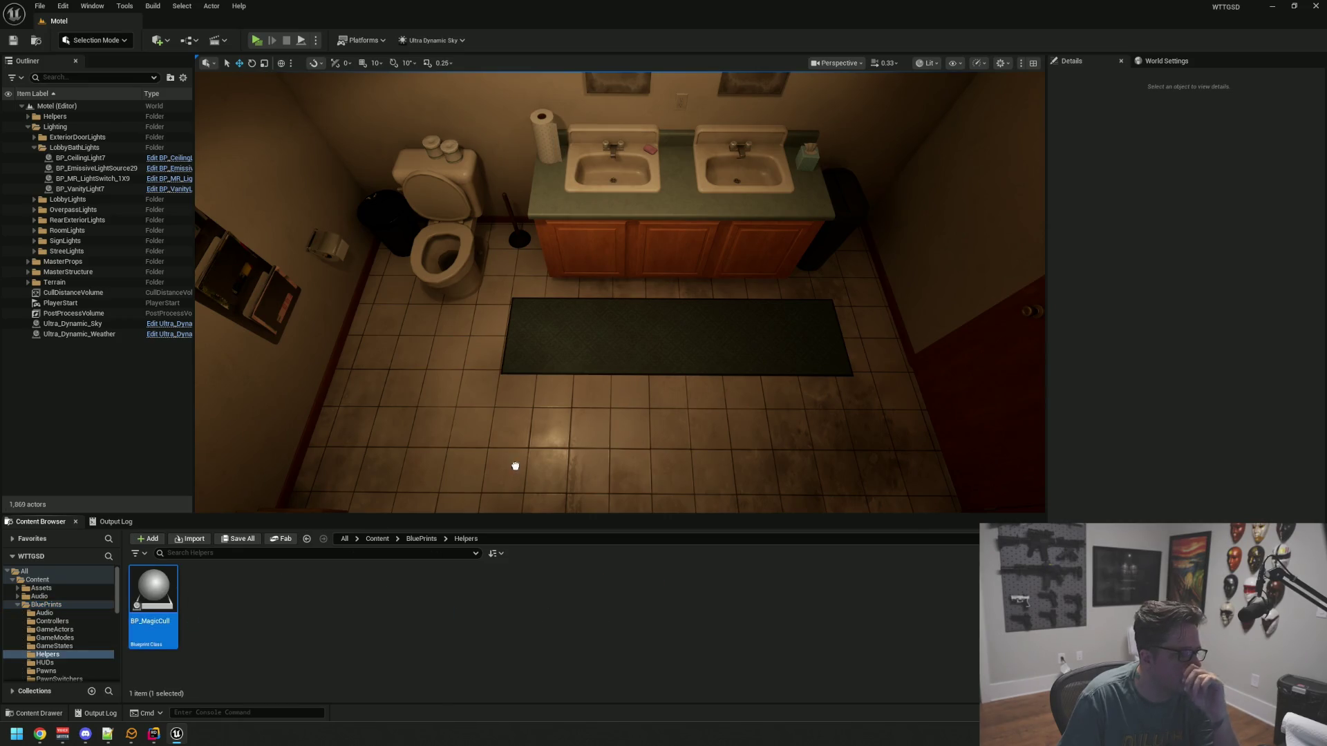
left_click_drag(615, 367, 539, 415)
key("f")
left_click_drag(226, 341, 226, 341)
- File BP_MagicCull7 in the Outliner's Helpers folder and raise it slightly off the floor
left_click_drag(65, 300, 56, 116)
left_click_drag(483, 308, 470, 308)
mouse_move(616, 363)
left_mouse_down()
mouse_move(617, 294)
mouse_move(617, 308)
left_mouse_up()
left_click_drag(484, 308, 484, 291)
- Inspect BP_MagicCull6's hit box size for comparison
left_click(72, 178)
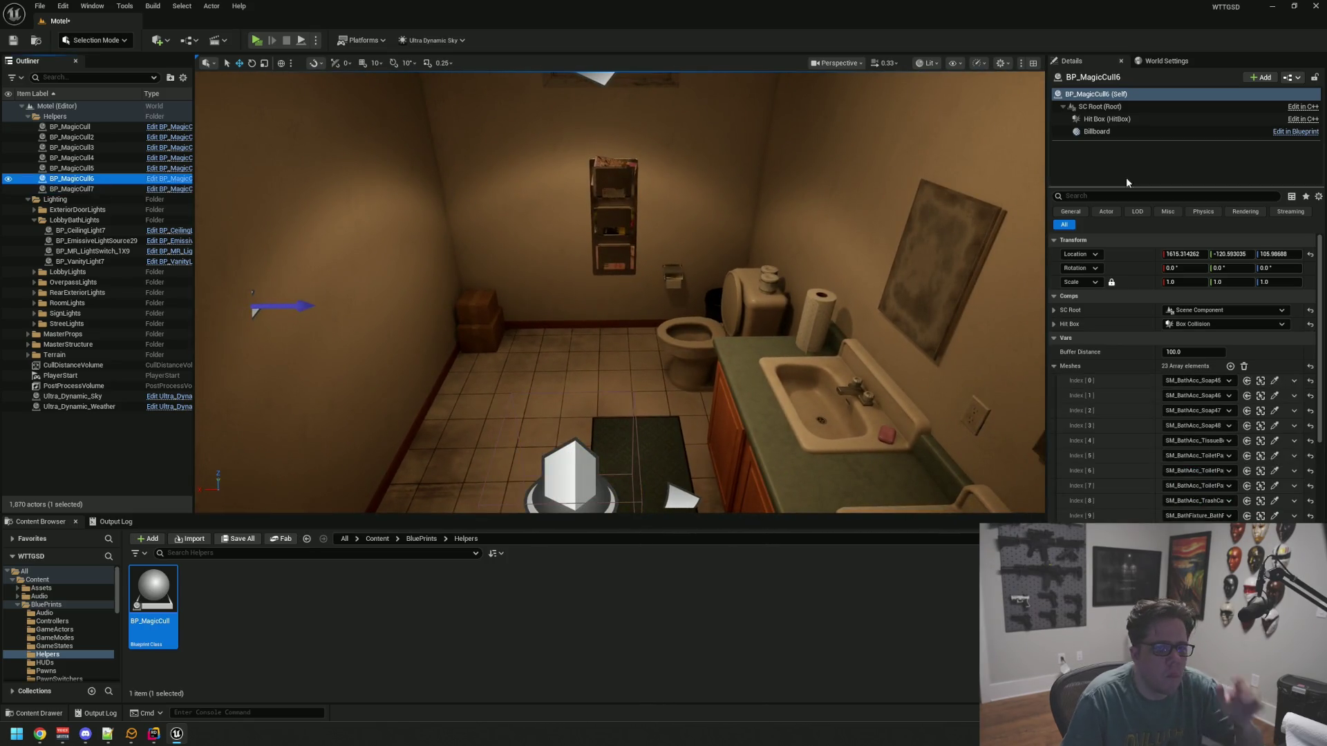
left_click(1128, 131)
left_click(1128, 119)
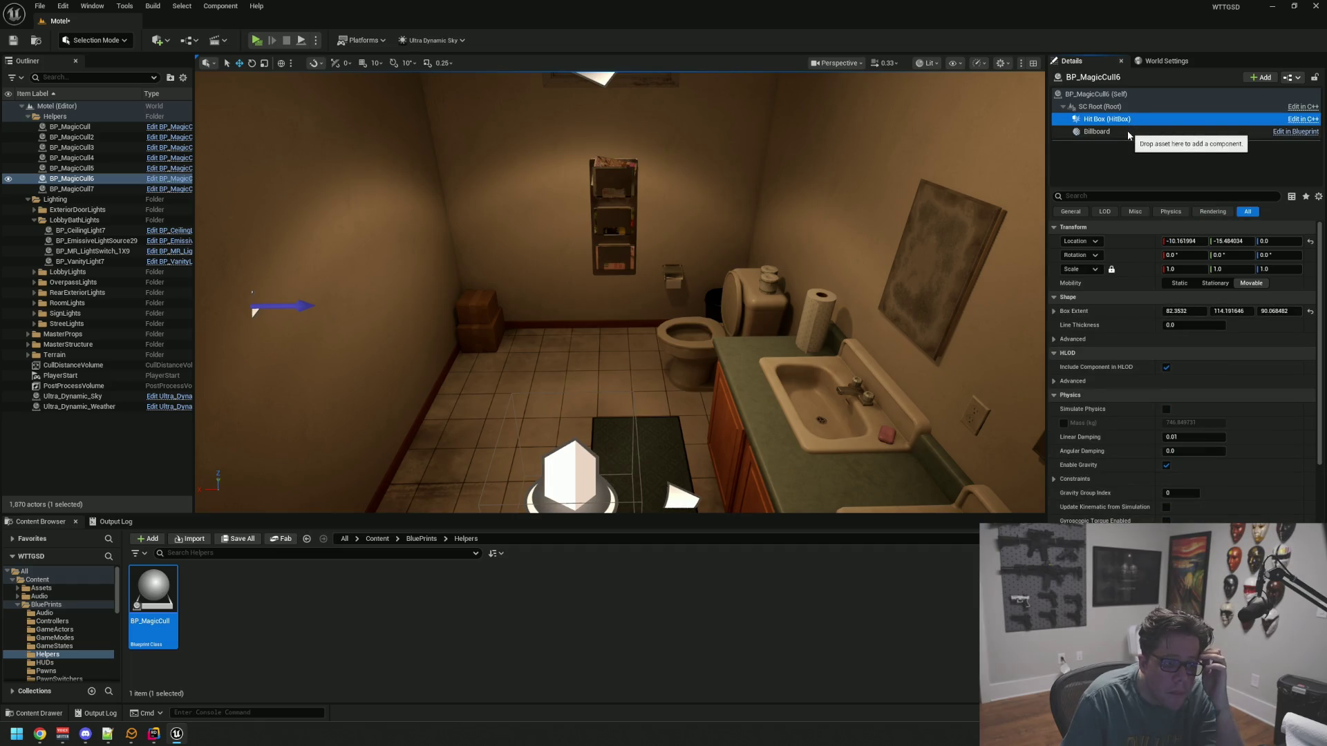
- Set BP_MagicCull7's hit box Box Extent Z to 90
double_click(73, 189)
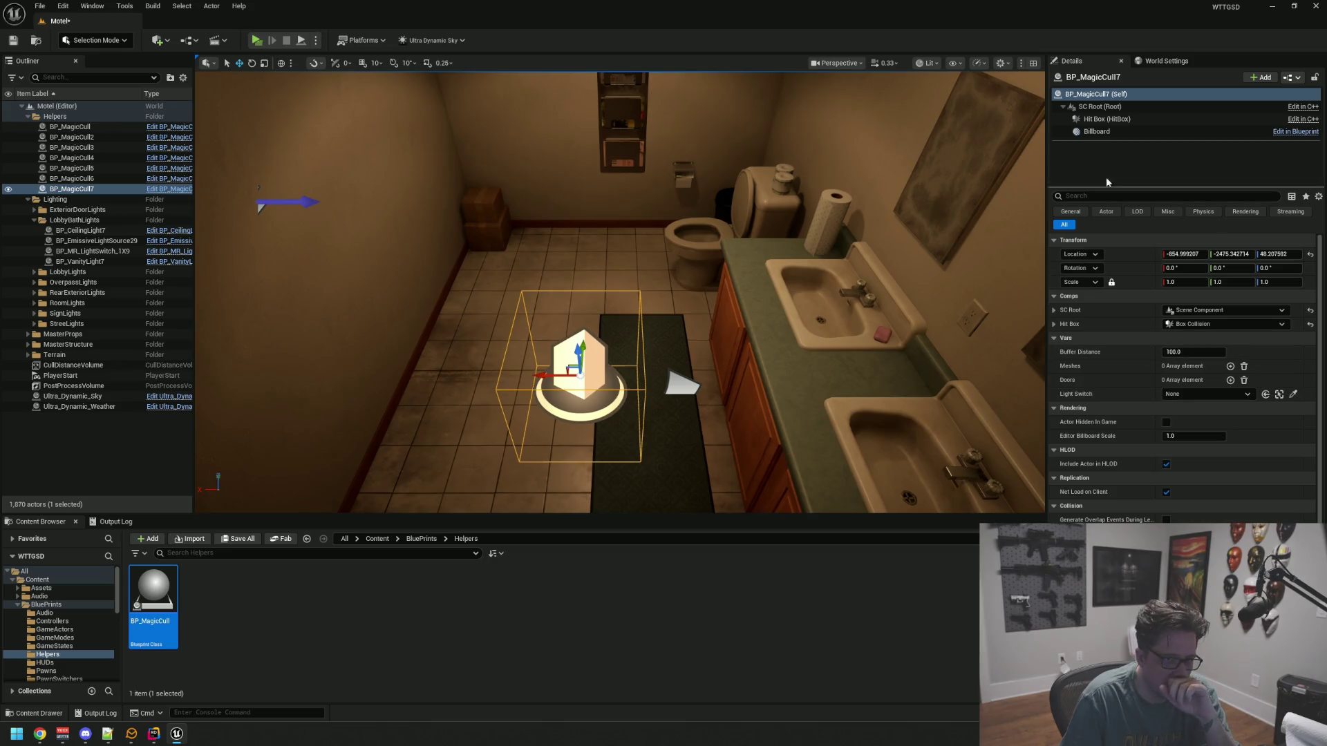
left_click(1124, 132)
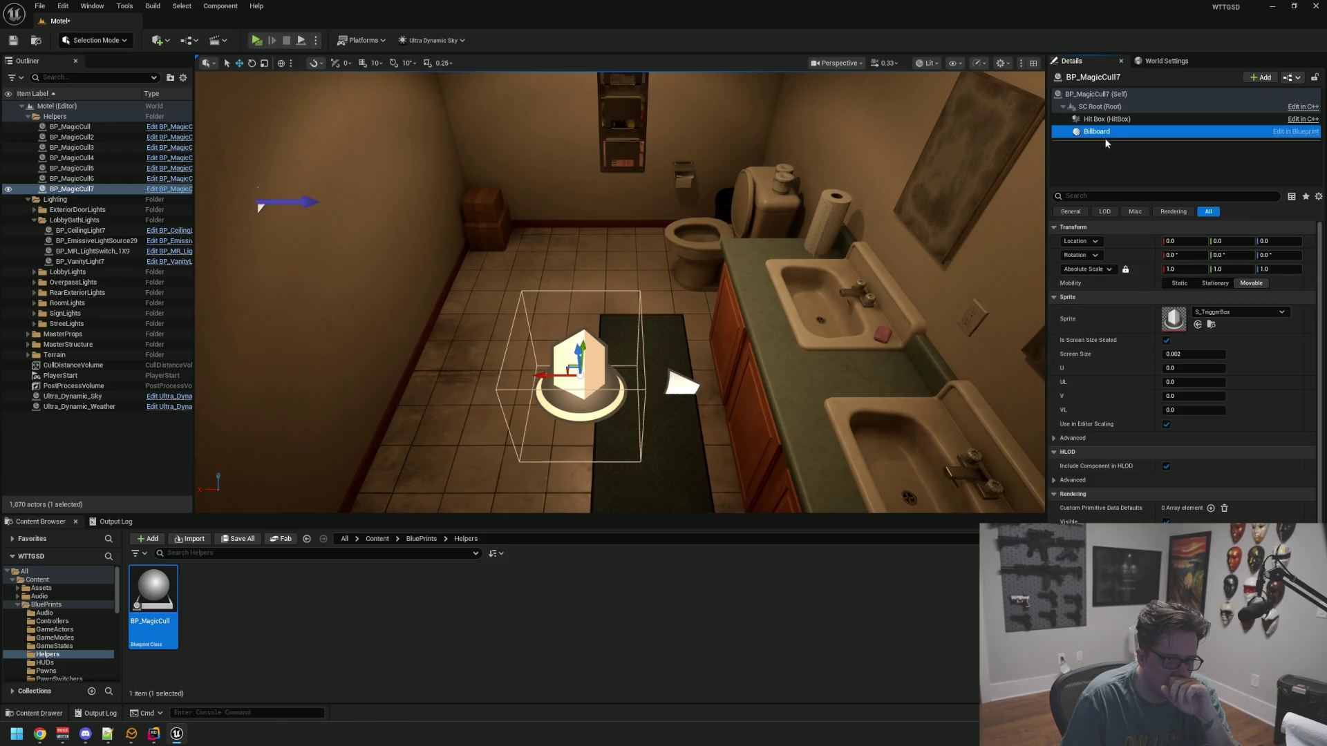
left_click(1119, 119)
left_click(1279, 313)
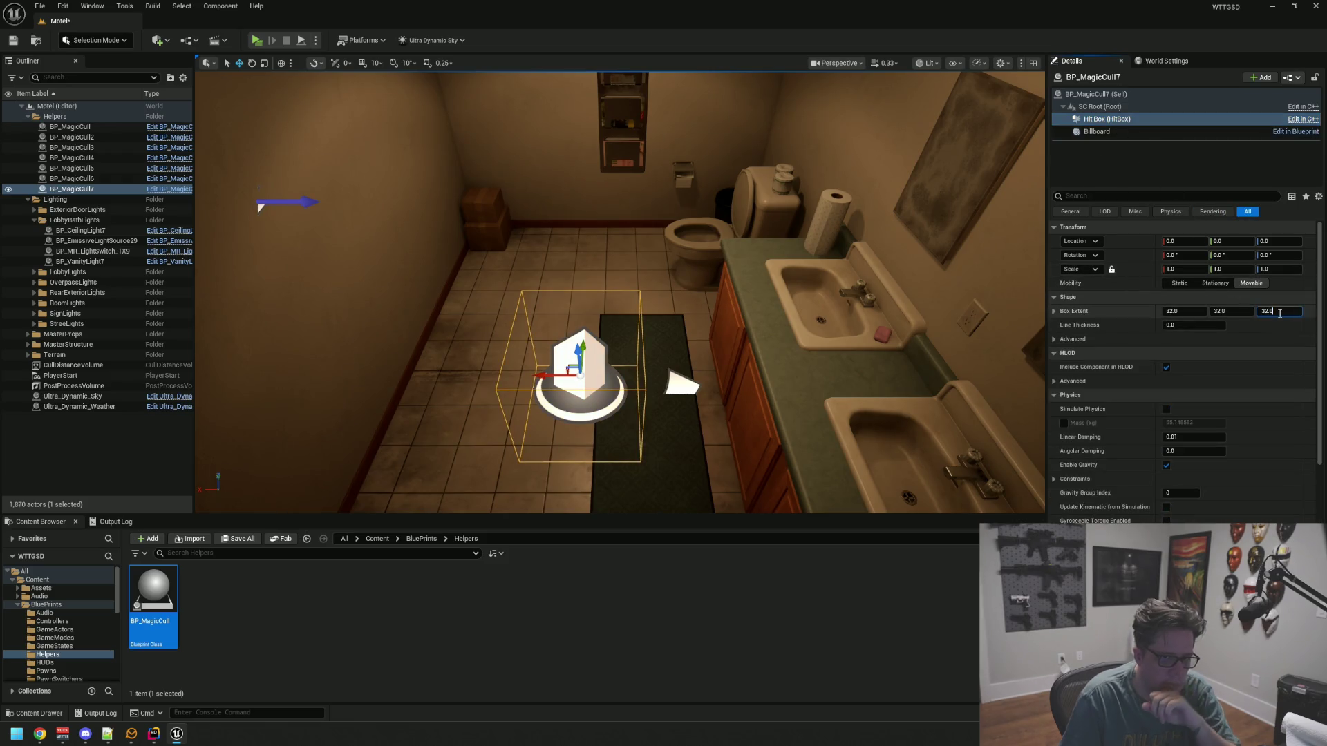
type("90")
key("Return")
- Nudge BP_MagicCull7 to sit centered over the bathroom floor mat
mouse_move(732, 358)
left_mouse_down()
mouse_move(698, 373)
mouse_move(739, 332)
left_mouse_up()
mouse_move(646, 371)
left_mouse_down()
mouse_move(656, 360)
mouse_move(645, 371)
left_mouse_up()
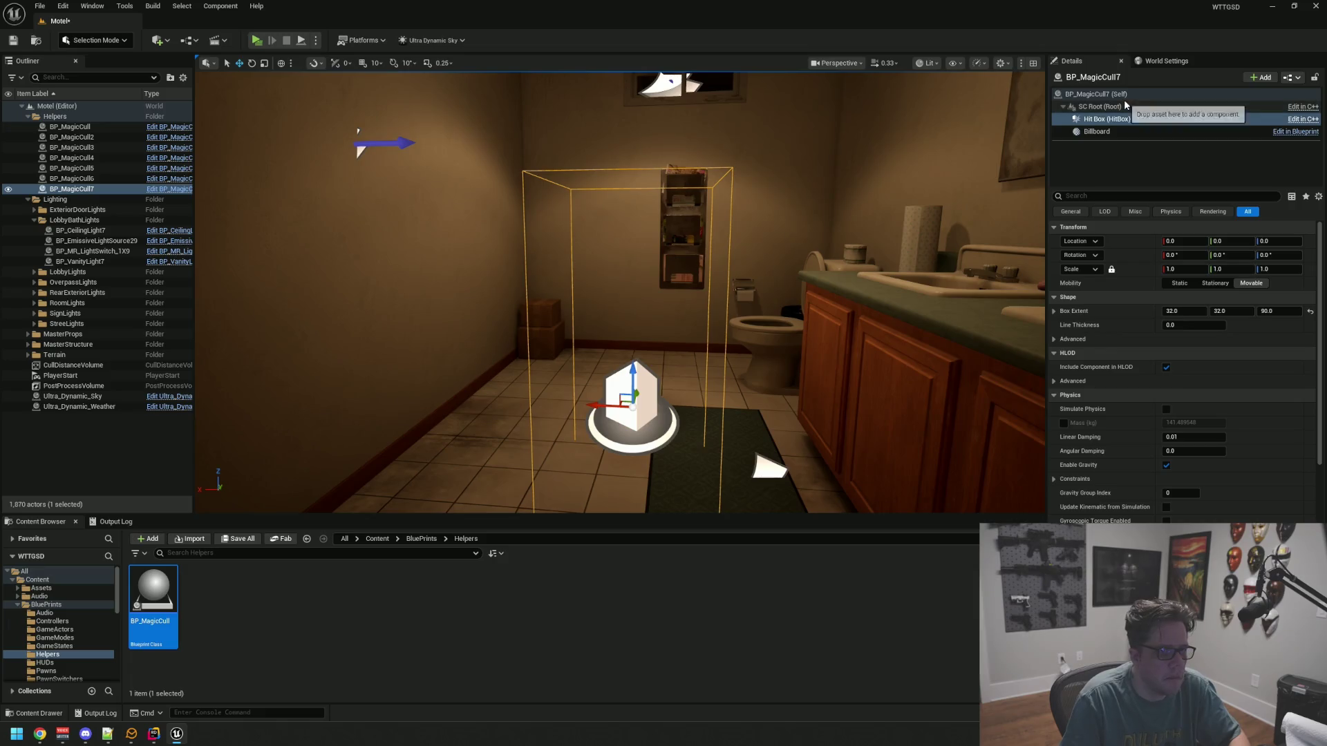
left_click(1095, 94)
mouse_move(692, 298)
left_mouse_down()
mouse_move(670, 307)
mouse_move(641, 239)
left_mouse_up()
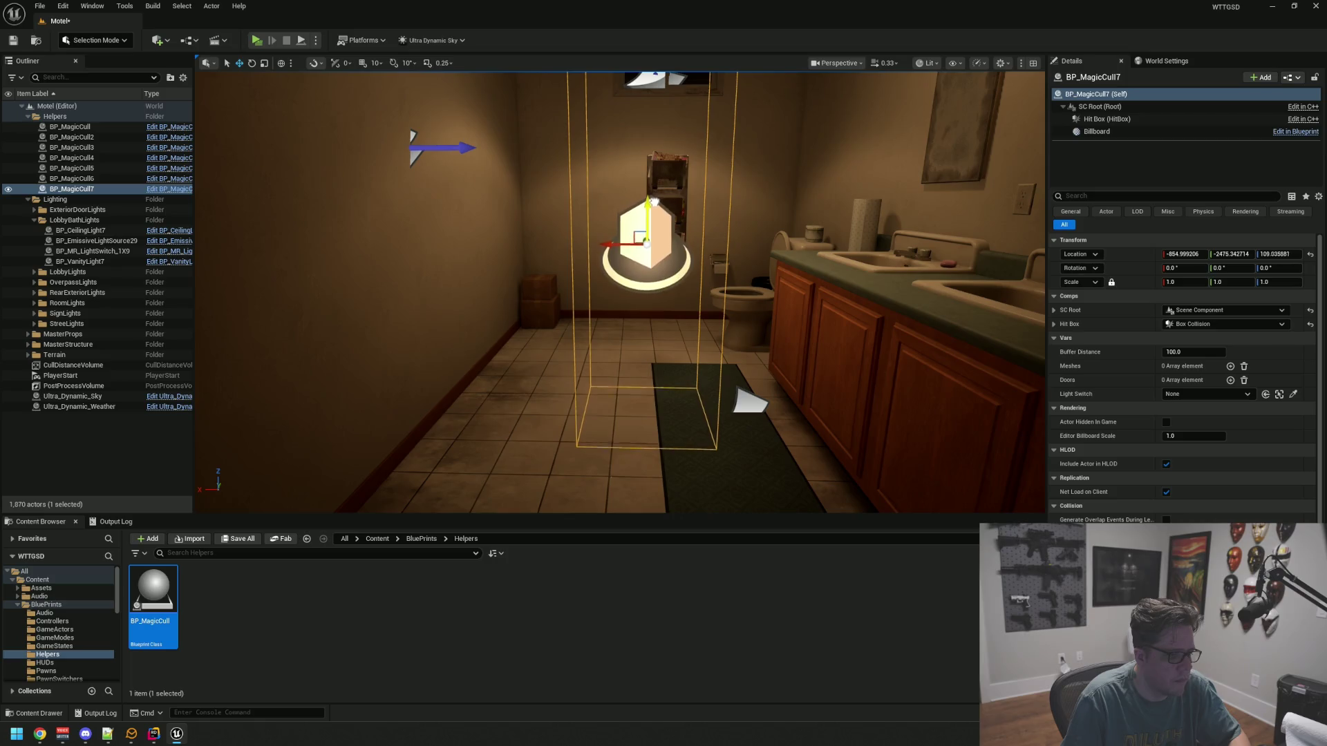
left_click_drag(654, 206, 944, 188)
key("f")
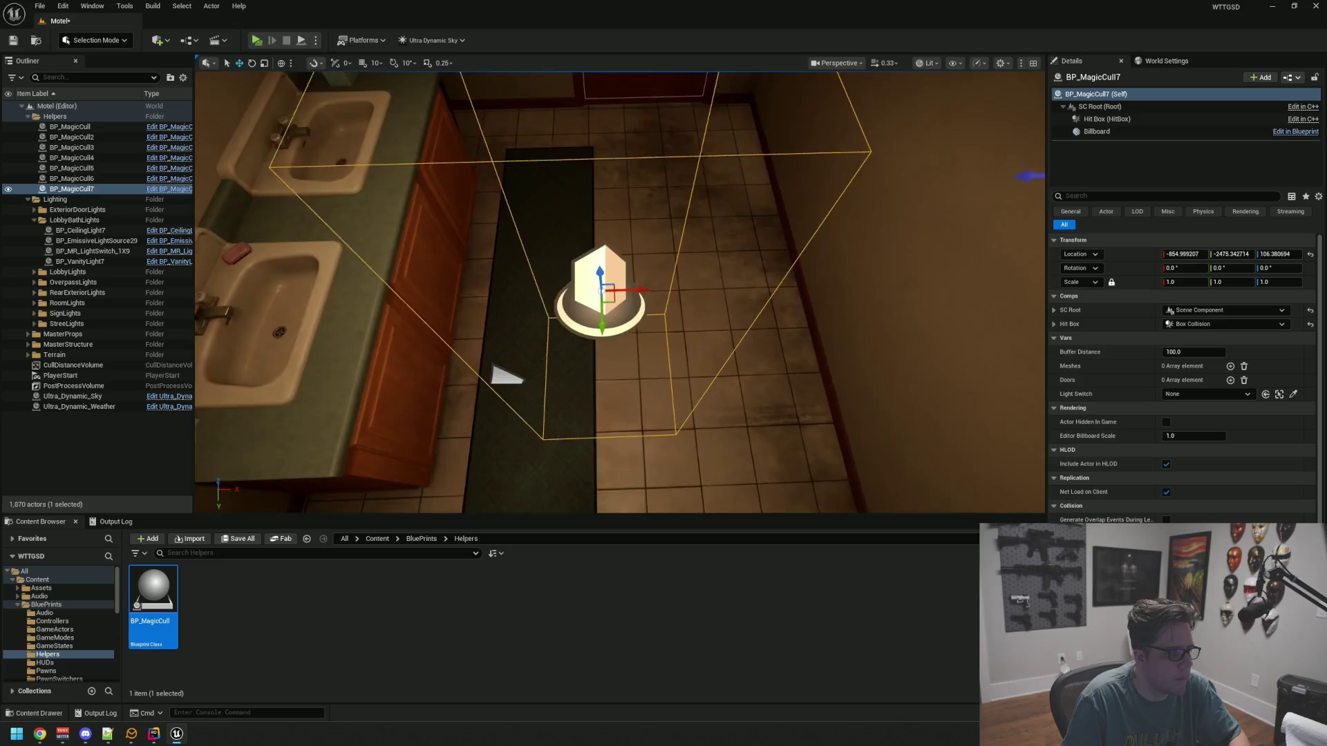
scroll(643, 345, "down", 3)
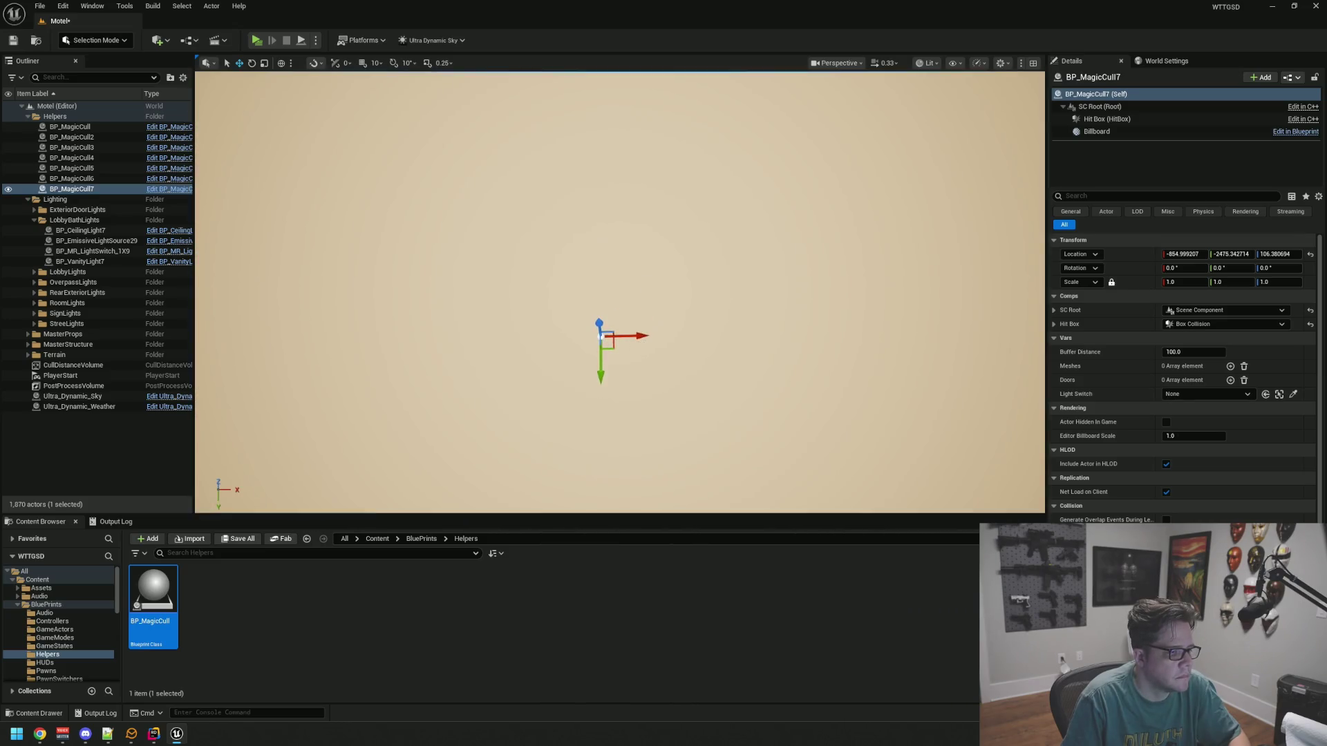
scroll(601, 336, "down", 5)
left_click_drag(627, 351, 767, 351)
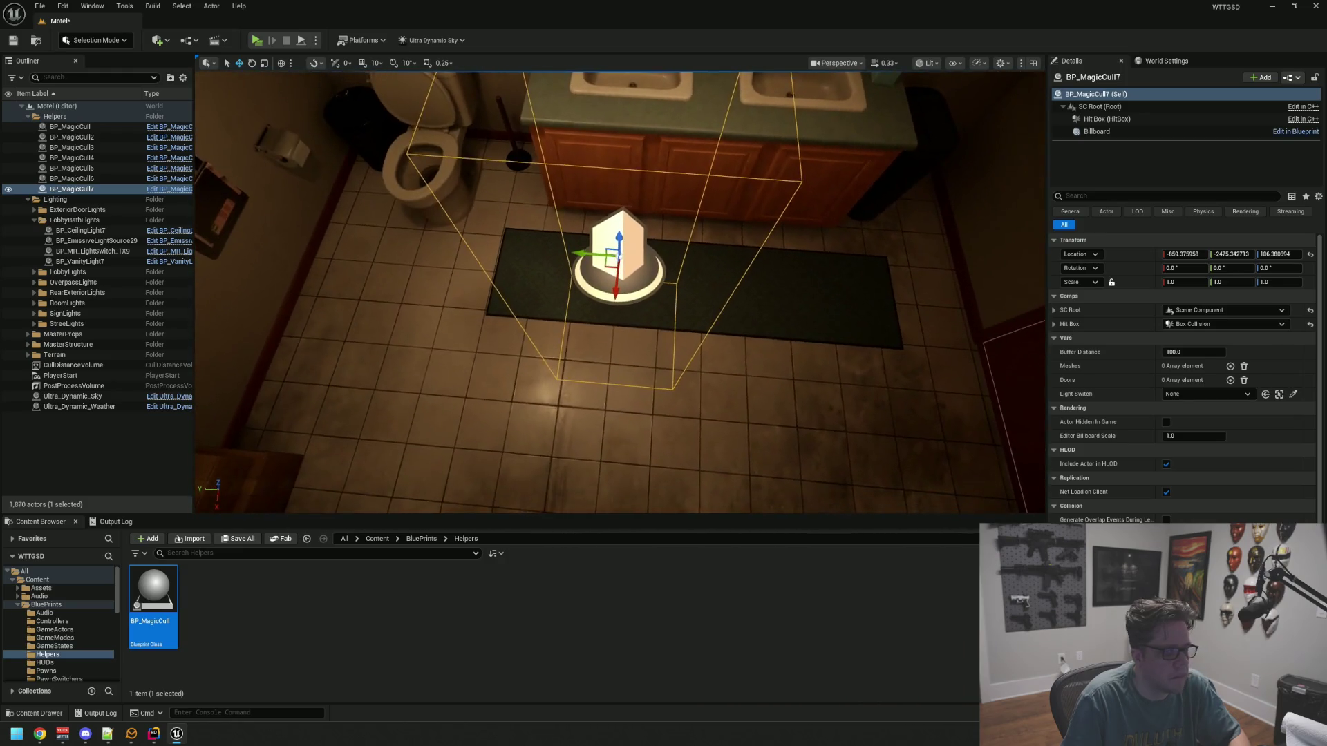
left_click(1097, 132)
mouse_move(928, 262)
left_mouse_down()
mouse_move(926, 273)
mouse_move(929, 261)
left_mouse_up()
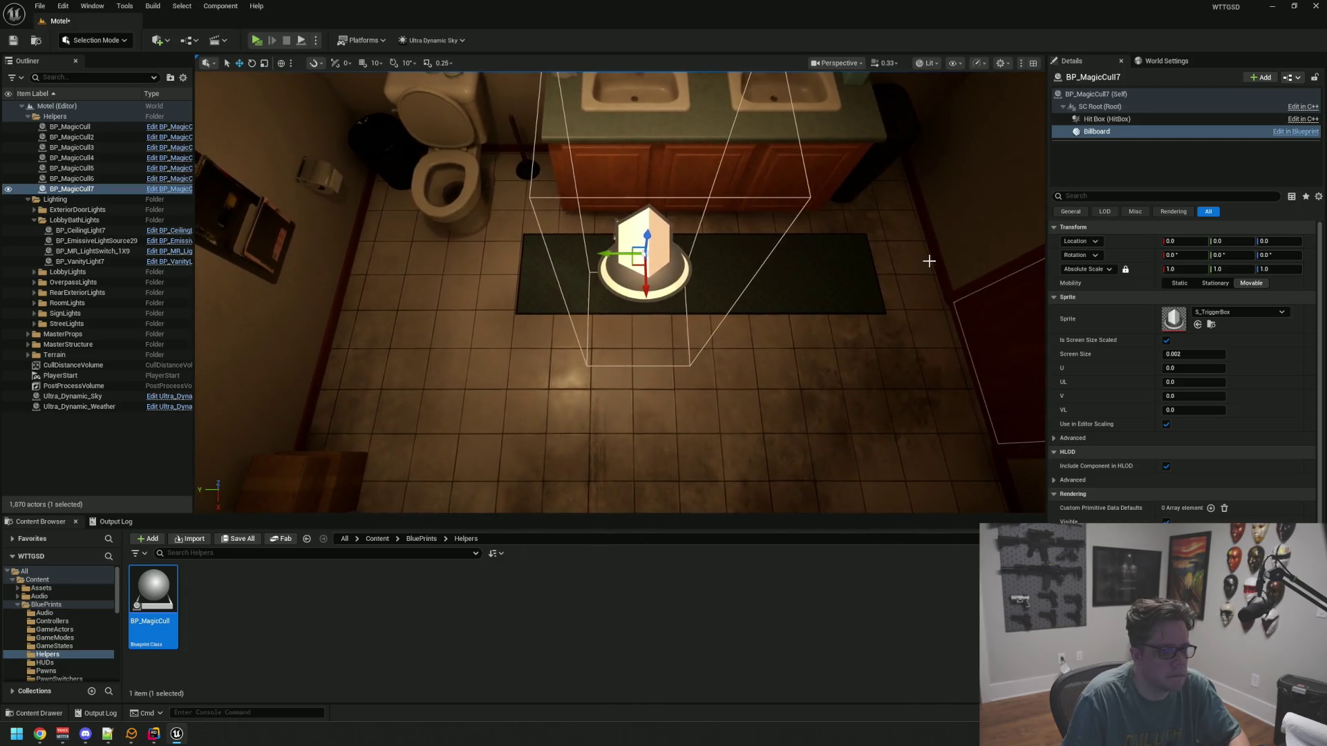
- Widen BP_MagicCull7's hit box along X and nudge the volume along Y
left_click(1106, 119)
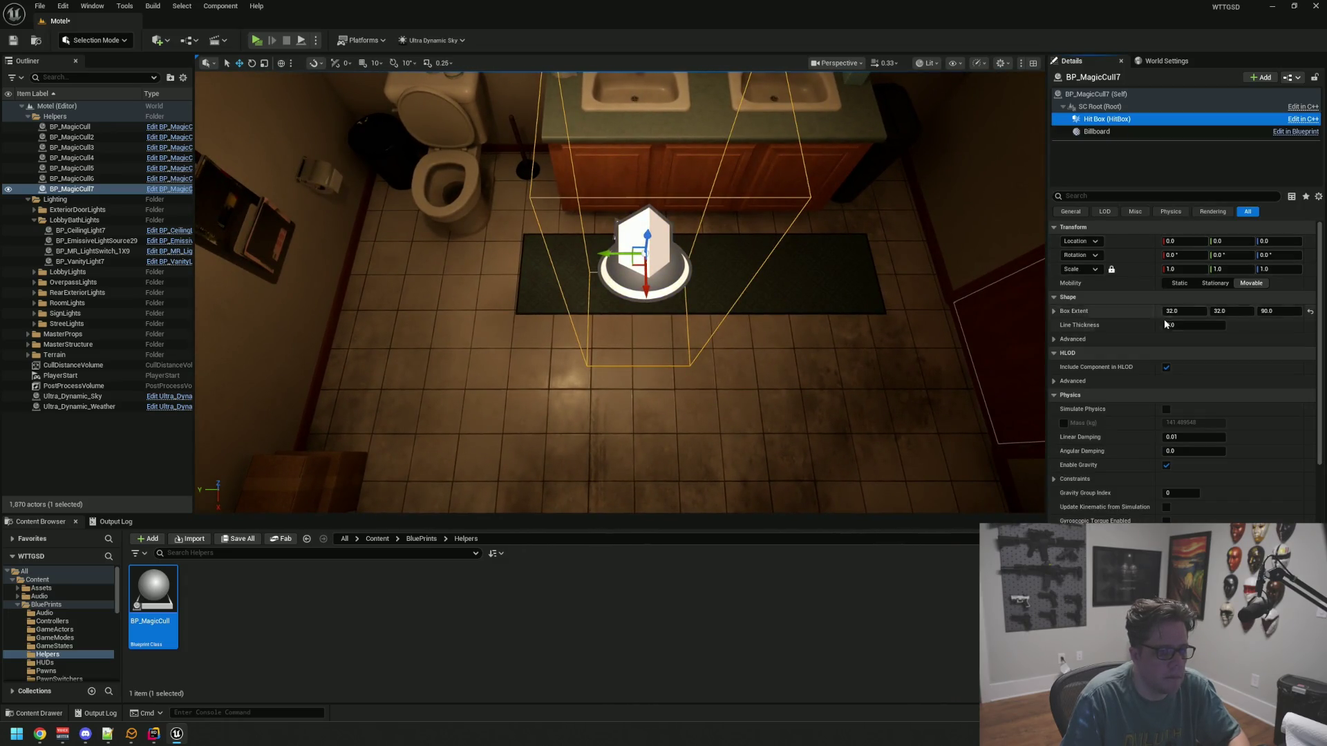
left_click_drag(1167, 311, 1276, 311)
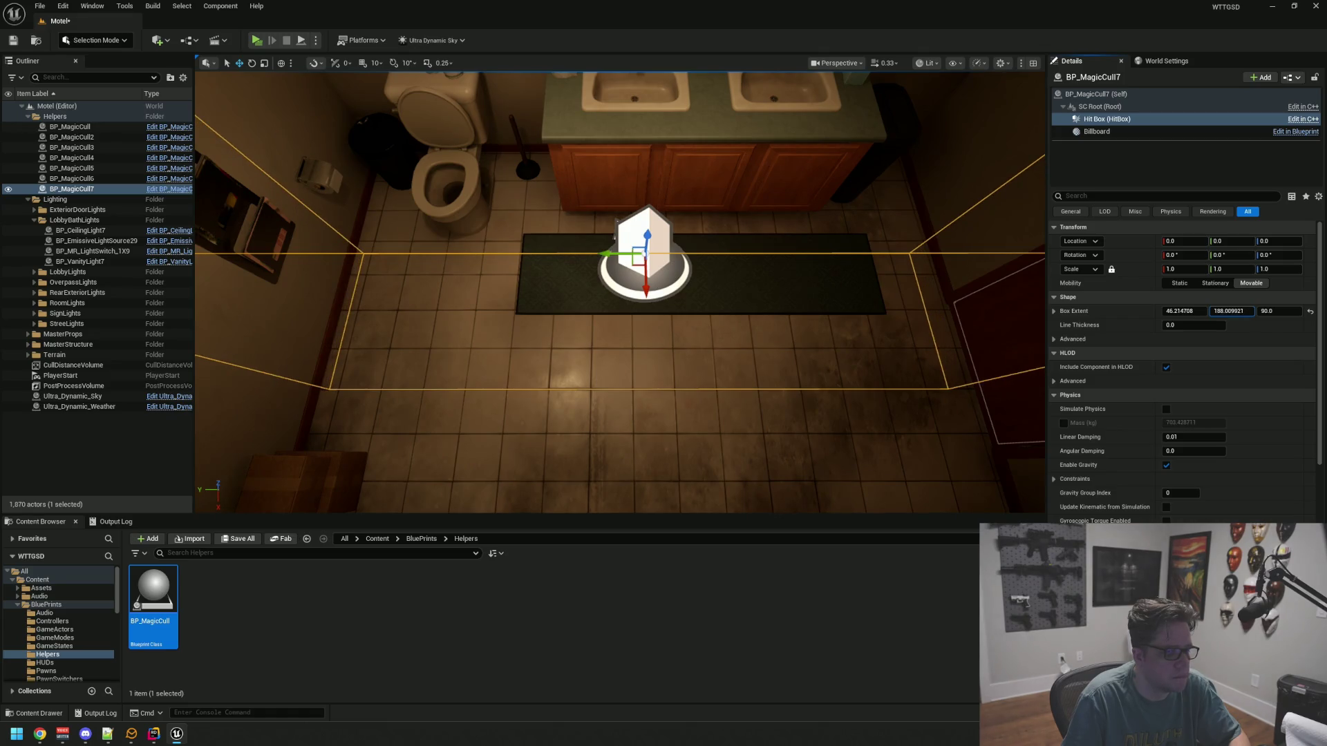
left_click(1121, 96)
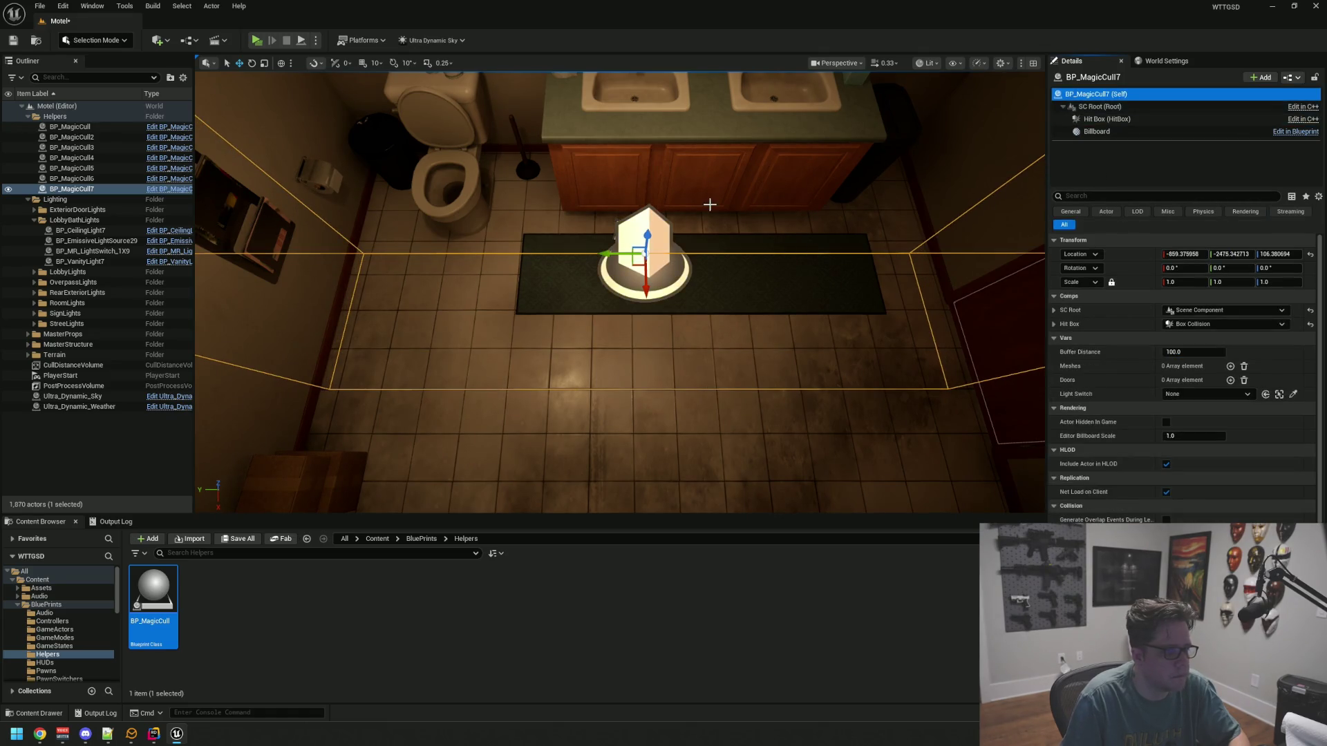
left_click_drag(603, 253, 617, 255)
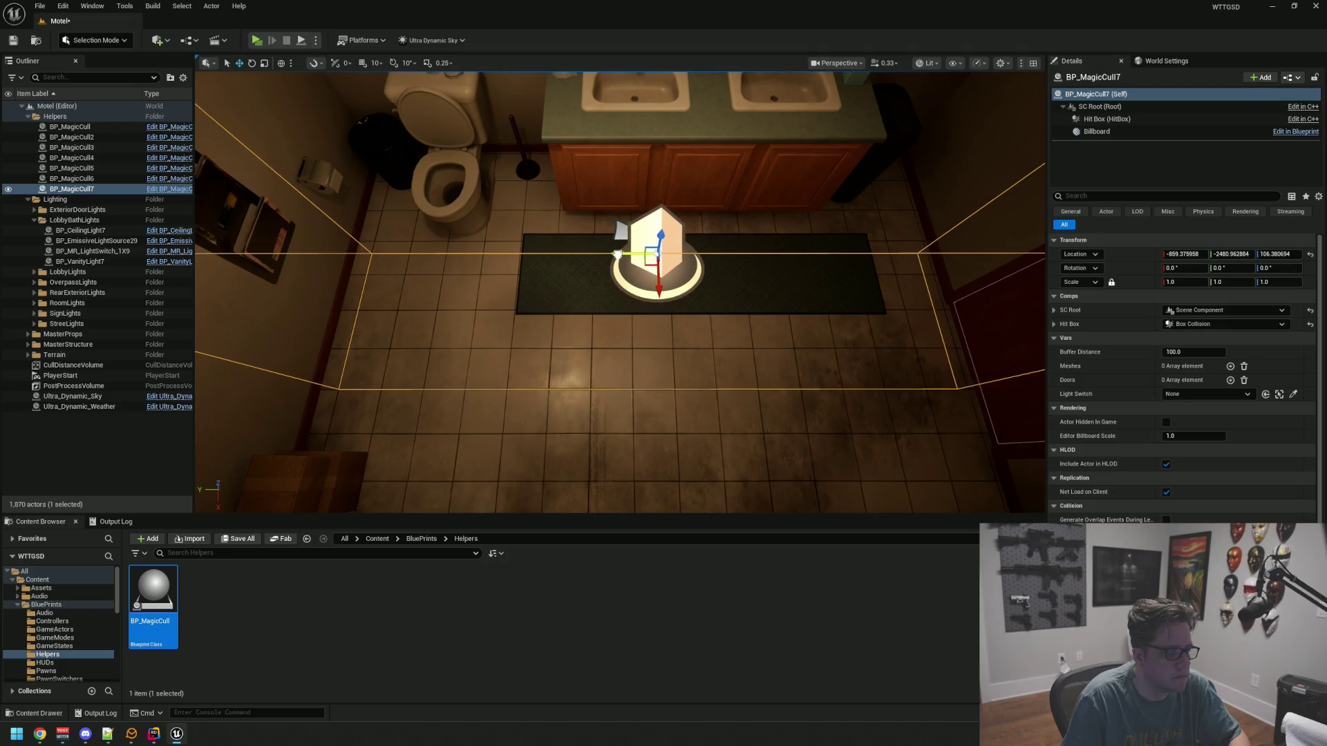
left_click(1122, 125)
left_click_drag(1163, 313, 1228, 312)
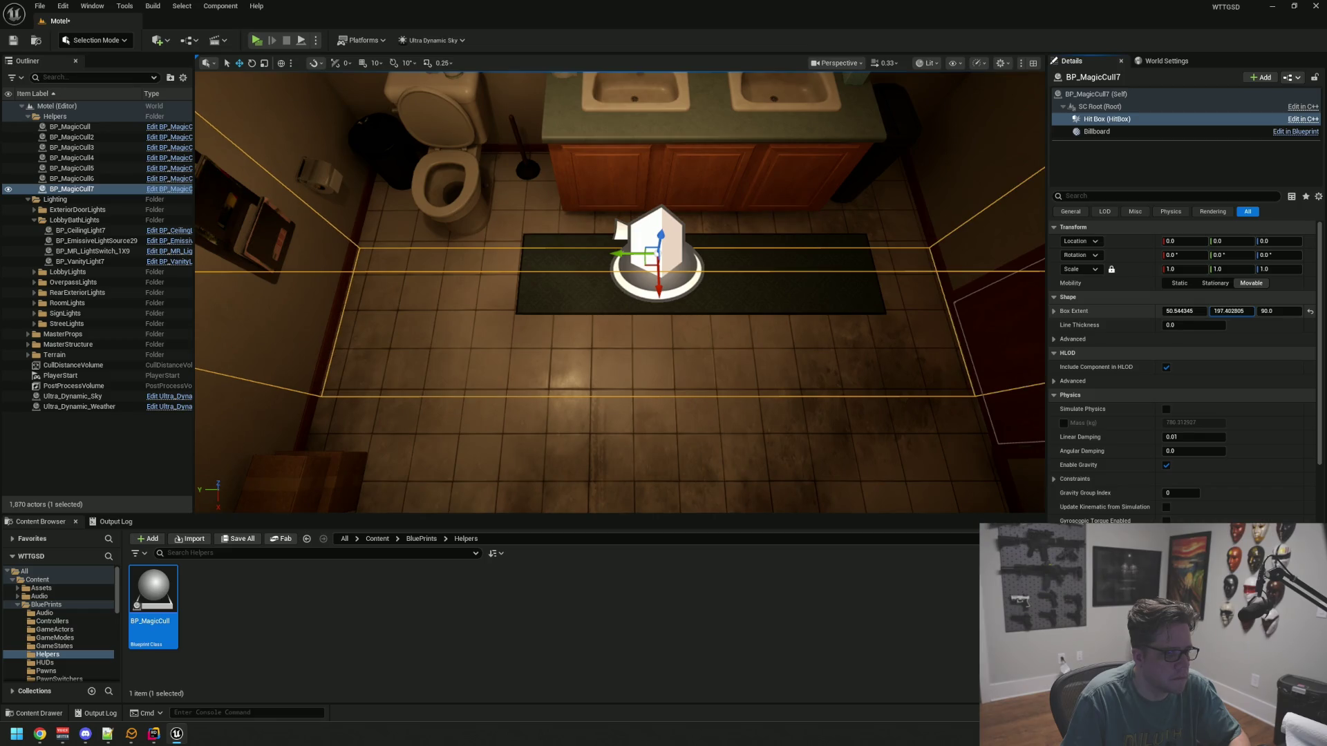
mouse_move(899, 311)
left_mouse_down()
mouse_move(958, 142)
mouse_move(880, 185)
mouse_move(937, 99)
mouse_move(977, 169)
mouse_move(903, 110)
mouse_move(865, 134)
mouse_move(901, 145)
left_mouse_up()
left_click_drag(1161, 312, 1216, 313)
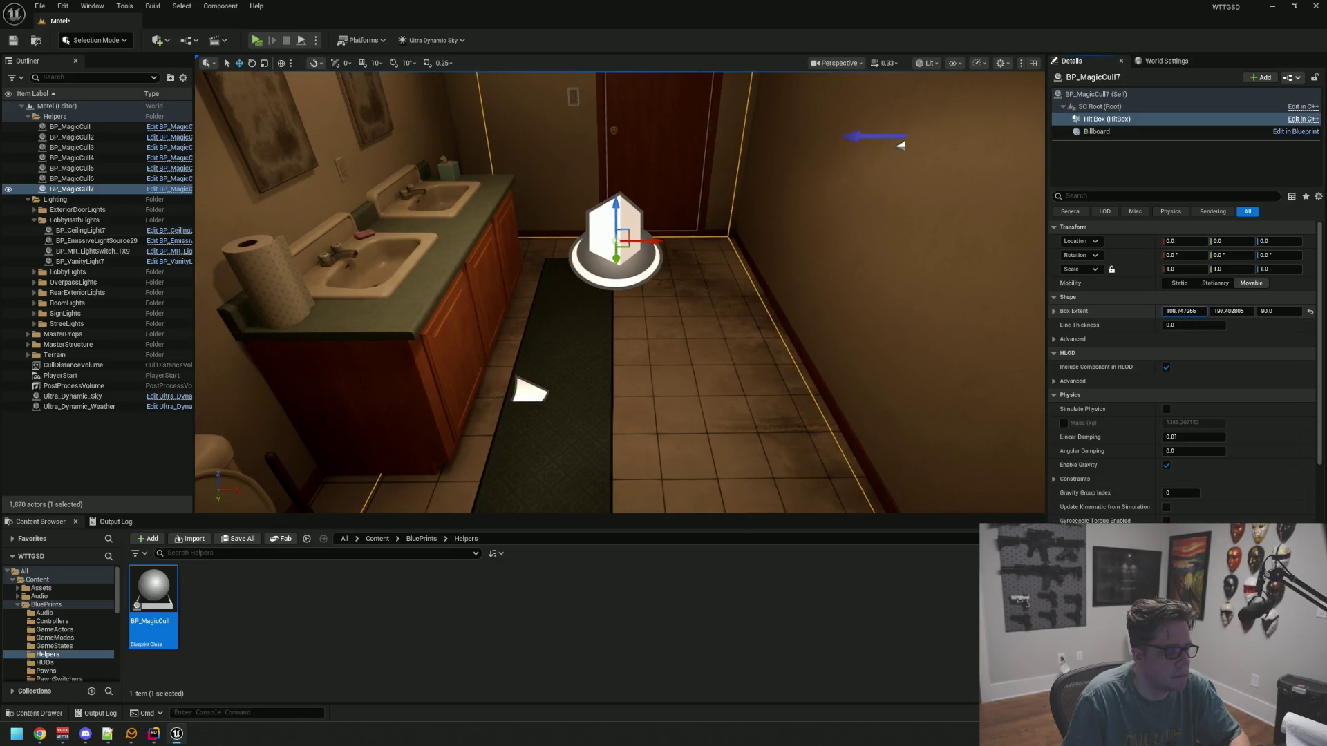
- Shift the volume along X, widen the hit box, and try a -45 X offset before resetting it to 0
left_click(1096, 95)
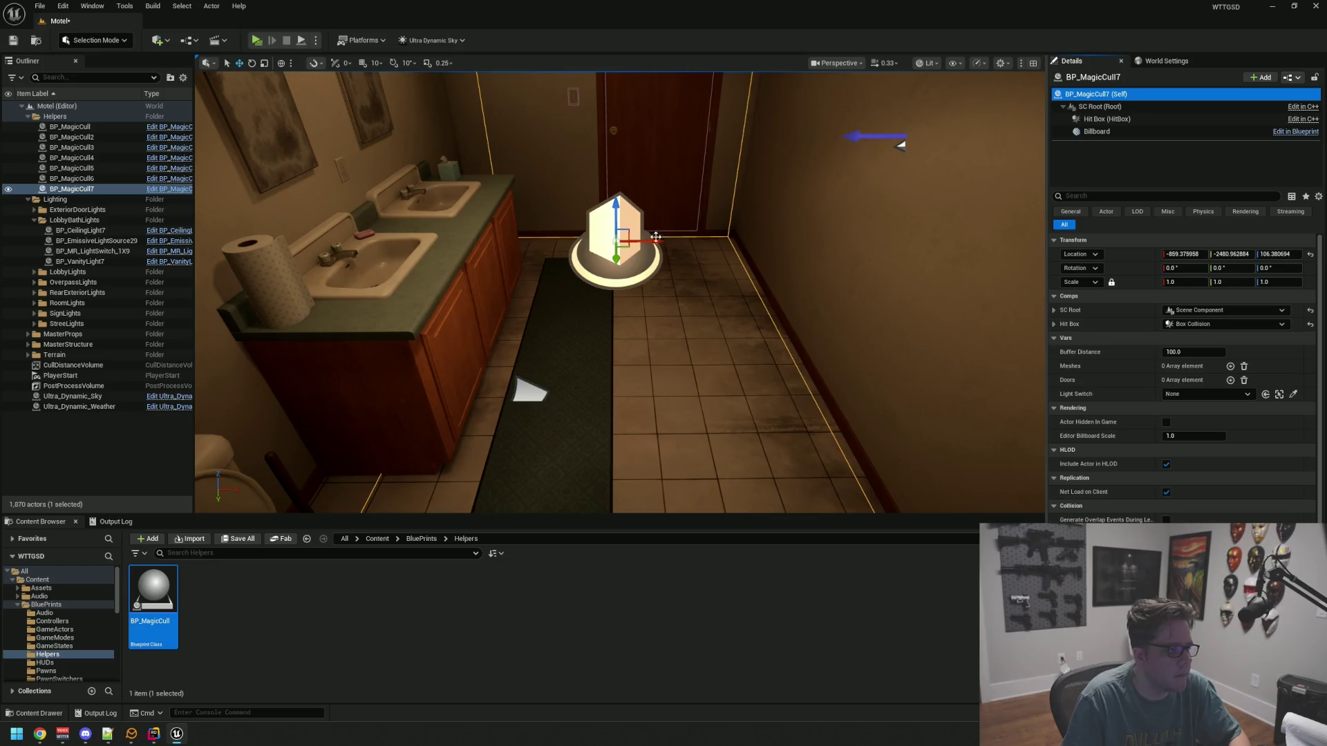
left_click_drag(658, 241, 639, 243)
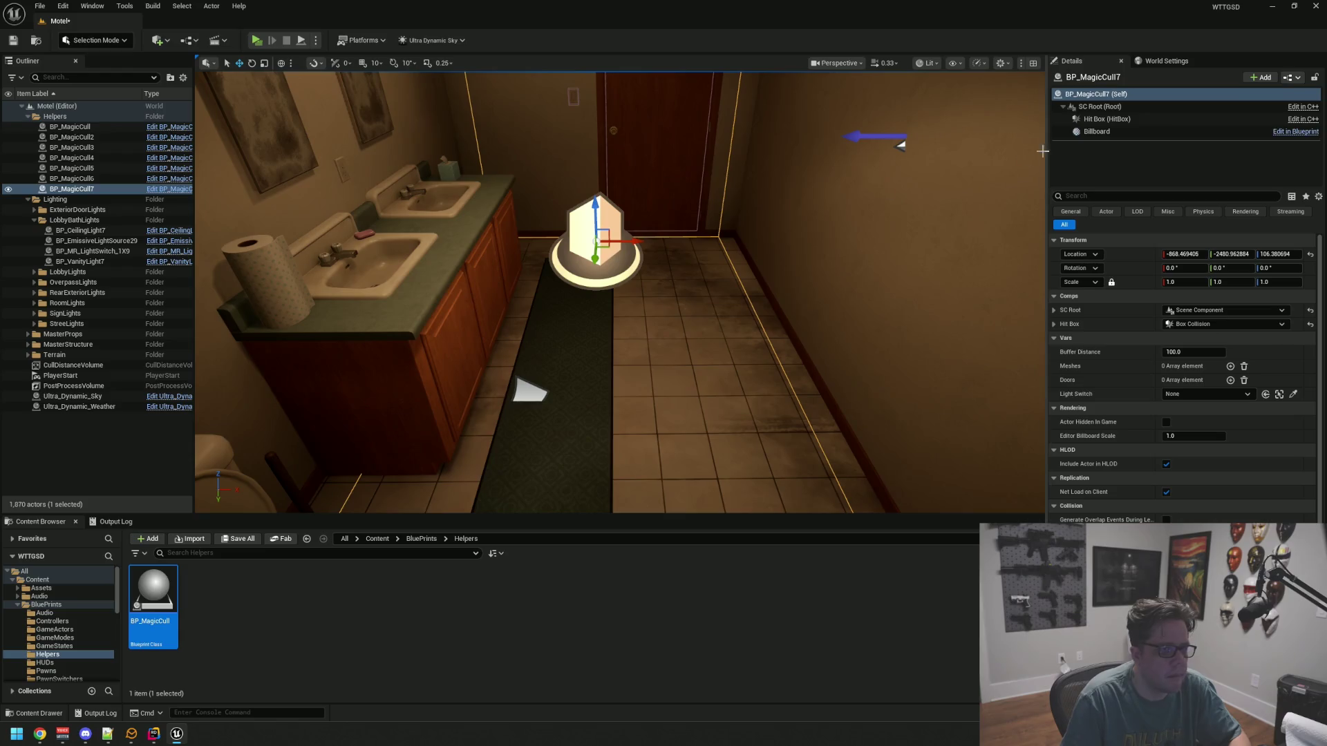
left_click(1097, 131)
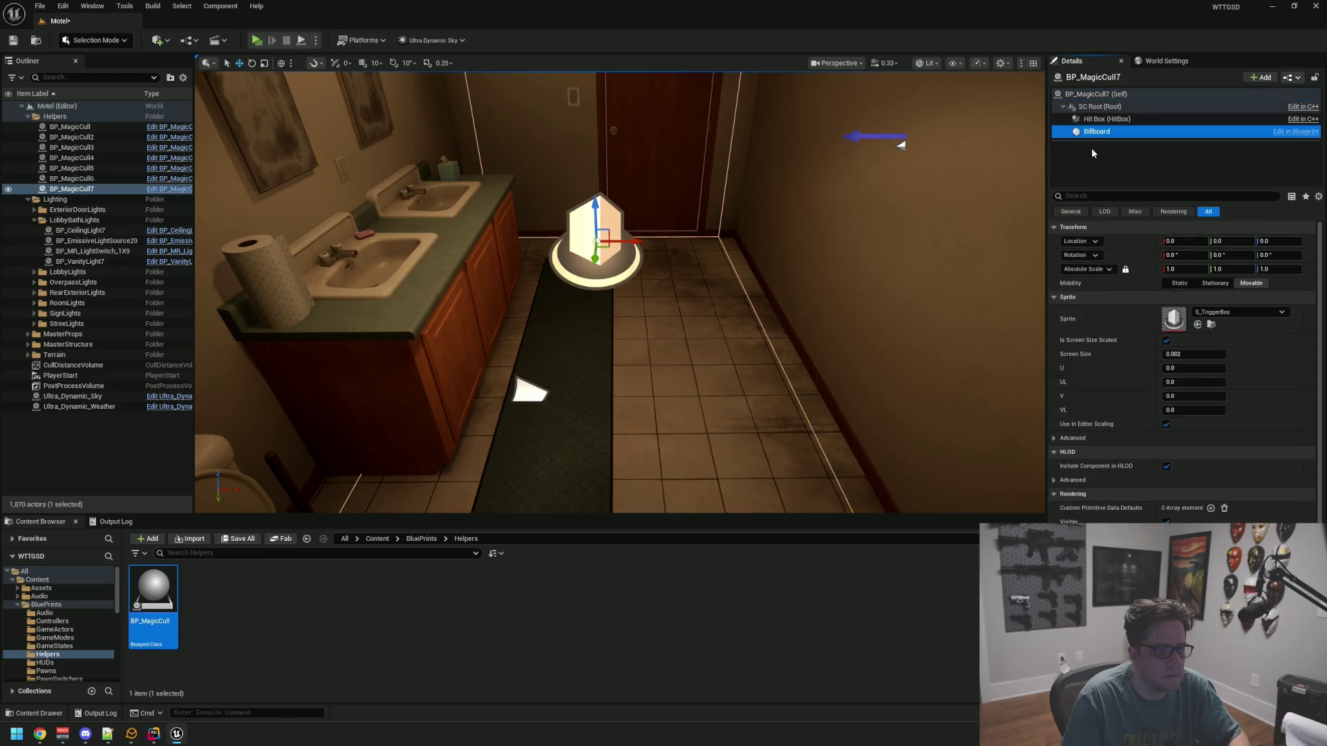
left_click(1127, 119)
left_click_drag(1172, 308, 1188, 308)
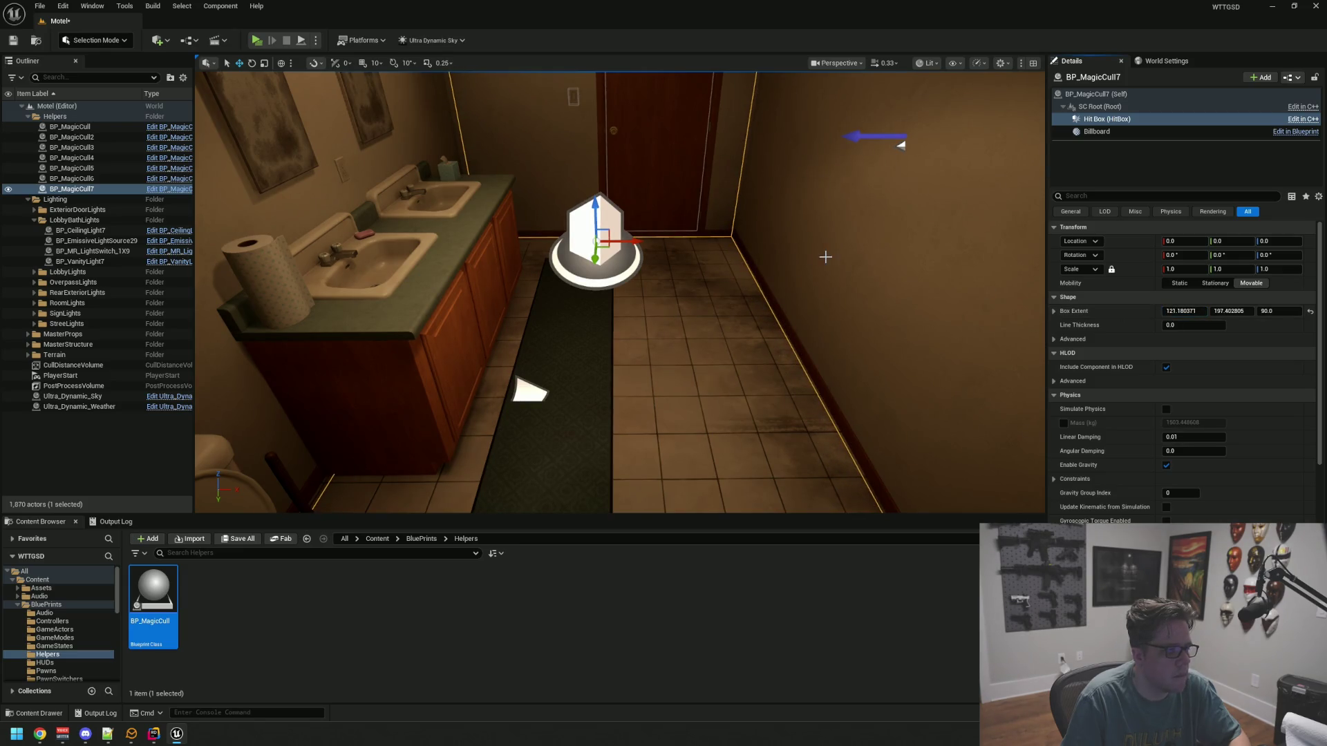
left_click_drag(640, 241, 635, 242)
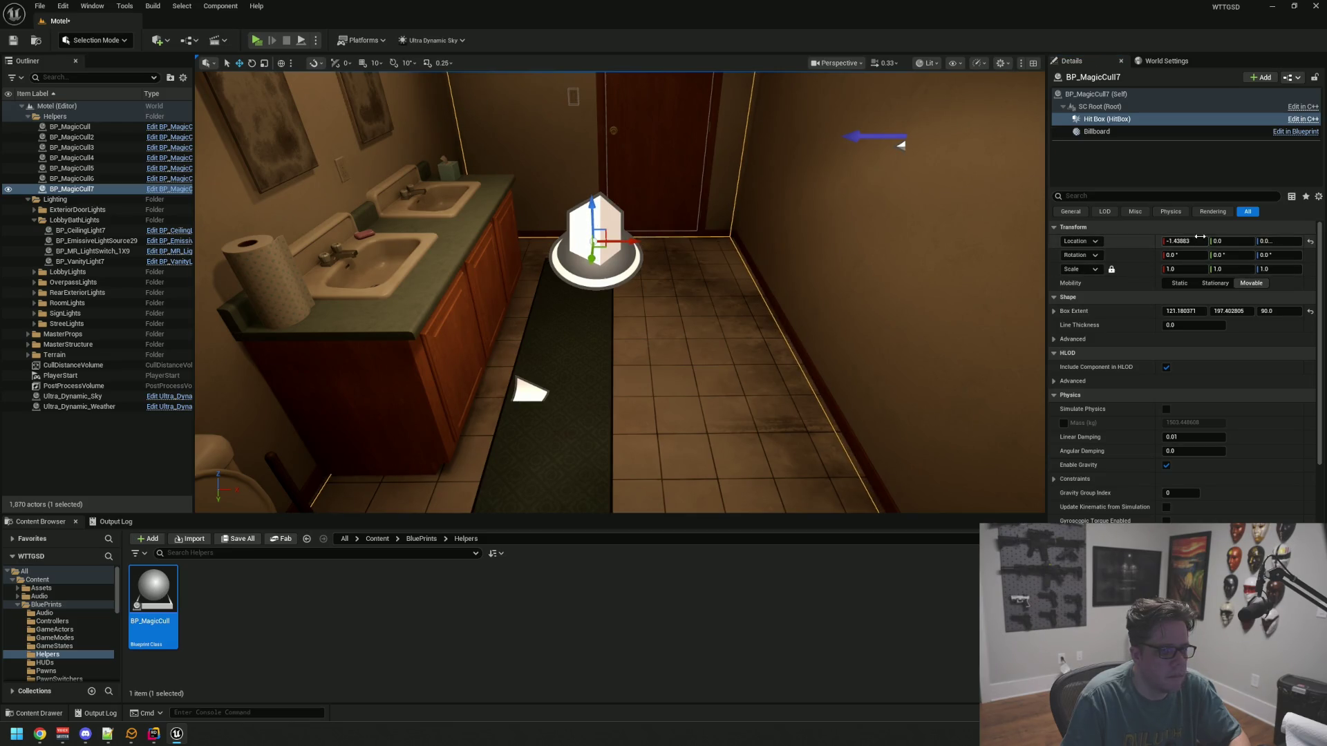
type("-45")
key("Return")
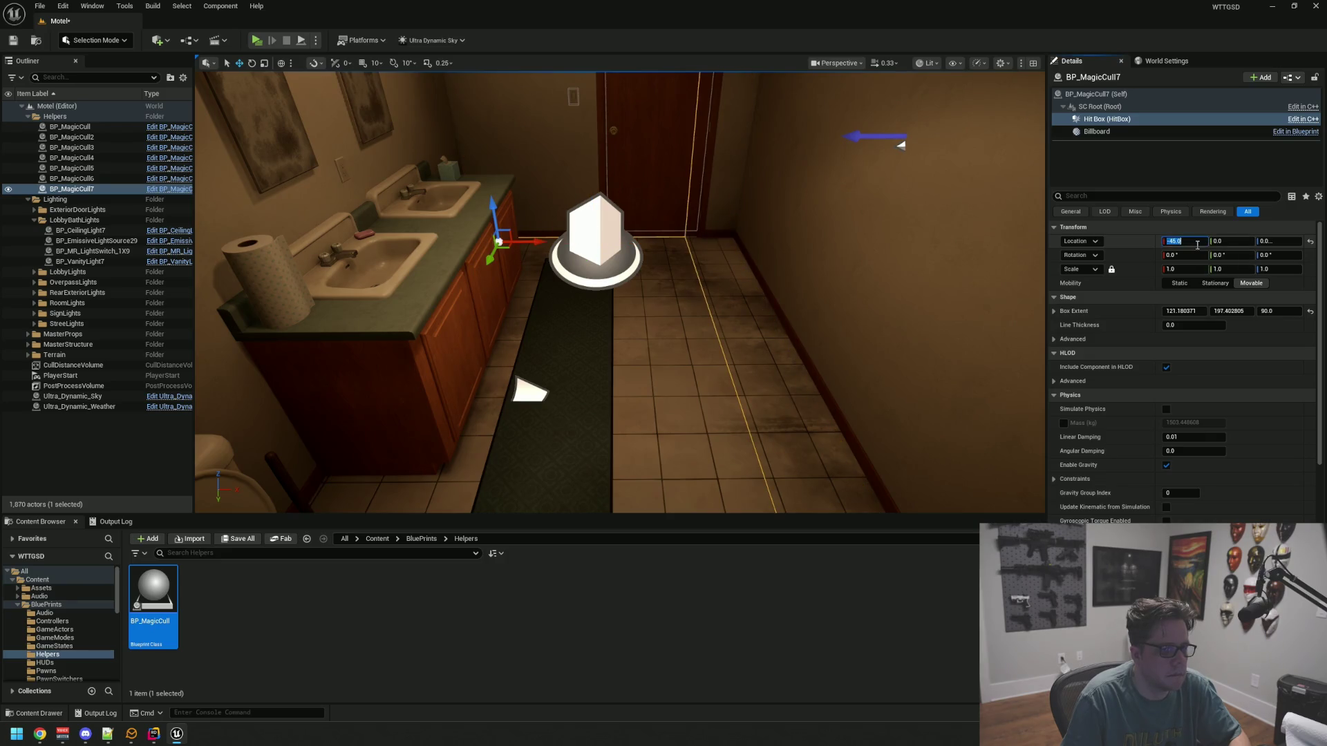
type("0")
key("Return")
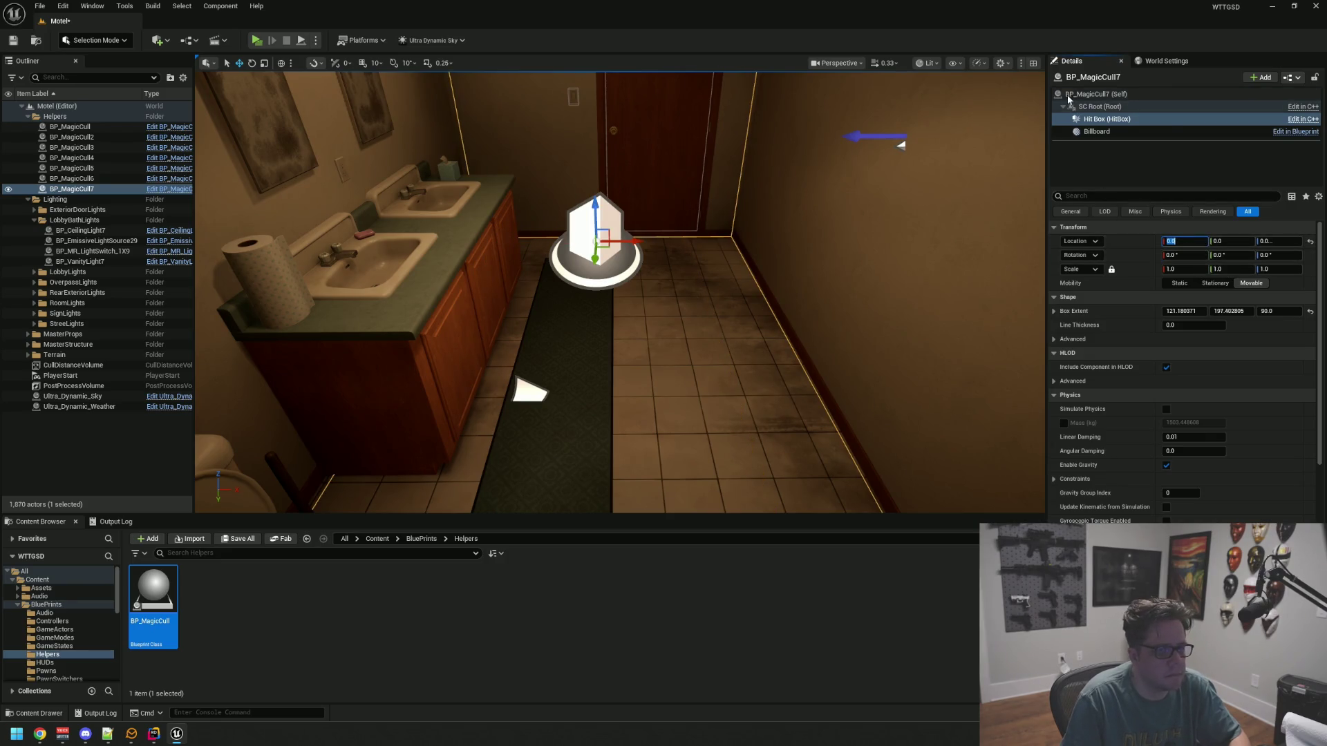
- Fine-tune the position and hit box extent to 122.33 × 197.40 × 90, then save the level
left_click(1095, 94)
left_click_drag(639, 242, 636, 242)
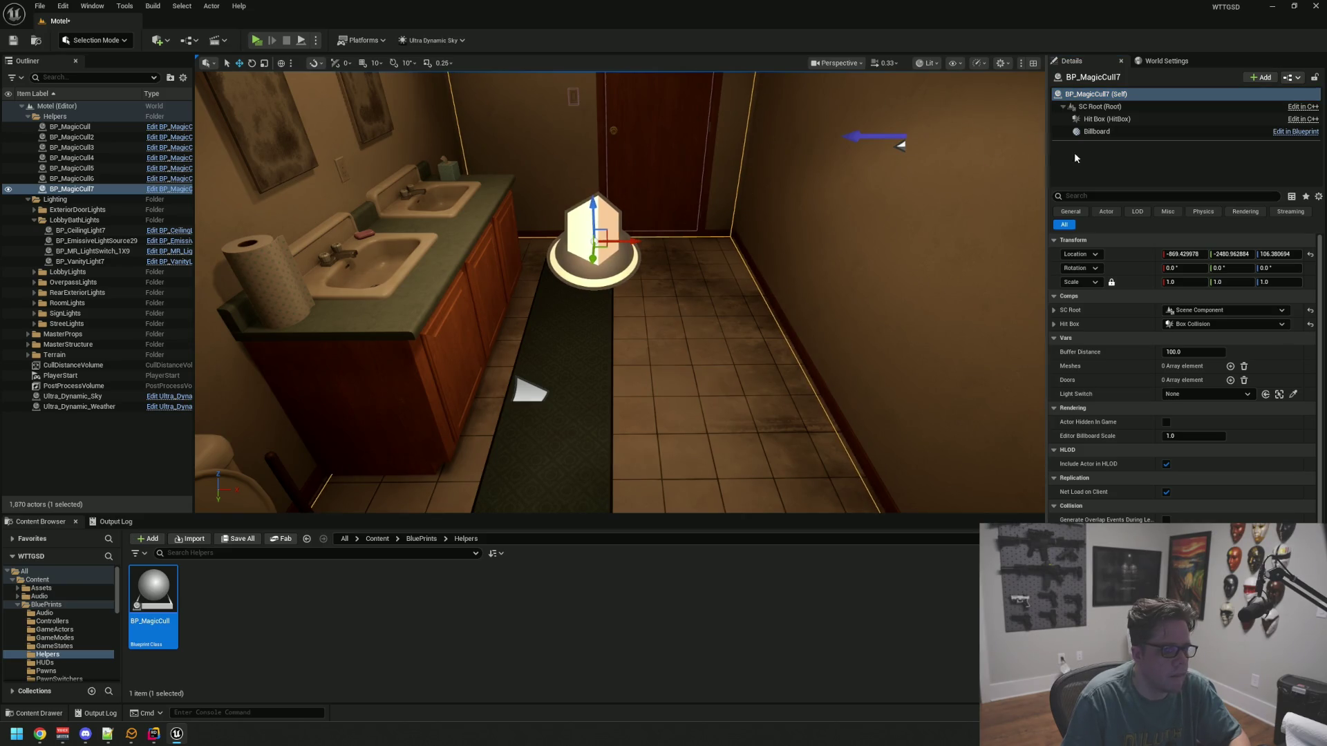
left_click(1104, 118)
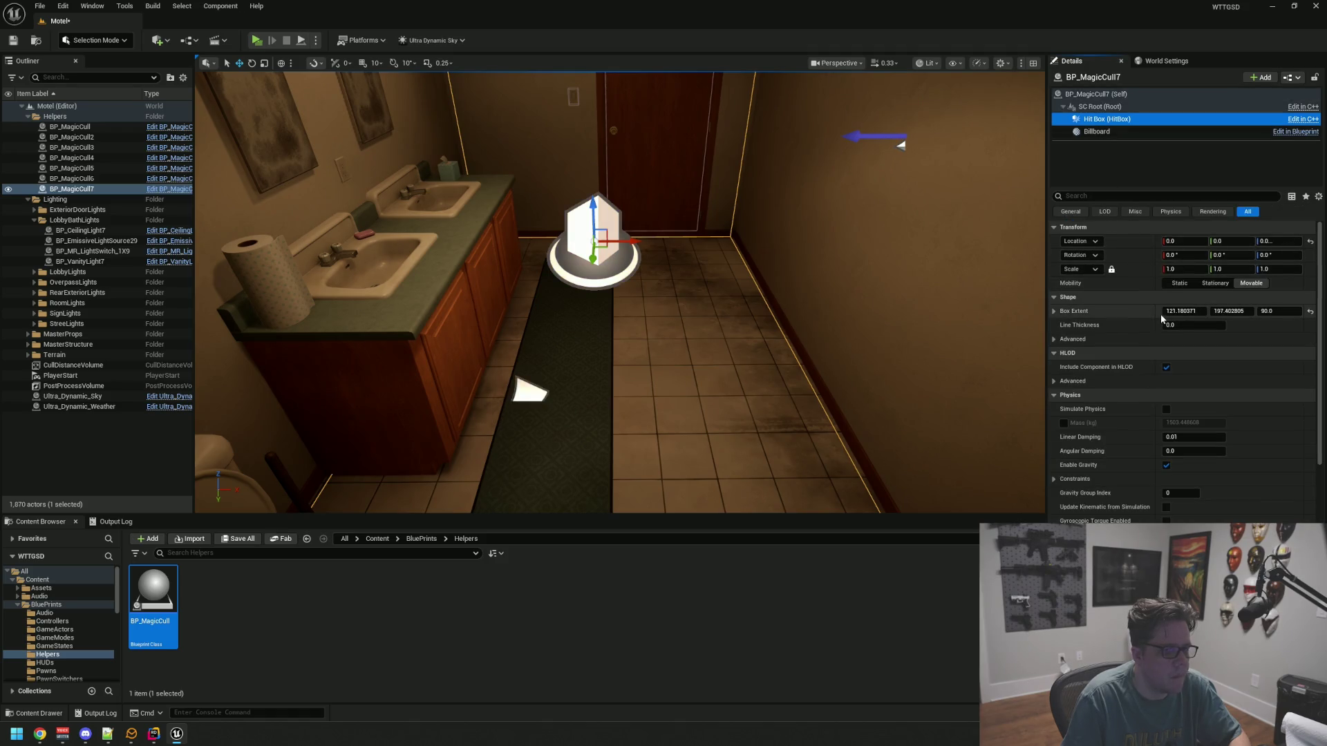
left_click_drag(1165, 312, 1168, 312)
mouse_move(620, 292)
left_mouse_down()
mouse_move(696, 290)
mouse_move(675, 292)
mouse_move(733, 311)
mouse_move(725, 325)
mouse_move(684, 308)
mouse_move(705, 297)
left_mouse_up()
key("ctrl+s")
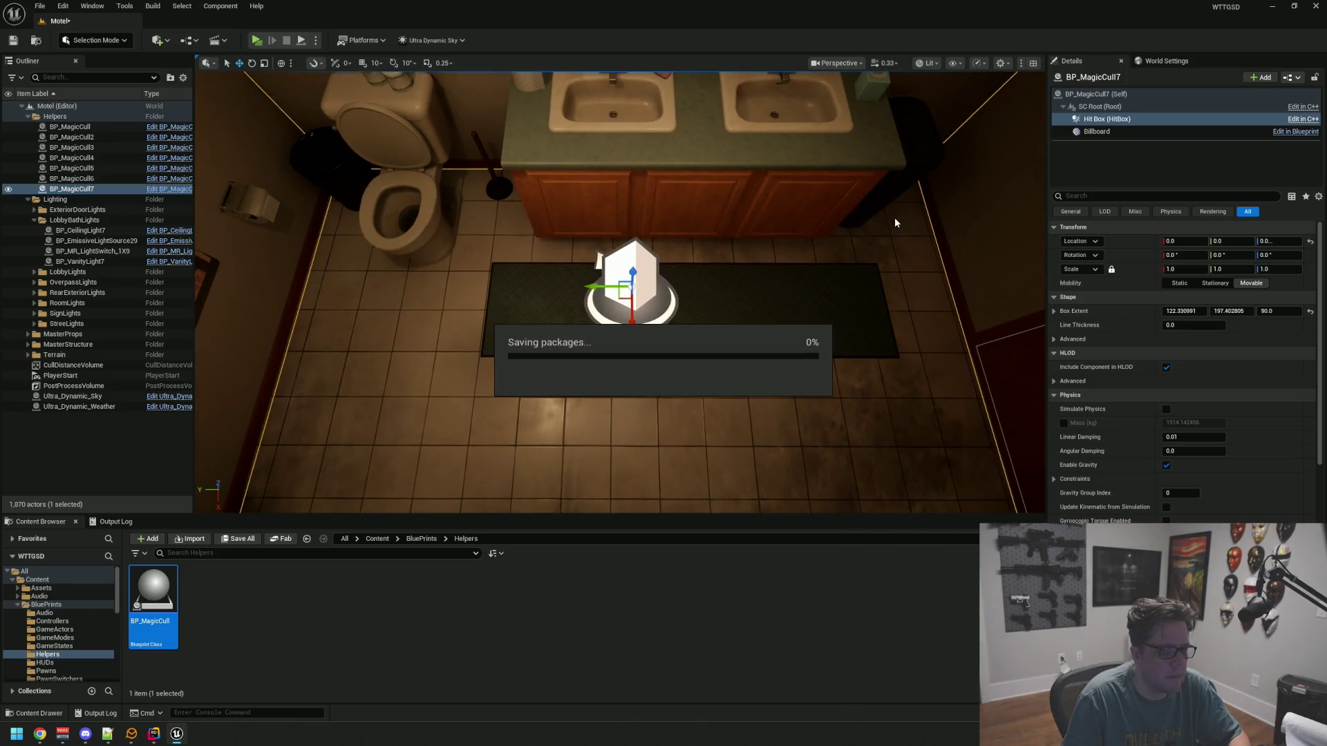
- Add a Doors entry to BP_MagicCull7 and pick BP_WoodDoor82 with the eyedropper
left_click_drag(908, 216, 1007, 207)
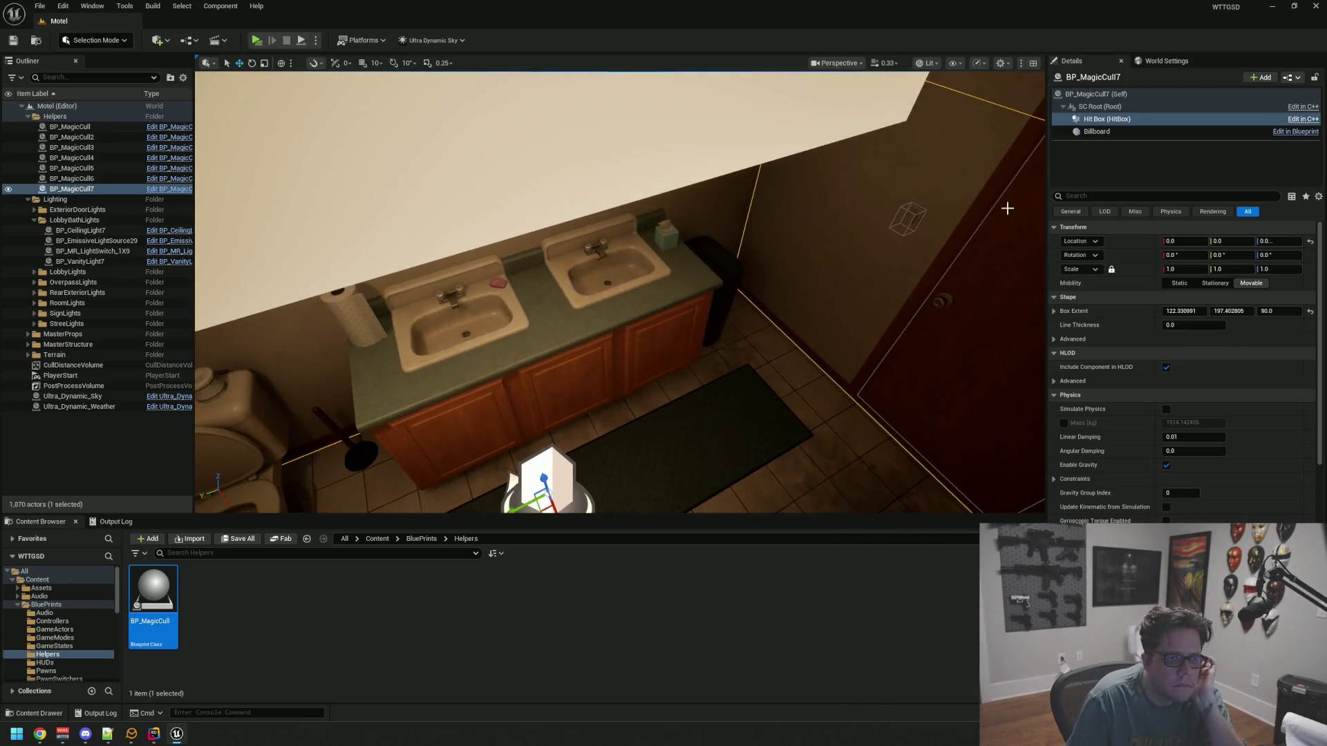
left_click(1113, 97)
key("f")
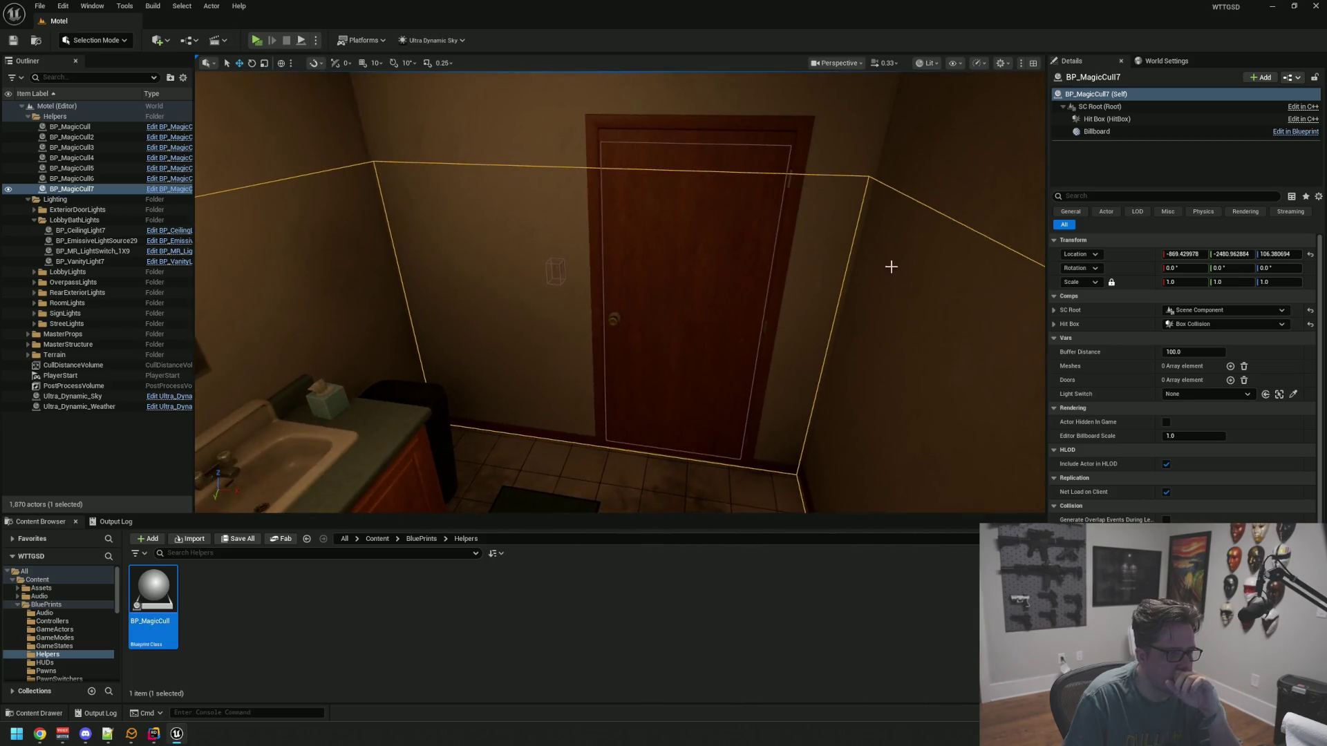
left_click(1230, 380)
left_click(1275, 396)
- Reframe the view over the floor mat and sinks, then select the bathroom vanity
key("f")
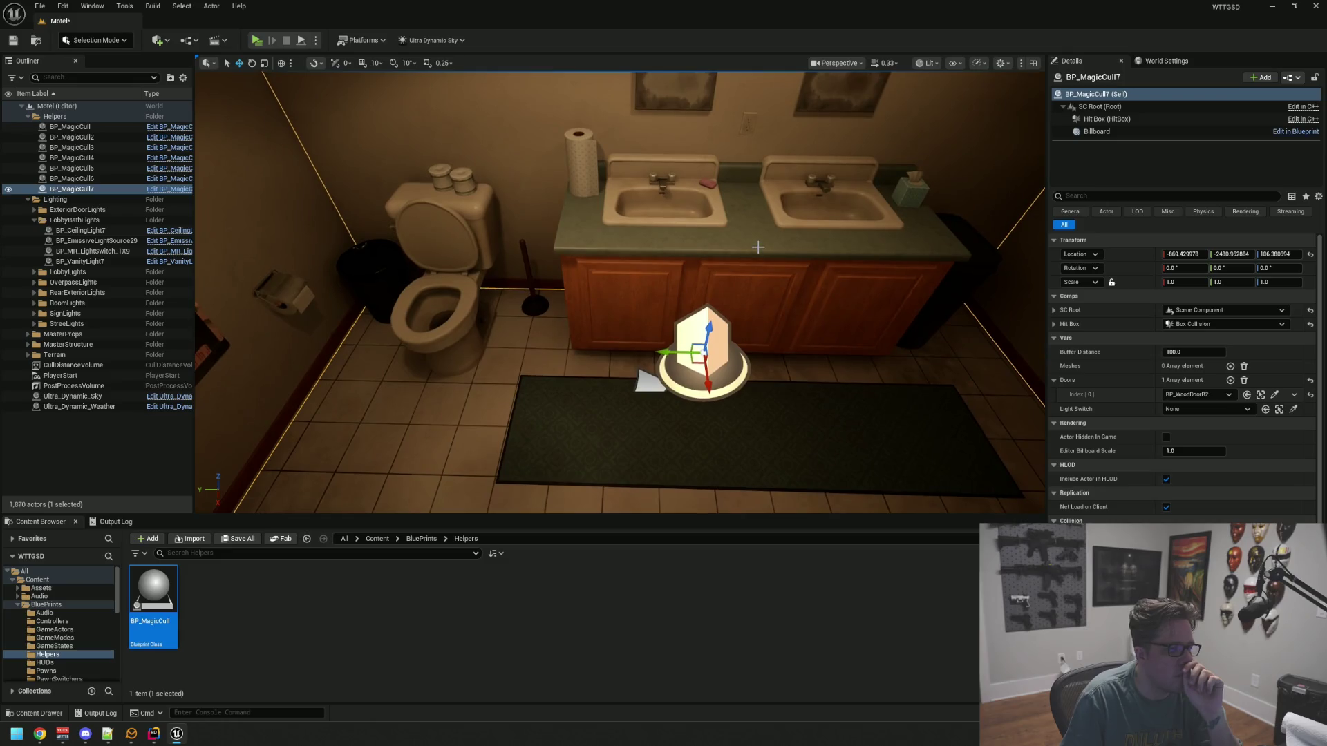
left_click_drag(719, 251, 720, 207)
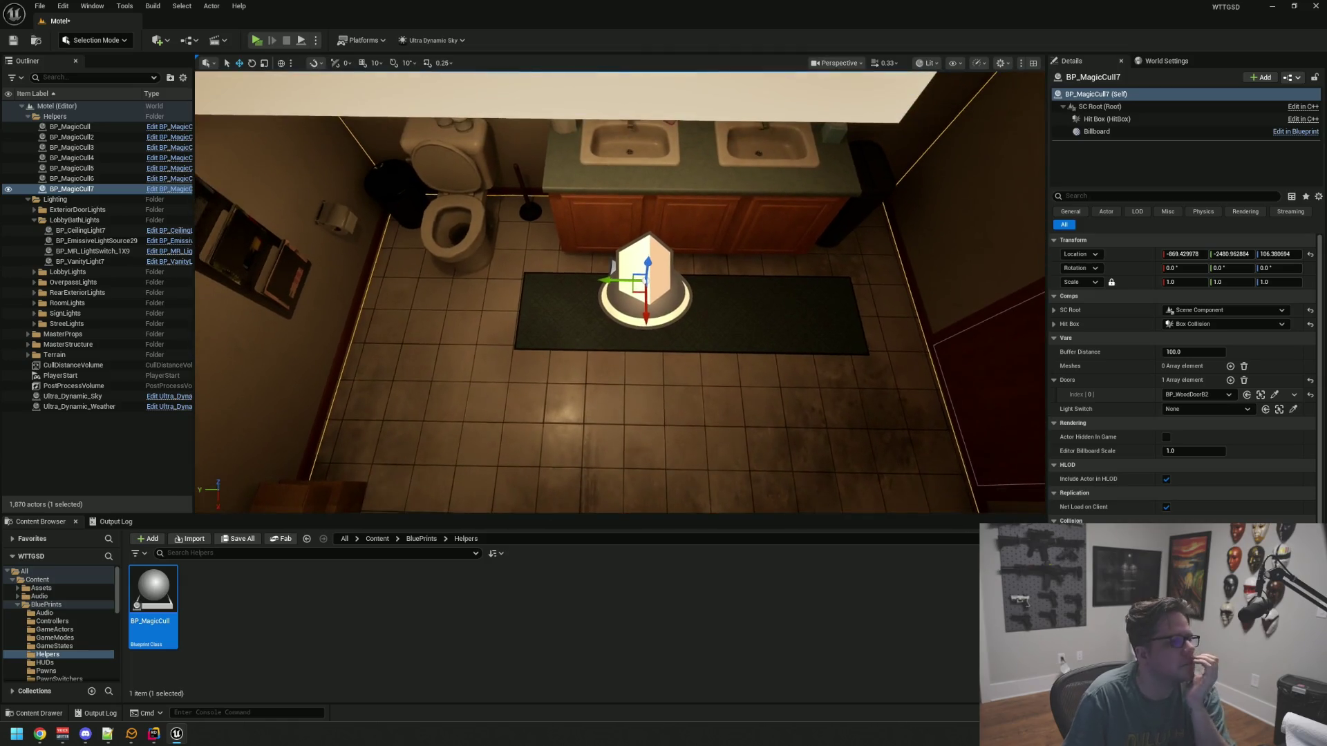
left_click_drag(704, 267, 691, 250)
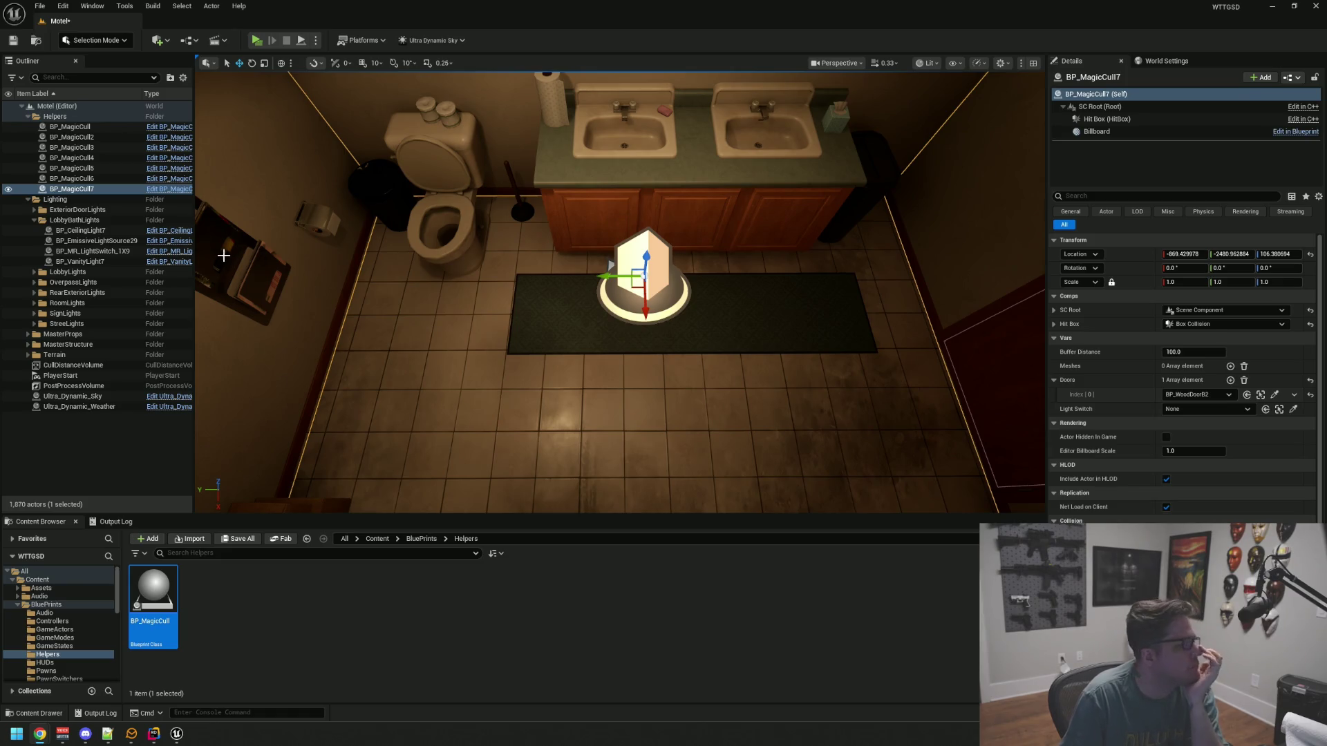
left_click_drag(358, 231, 357, 276)
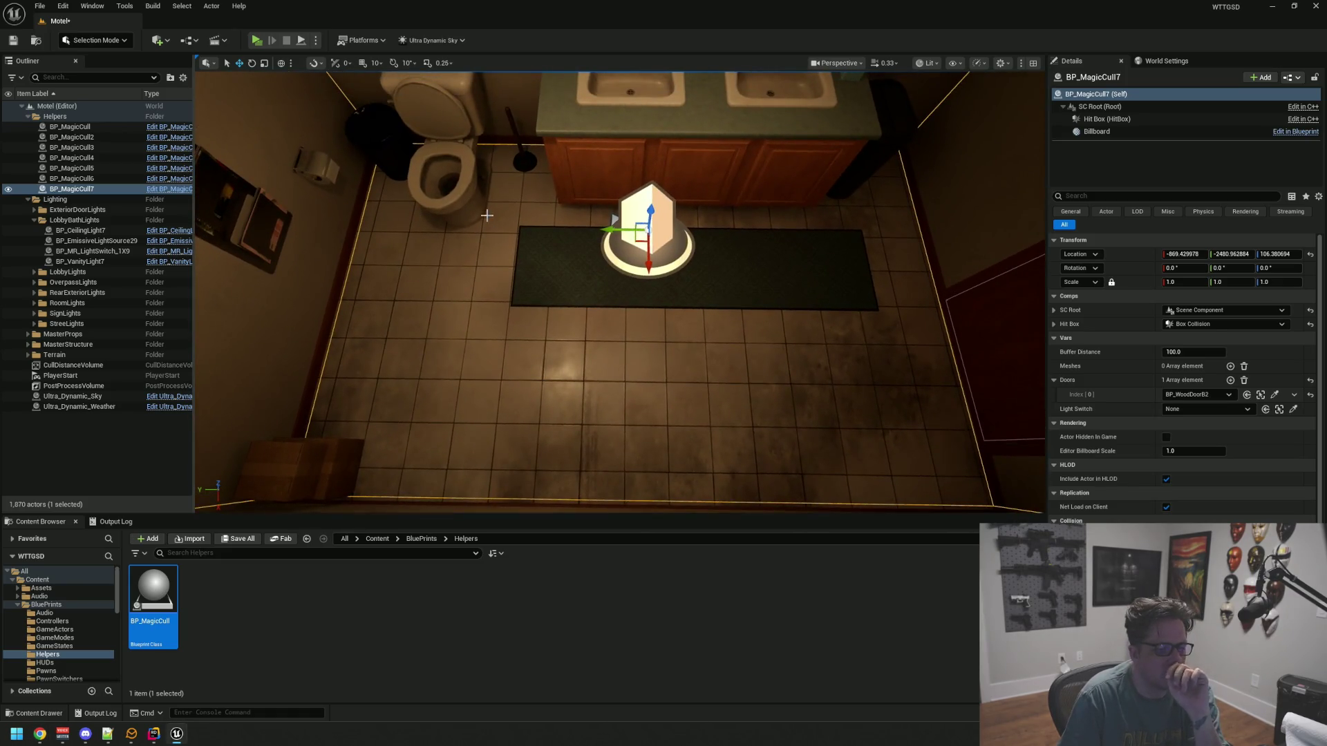
left_click_drag(488, 219, 488, 194)
left_click(627, 177)
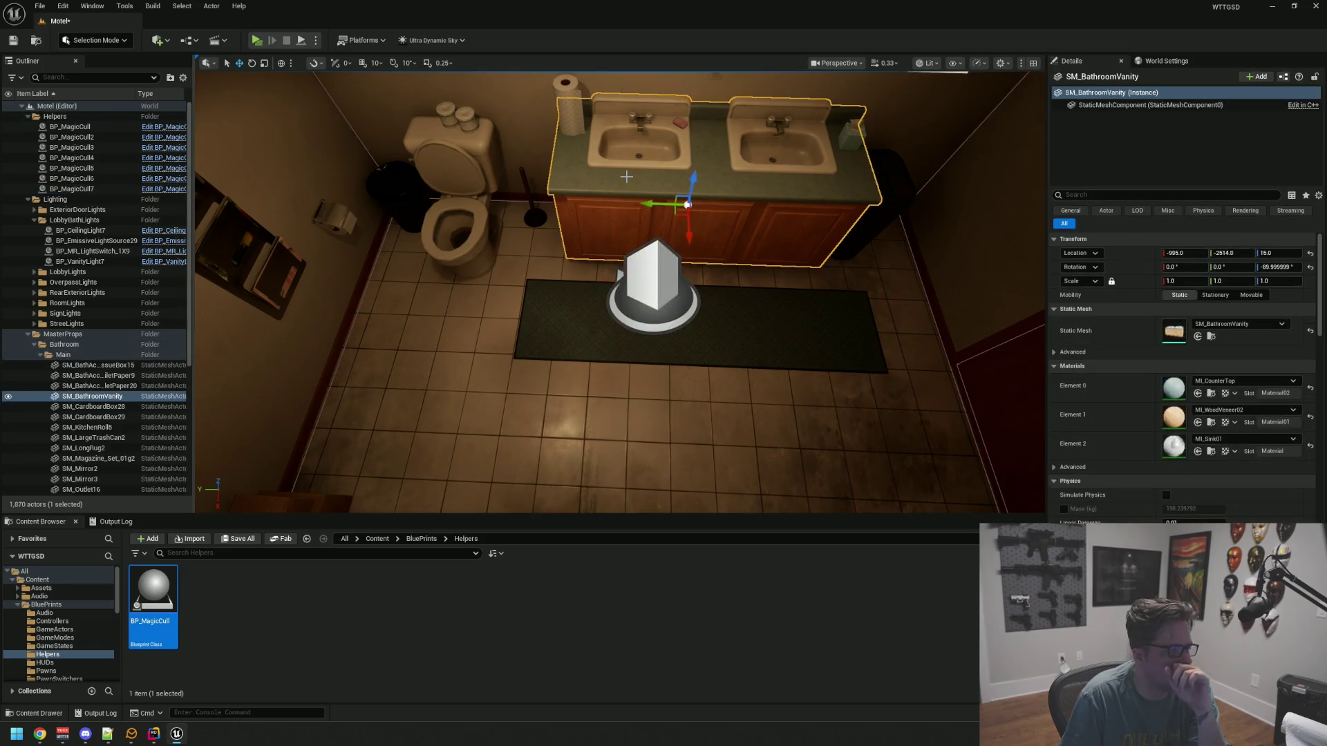
- Select the bathroom props from tissue box to trash bin, then reselect BP_MagicCull7
scroll(103, 311, "down", 4)
key("Up")
key("Up")
key("Up")
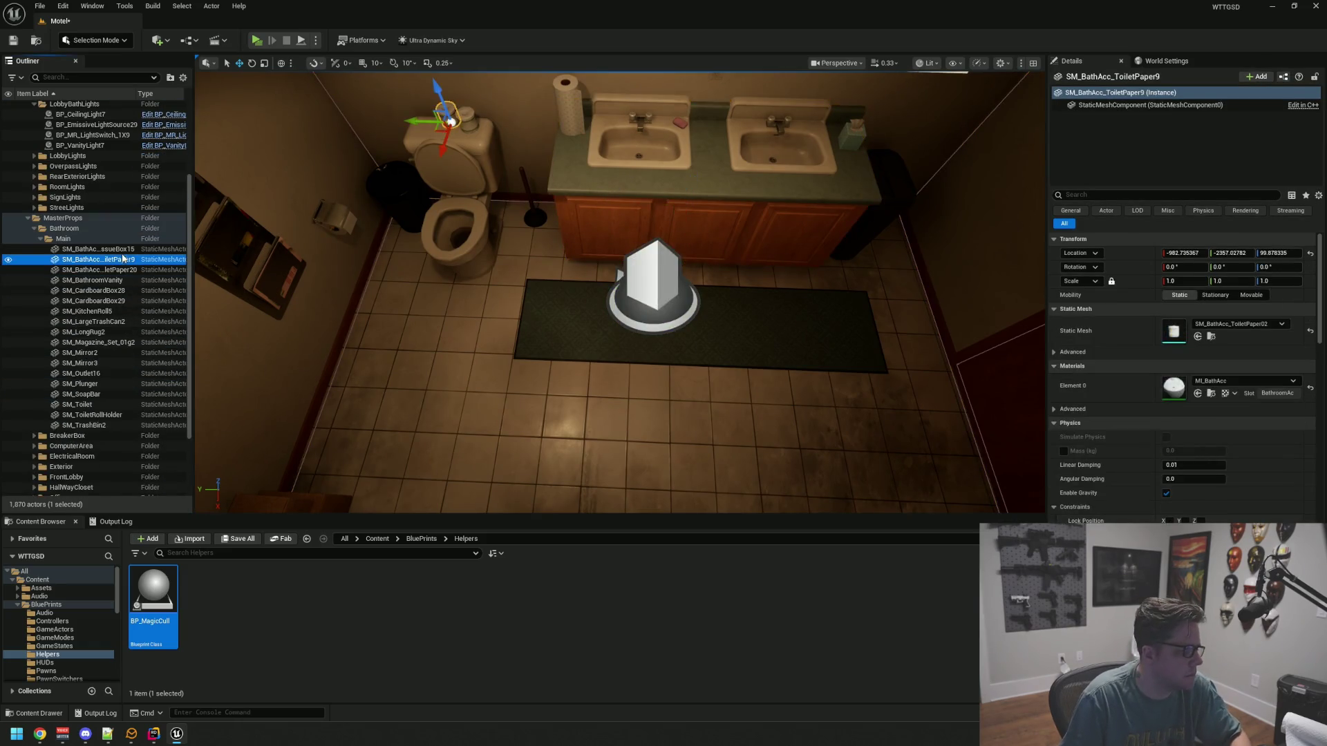
left_click(97, 425, "shift")
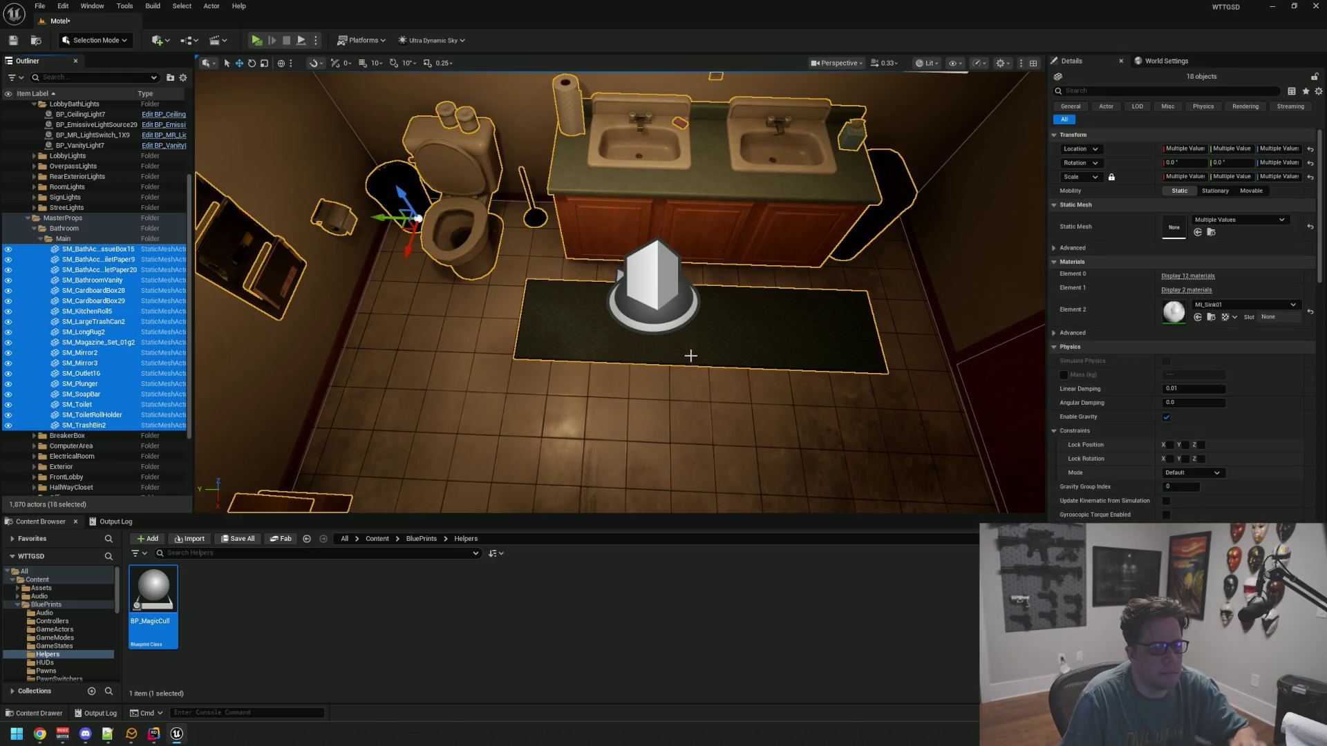
mouse_move(719, 353)
left_mouse_down()
mouse_move(721, 163)
mouse_move(743, 397)
left_mouse_up()
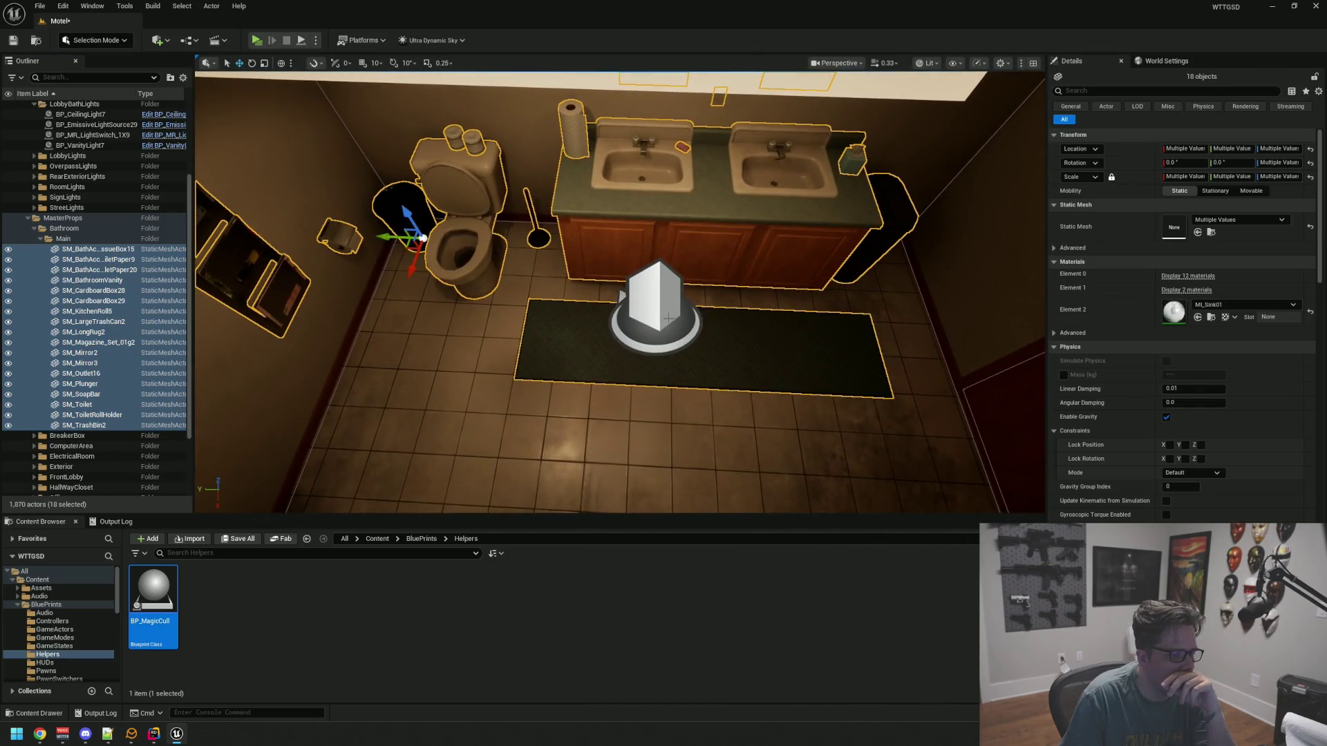
left_click(678, 315)
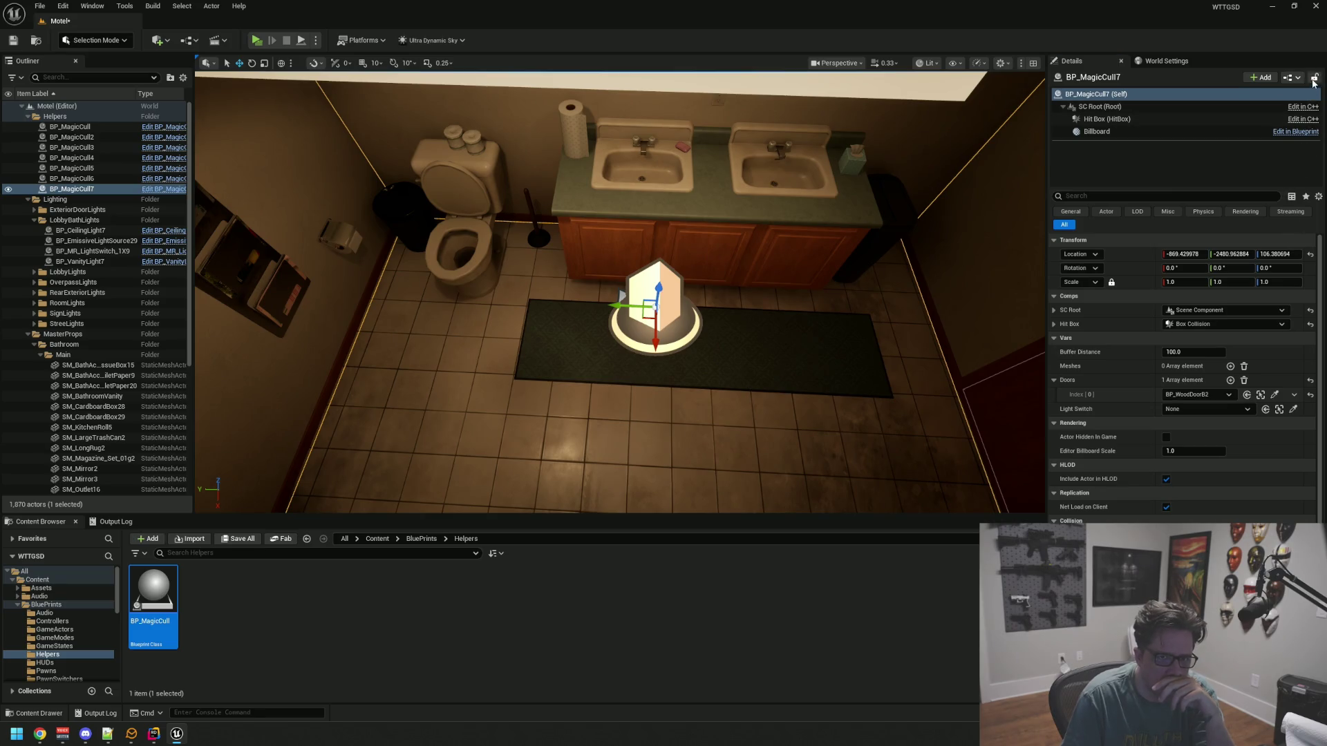
- Add empty slots to BP_MagicCull7's Meshes list and drop in the first bathroom prop
left_click(1230, 367)
left_click(1230, 367)
left_click(1230, 367)
left_click(1229, 367)
left_click(1229, 367)
left_click(1229, 367)
left_click(1229, 367)
left_click(1229, 367)
left_click(1230, 367)
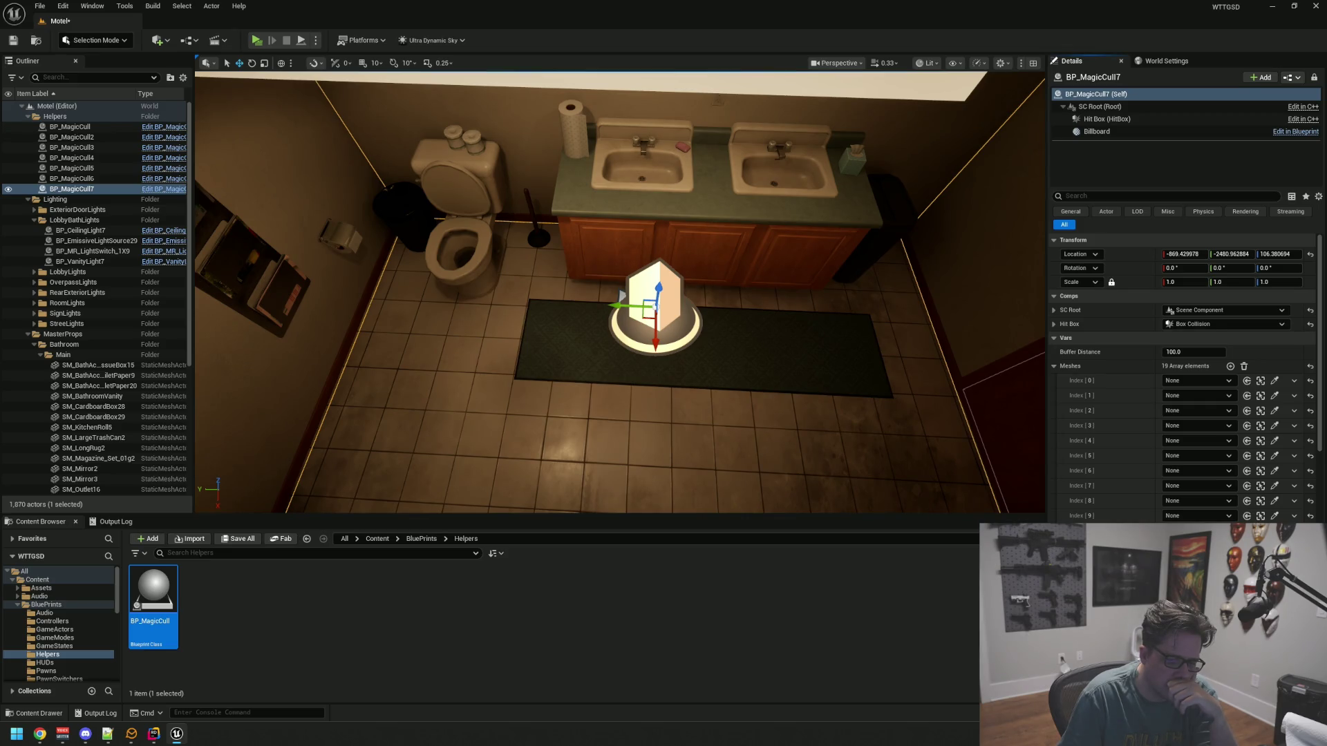
scroll(850, 373, "up", 1)
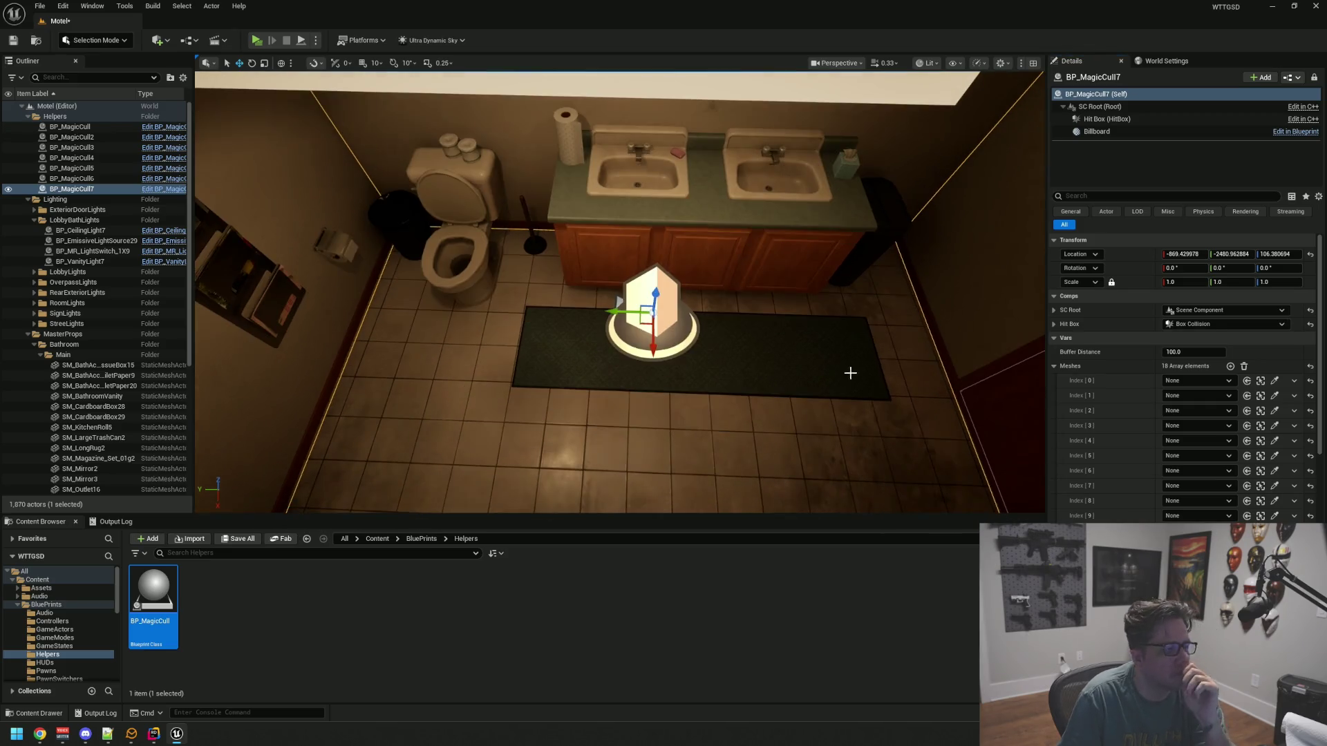
left_click(562, 181)
scroll(133, 308, "down", 4)
mouse_move(96, 249)
left_mouse_down()
mouse_move(691, 311)
mouse_move(1168, 385)
left_mouse_up()
- Fill Meshes slots 1–8: toilet paper, vanity, two cardboard boxes, kitchen roll, trash can, long rug
scroll(1175, 387, "down", 3)
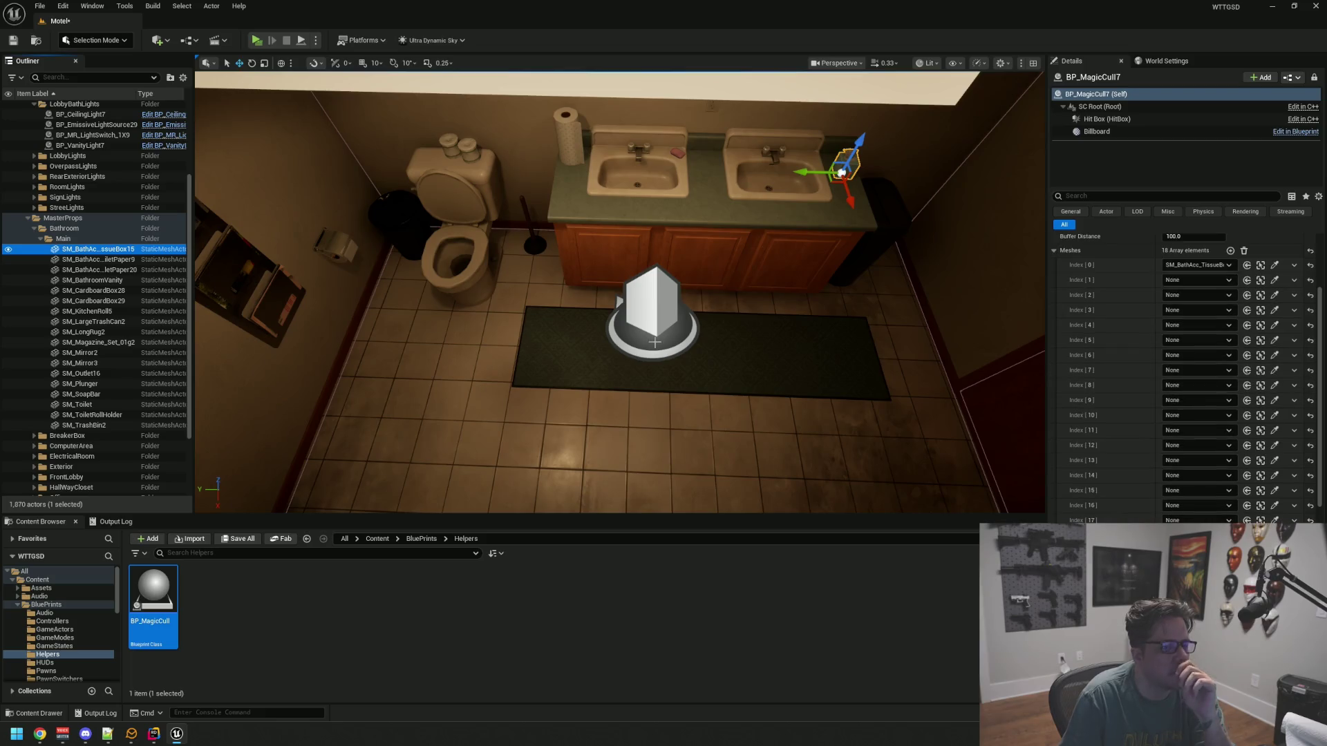
mouse_move(104, 260)
left_mouse_down()
mouse_move(360, 300)
mouse_move(1173, 317)
mouse_move(1179, 280)
mouse_move(115, 274)
mouse_move(423, 303)
mouse_move(1178, 326)
mouse_move(1173, 298)
left_mouse_up()
left_click_drag(105, 282, 414, 307)
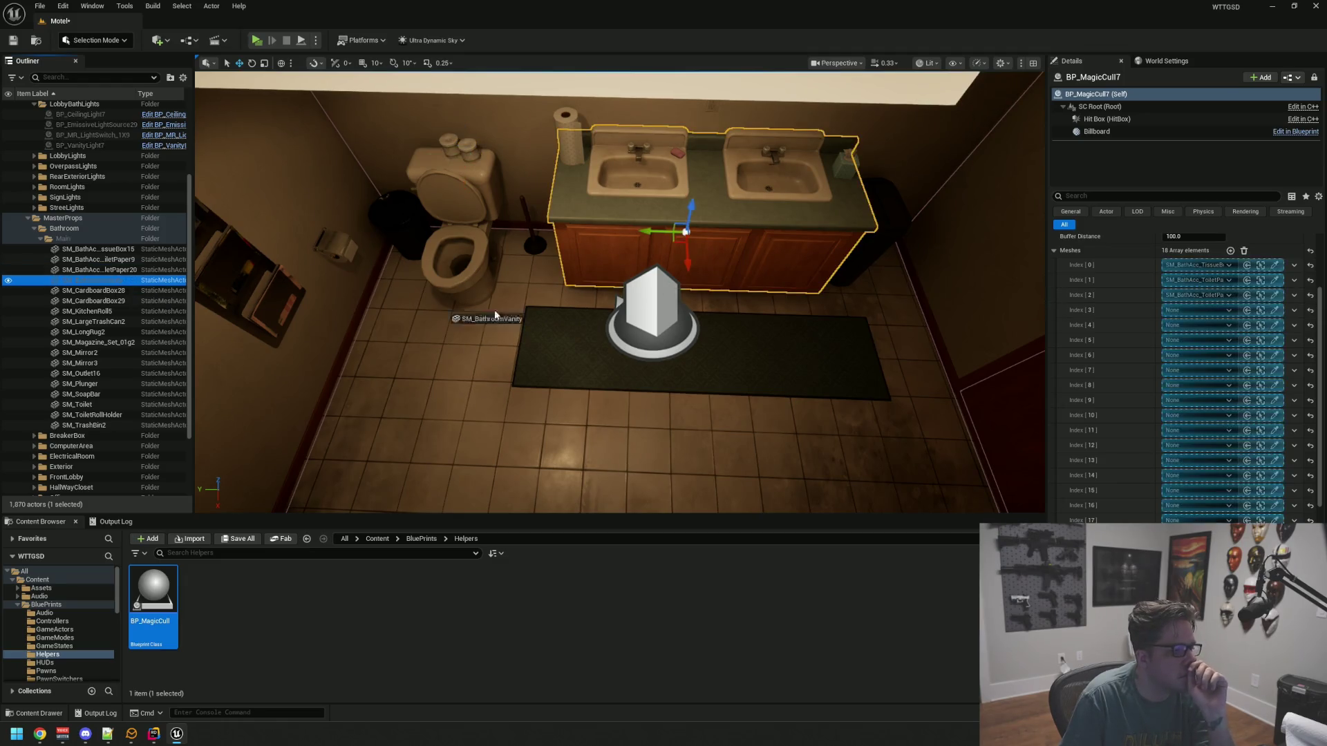
left_click_drag(1210, 315, 1209, 311)
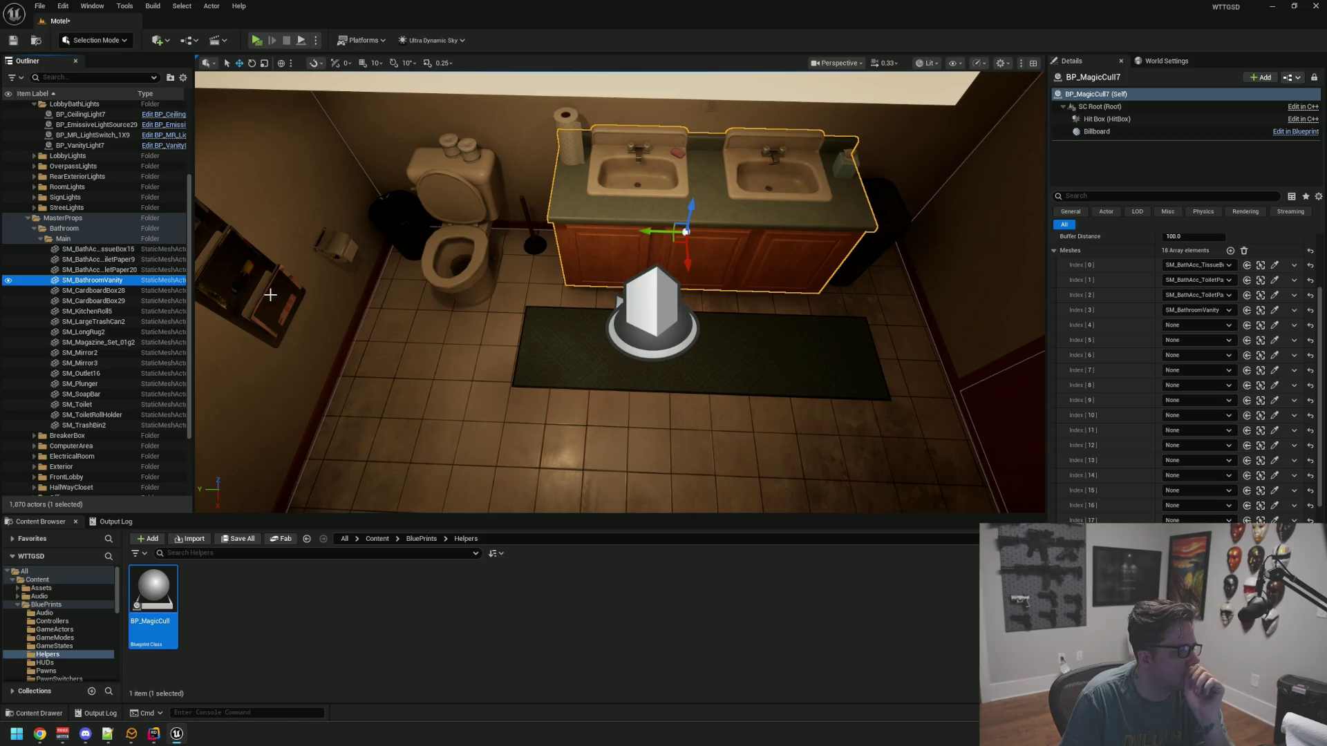
mouse_move(99, 290)
left_mouse_down()
mouse_move(1152, 356)
mouse_move(1179, 326)
left_mouse_up()
left_click_drag(108, 303, 551, 340)
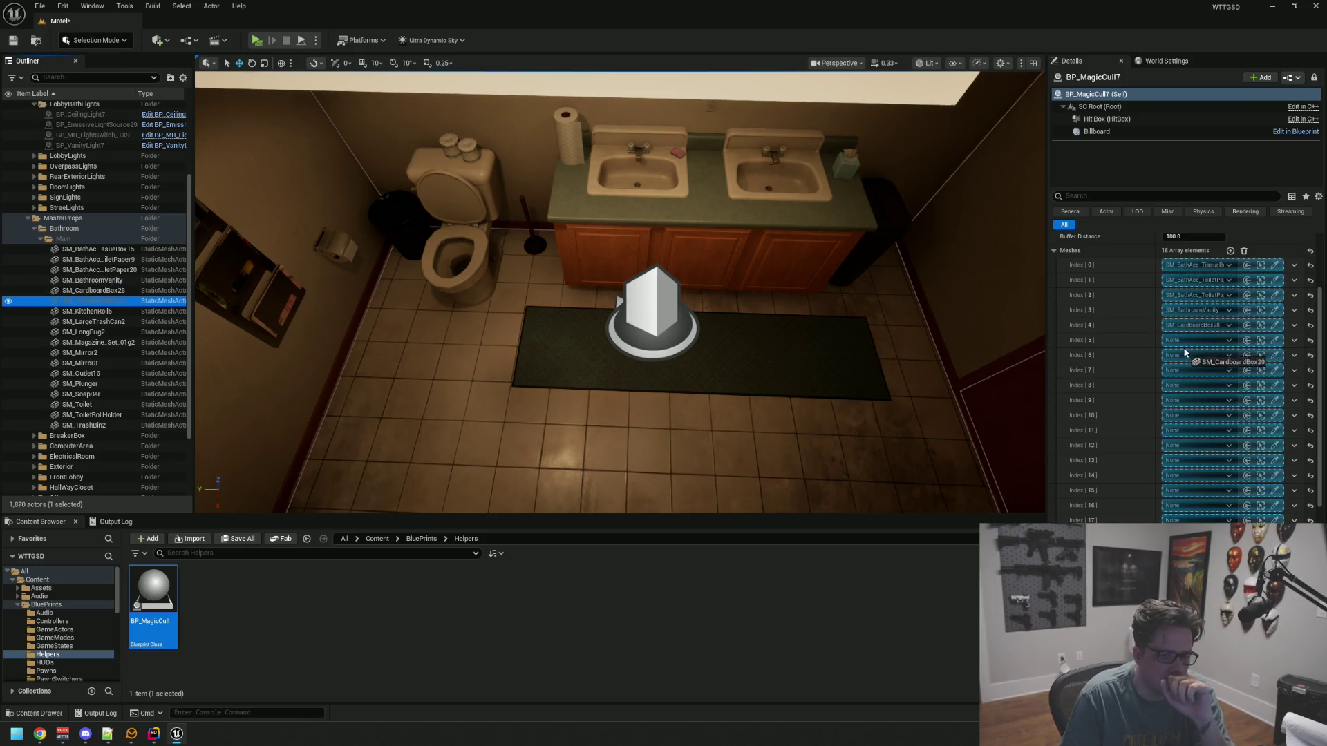
left_click_drag(1185, 344, 1184, 342)
mouse_move(111, 311)
left_mouse_down()
mouse_move(1170, 385)
mouse_move(1189, 362)
left_mouse_up()
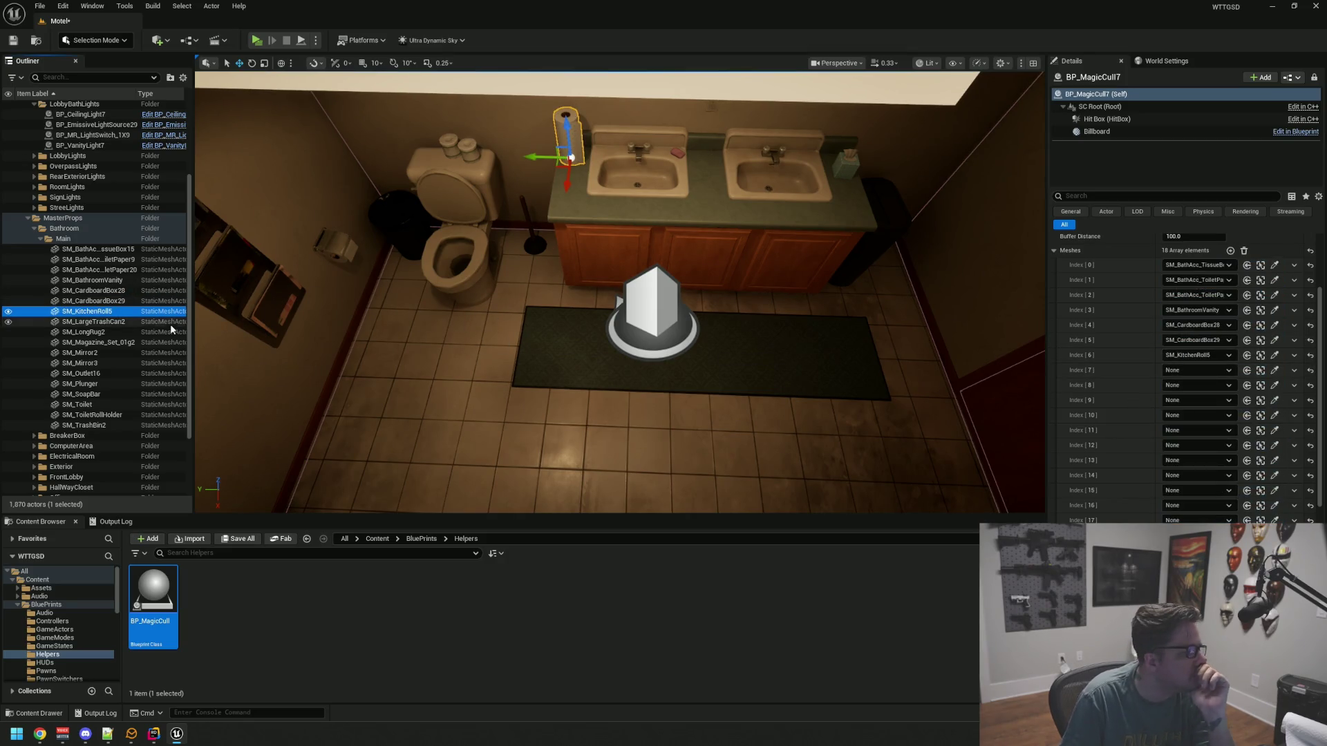
left_click_drag(165, 322, 165, 329)
left_click_drag(1195, 374, 1195, 372)
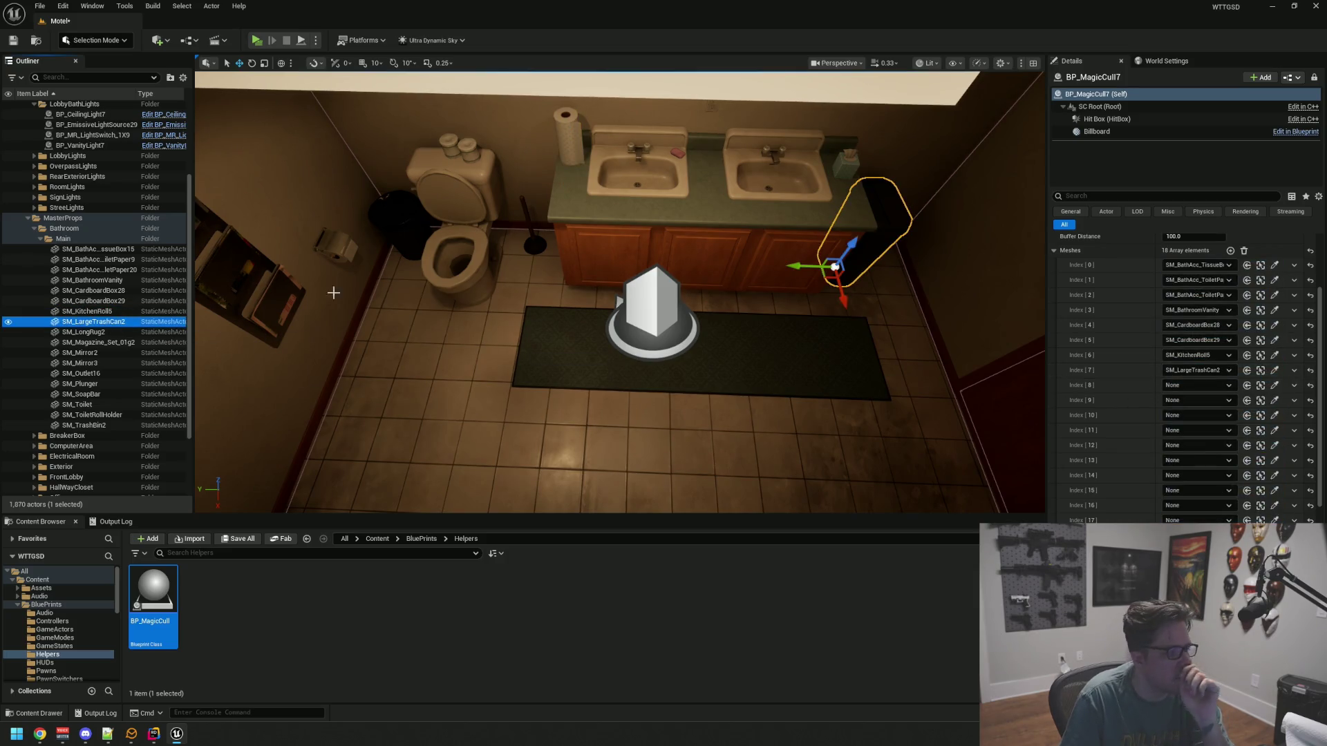
left_click_drag(78, 332, 619, 368)
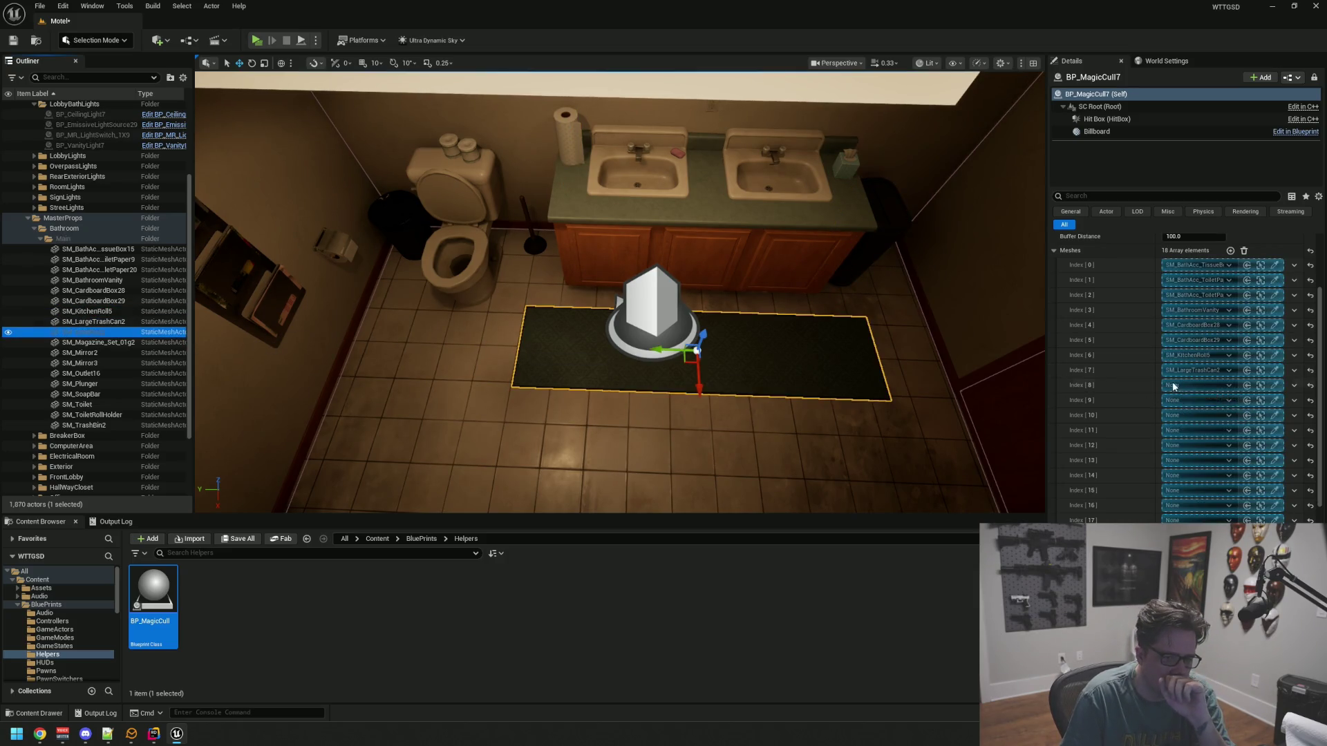
left_click_drag(1175, 387, 1175, 387)
- Fill Meshes slots 9–17: magazines, two mirrors, outlet, plunger, soap, toilet, roll holder, SM_TrashBin2
mouse_move(102, 348)
left_mouse_down()
mouse_move(1147, 434)
mouse_move(1184, 401)
left_mouse_up()
mouse_move(125, 353)
left_mouse_down()
mouse_move(1151, 434)
mouse_move(1170, 418)
left_mouse_up()
mouse_move(96, 364)
left_mouse_down()
mouse_move(1103, 445)
mouse_move(1179, 433)
left_mouse_up()
left_click_drag(83, 374, 1047, 435)
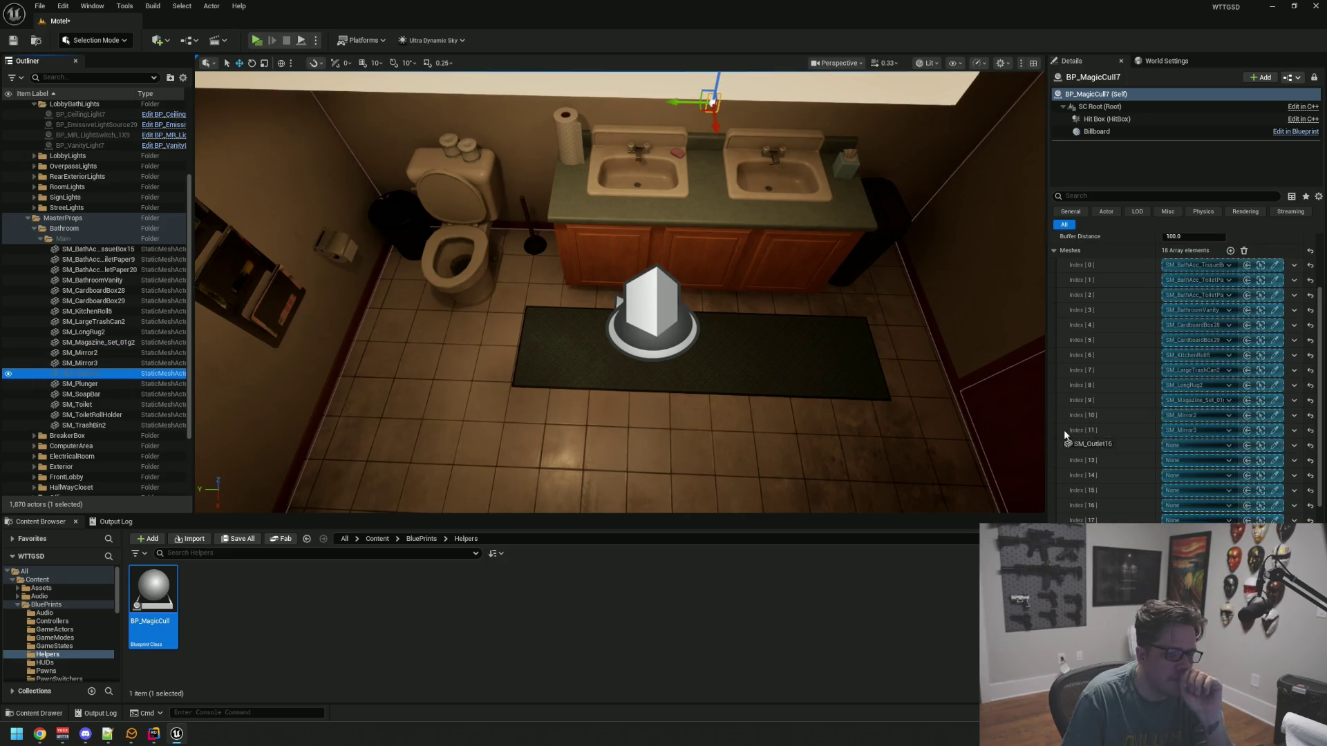
left_click_drag(1175, 451, 1175, 448)
mouse_move(94, 385)
left_mouse_down()
mouse_move(1114, 485)
mouse_move(1175, 462)
left_mouse_up()
mouse_move(86, 395)
left_mouse_down()
mouse_move(1037, 492)
mouse_move(1175, 477)
left_mouse_up()
left_click_drag(83, 405, 1175, 490)
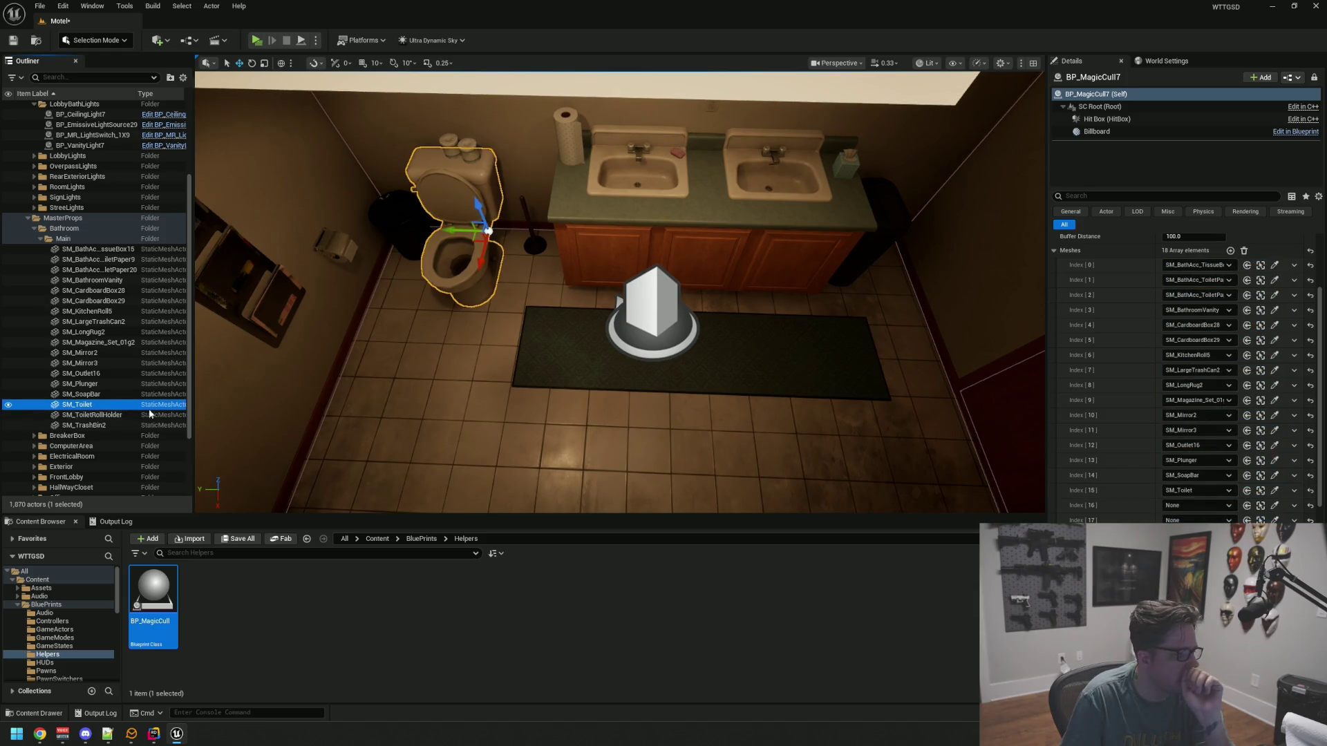
left_click_drag(161, 411, 463, 440)
left_click_drag(1179, 510, 1179, 507)
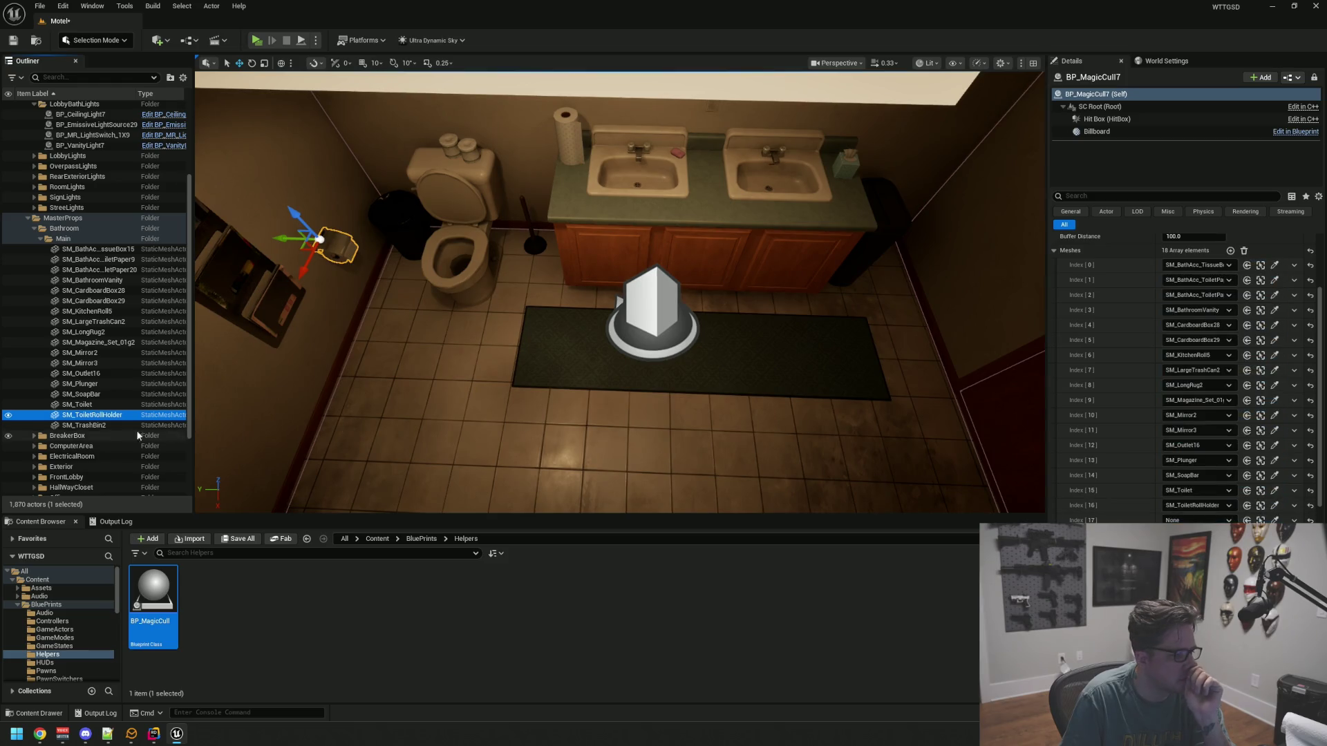
left_click_drag(85, 425, 188, 433)
left_click_drag(1161, 520, 1166, 522)
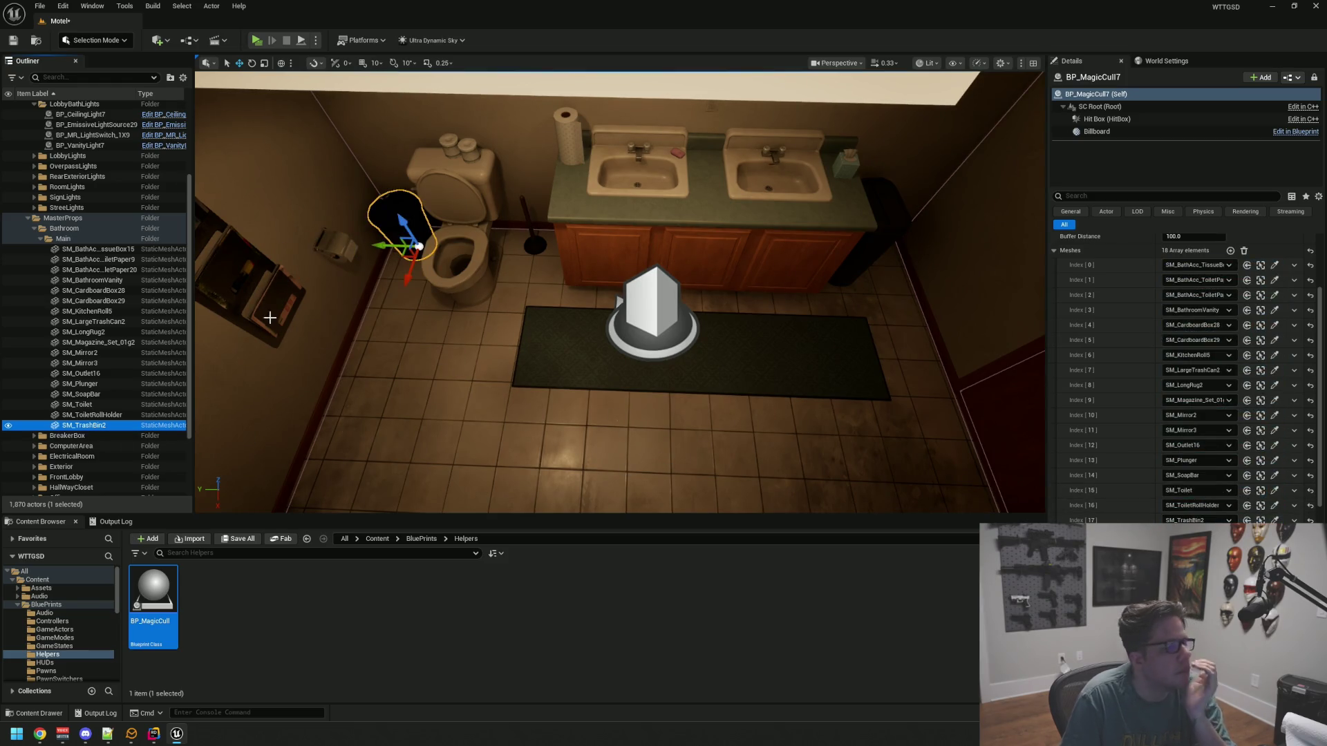
- Collapse the Main, bath lights and Lighting Outliner folders and clear the selection
left_click(43, 241)
left_click(35, 201)
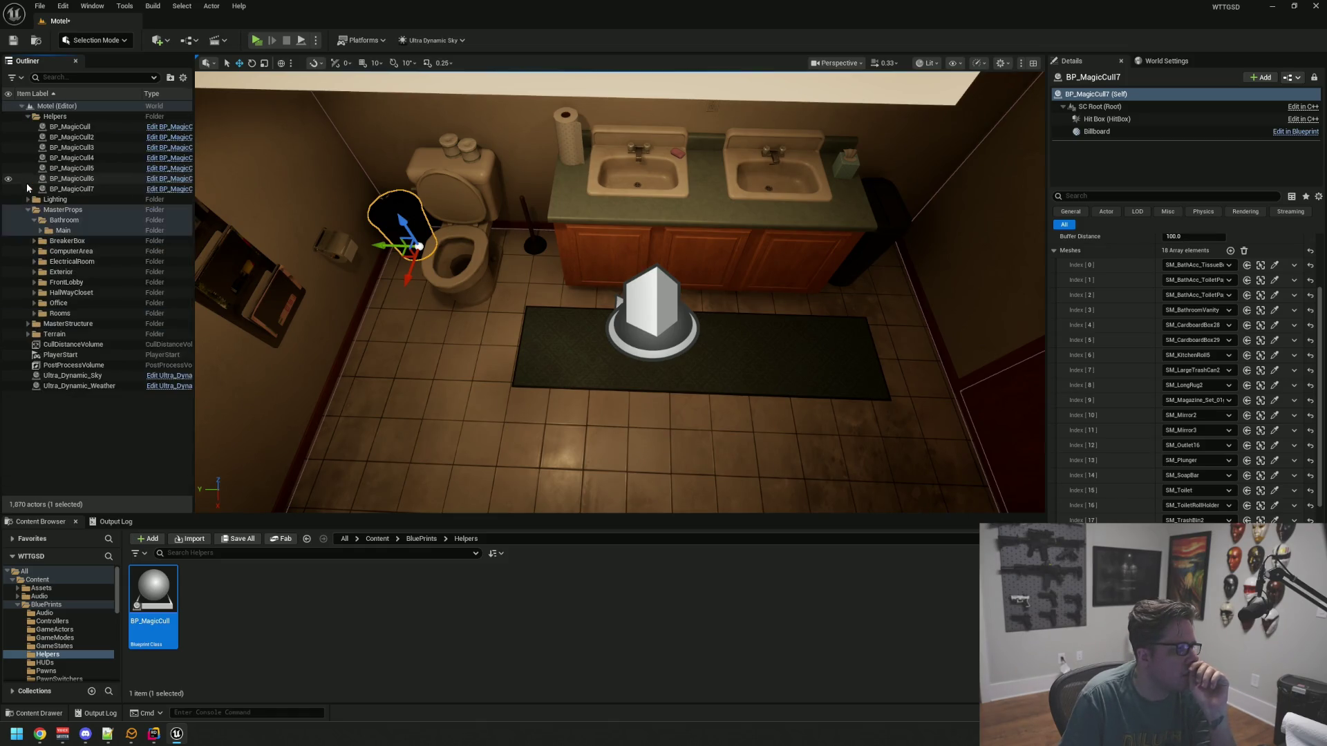
left_click(28, 181)
left_click_drag(442, 404, 544, 399)
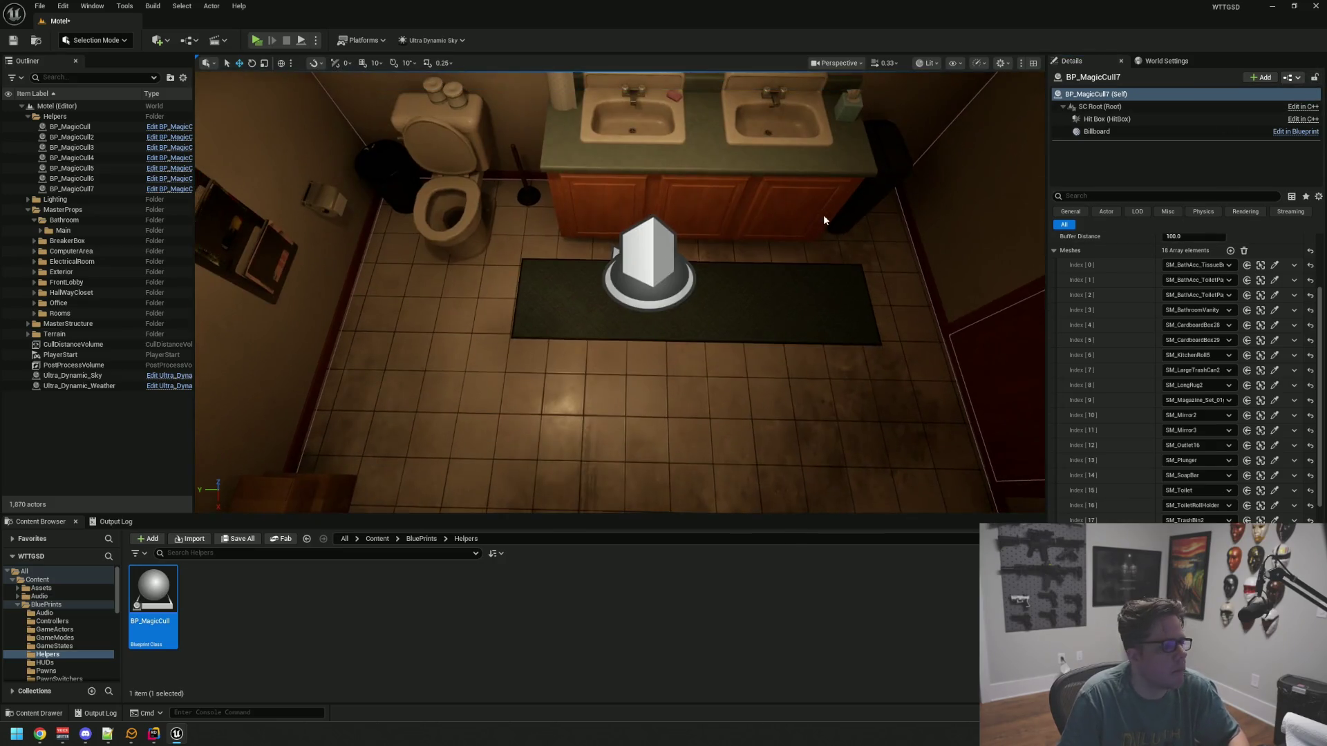
mouse_move(822, 213)
left_mouse_down()
mouse_move(822, 179)
mouse_move(573, 181)
left_mouse_up()
mouse_move(691, 261)
left_mouse_down()
mouse_move(911, 261)
mouse_move(451, 246)
left_mouse_up()
left_click(260, 41)
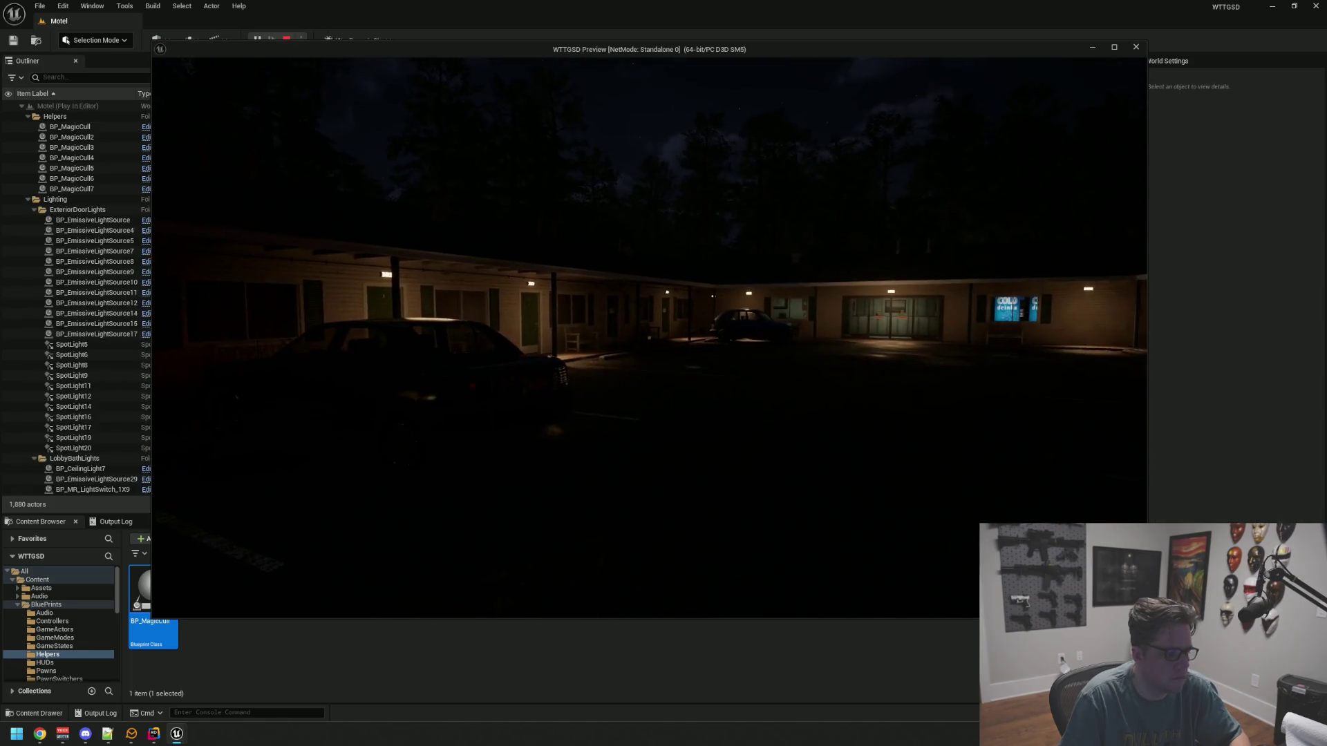
key("semicolon")
key("w")
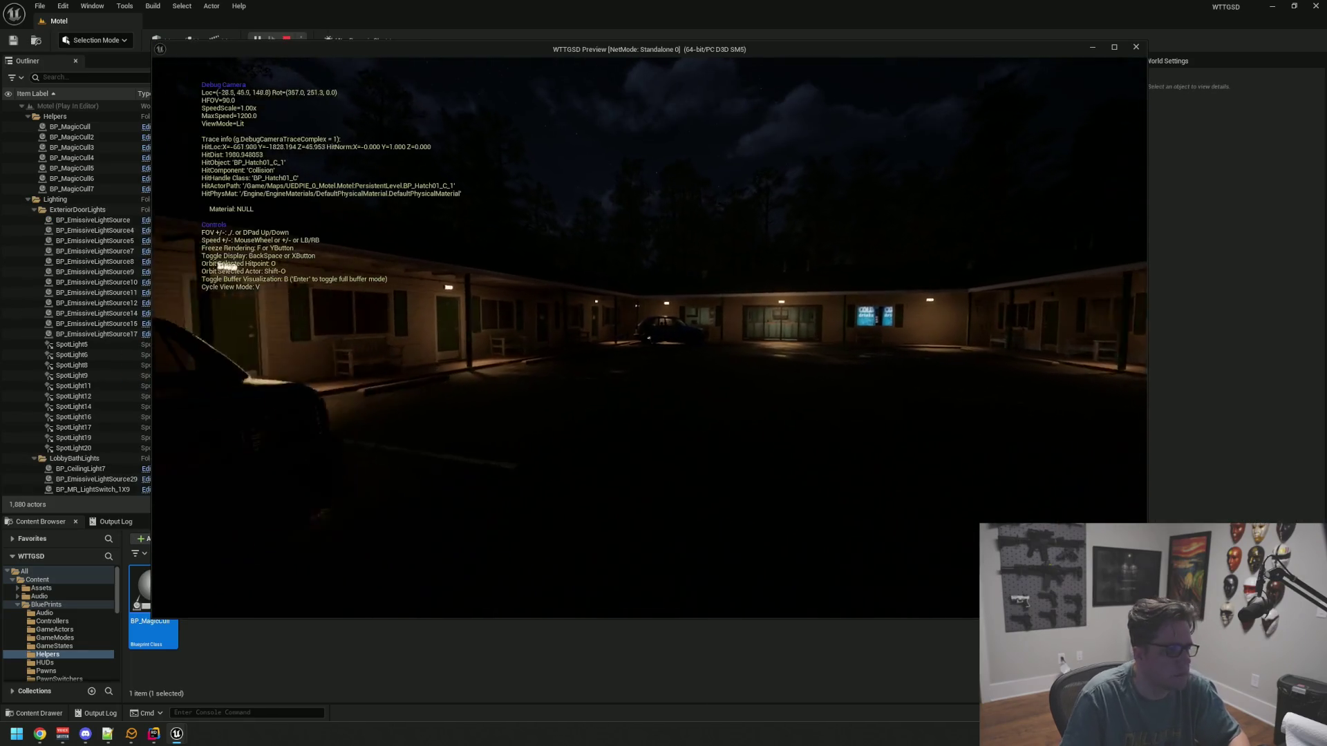
key("w")
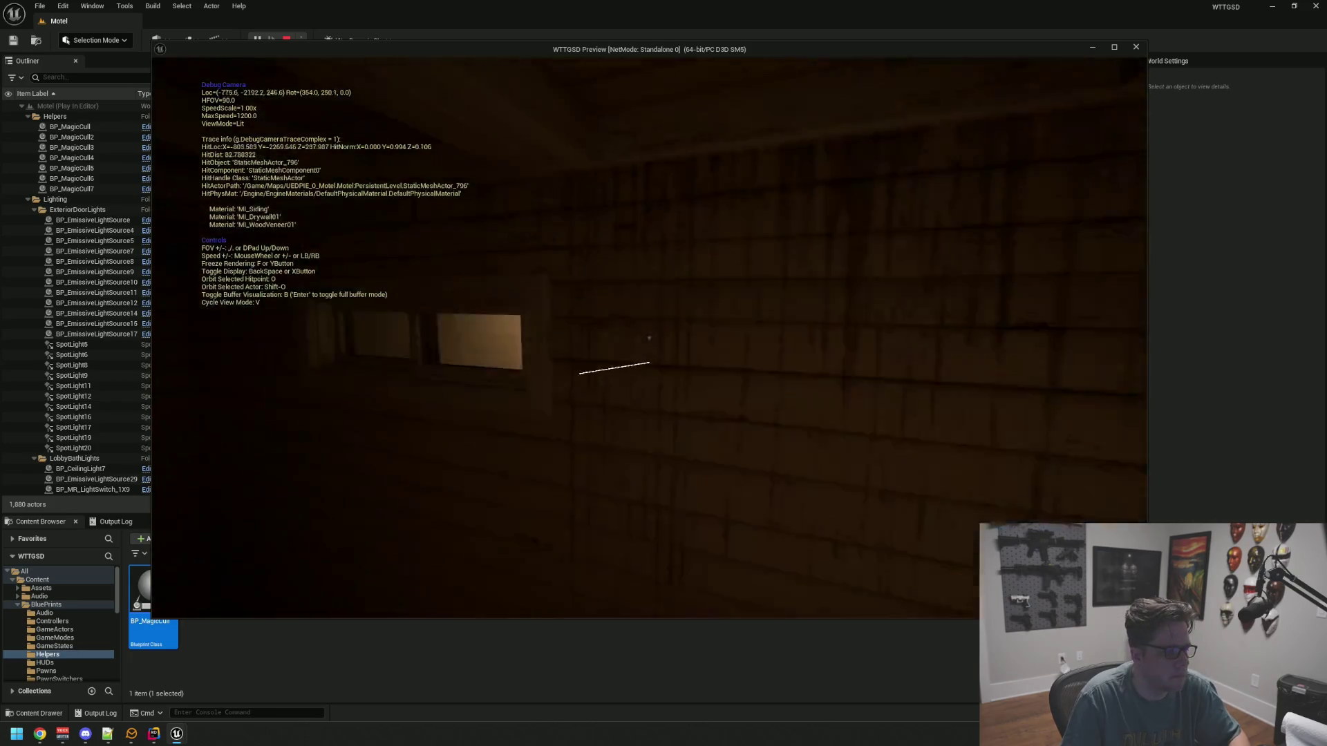
key("s")
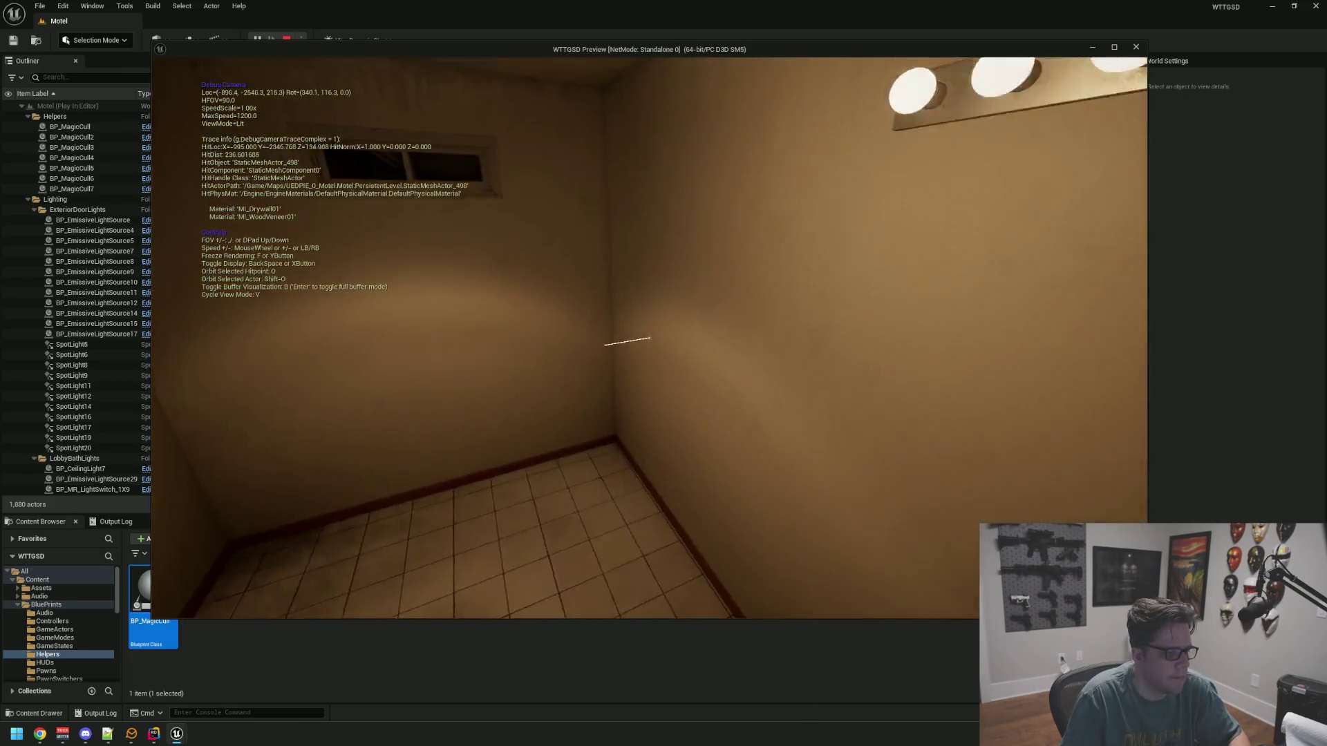
key("s")
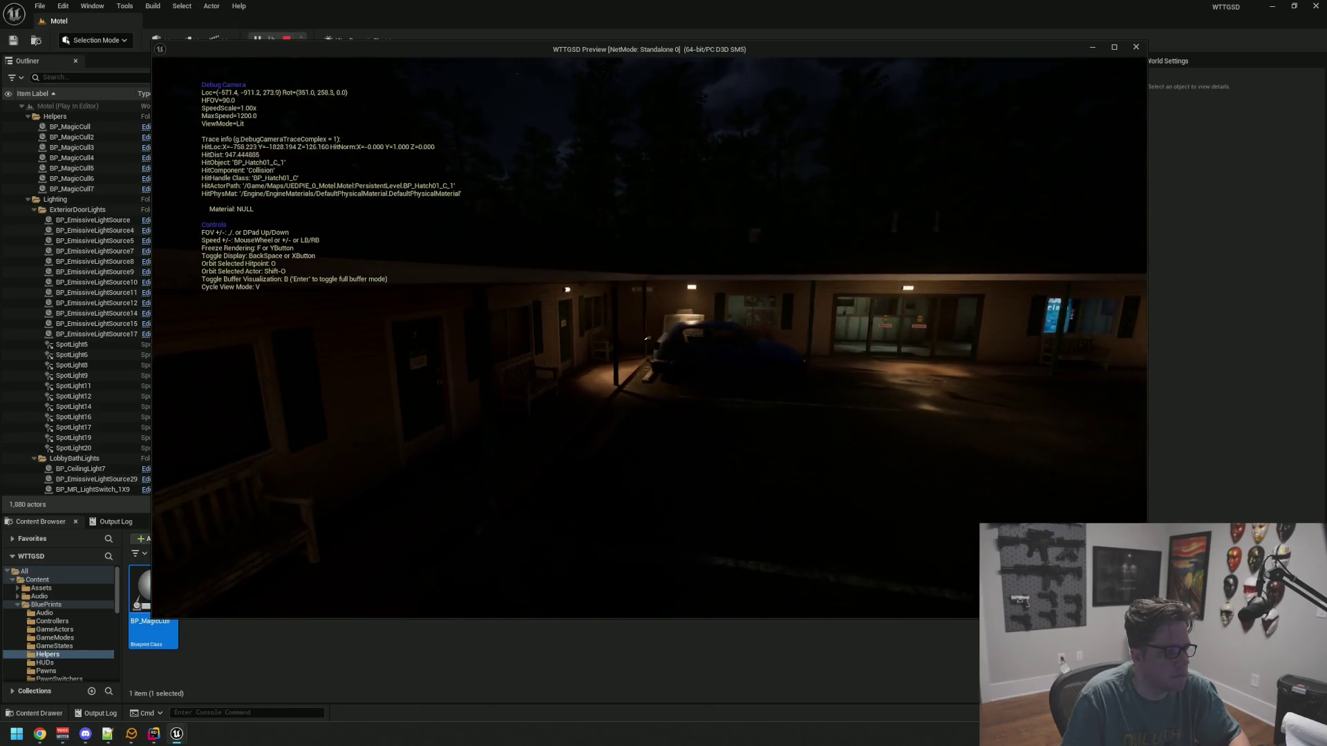
key("s")
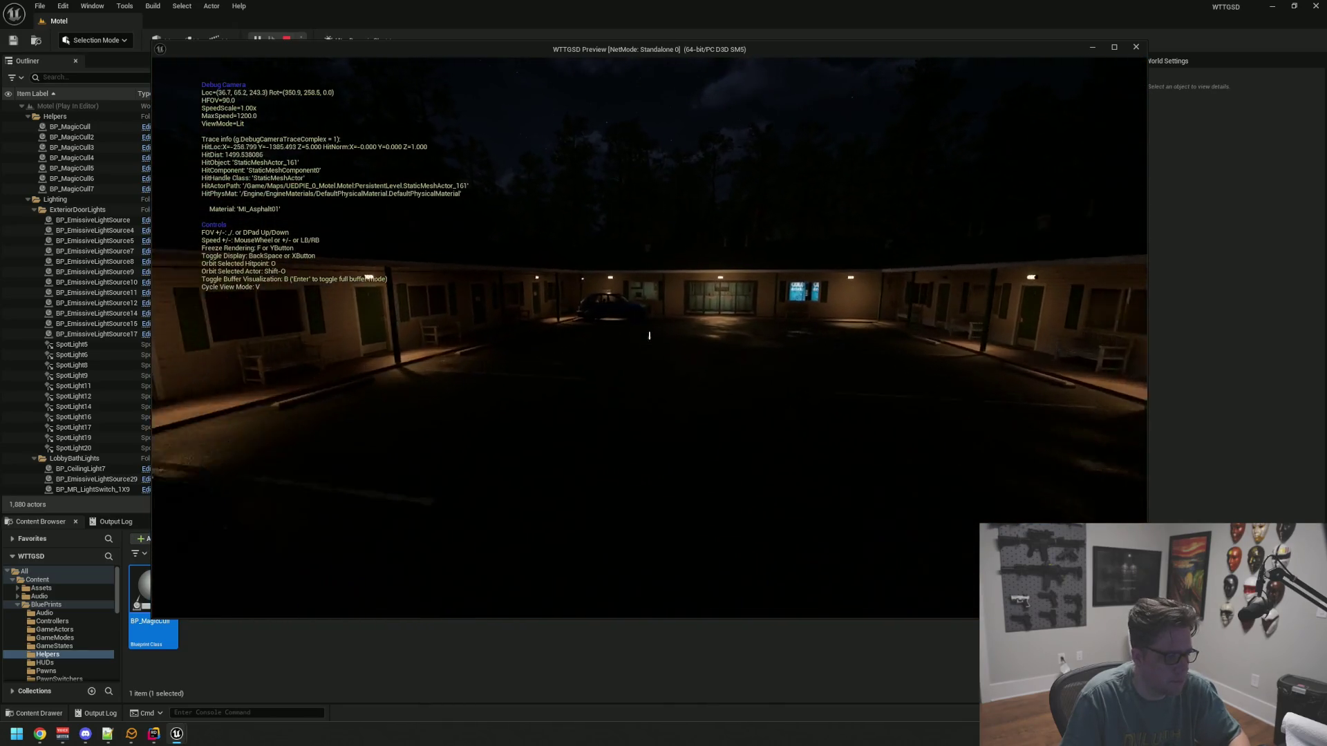
key("BackSpace")
key("Escape")
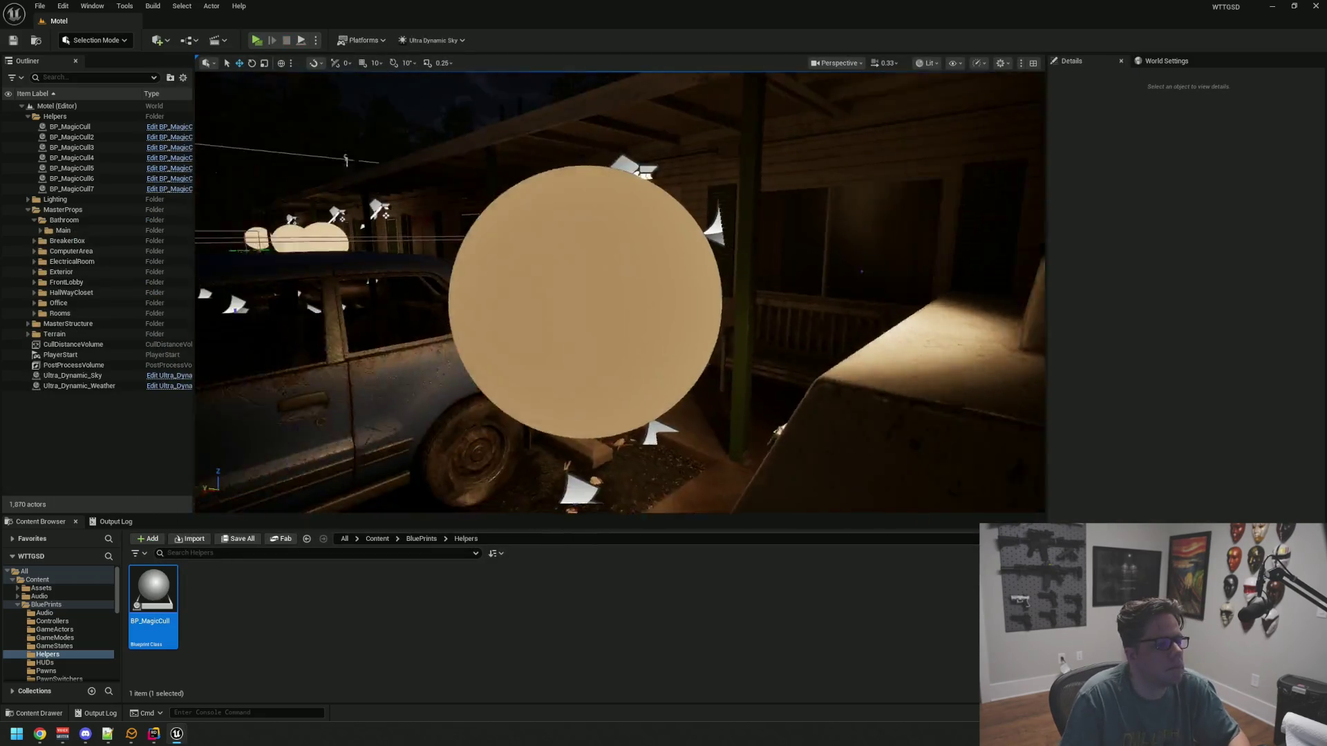
- Fly into the office and drop BP_MagicCull8 on the floor beside the desk
key("s")
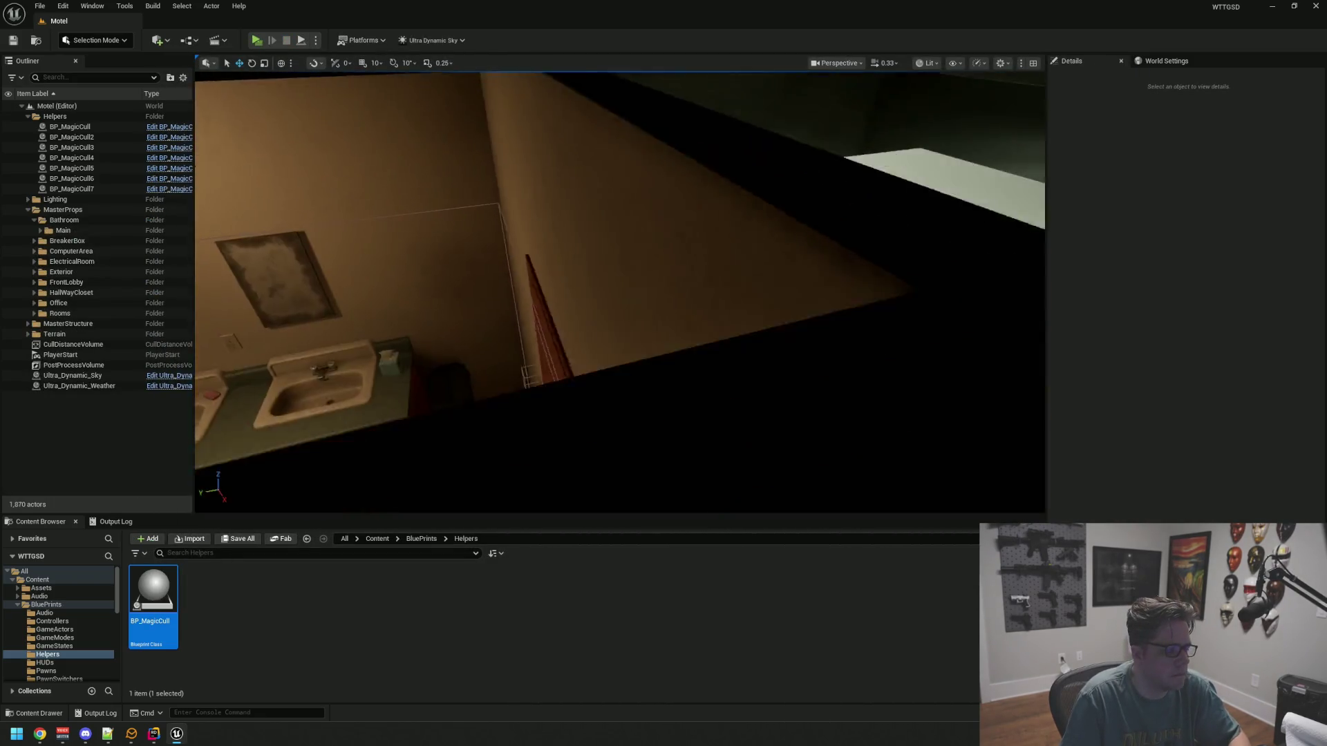
key("w")
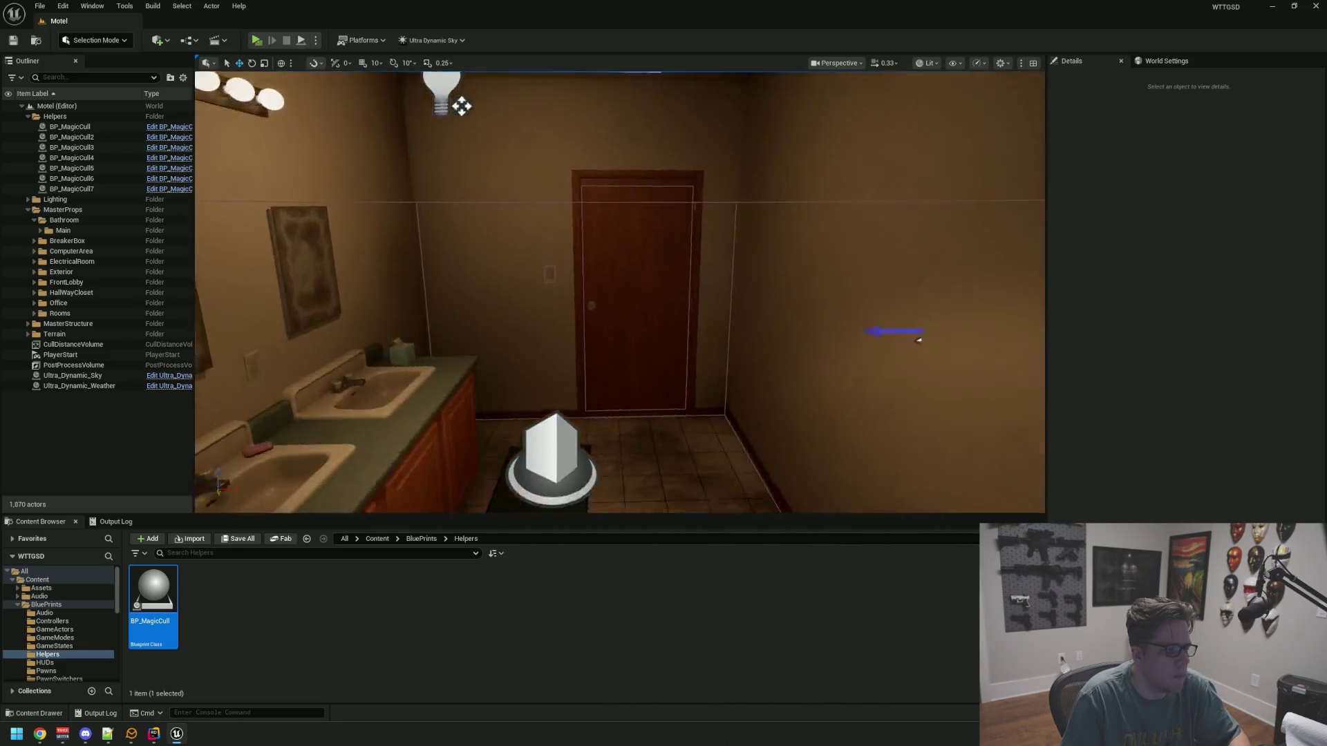
key("w")
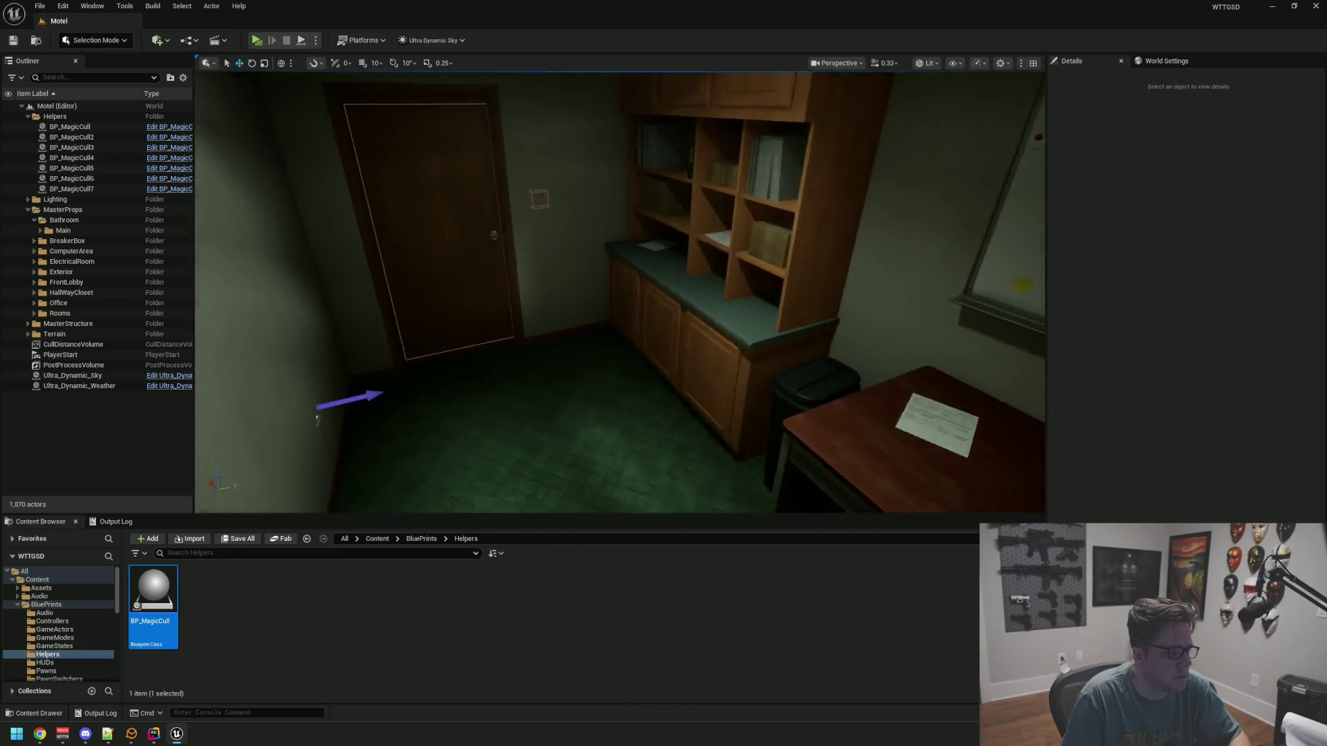
key("s")
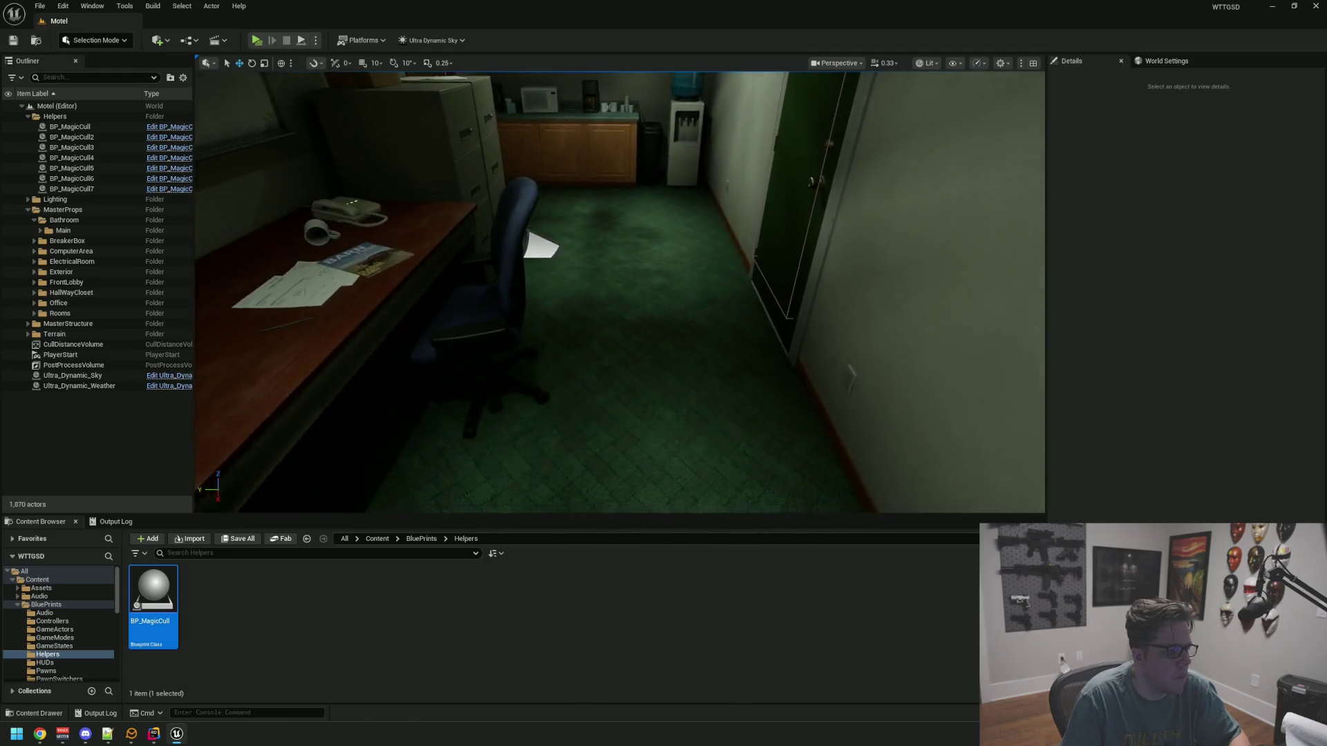
key("s")
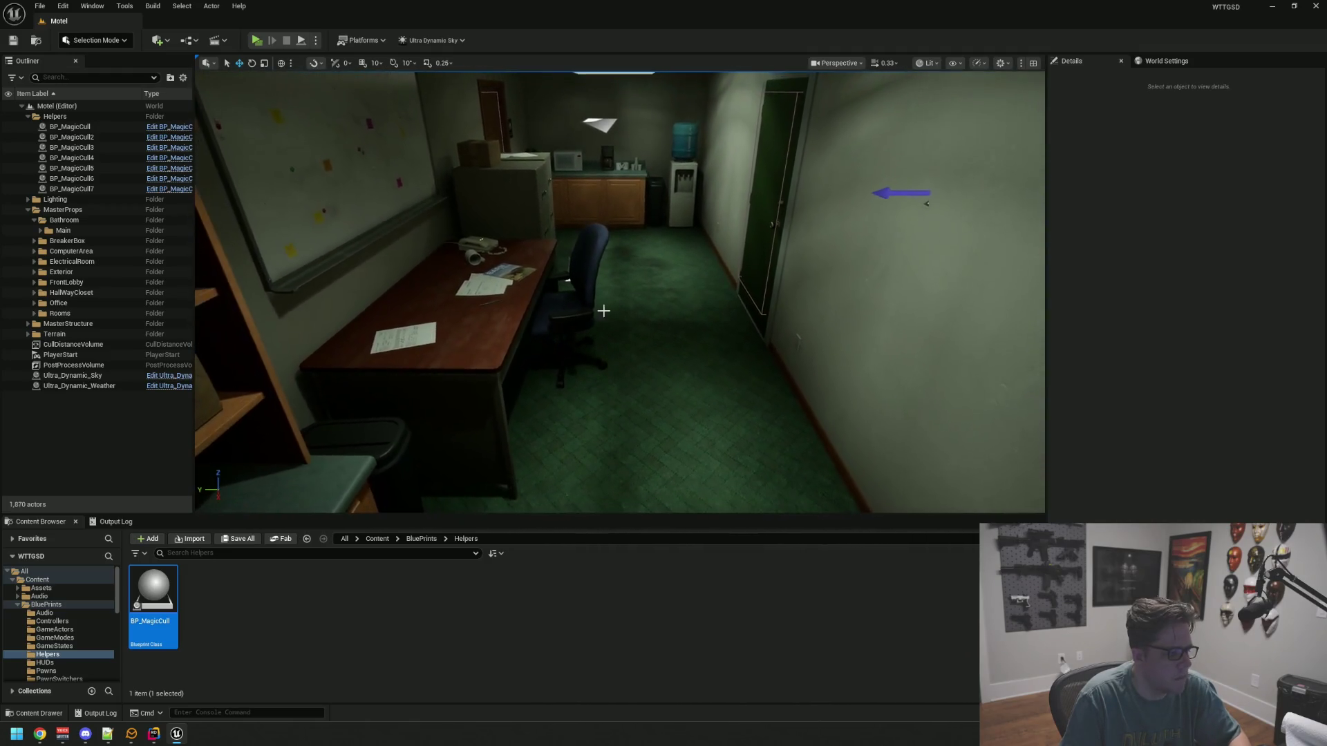
mouse_move(643, 385)
left_mouse_down()
mouse_move(658, 347)
mouse_move(646, 342)
mouse_move(665, 330)
mouse_move(631, 282)
left_mouse_up()
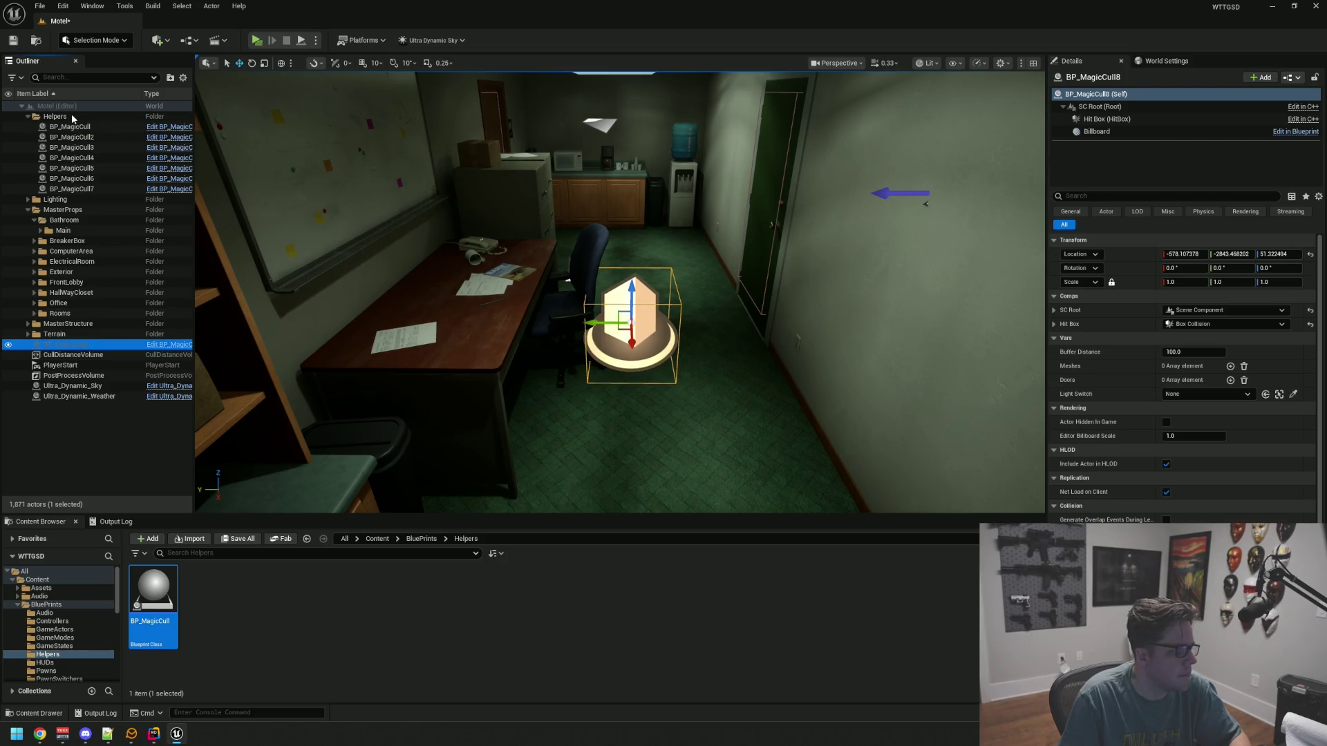
- File BP_MagicCull8 under Helpers and check BP_MagicCull7's hit box height for reference
left_click_drag(73, 119, 73, 119)
left_click(1097, 132)
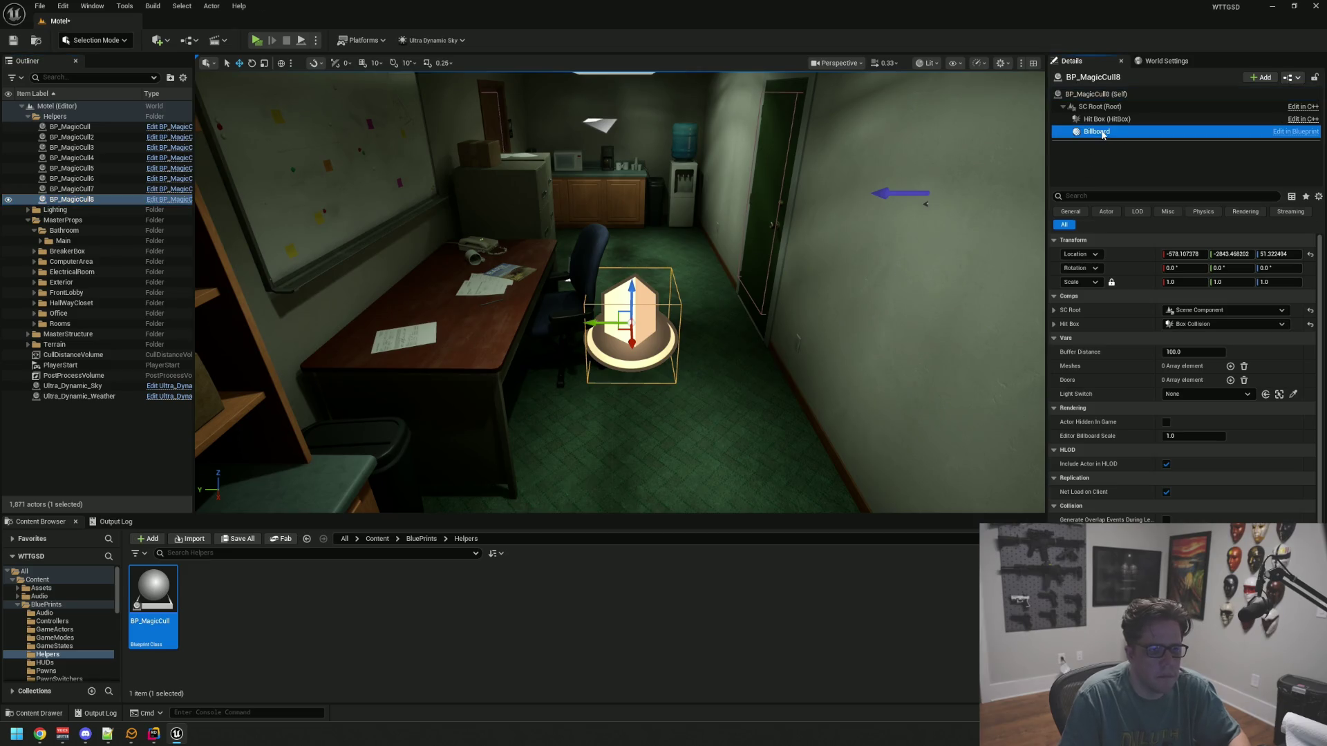
left_click(118, 190)
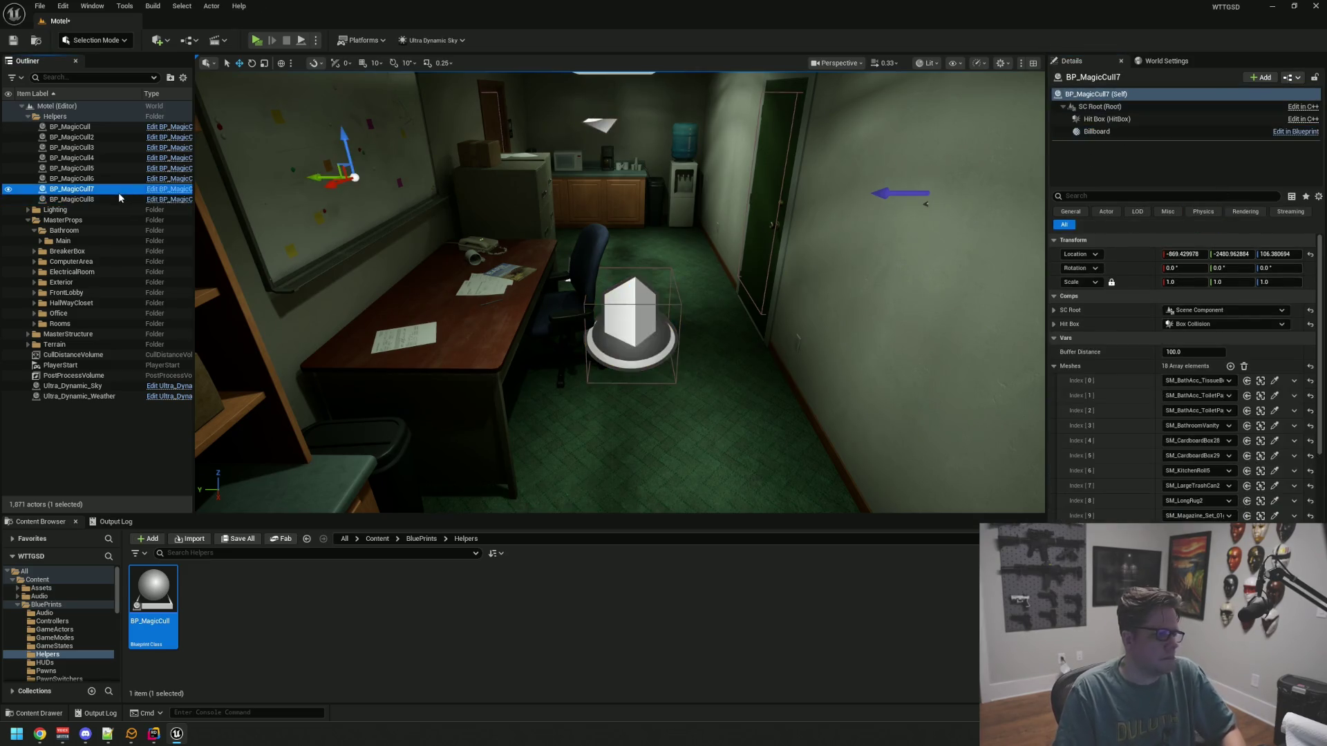
left_click(1099, 120)
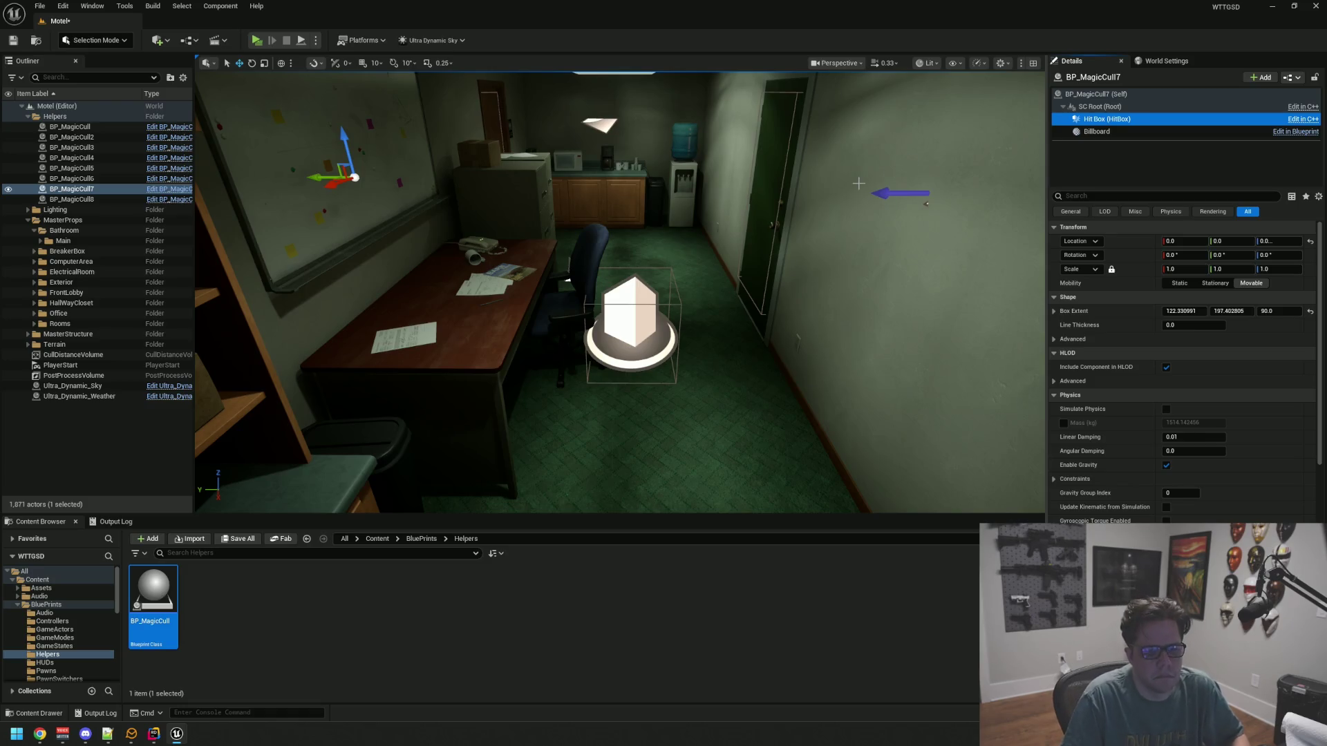
left_click(83, 201)
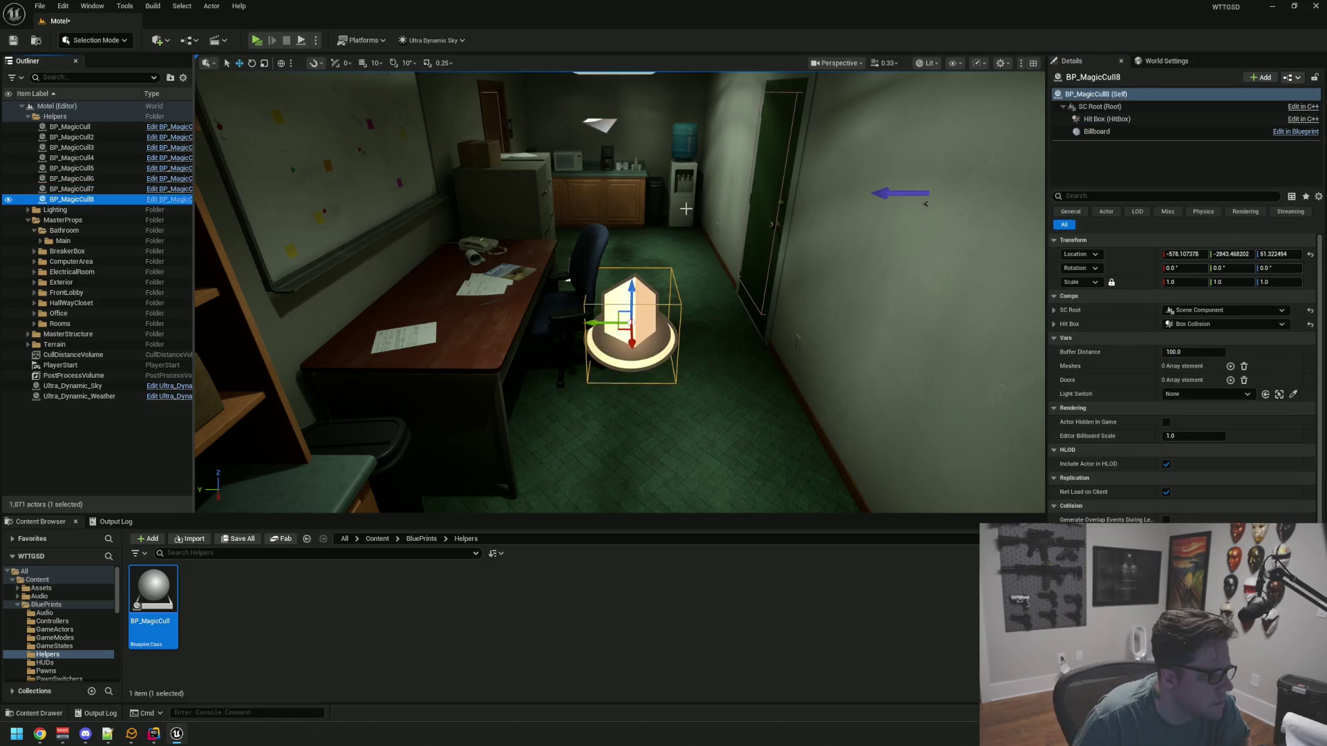
- Set BP_MagicCull8's hit box Box Extent Z to 90 and view the taller volume by the desk
left_click(1293, 283)
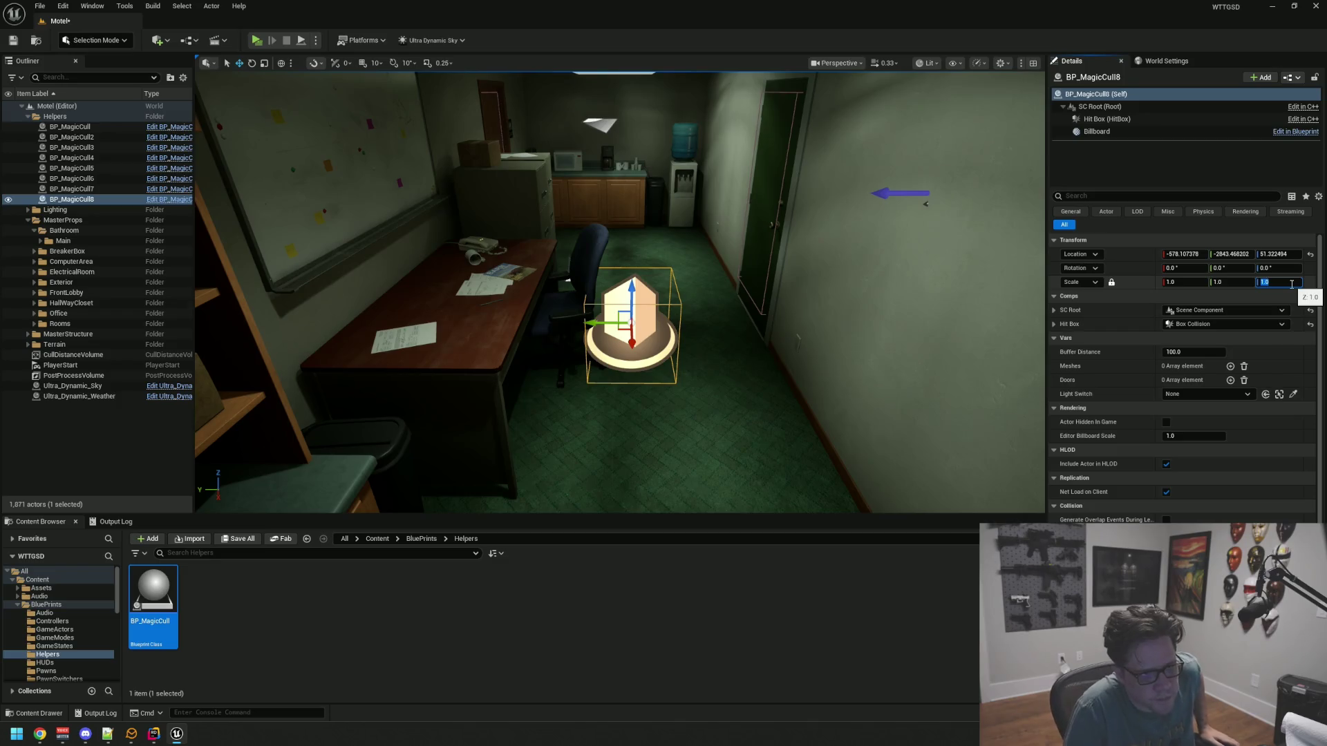
left_click(1100, 107)
left_click(1107, 119)
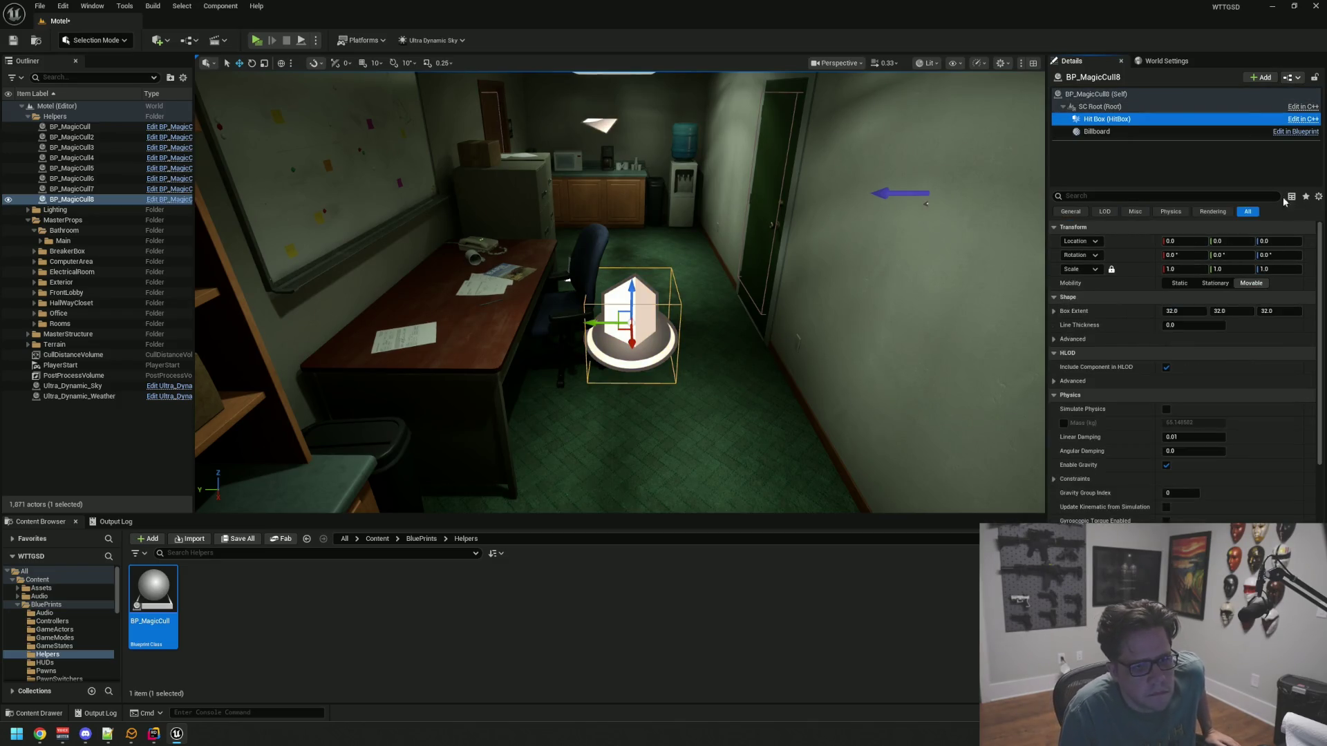
left_click(1276, 311)
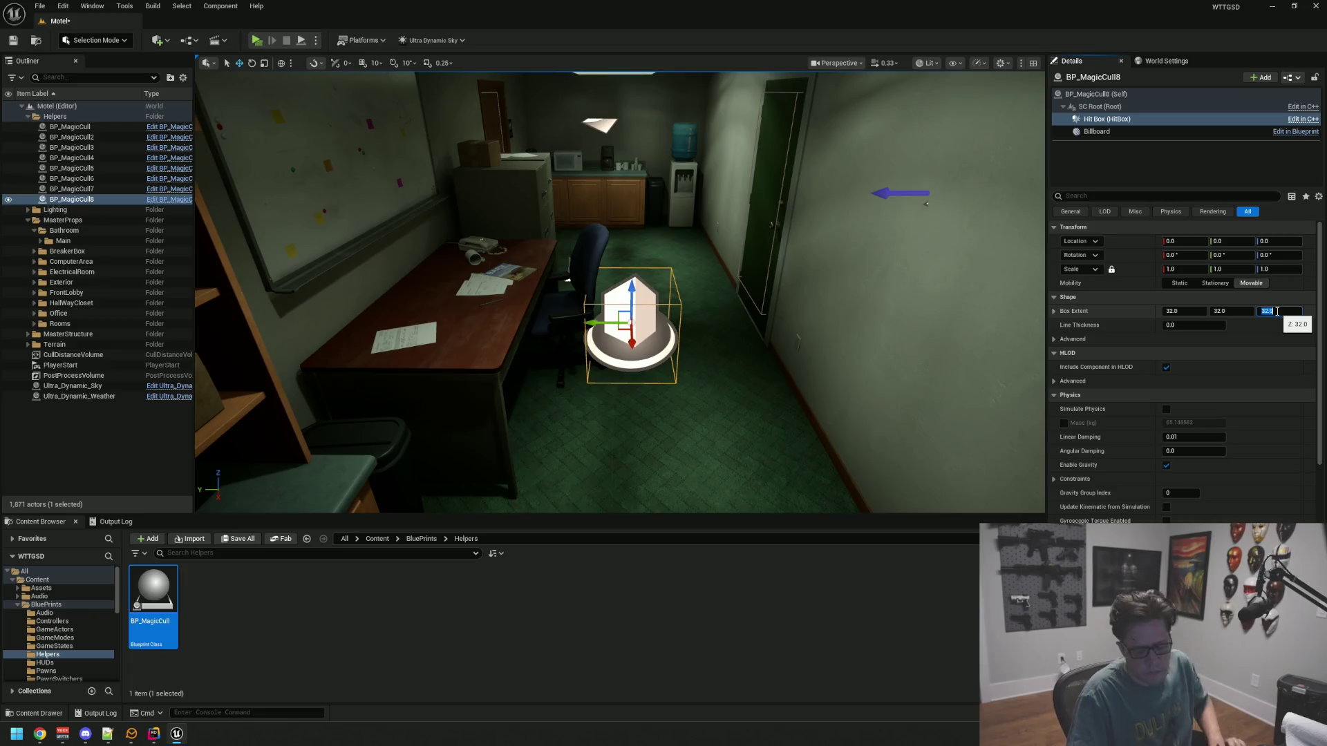
key("Return")
scroll(741, 253, "down", 4)
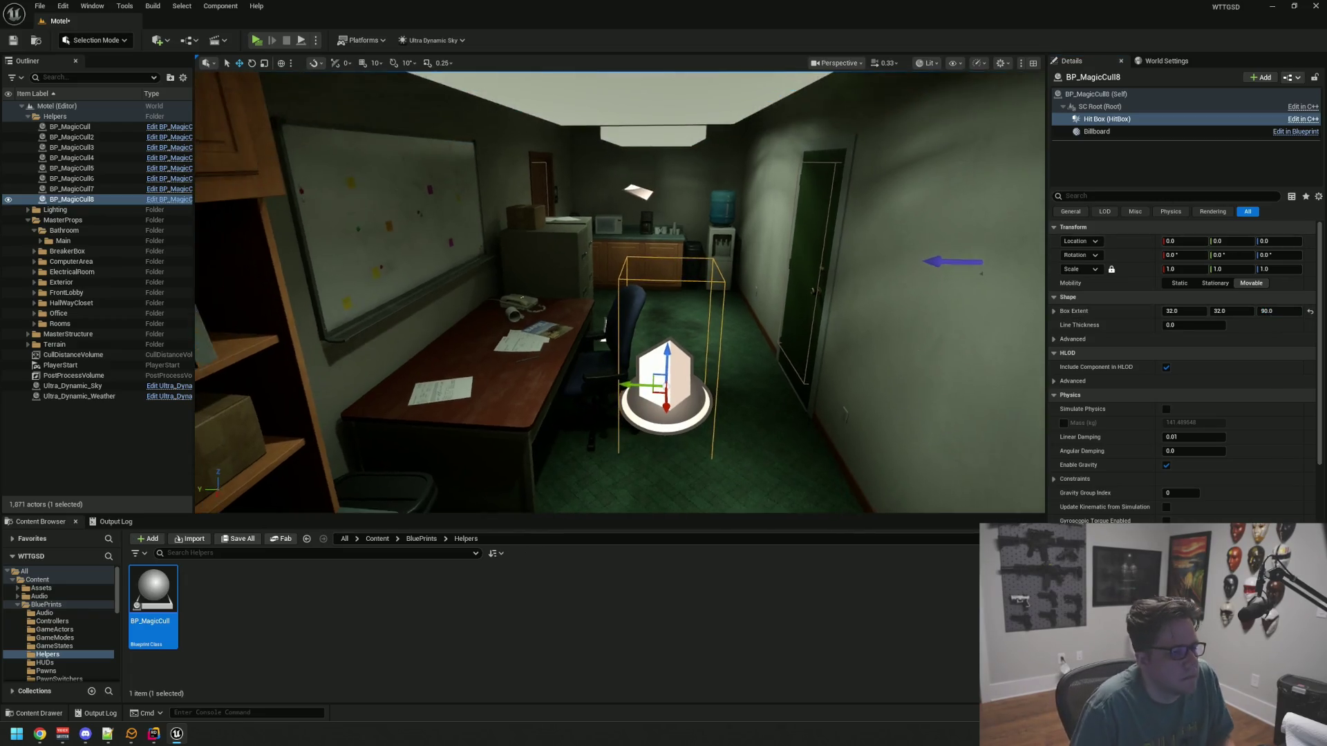
left_click_drag(741, 253, 690, 310)
mouse_move(643, 375)
left_mouse_down()
mouse_move(586, 300)
mouse_move(651, 291)
mouse_move(643, 254)
left_mouse_up()
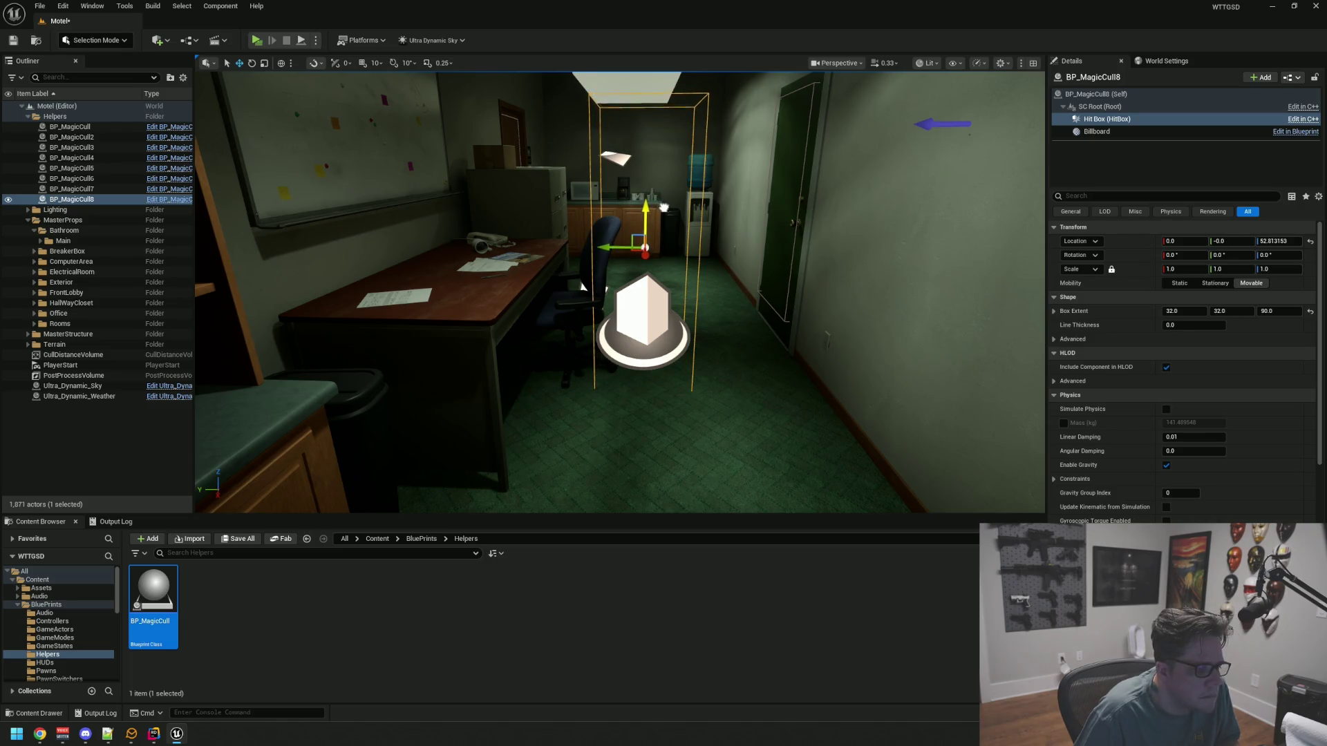
mouse_move(582, 285)
left_mouse_down()
mouse_move(522, 242)
mouse_move(484, 270)
mouse_move(491, 255)
mouse_move(428, 269)
mouse_move(456, 290)
mouse_move(429, 255)
left_mouse_up()
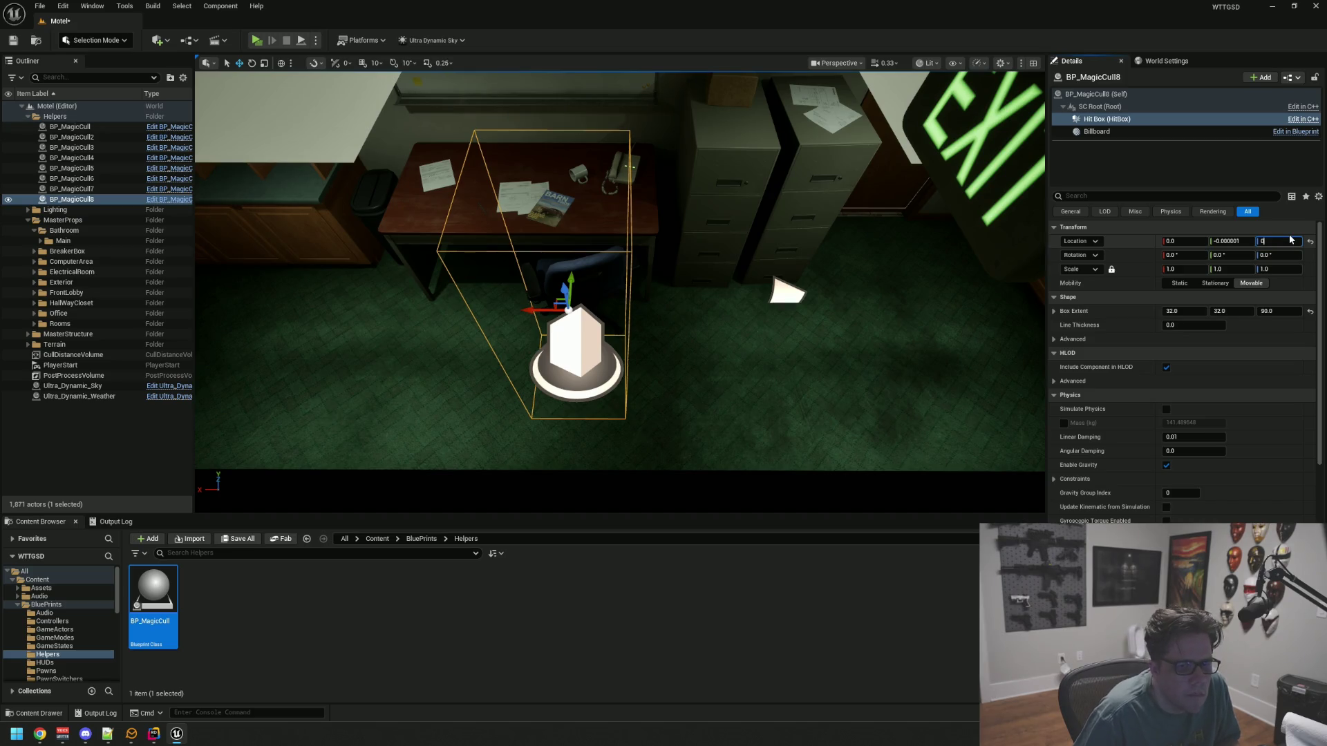
- Reset the hit box's Z location to 0 and raise the BP_MagicCull8 actor
key("Return")
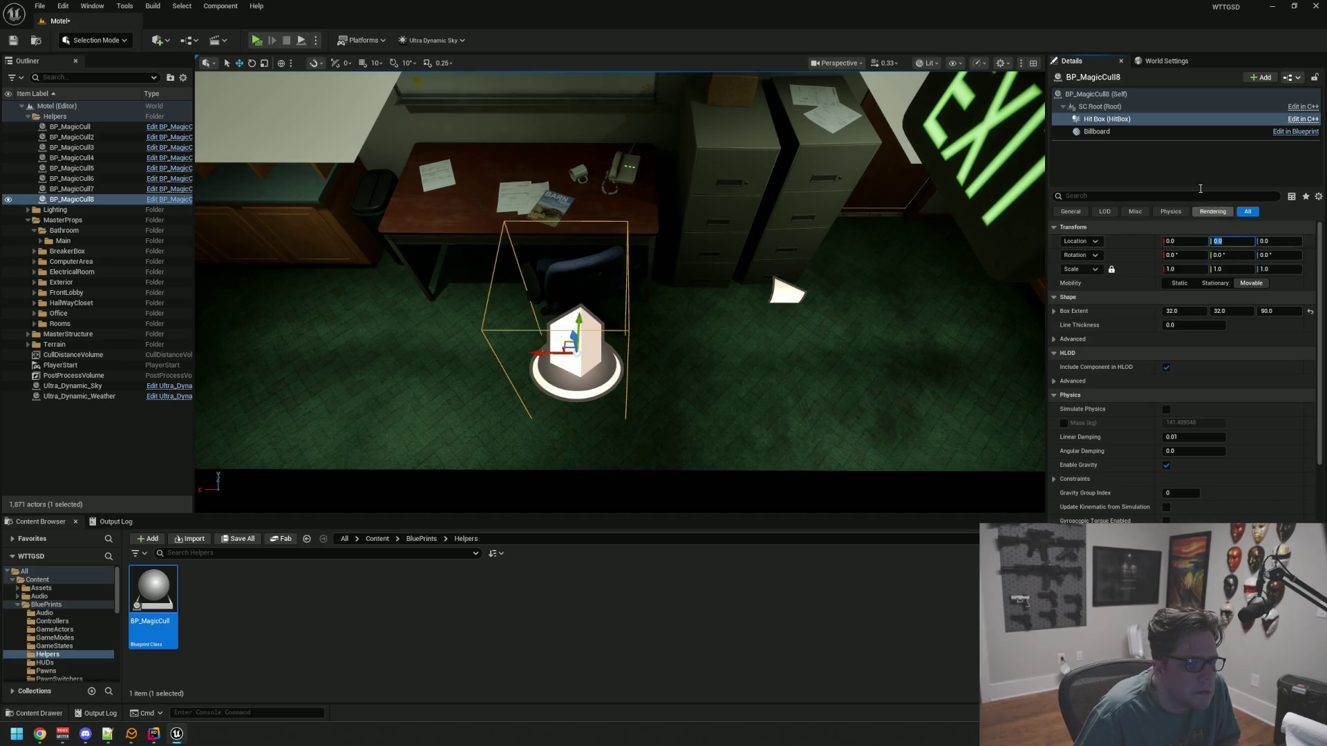
left_click(1099, 94)
mouse_move(812, 258)
left_mouse_down()
mouse_move(603, 307)
mouse_move(624, 227)
left_mouse_up()
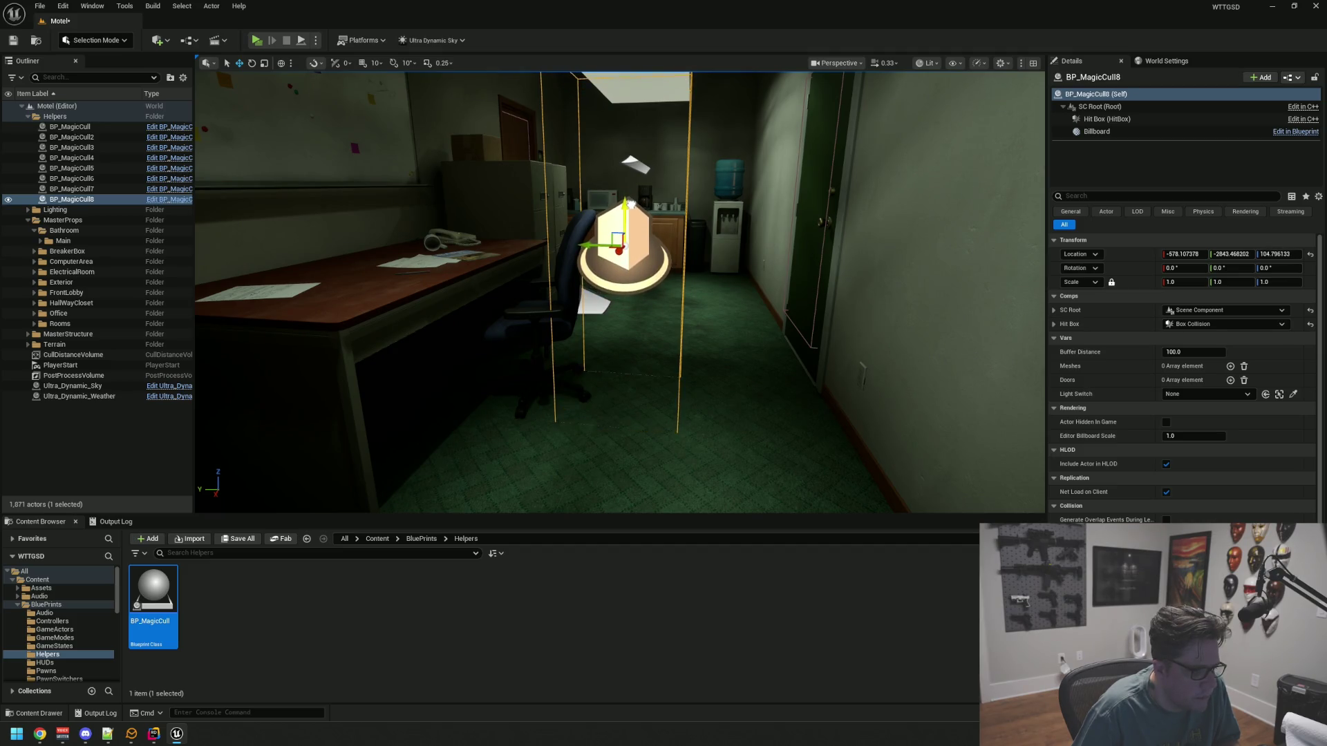
left_click_drag(629, 202, 615, 283)
- Stretch the hit box's X extent to about 355 and zero its X offset
left_click(1117, 134)
left_click(1108, 119)
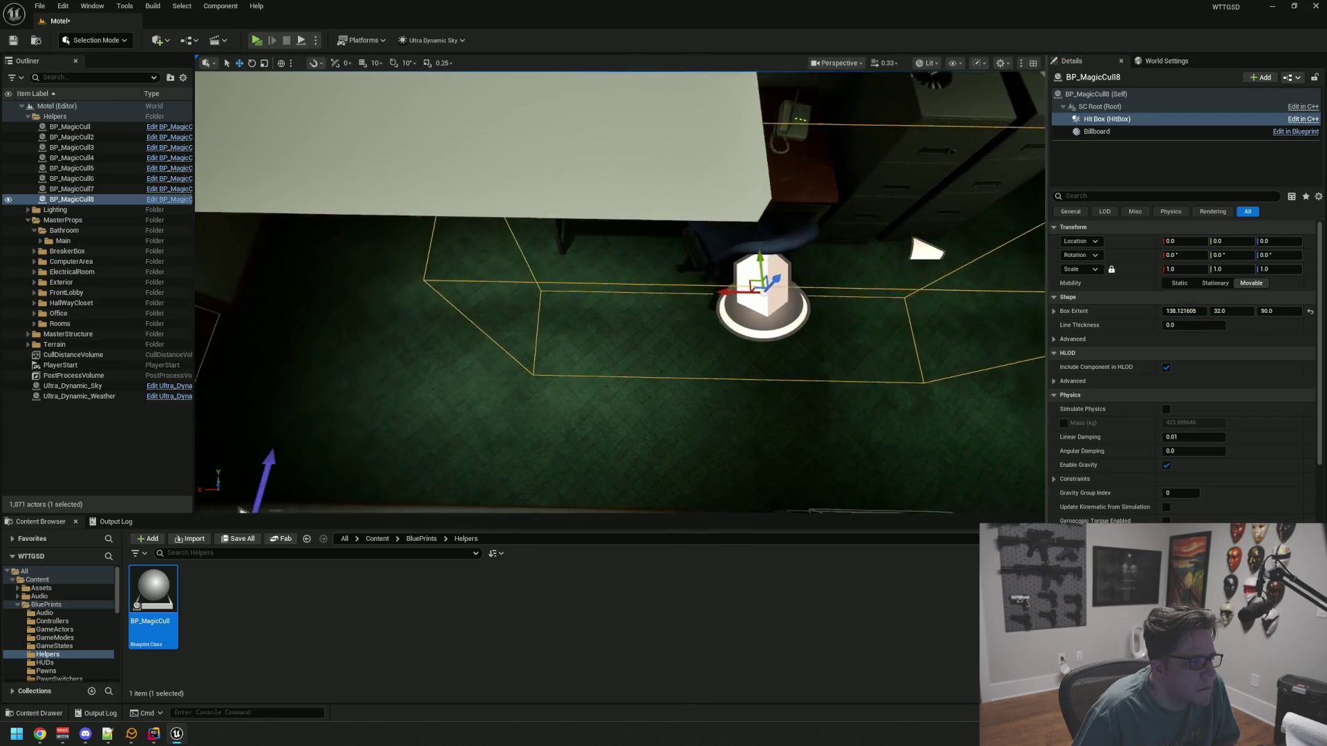
scroll(621, 292, "down", 3)
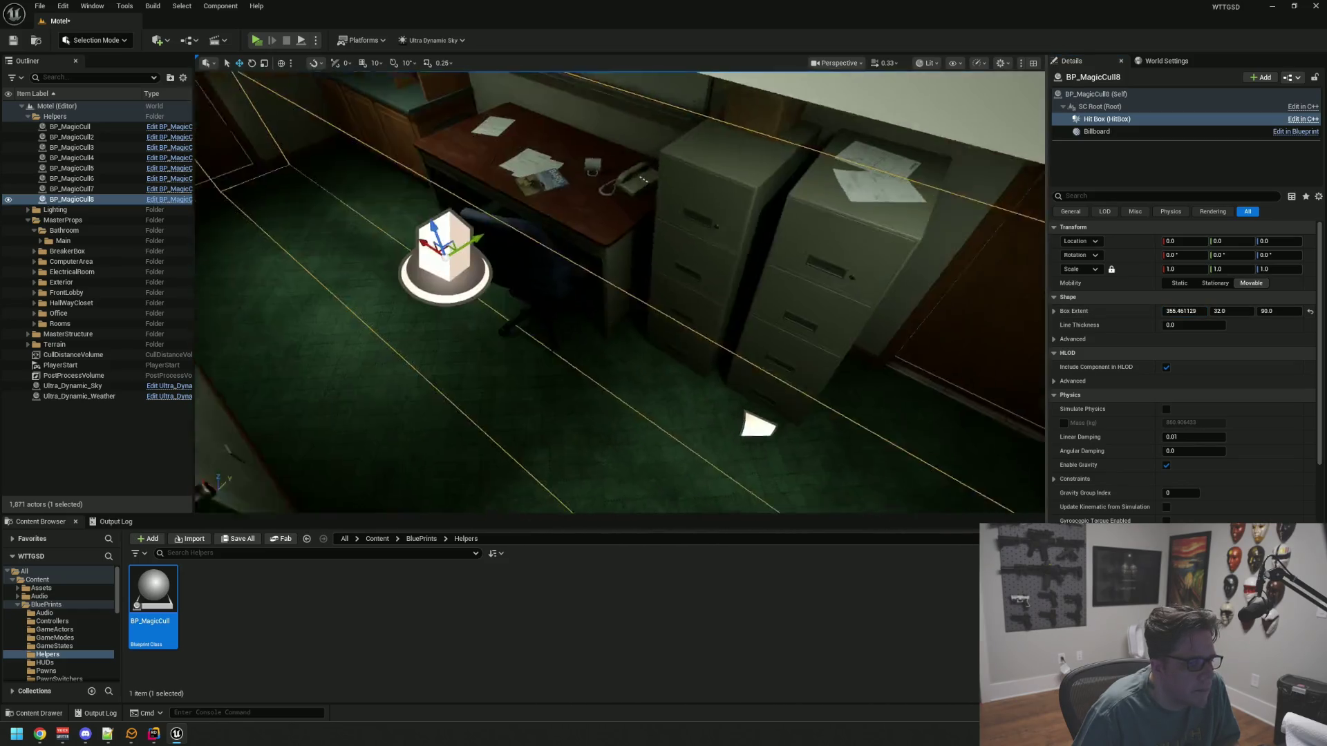
mouse_move(620, 293)
left_mouse_down()
mouse_move(595, 276)
mouse_move(625, 304)
mouse_move(609, 290)
left_mouse_up()
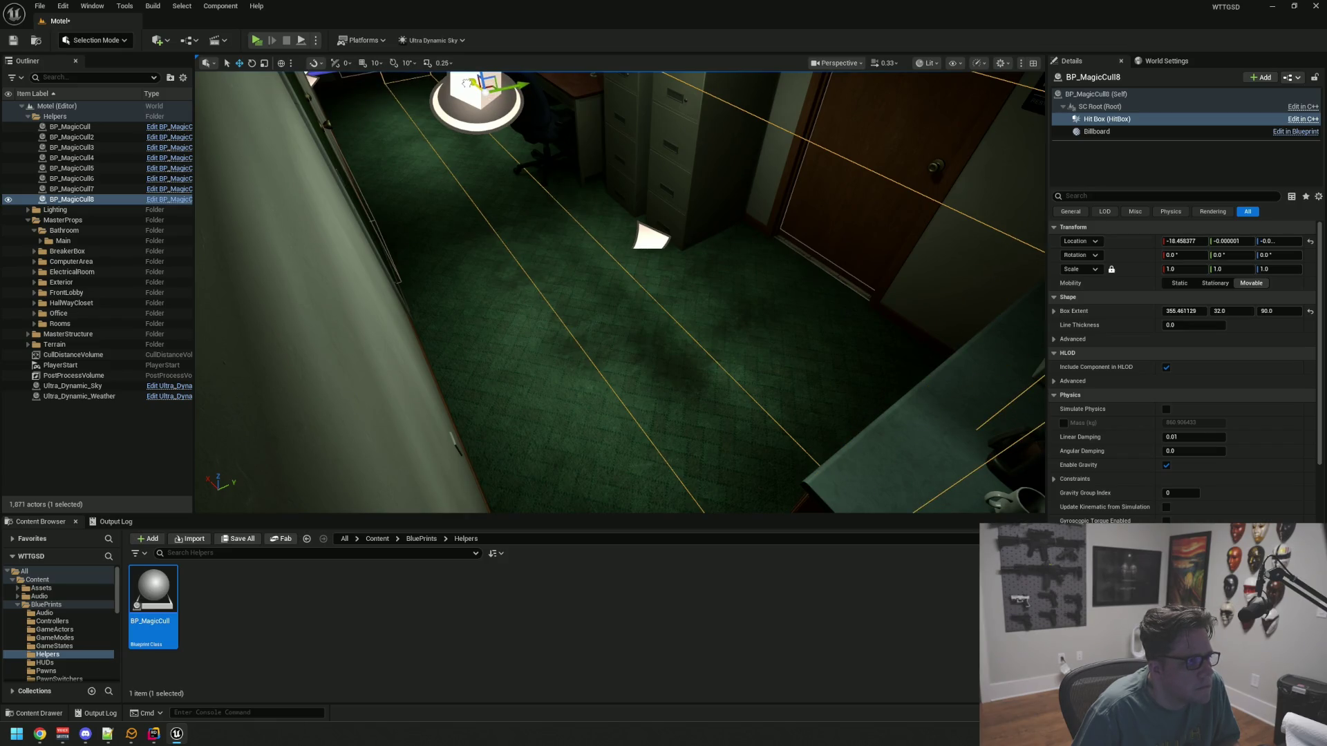
left_click_drag(608, 290, 600, 282)
left_click(1202, 242)
type("0")
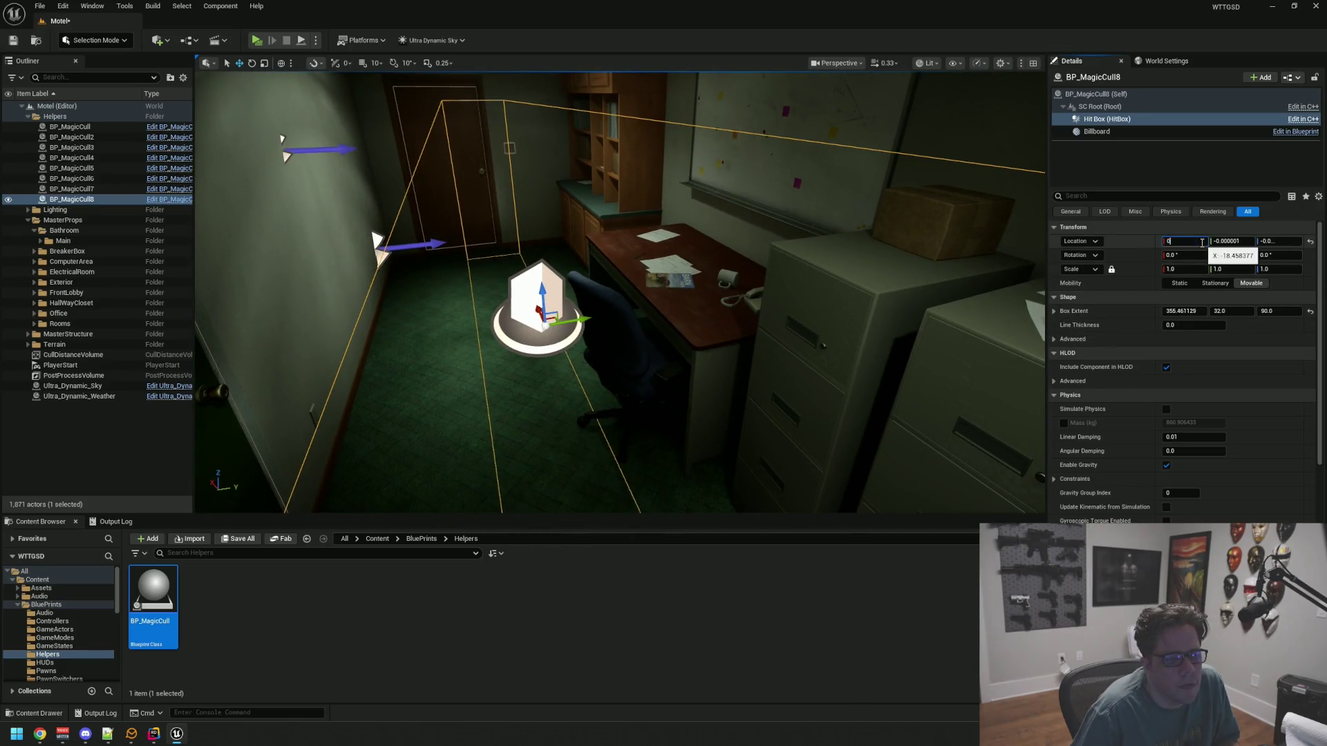
left_click(1092, 94)
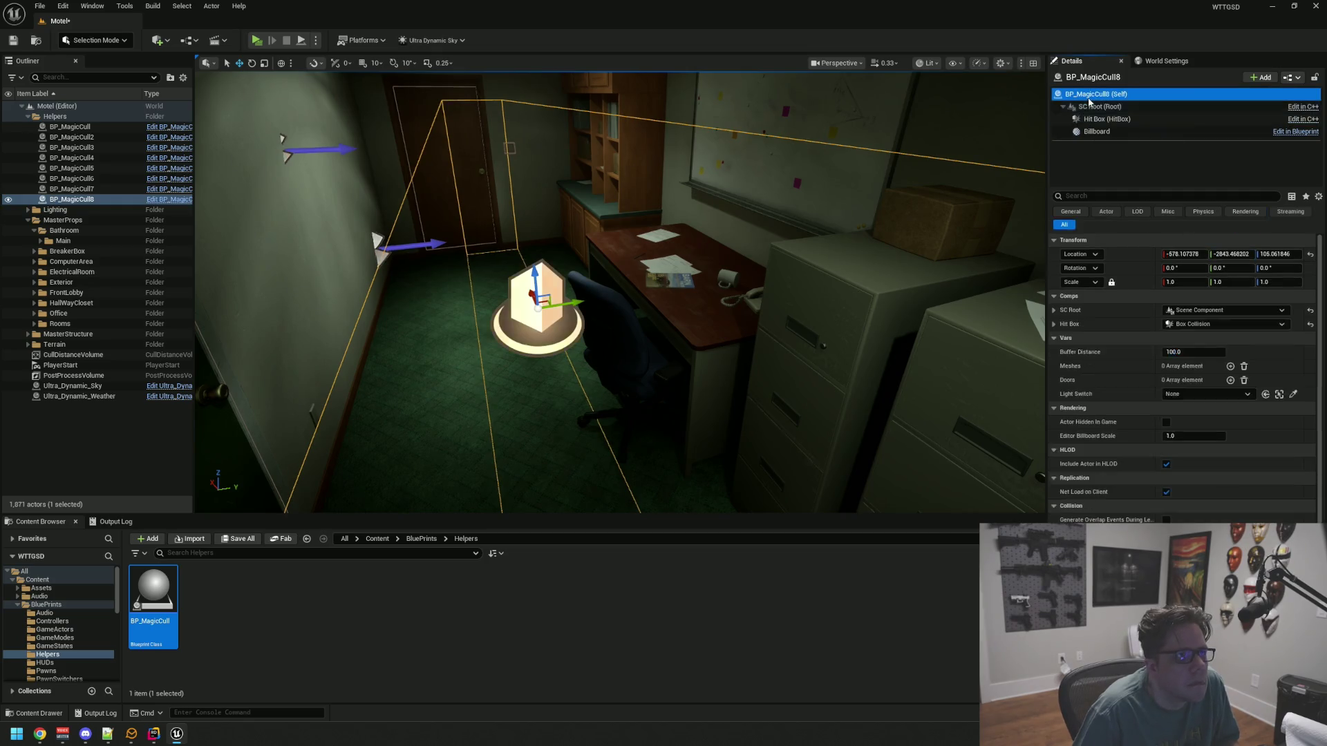
- Lengthen BP_MagicCull8's hit box along X to about 381
mouse_move(626, 222)
left_mouse_down()
mouse_move(612, 111)
mouse_move(628, 225)
left_mouse_up()
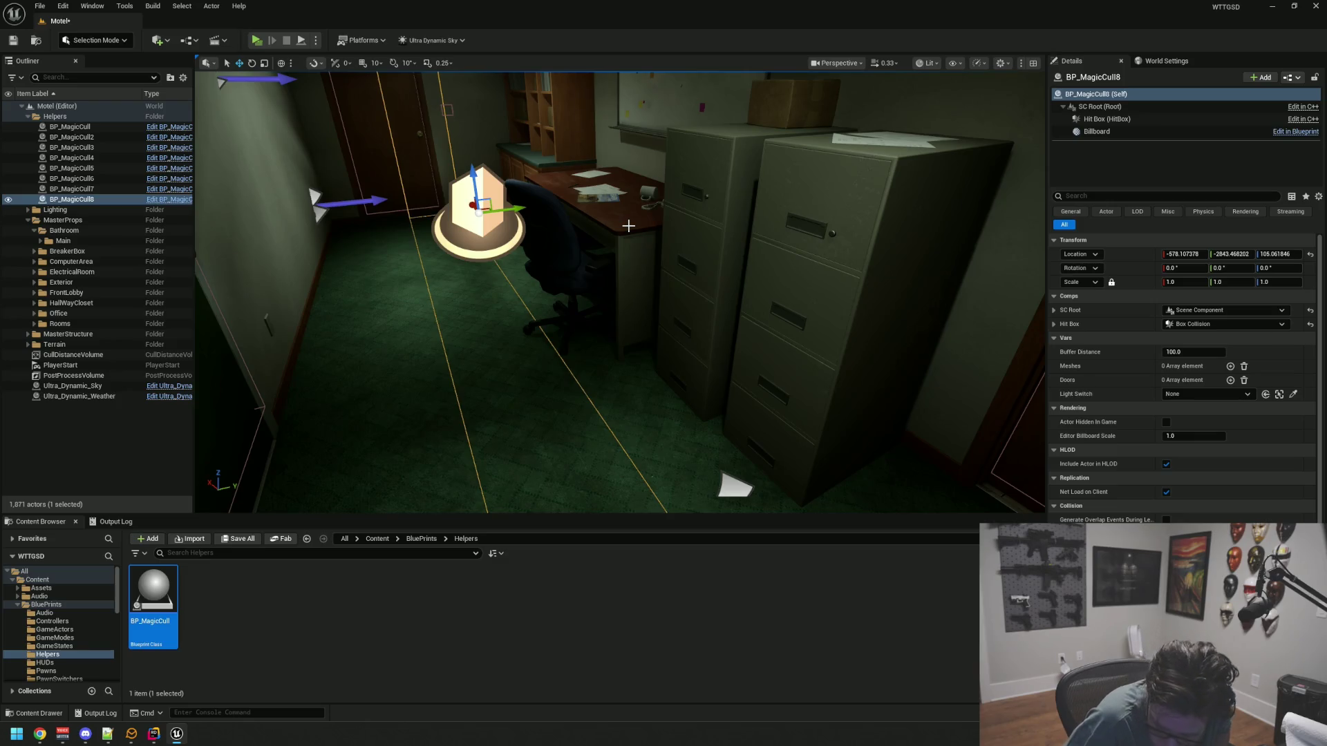
mouse_move(661, 239)
left_mouse_down()
mouse_move(647, 200)
mouse_move(608, 249)
mouse_move(587, 224)
mouse_move(546, 284)
left_mouse_up()
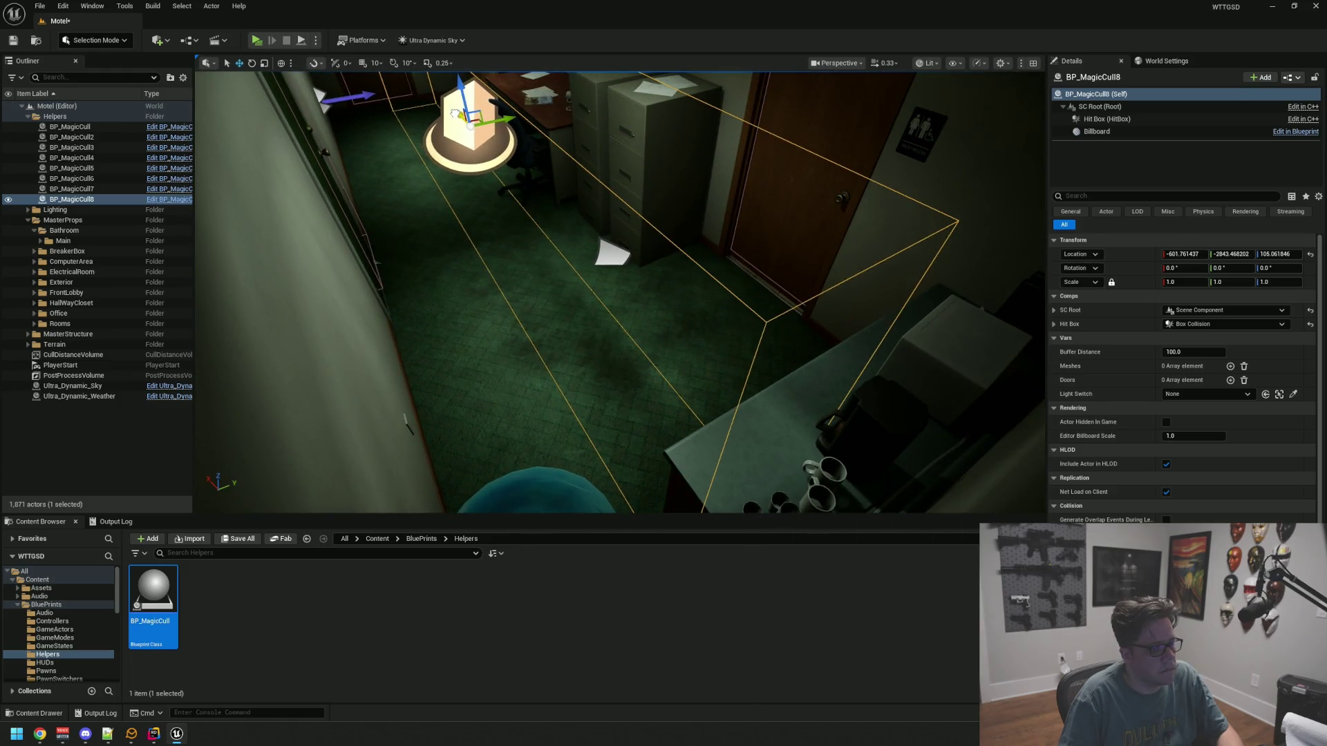
mouse_move(546, 283)
left_mouse_down()
mouse_move(532, 297)
mouse_move(1014, 205)
left_mouse_up()
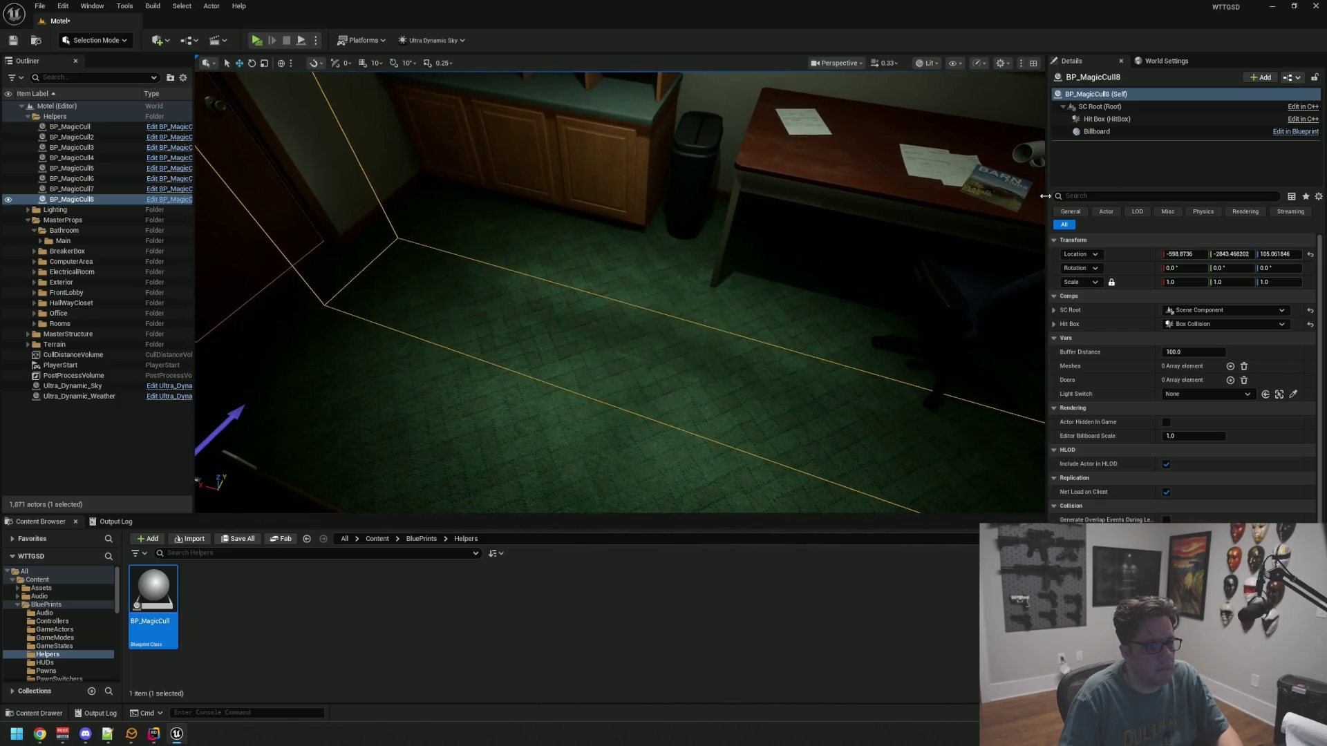
left_click(1123, 120)
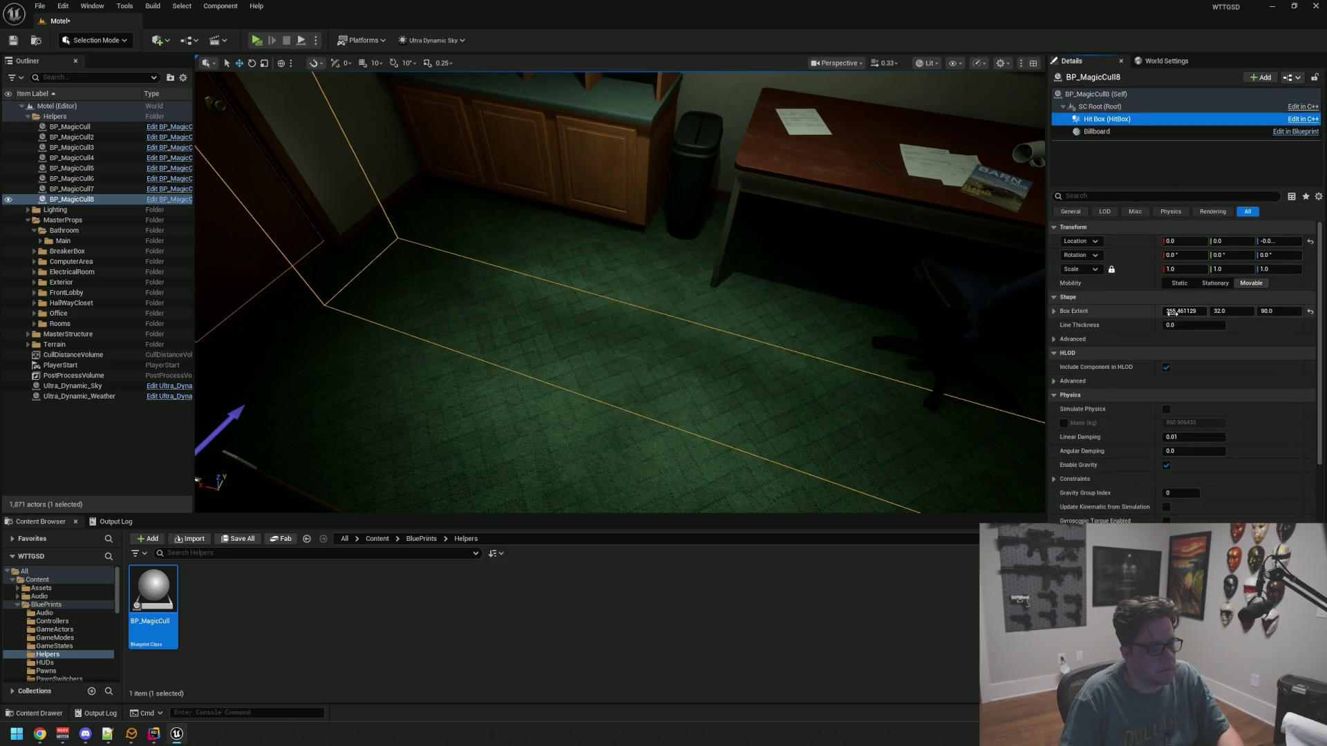
left_click_drag(1169, 315, 1187, 314)
mouse_move(622, 290)
left_mouse_down()
mouse_move(566, 291)
mouse_move(574, 305)
mouse_move(581, 294)
left_mouse_up()
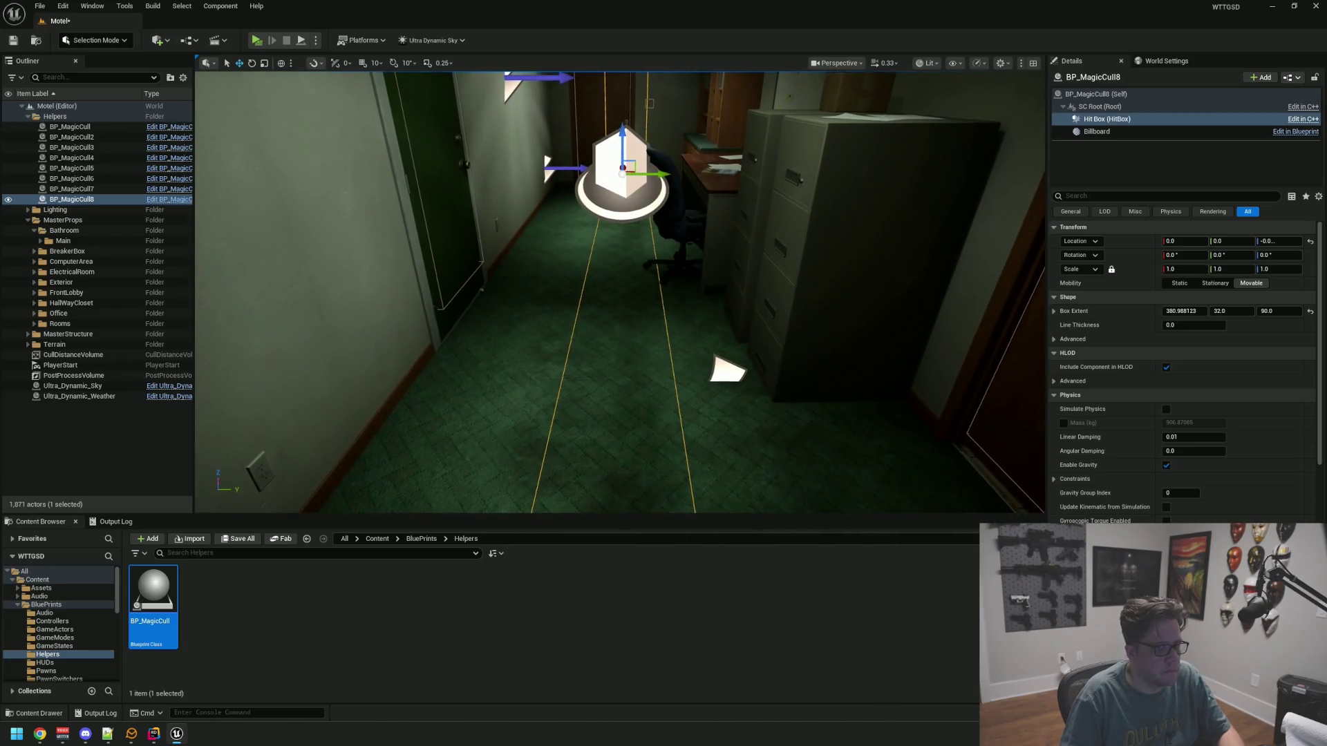
- Widen the hit box along Y to about 131 and shift the actor along Y to cover the office
left_click_drag(1216, 312, 1244, 312)
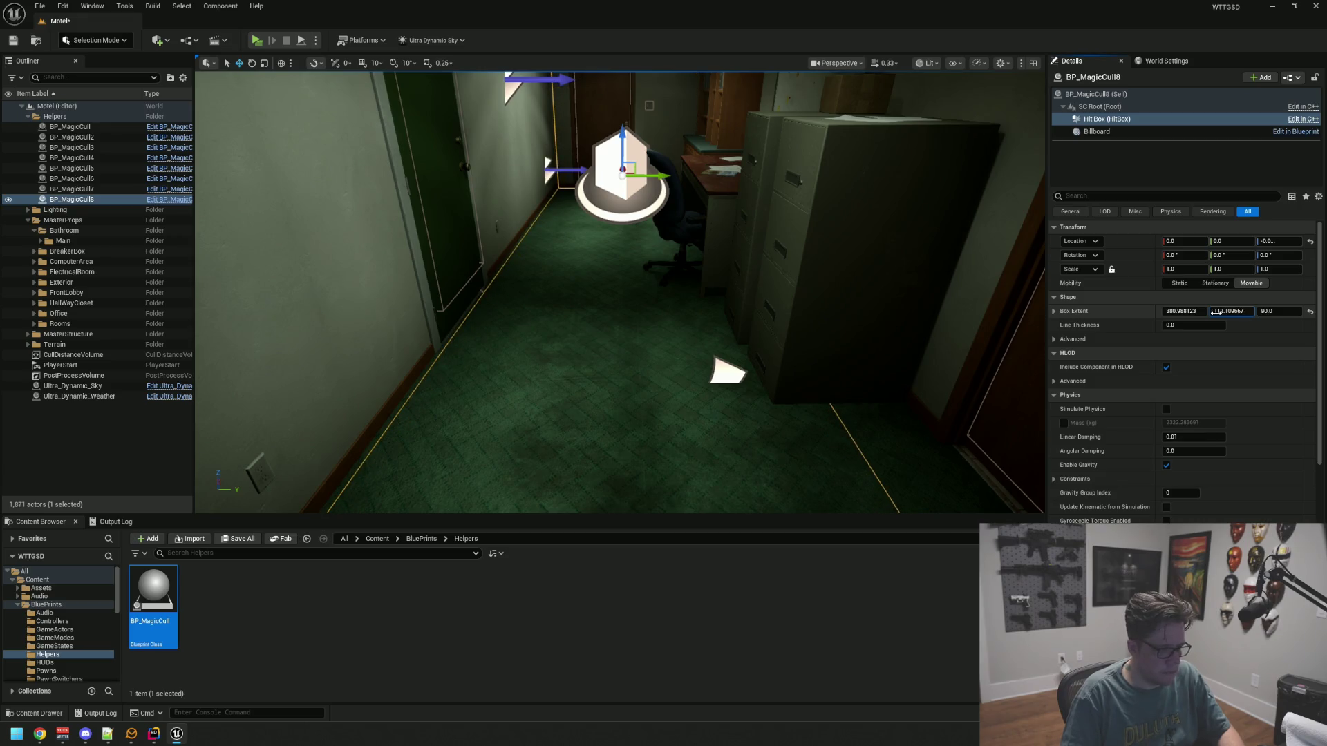
left_click(1134, 94)
left_click_drag(673, 177, 694, 181)
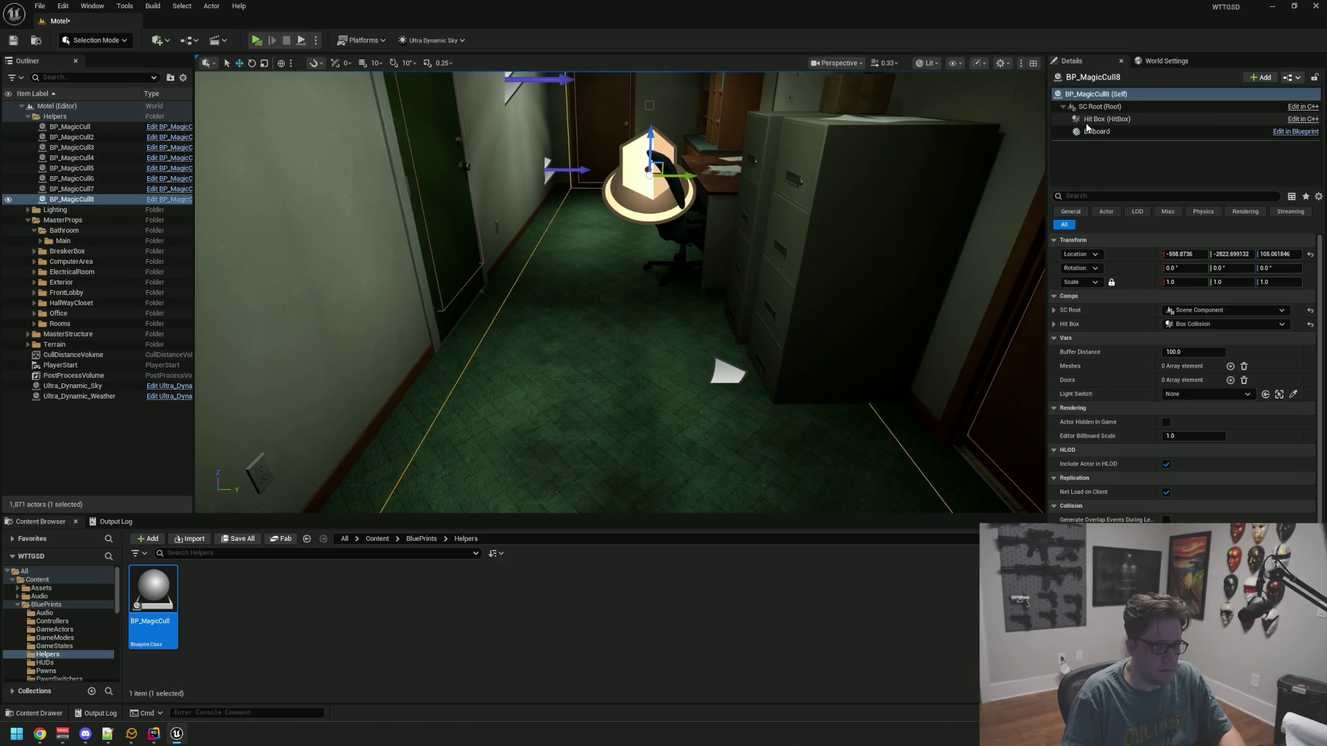
left_click(1106, 119)
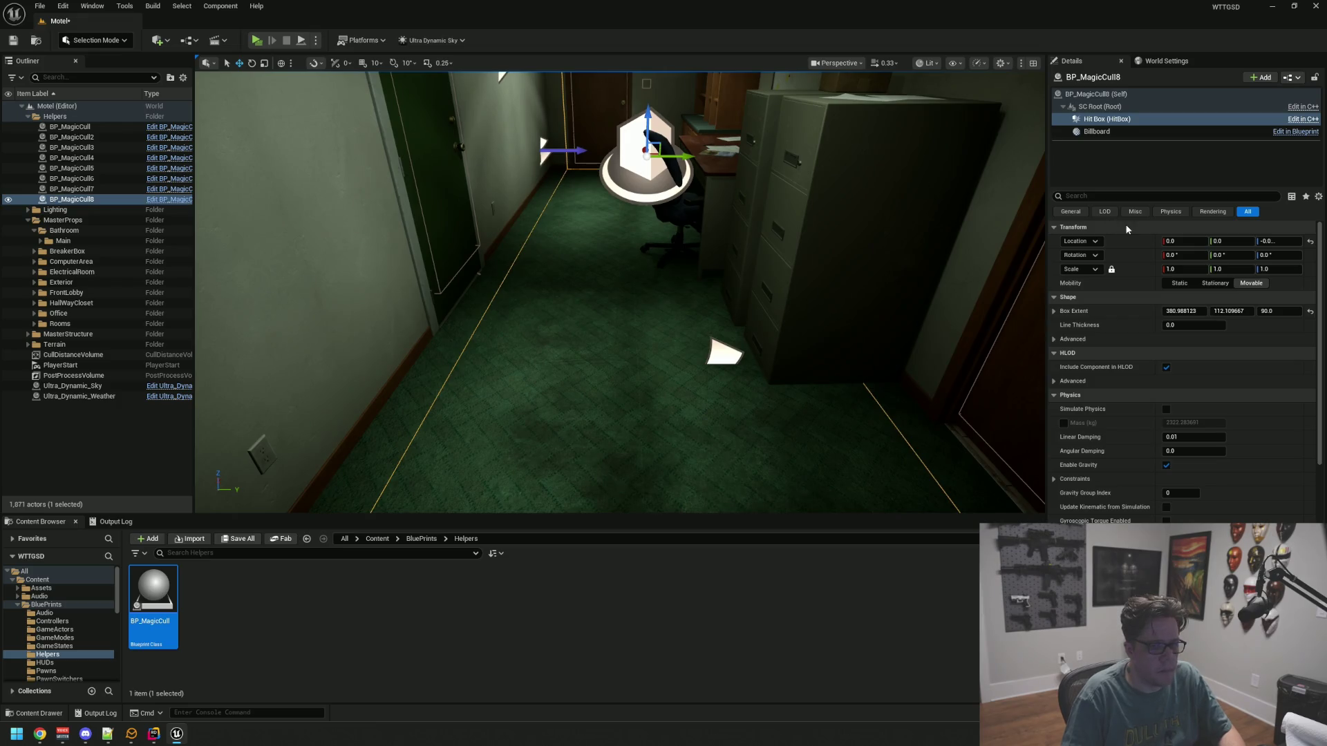
left_click_drag(1214, 311, 1228, 311)
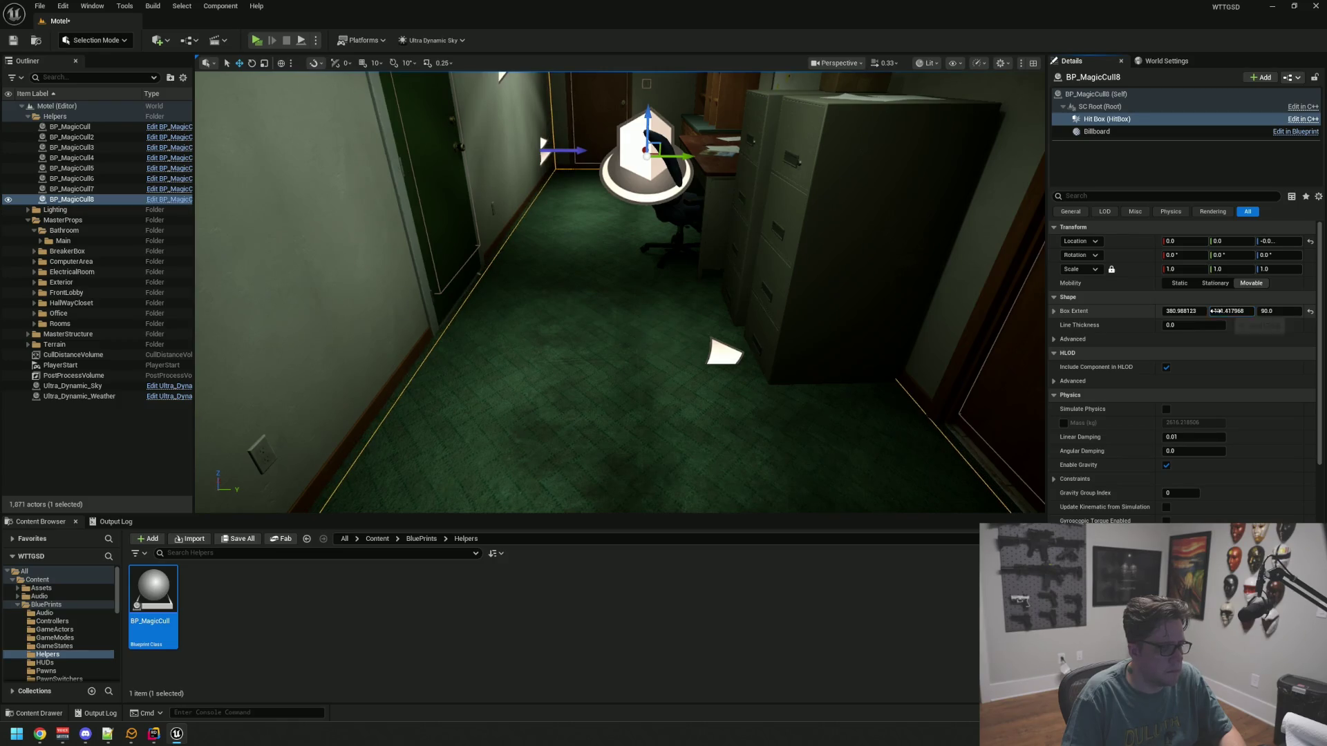
left_click_drag(622, 311, 788, 311)
left_click_drag(935, 263, 853, 264)
left_click_drag(762, 245, 447, 266)
left_click(1111, 96)
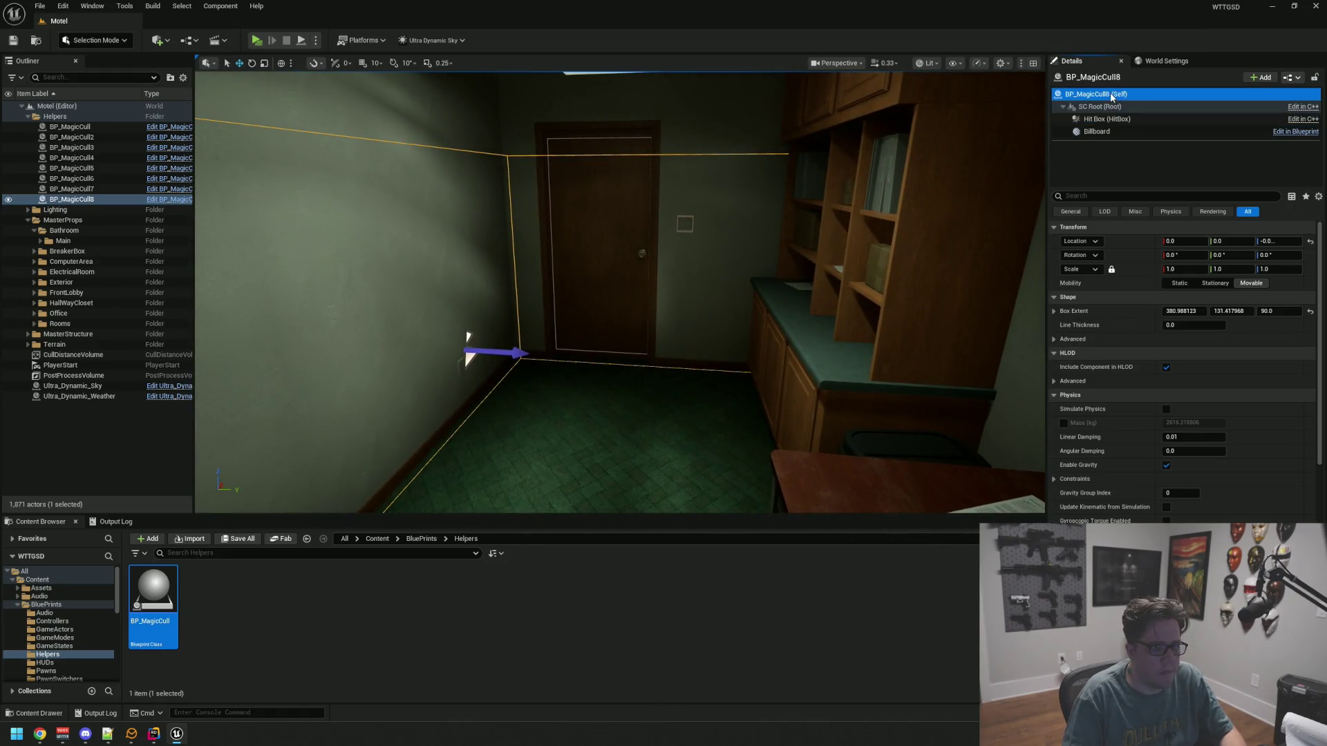
- Add three Doors entries and eyedrop BP_WoodDoorB as the first door
left_click(1105, 119)
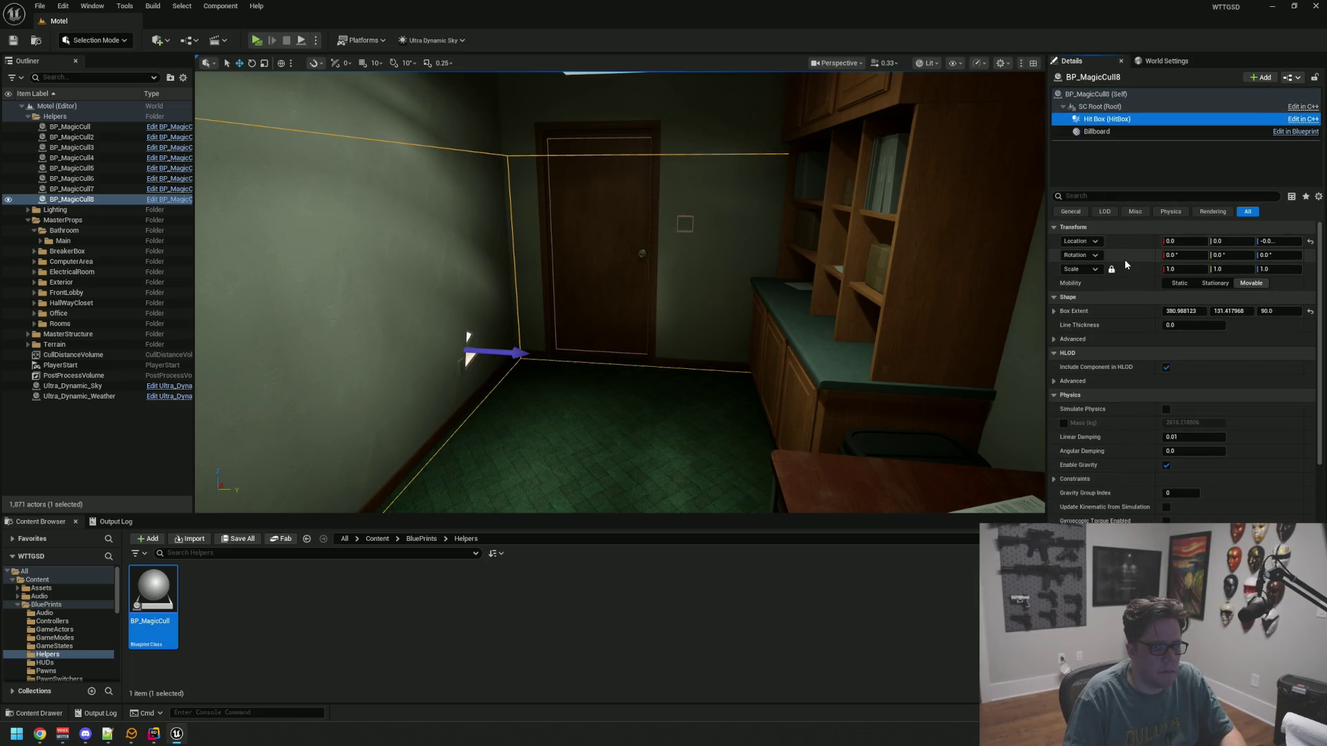
left_click(1114, 94)
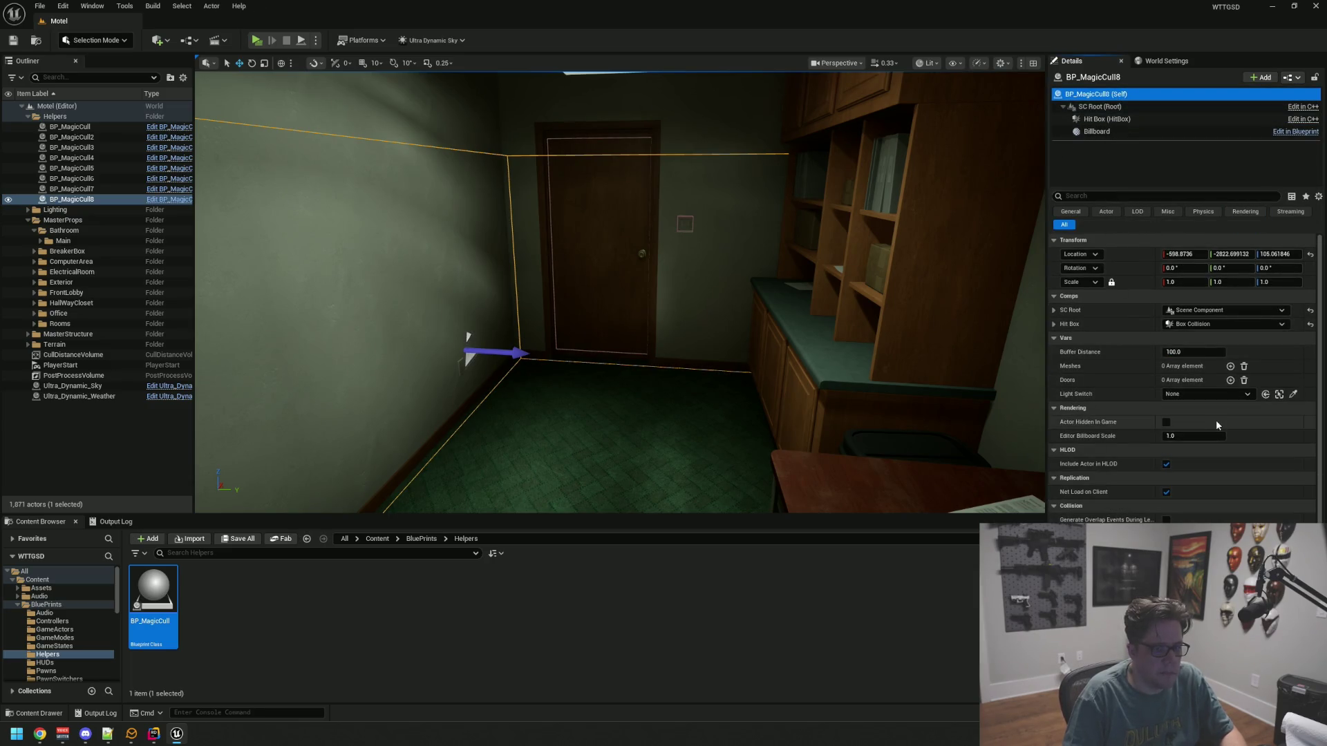
left_click(1230, 380)
left_click(1230, 380)
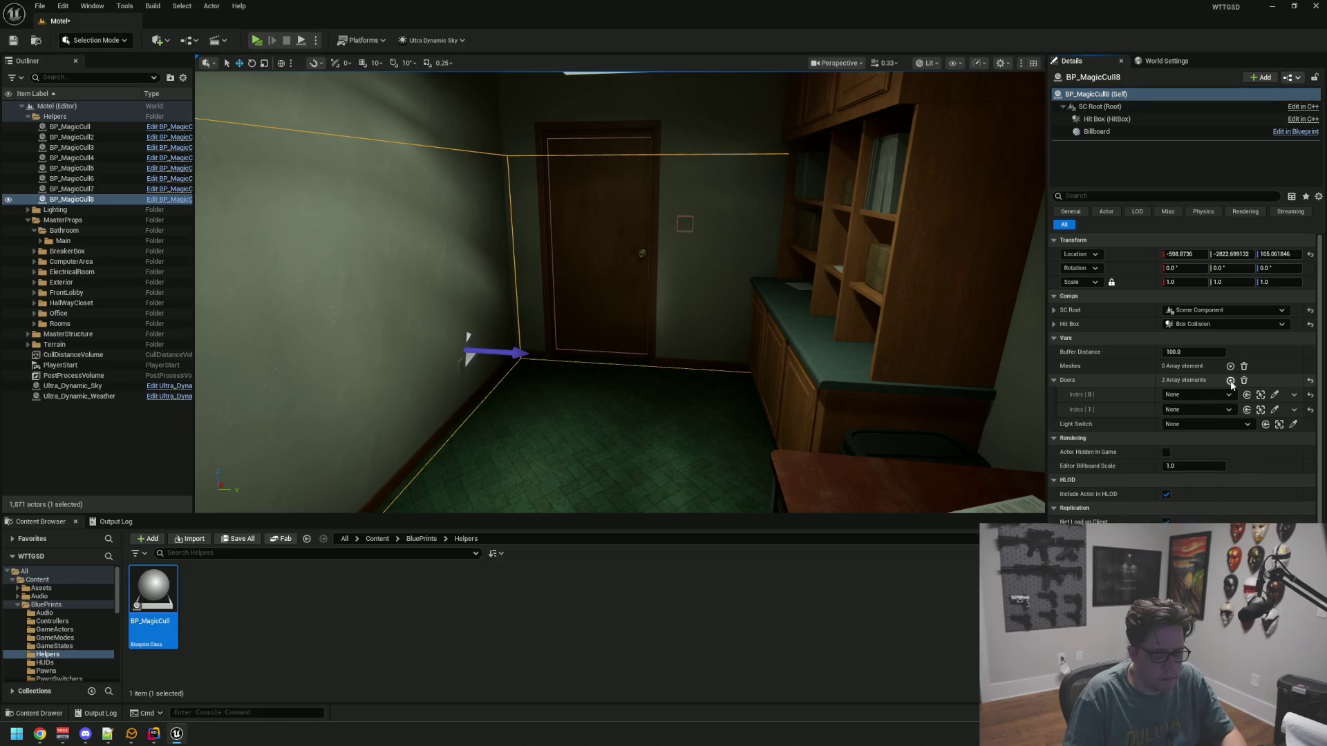
left_click(1230, 380)
left_click(1274, 395)
left_click(714, 260)
mouse_move(715, 260)
left_mouse_down()
mouse_move(664, 263)
mouse_move(715, 260)
left_mouse_up()
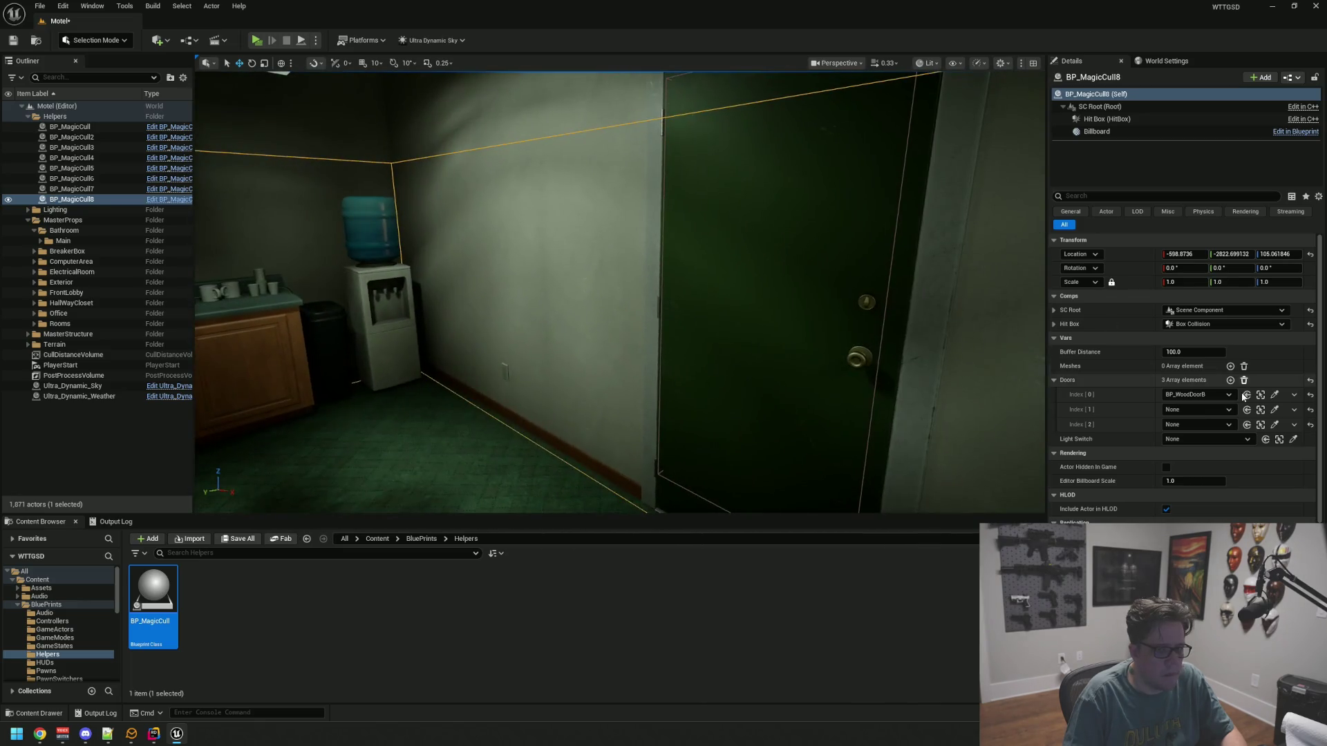
- Assign BP_MotelBackDoor and BP_WoodDoorB2 as doors, and BP_MR_LightSwitch_2X8 as Light Switch
left_click(1274, 409)
left_click(850, 293)
left_click_drag(850, 293, 1014, 285)
left_click(1272, 426)
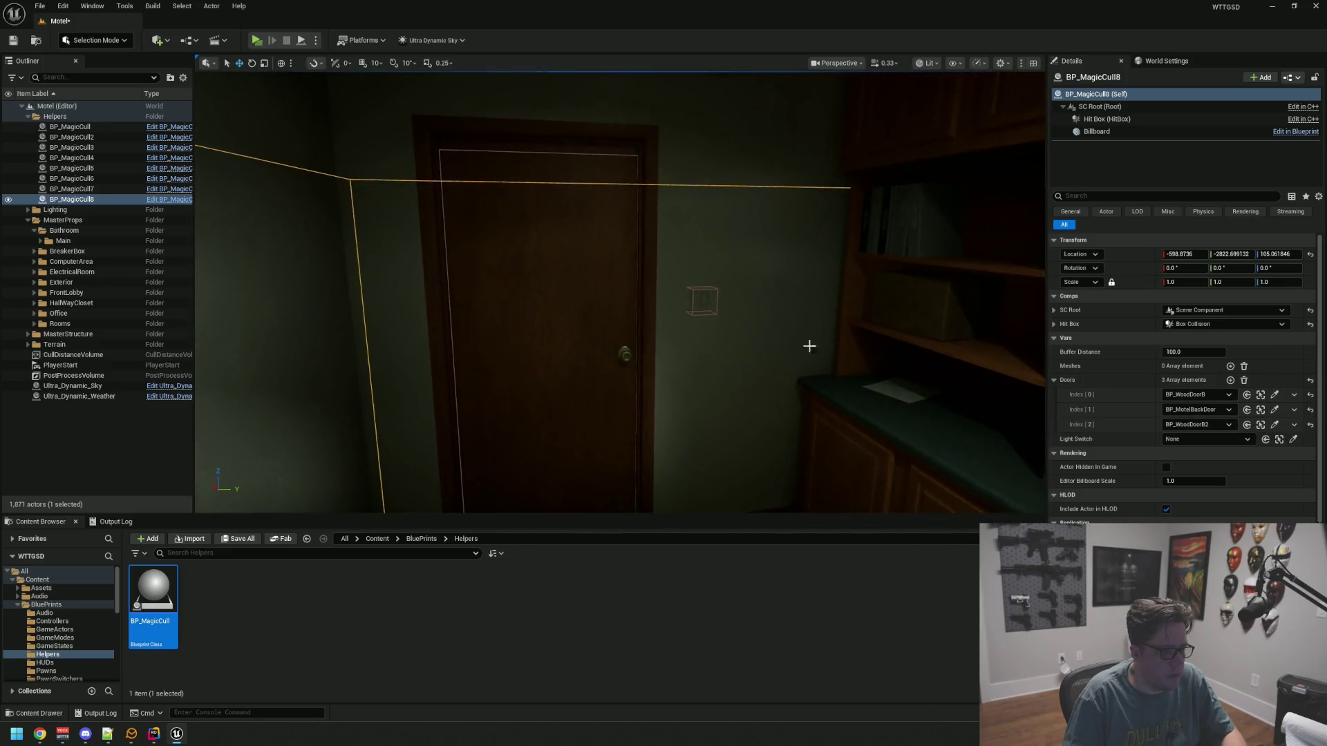
left_click(1293, 440)
left_click(706, 299)
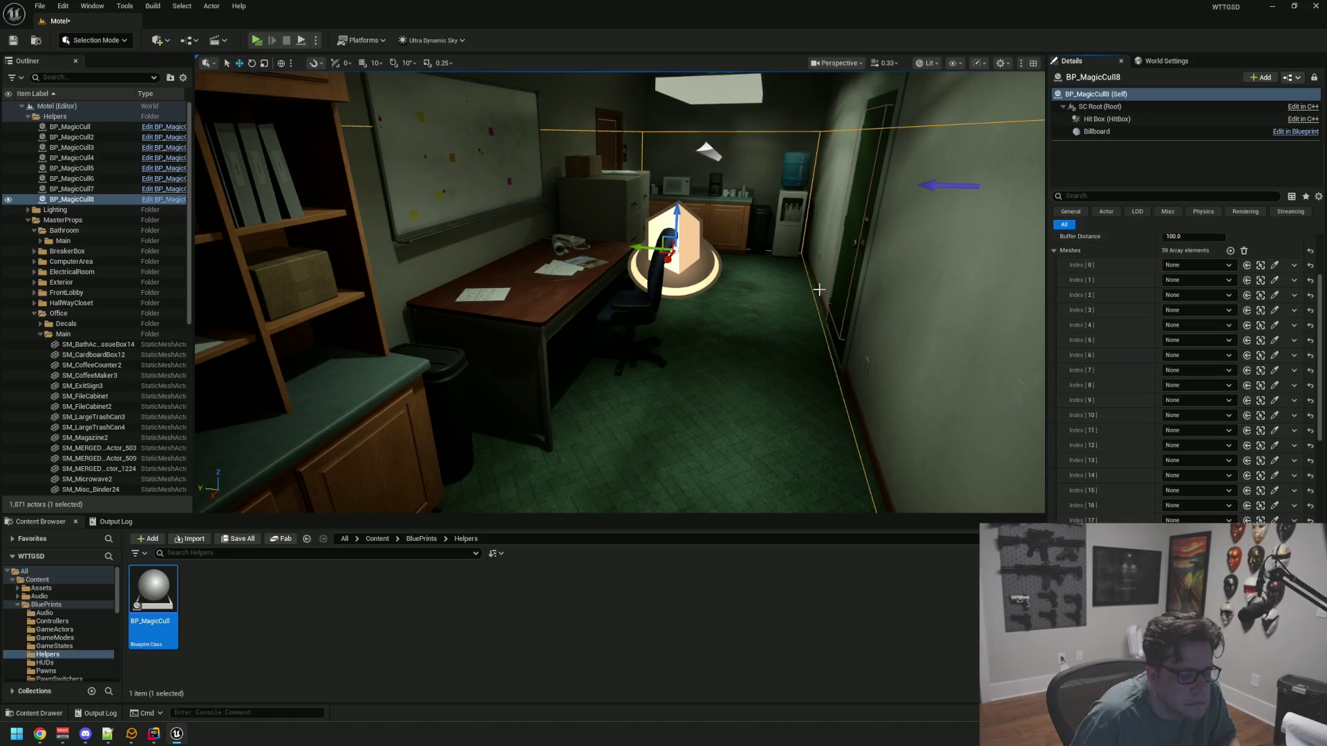
- Add the tissue box, SM_CardboardBox12, SM_CoffeeCounter2 and SM_CoffeeMaker3 to Meshes indices 0–3
left_click(126, 344)
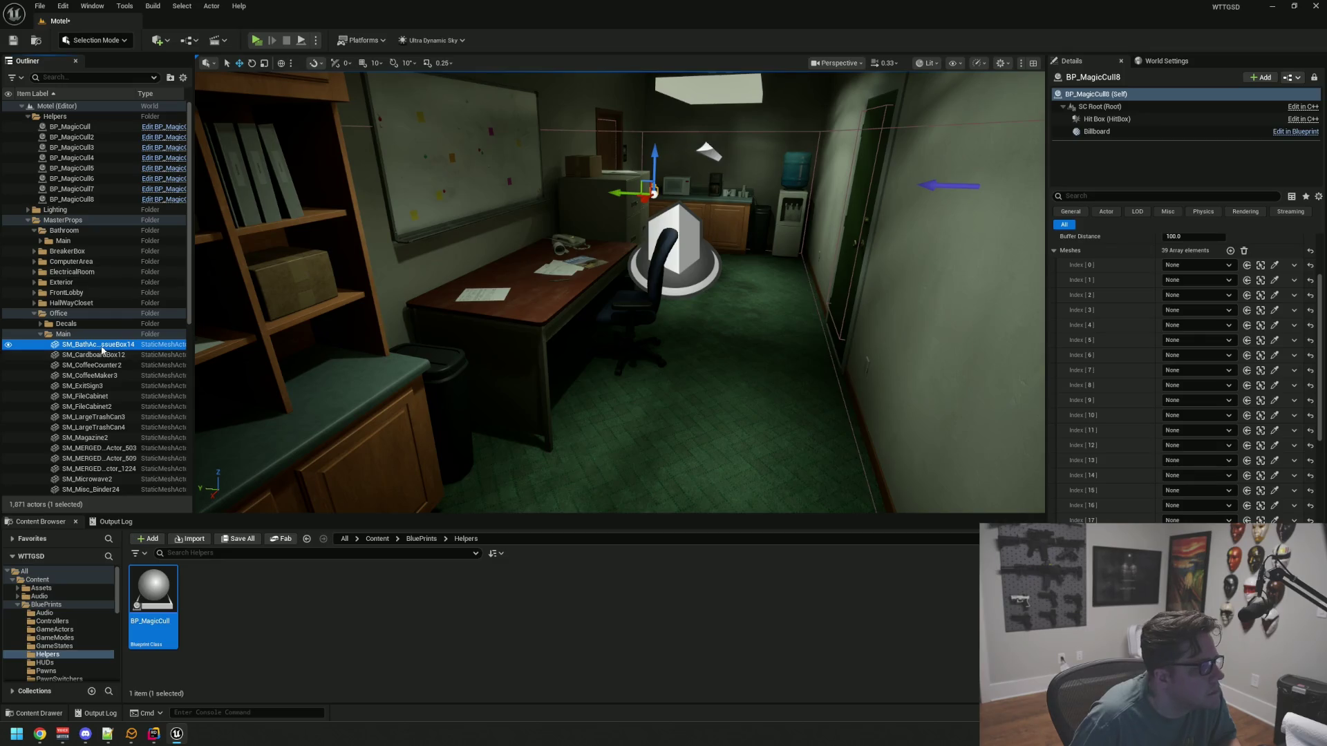
scroll(101, 351, "down", 6)
mouse_move(97, 151)
left_mouse_down()
mouse_move(1139, 252)
mouse_move(1171, 268)
left_mouse_up()
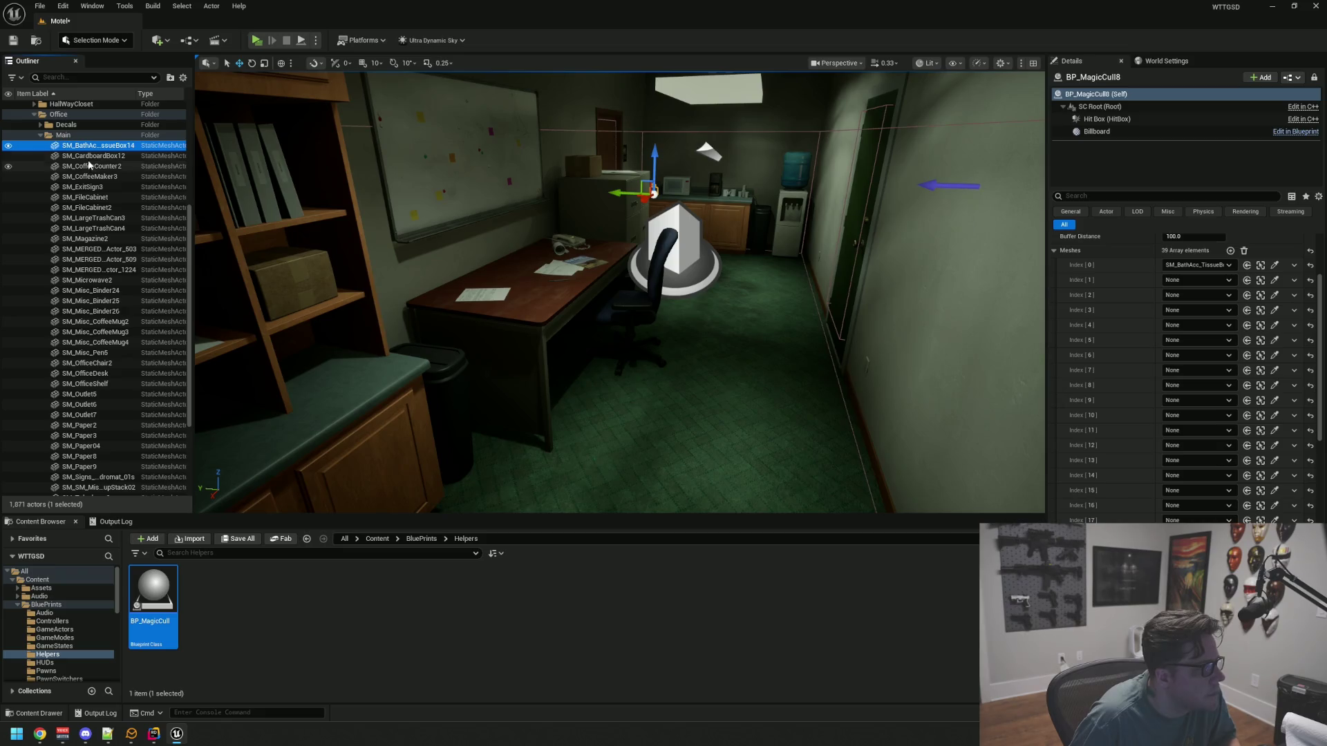
left_click_drag(92, 156, 587, 207)
left_click_drag(1194, 280, 1194, 280)
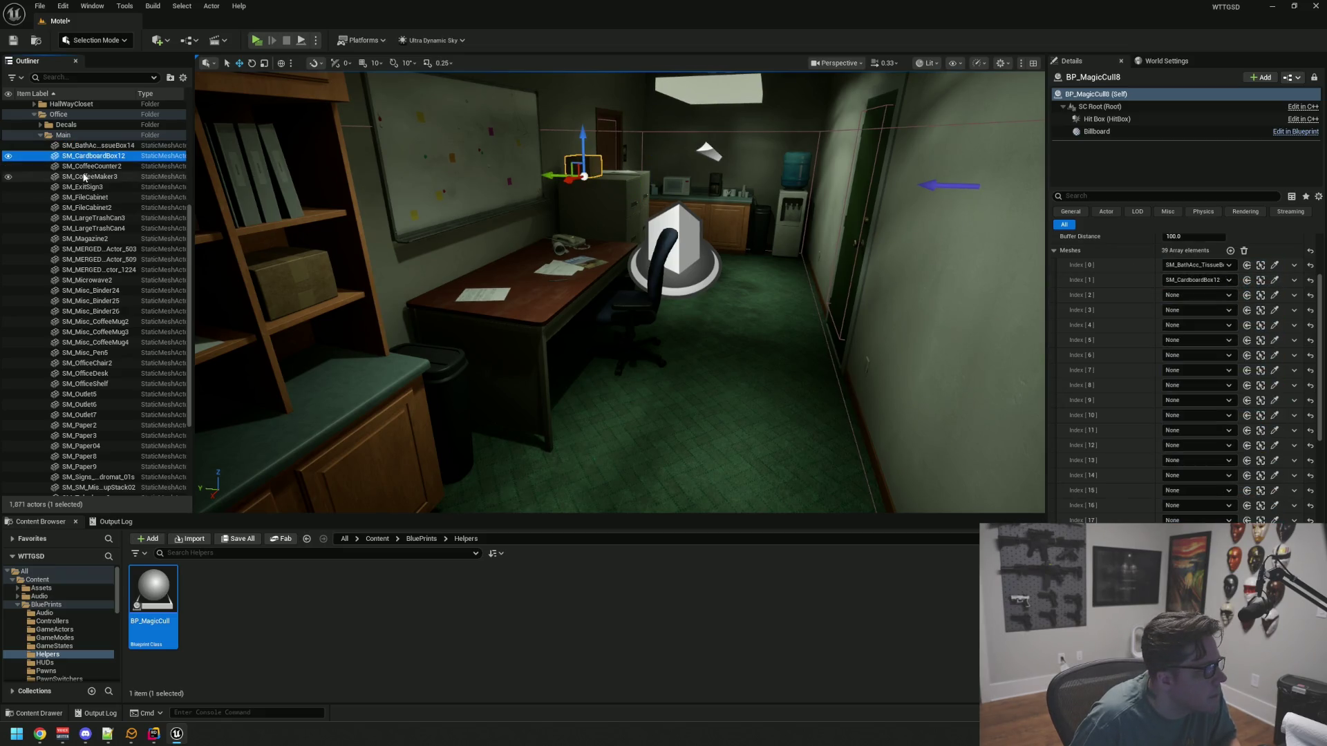
left_click_drag(82, 174, 339, 194)
left_click_drag(1184, 302, 1184, 298)
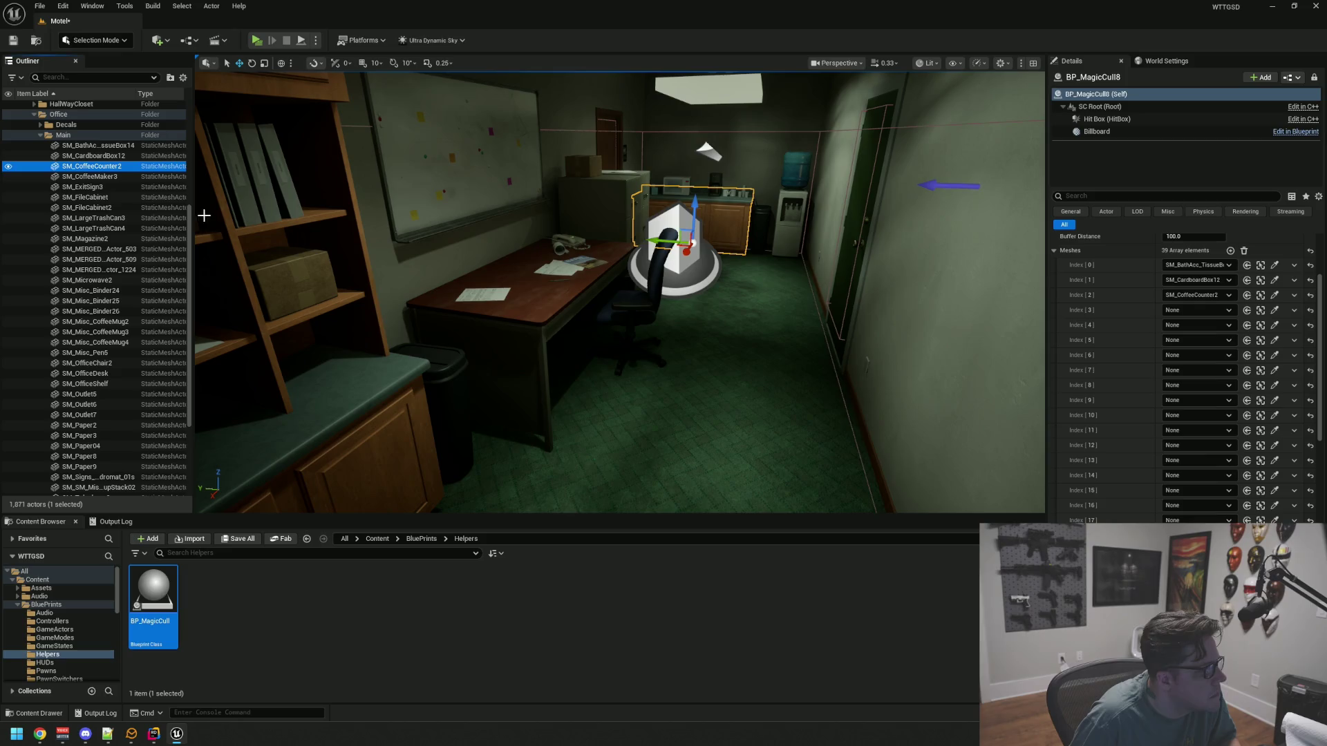
left_click_drag(106, 177, 992, 319)
left_click_drag(1186, 315, 1186, 311)
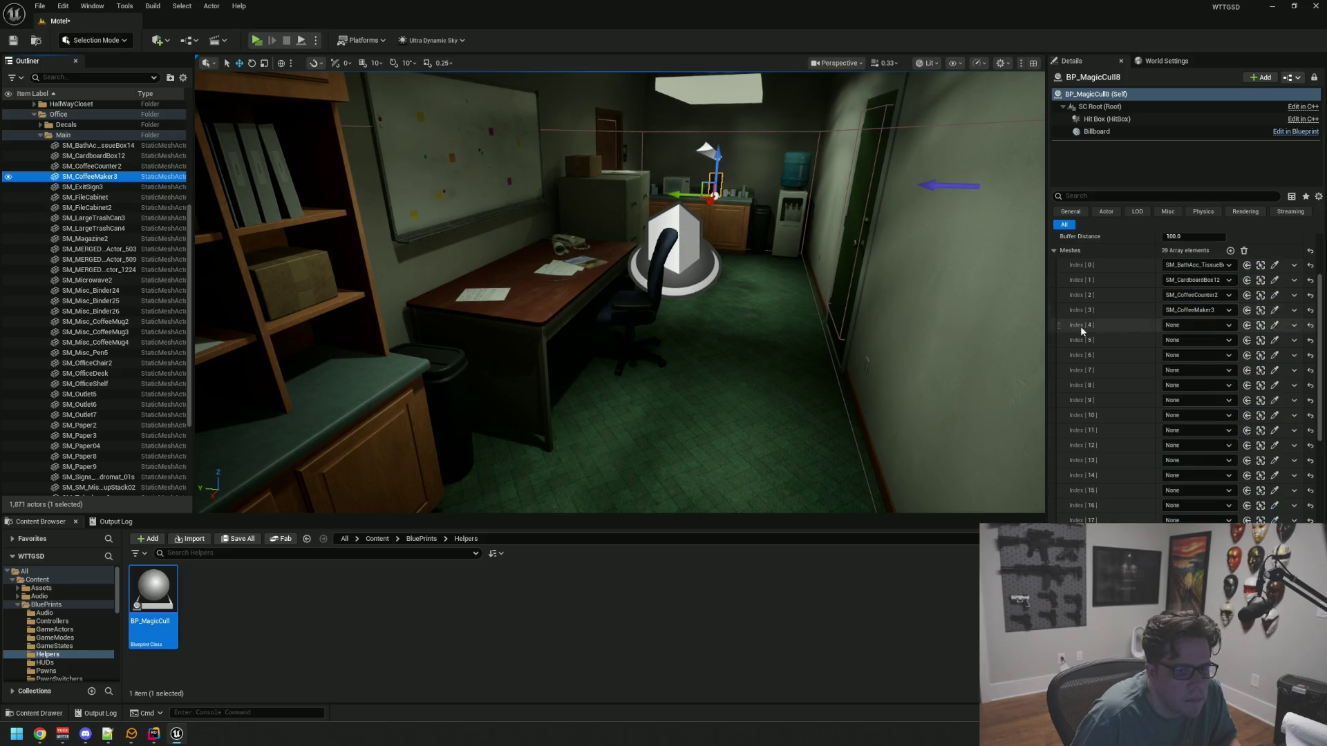
- Add SM_ExitSign3, SM_FileCabinet, SM_FileCabinet2 and SM_LargeTrashCan3 to Meshes indices 4–7
left_click_drag(81, 186, 1056, 335)
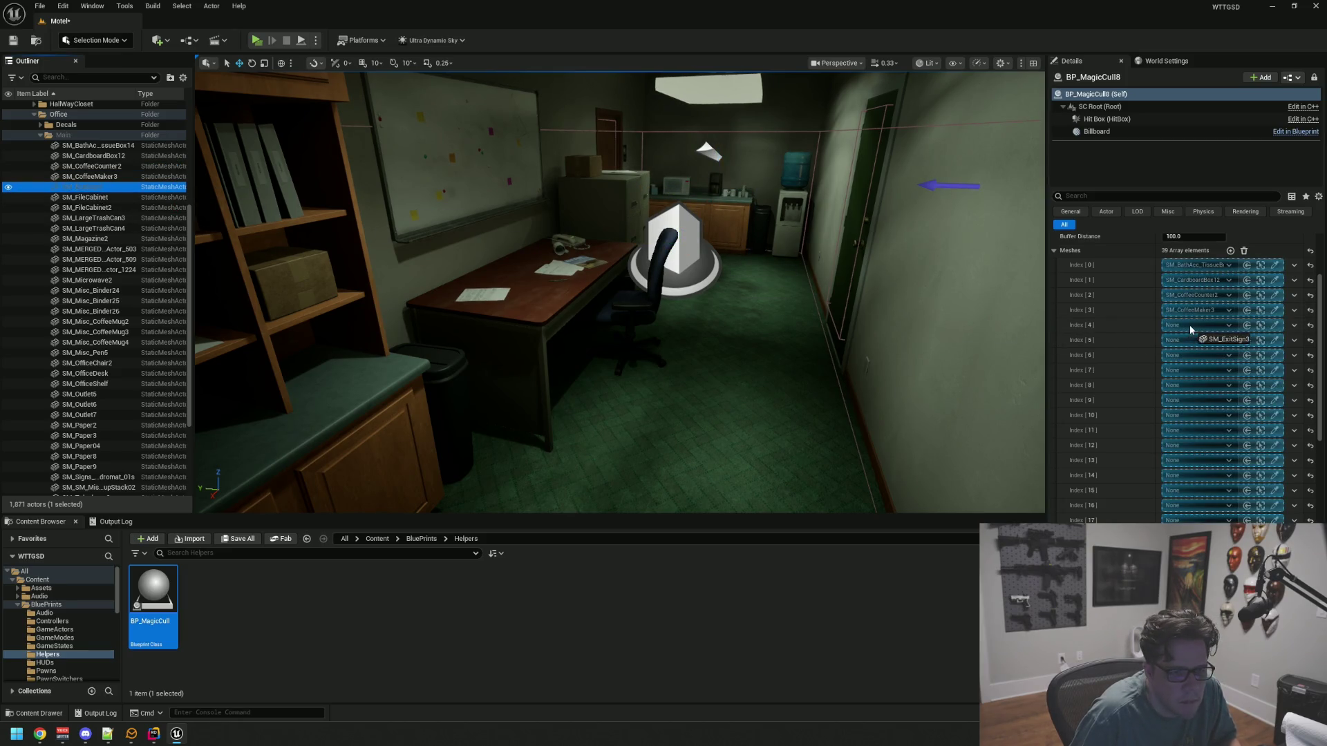
left_click_drag(1191, 329, 1191, 326)
left_click_drag(107, 198, 274, 225)
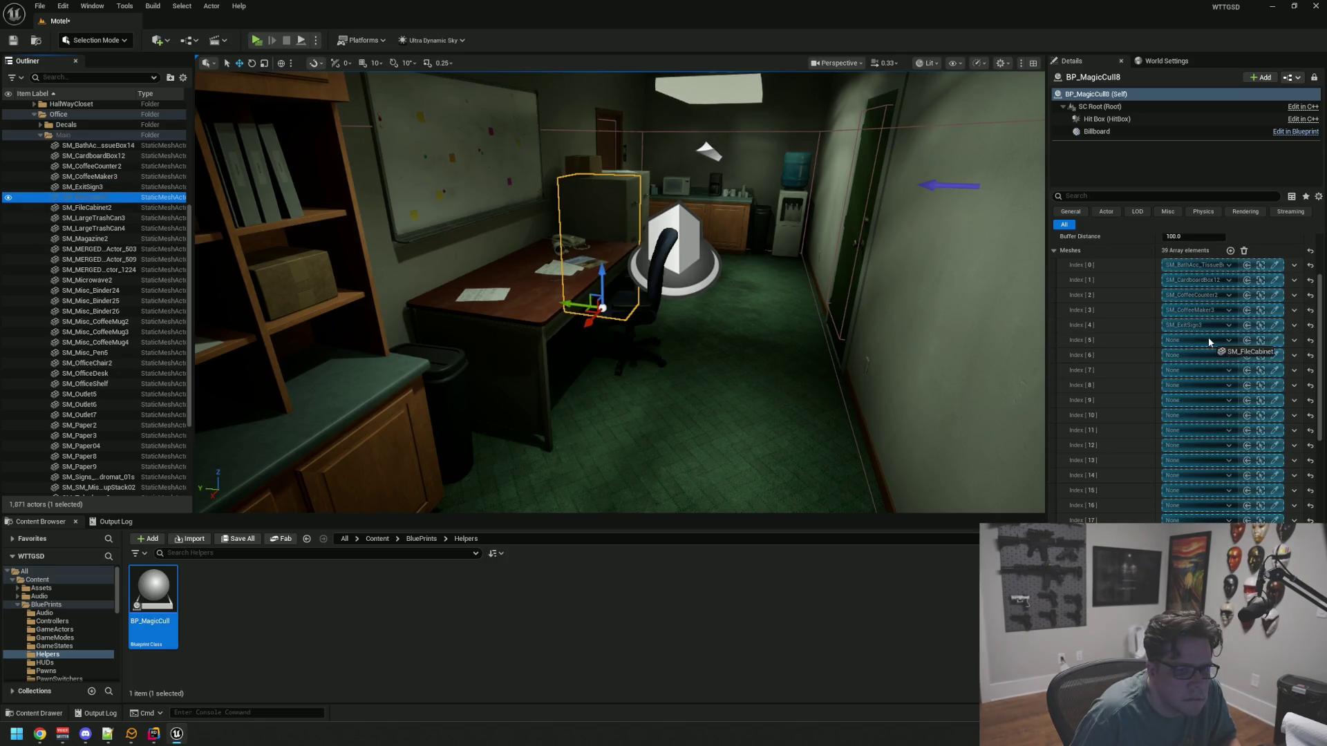
left_click_drag(1198, 344, 1199, 341)
left_click_drag(103, 207, 260, 230)
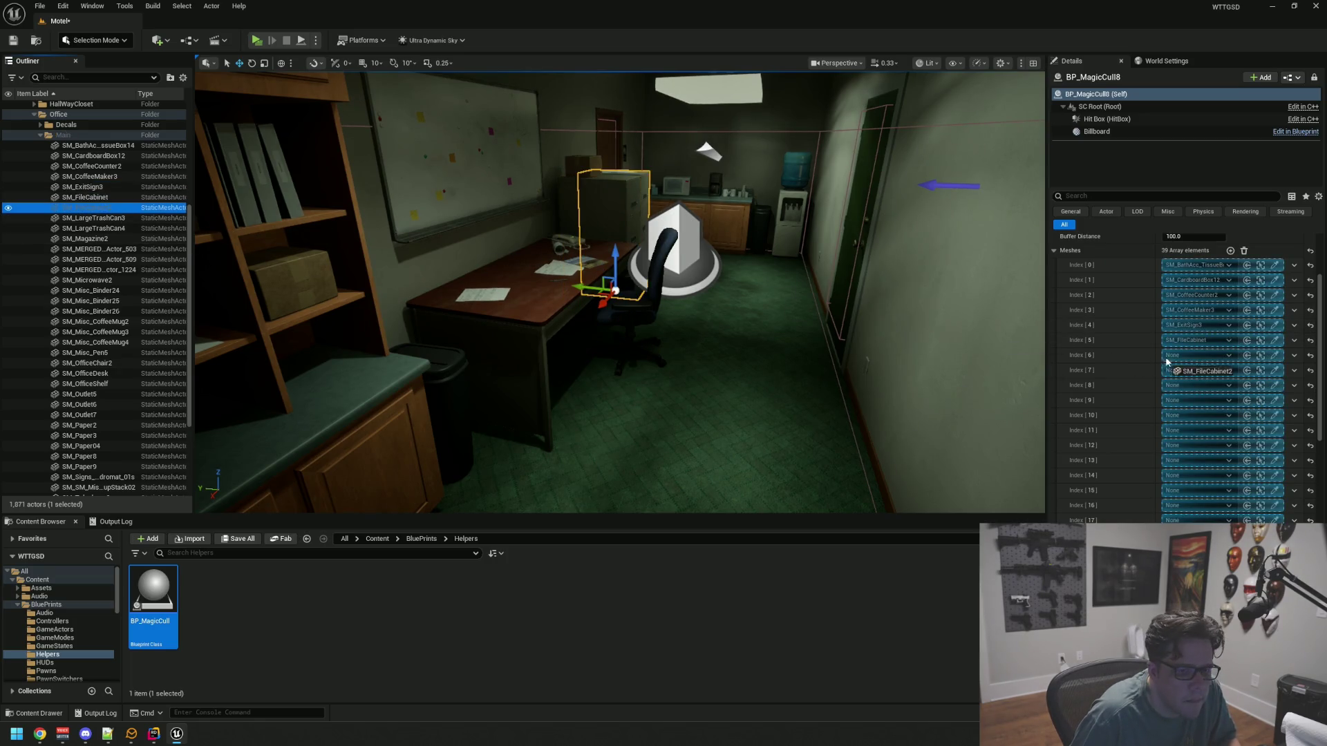
left_click_drag(1164, 359, 1165, 356)
left_click_drag(96, 219, 1065, 369)
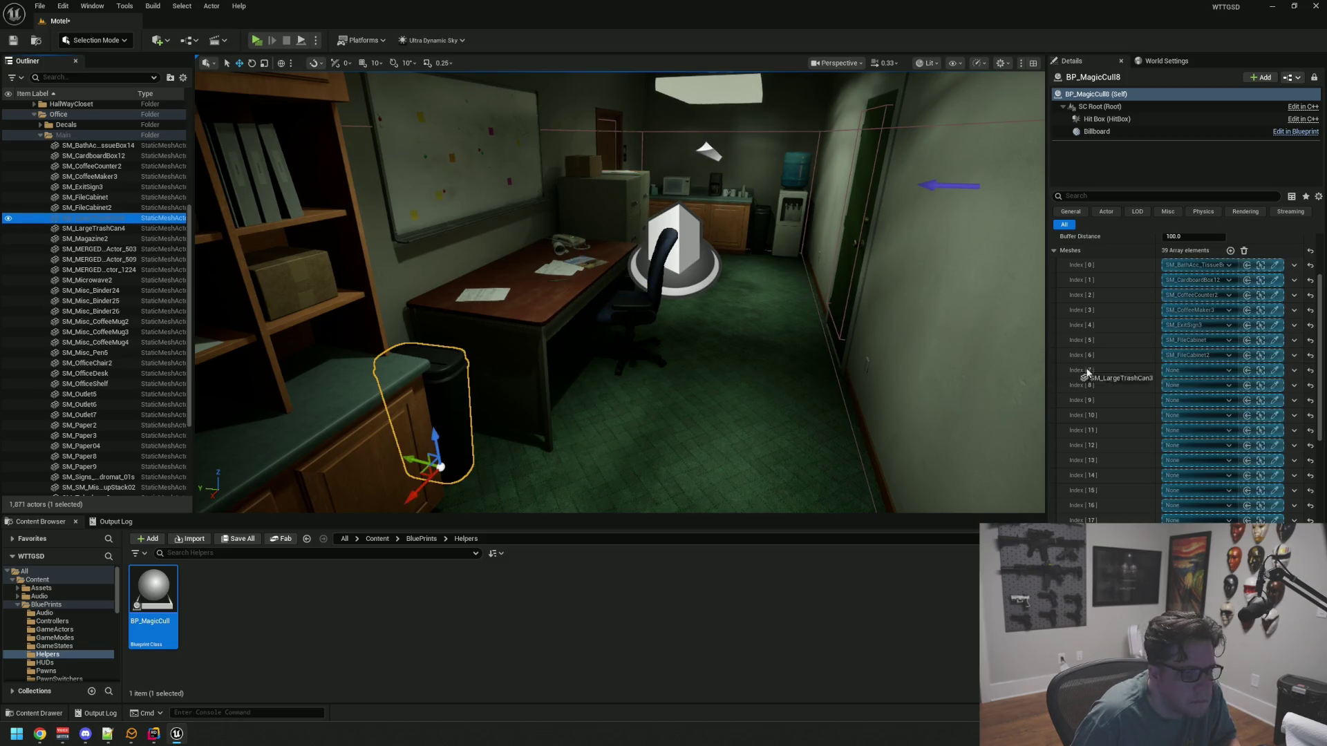
left_click_drag(1166, 371, 1166, 371)
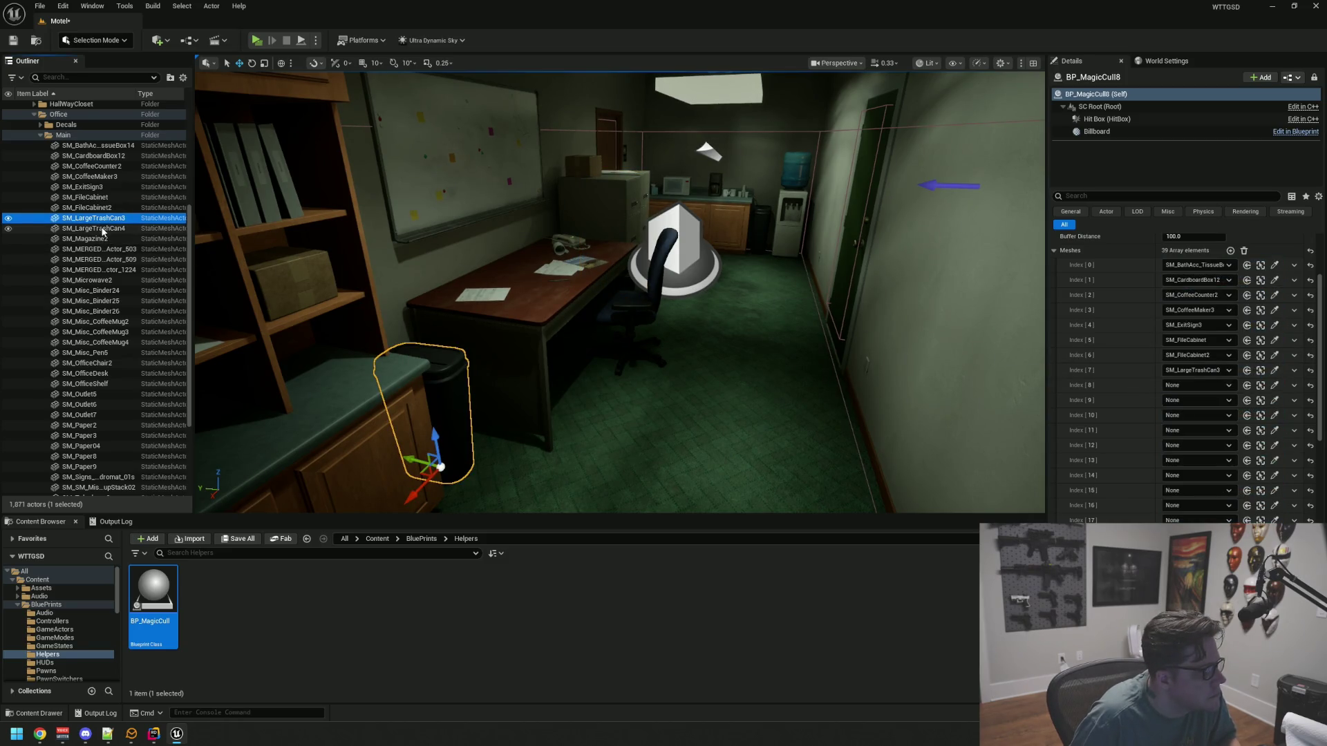
- Add SM_LargeTrashCan4, SM_Magazine2 and three merged office meshes to Meshes indices 8–12
left_click_drag(103, 232, 1077, 404)
left_click_drag(1183, 386, 1183, 385)
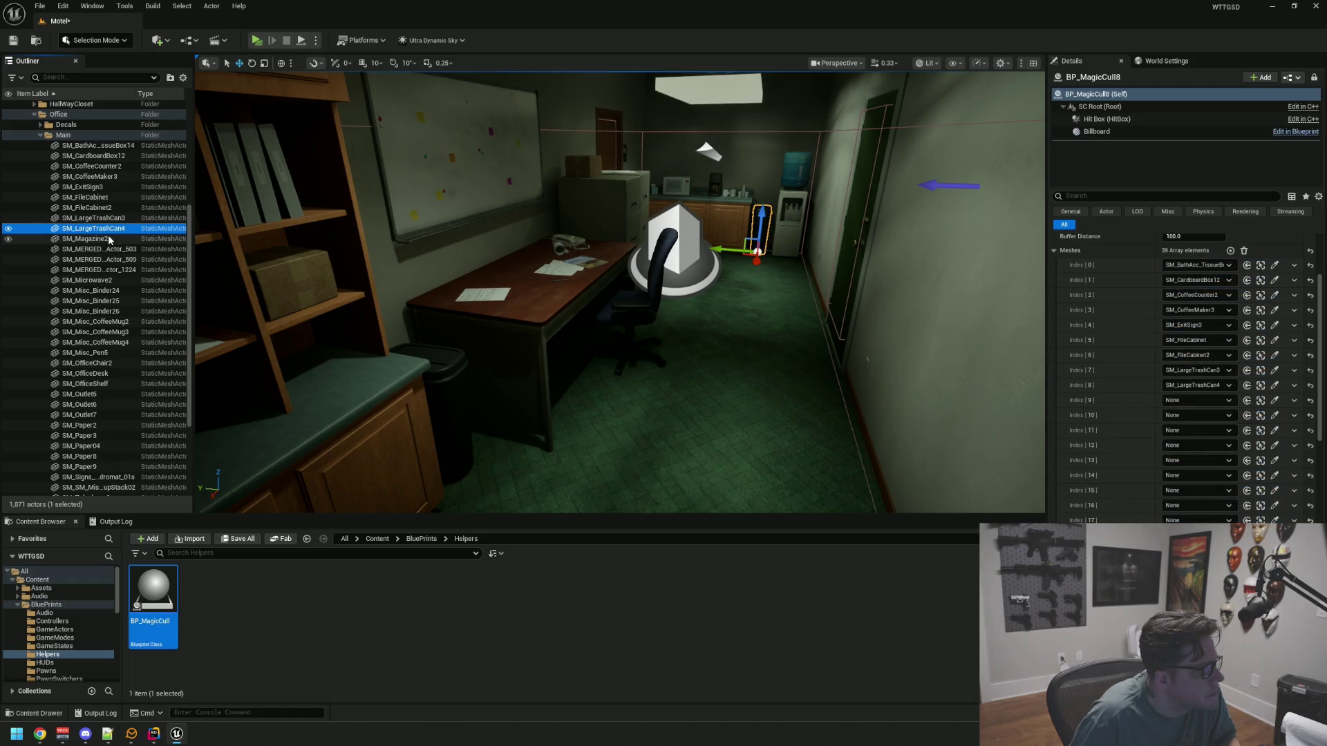
left_click_drag(113, 240, 714, 325)
left_click_drag(1178, 410, 1179, 404)
mouse_move(97, 249)
left_mouse_down()
mouse_move(1145, 442)
mouse_move(1179, 416)
left_mouse_up()
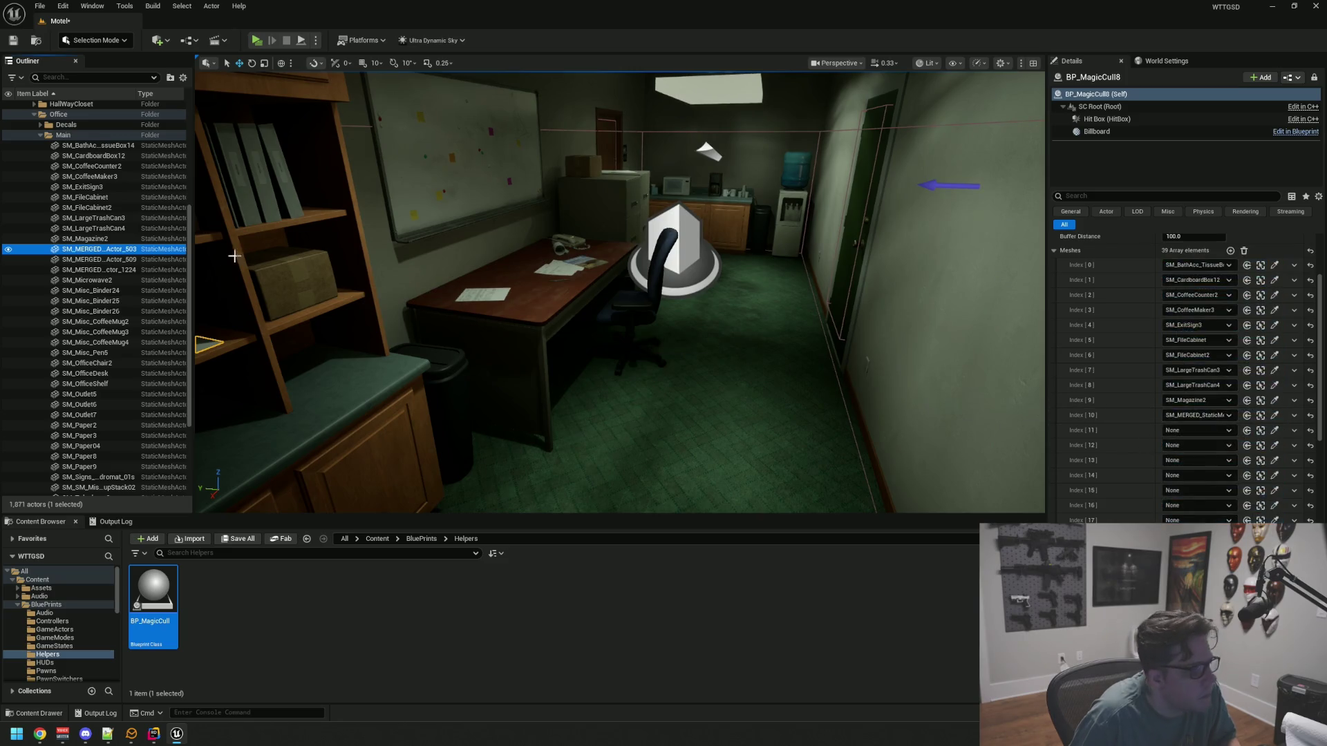
mouse_move(110, 259)
left_mouse_down()
mouse_move(1179, 446)
mouse_move(1188, 430)
left_mouse_up()
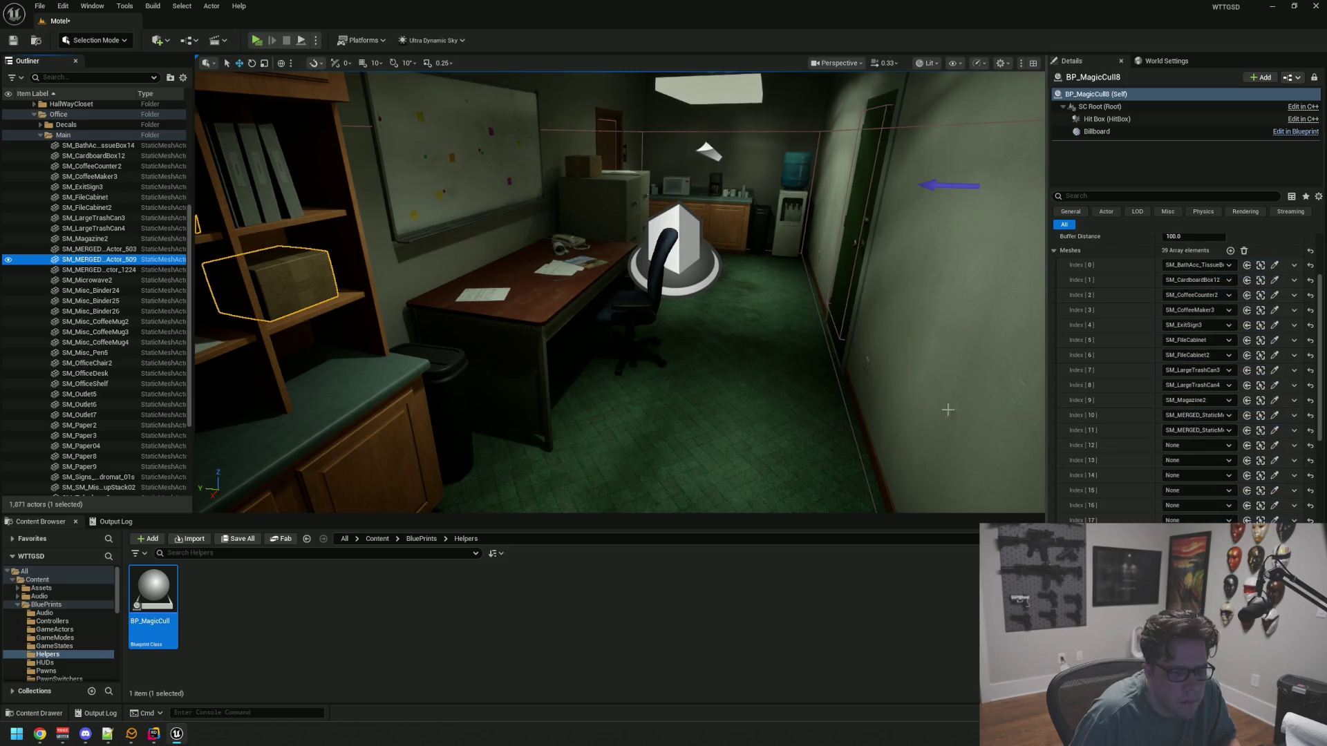
left_click_drag(123, 270, 1161, 447)
scroll(134, 240, "down", 3)
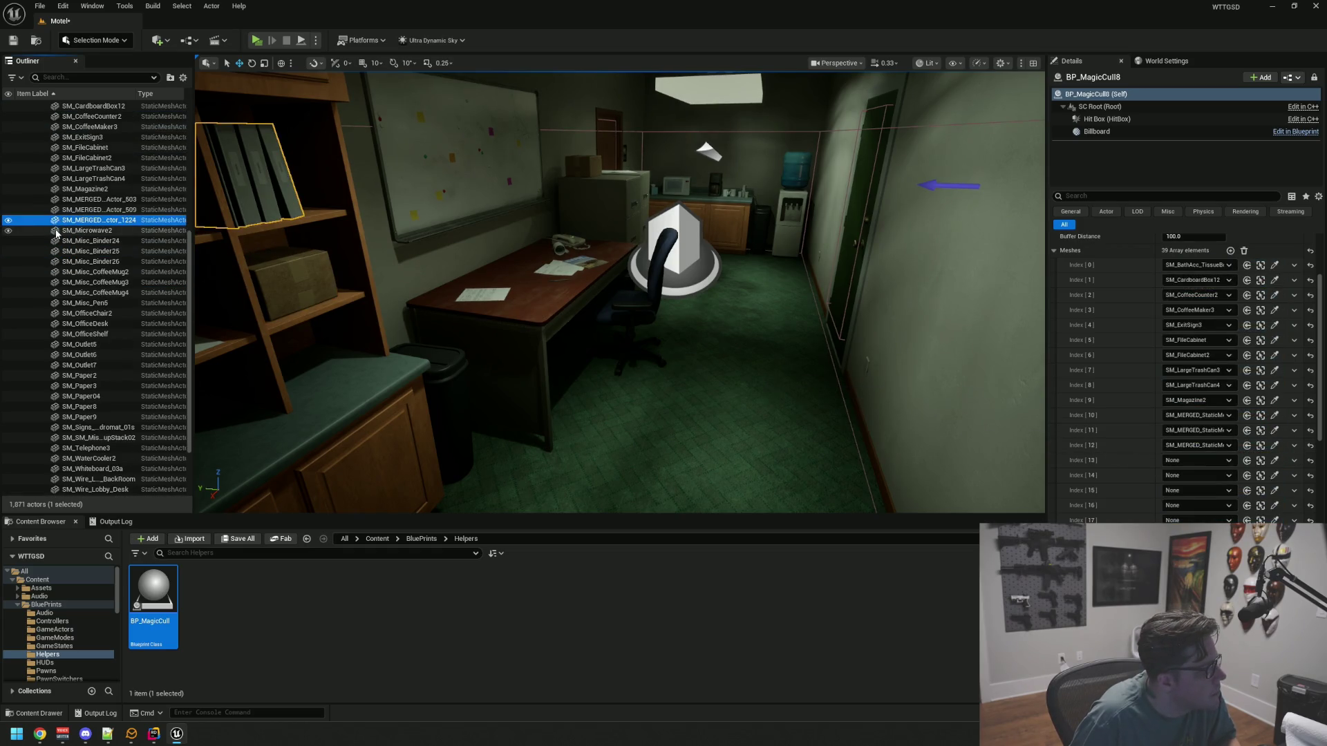
- Add SM_Microwave2, SM_Misc_Binder24, 25, 26 and SM_Misc_CoffeeMug2 to Meshes indices 13–17
left_click_drag(56, 234, 714, 369)
left_click_drag(1189, 462, 1188, 459)
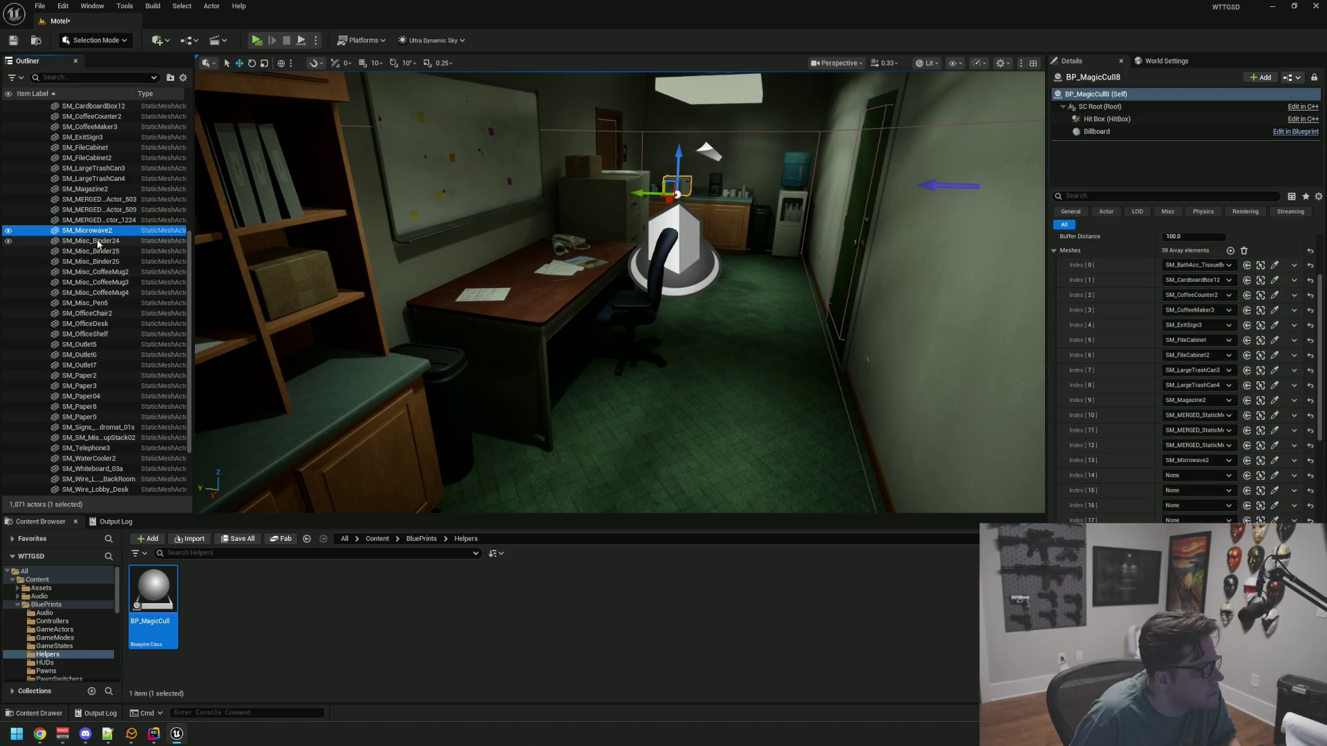
left_click_drag(98, 243, 1068, 443)
left_click_drag(1168, 477, 1168, 477)
mouse_move(166, 251)
left_mouse_down()
mouse_move(1187, 499)
mouse_move(1183, 489)
left_mouse_up()
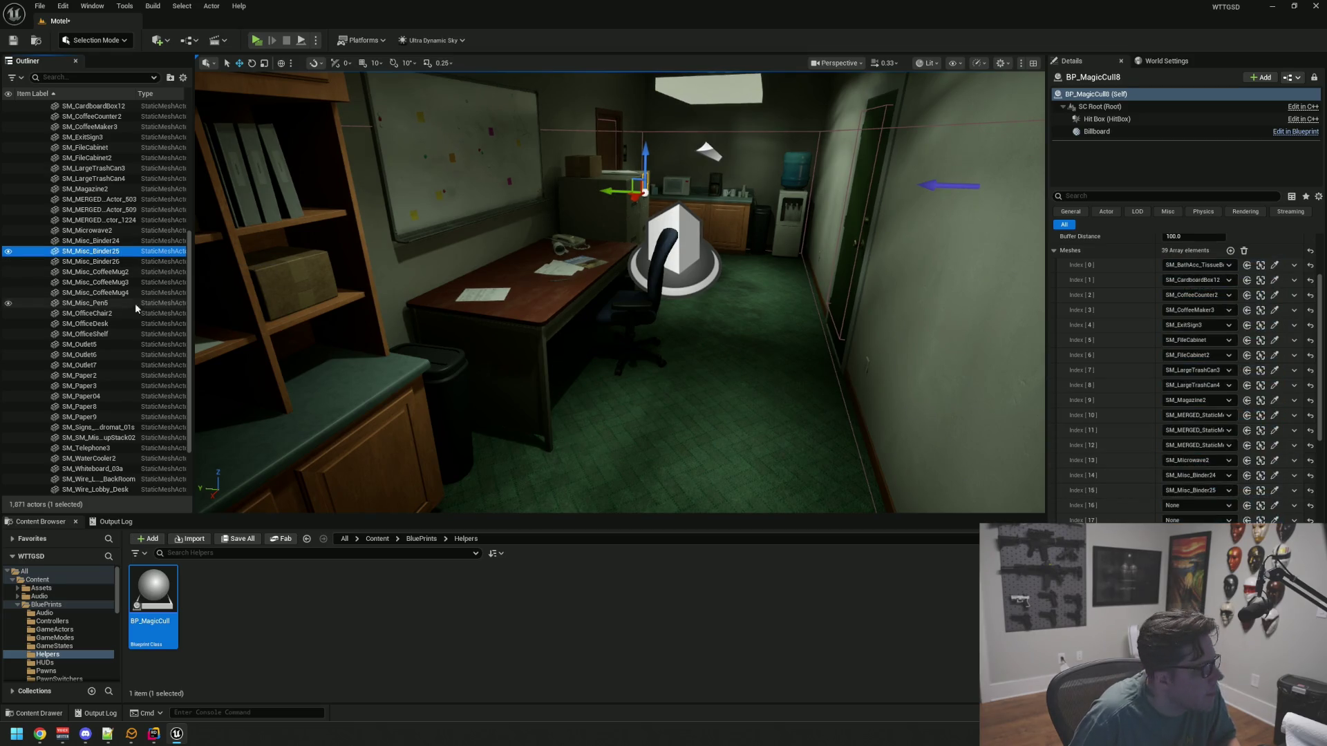
mouse_move(89, 263)
left_mouse_down()
mouse_move(1168, 518)
mouse_move(1178, 508)
left_mouse_up()
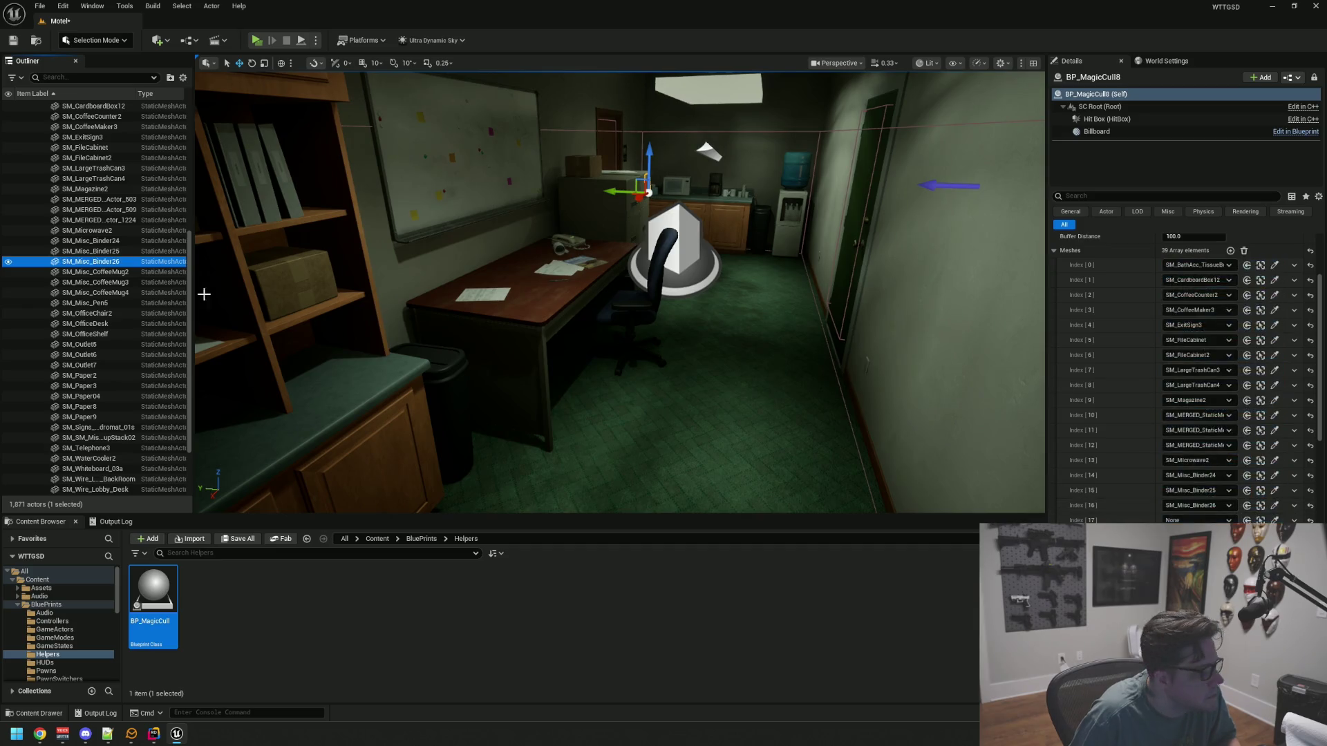
left_click_drag(96, 272, 223, 291)
left_click_drag(1189, 519, 1189, 519)
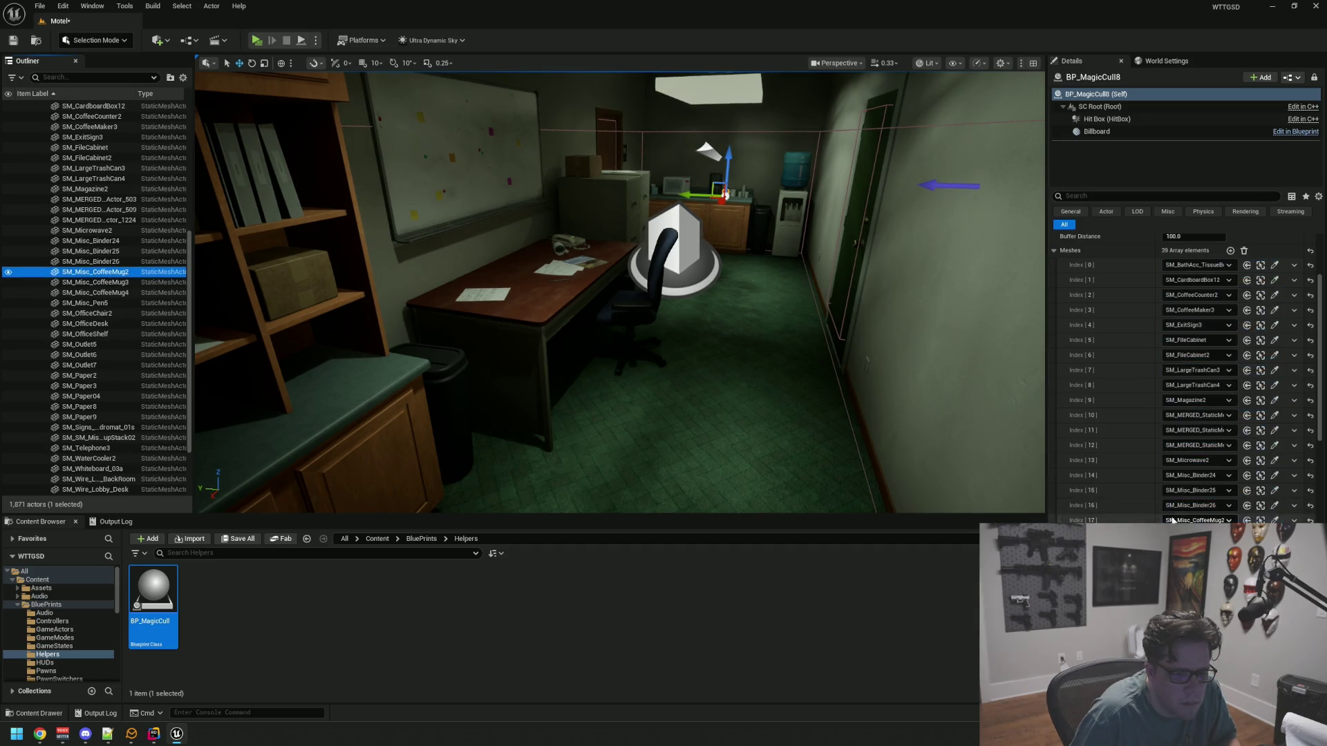
scroll(1146, 436, "down", 5)
scroll(1134, 449, "down", 1)
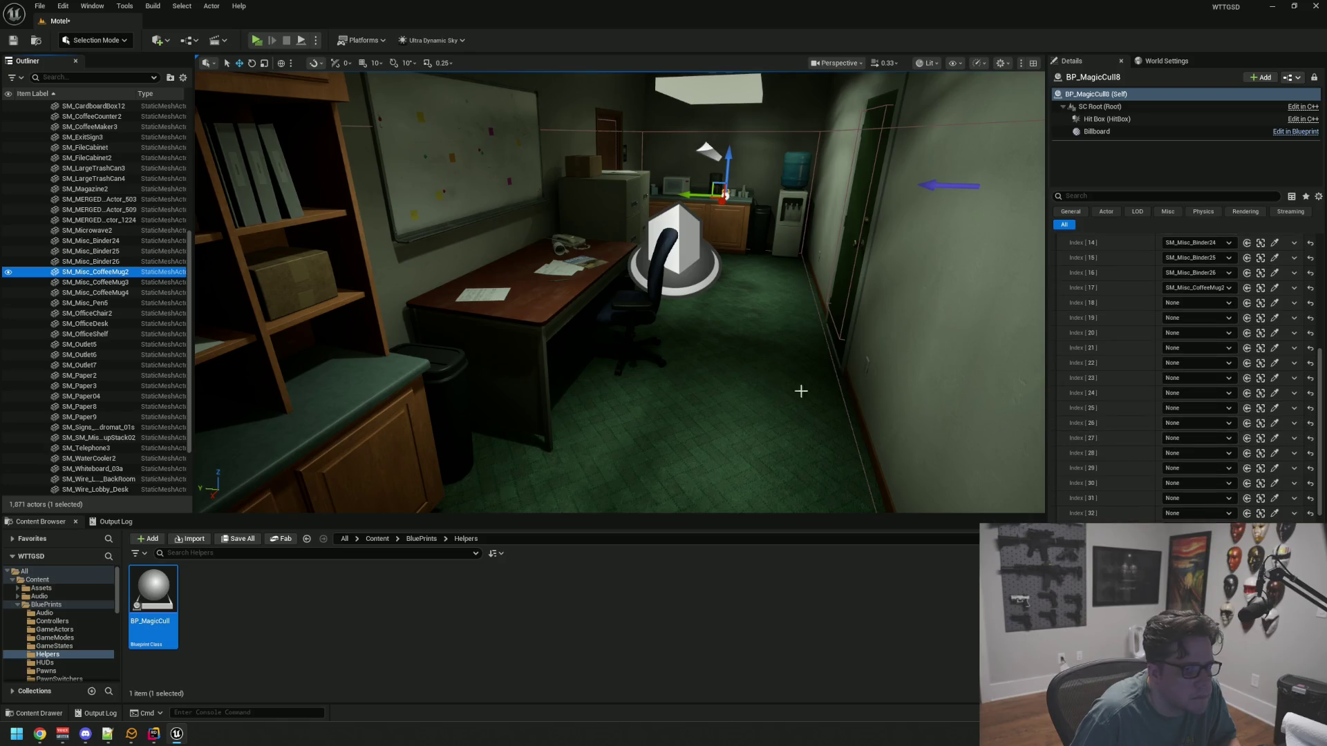
- Add SM_Misc_CoffeeMug3, SM_Misc_CoffeeMug4, SM_Misc_Pen5, SM_OfficeDesk and SM_OfficeShelf to Meshes
mouse_move(130, 282)
left_mouse_down()
mouse_move(967, 331)
mouse_move(1138, 364)
mouse_move(1168, 311)
mouse_move(1148, 313)
left_mouse_up()
mouse_move(97, 292)
left_mouse_down()
mouse_move(1013, 355)
mouse_move(1175, 319)
left_mouse_up()
mouse_move(96, 303)
left_mouse_down()
mouse_move(1208, 334)
mouse_move(104, 314)
mouse_move(1184, 371)
mouse_move(1188, 349)
left_mouse_up()
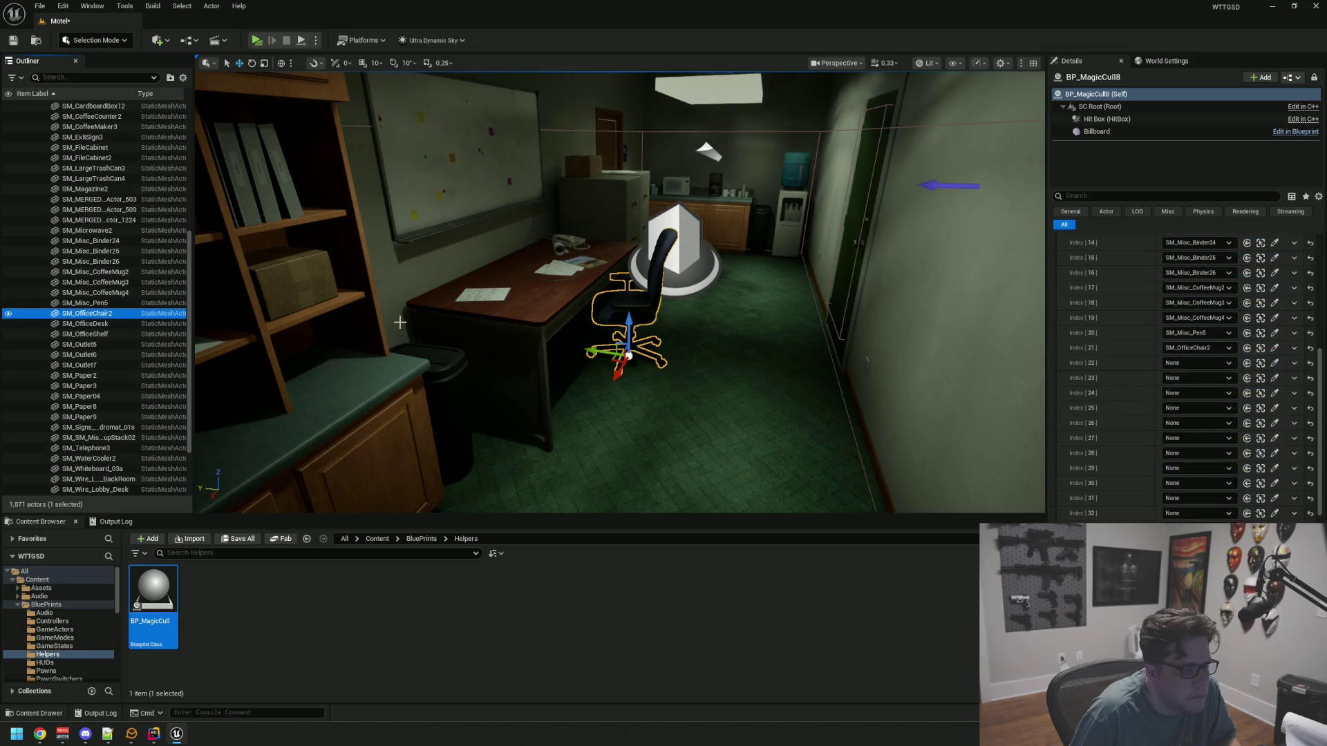
left_click_drag(95, 325, 743, 368)
left_click_drag(1191, 366, 1190, 363)
mouse_move(86, 334)
left_mouse_down()
mouse_move(1049, 414)
mouse_move(1183, 379)
left_mouse_up()
scroll(146, 326, "down", 3)
- Add SM_Outlet5–7 and SM_Paper2, SM_Paper3, SM_Paper04, SM_Paper8, SM_Paper9 to Meshes
mouse_move(80, 263)
left_mouse_down()
mouse_move(1009, 387)
mouse_move(1192, 394)
left_mouse_up()
mouse_move(171, 274)
left_mouse_down()
mouse_move(173, 285)
mouse_move(1183, 413)
left_mouse_up()
mouse_move(105, 285)
left_mouse_down()
mouse_move(981, 408)
mouse_move(1191, 424)
left_mouse_up()
mouse_move(104, 294)
left_mouse_down()
mouse_move(1200, 450)
mouse_move(1196, 440)
left_mouse_up()
mouse_move(103, 304)
left_mouse_down()
mouse_move(622, 360)
mouse_move(1188, 470)
mouse_move(1196, 453)
left_mouse_up()
left_click_drag(104, 315, 1196, 468)
left_click_drag(138, 325, 1195, 483)
mouse_move(166, 335)
left_mouse_down()
mouse_move(484, 401)
mouse_move(1184, 498)
left_mouse_up()
- Add the laundromat sign, SM_Telephone3, SM_WaterCooler2, SM_Whiteboard_03a and SM_Wire_Lobby_Desk, then collapse Meshes
mouse_move(104, 345)
left_mouse_down()
mouse_move(1186, 513)
mouse_move(103, 356)
mouse_move(745, 197)
left_mouse_up()
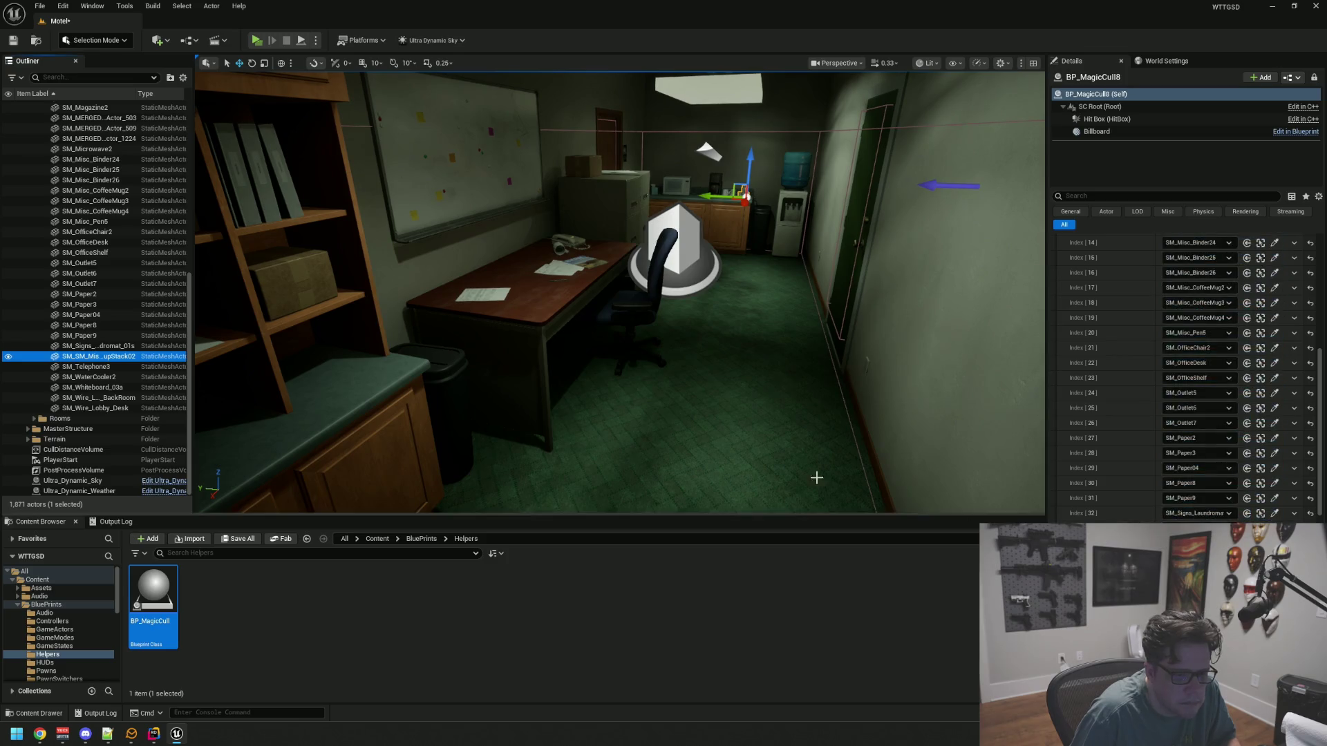
left_click_drag(104, 366, 1186, 515)
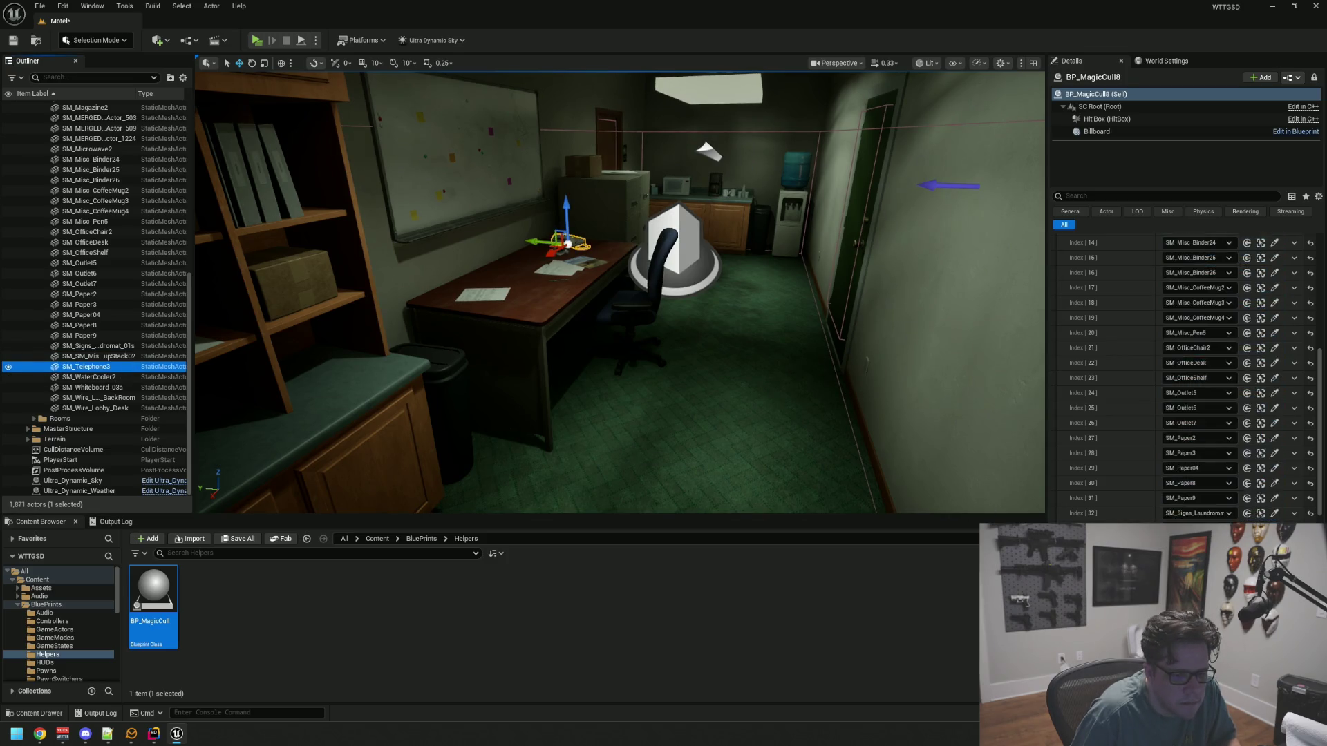
mouse_move(146, 377)
left_mouse_down()
mouse_move(767, 492)
mouse_move(835, 450)
left_mouse_up()
mouse_move(127, 387)
left_mouse_down()
mouse_move(705, 469)
mouse_move(100, 398)
mouse_move(943, 534)
mouse_move(719, 495)
left_mouse_up()
mouse_move(97, 408)
left_mouse_down()
mouse_move(952, 582)
mouse_move(1100, 504)
left_mouse_up()
scroll(1101, 505, "up", 5)
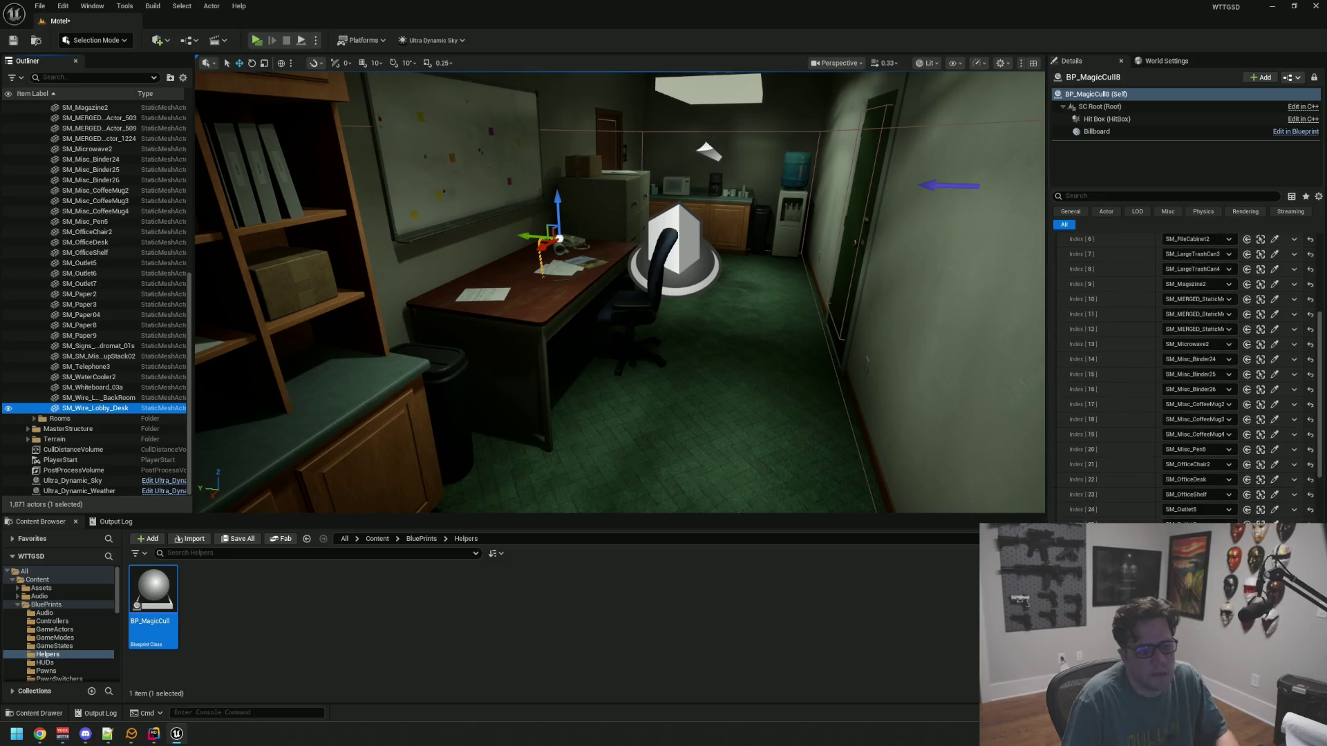
left_click(1055, 367)
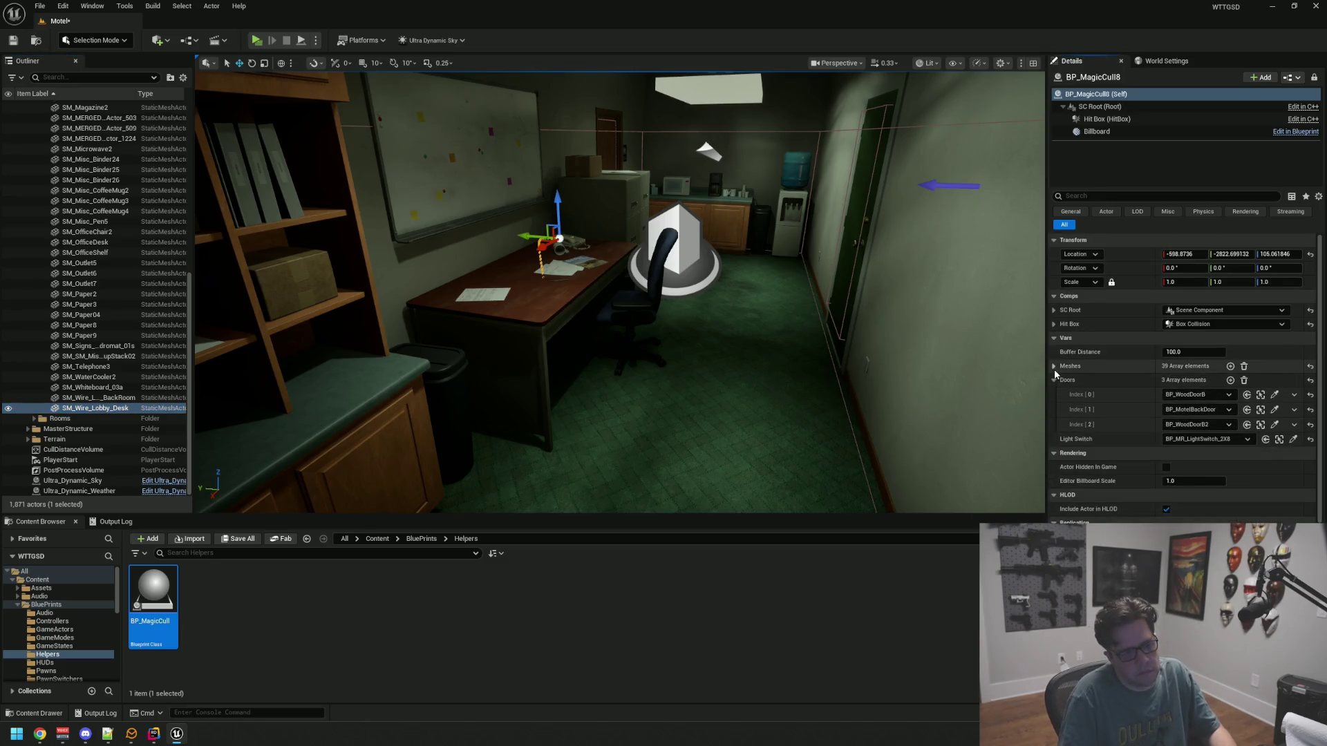
- Save the Motel map with Ctrl+S
scroll(754, 350, "down", 3)
left_click_drag(754, 349, 793, 329)
key("Escape")
scroll(764, 338, "down", 2)
key("ctrl+s")
- Collapse the Office, MasterProps and Helpers folders in the Outliner
scroll(117, 217, "up", 7)
scroll(118, 217, "up", 4)
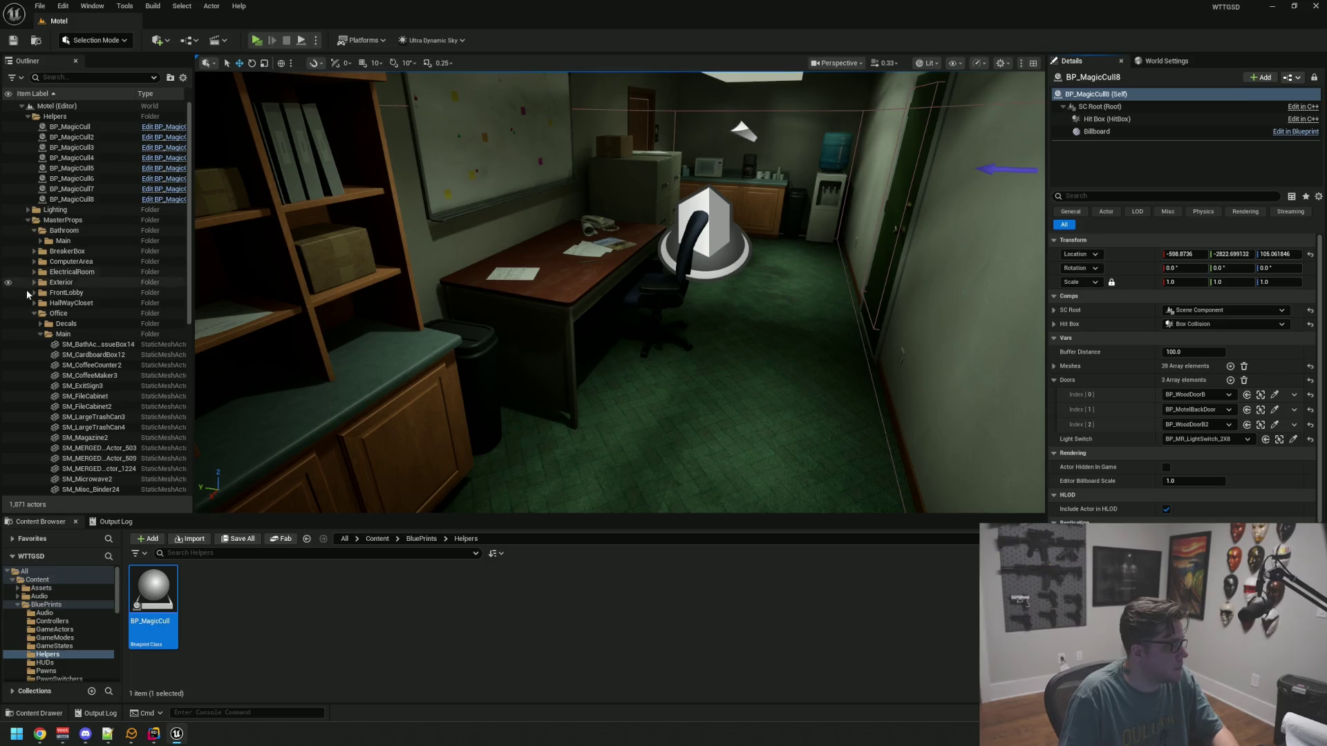
left_click(33, 313)
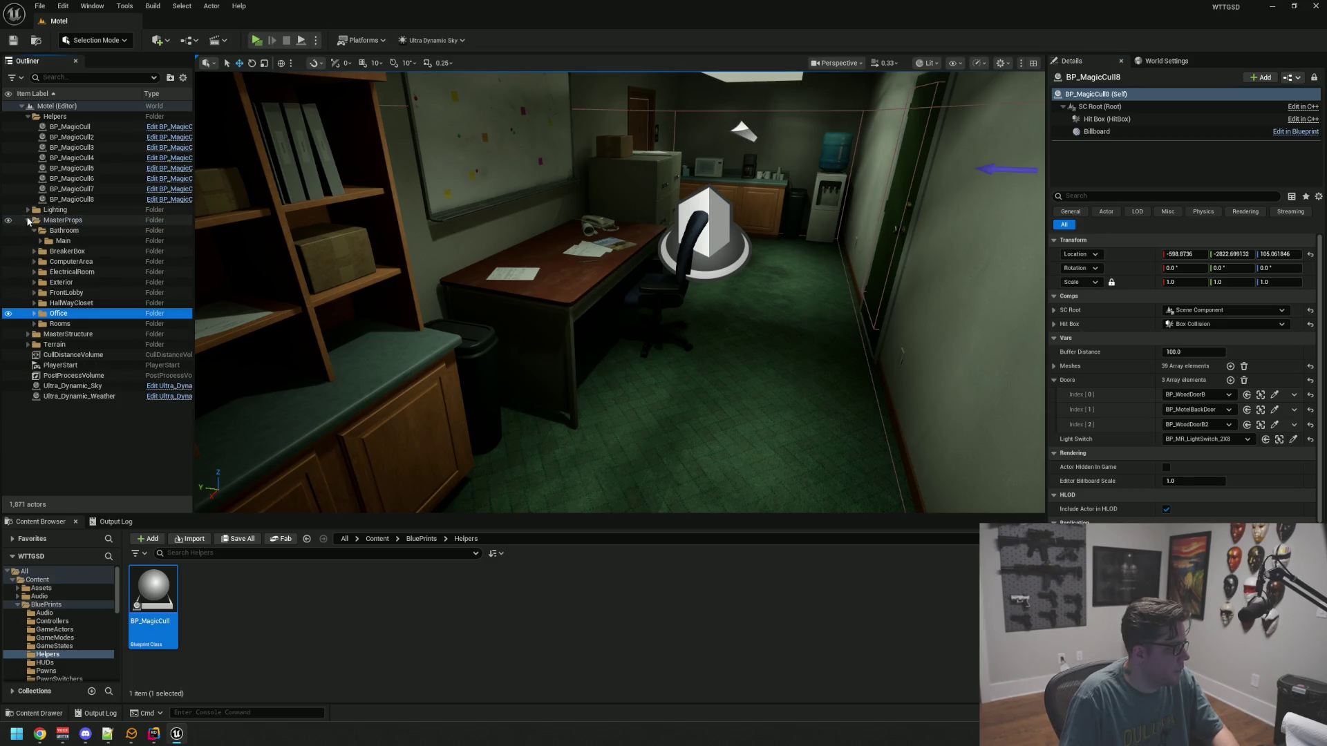
left_click(28, 219)
left_click(28, 117)
left_click_drag(553, 311, 594, 270)
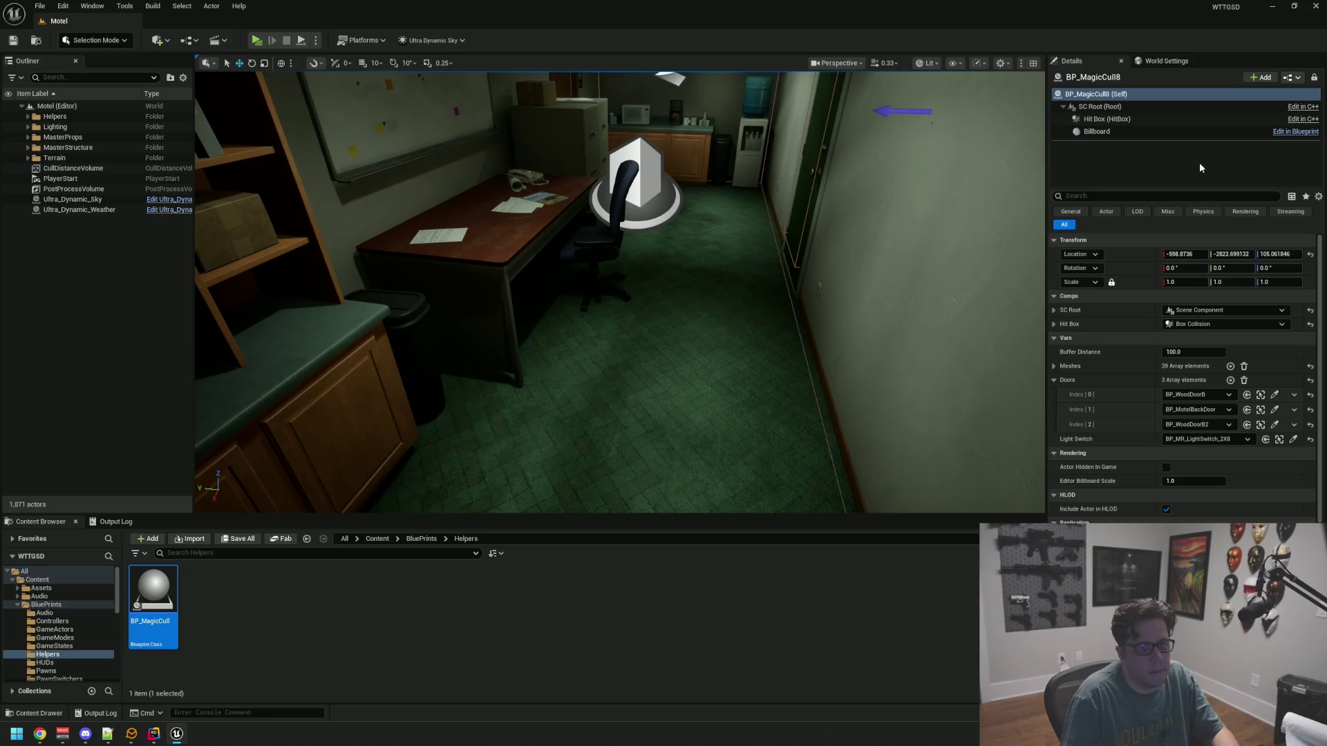
mouse_move(767, 224)
left_mouse_down()
mouse_move(691, 228)
mouse_move(678, 276)
mouse_move(746, 256)
mouse_move(746, 200)
mouse_move(763, 195)
left_mouse_up()
key("alt+p")
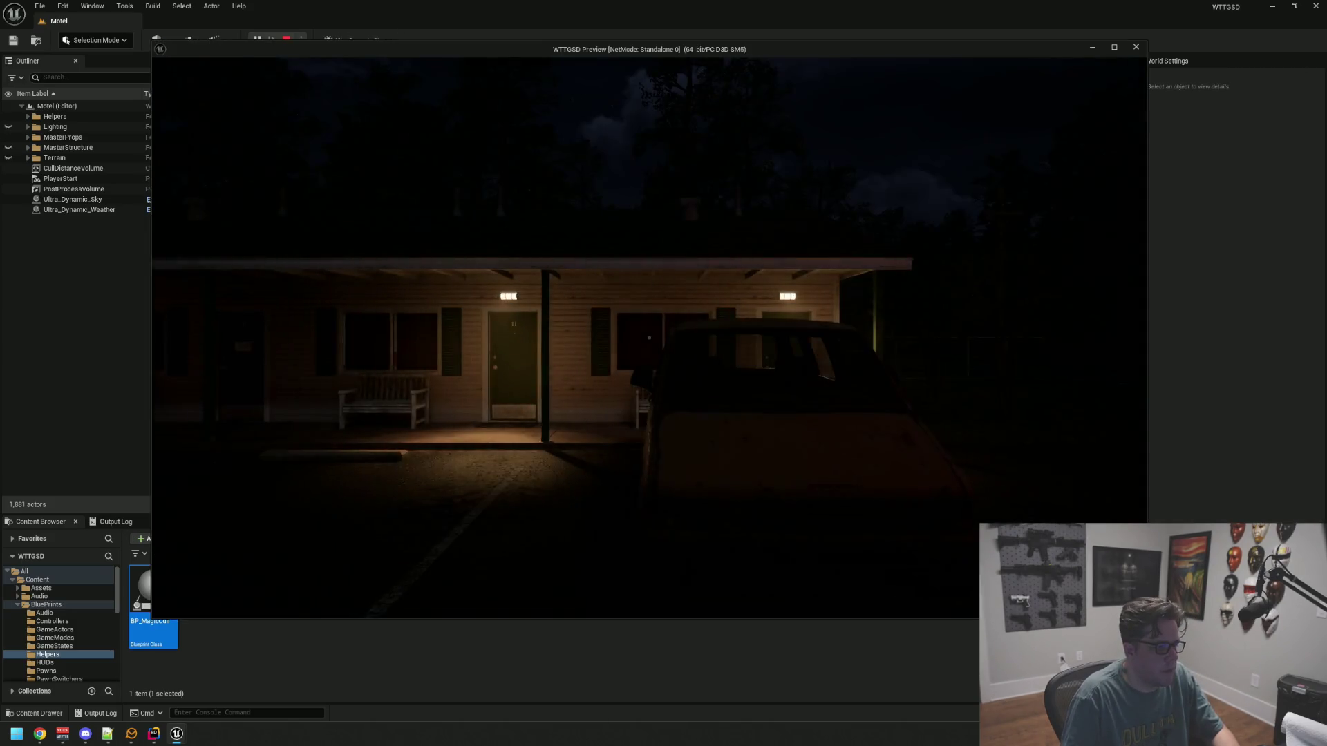
key("semicolon")
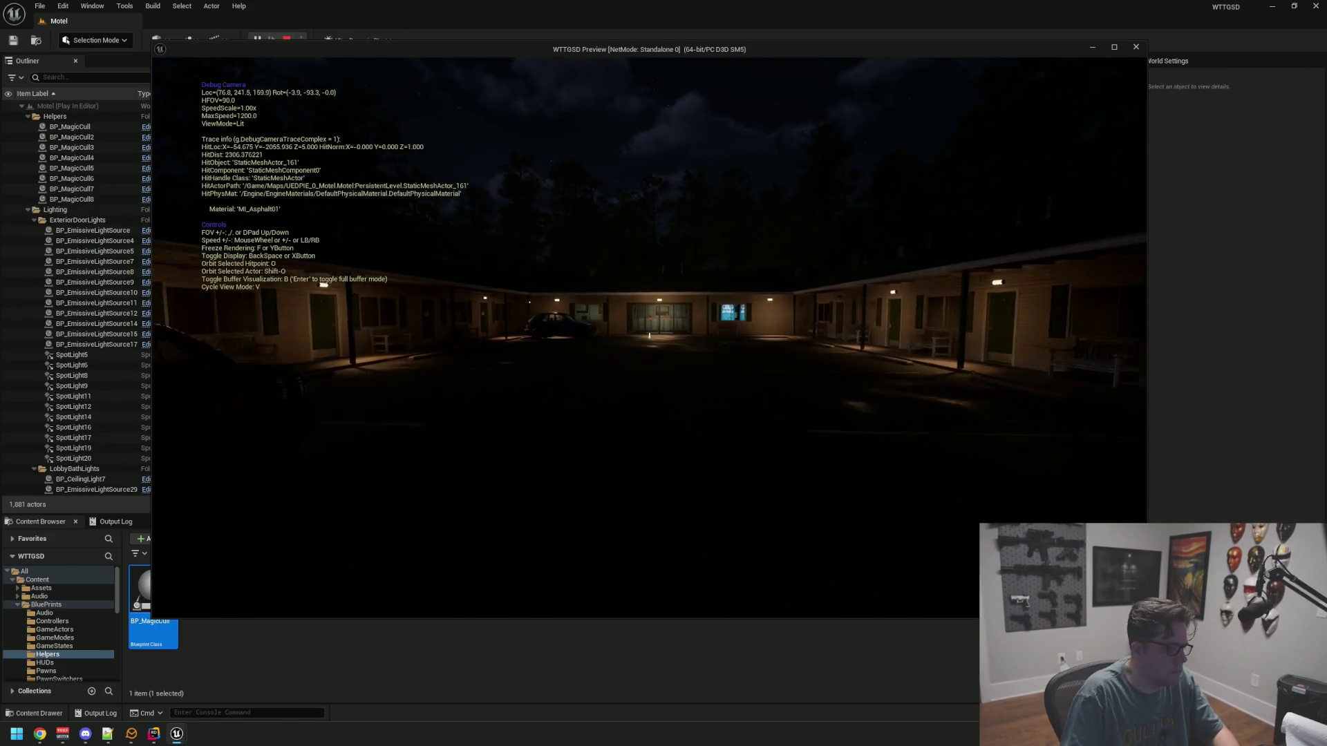
key("w")
key("w")
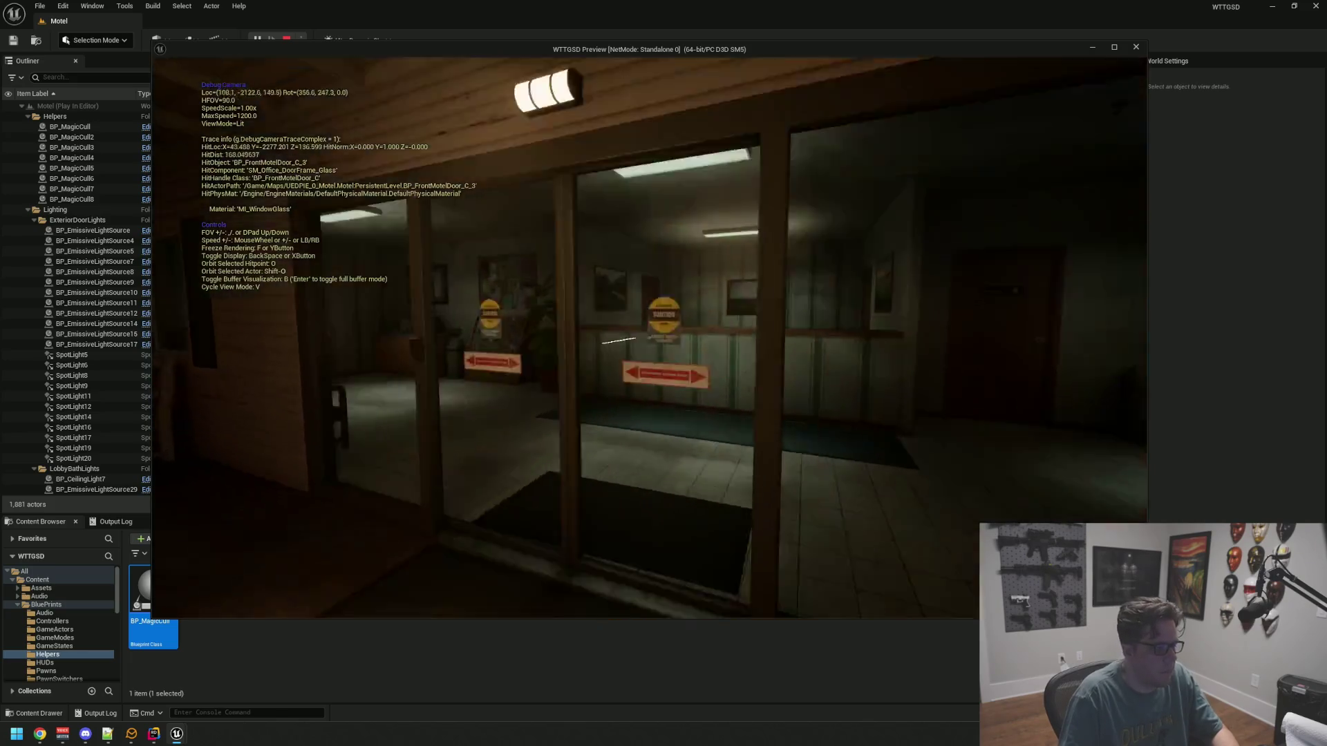
key("w")
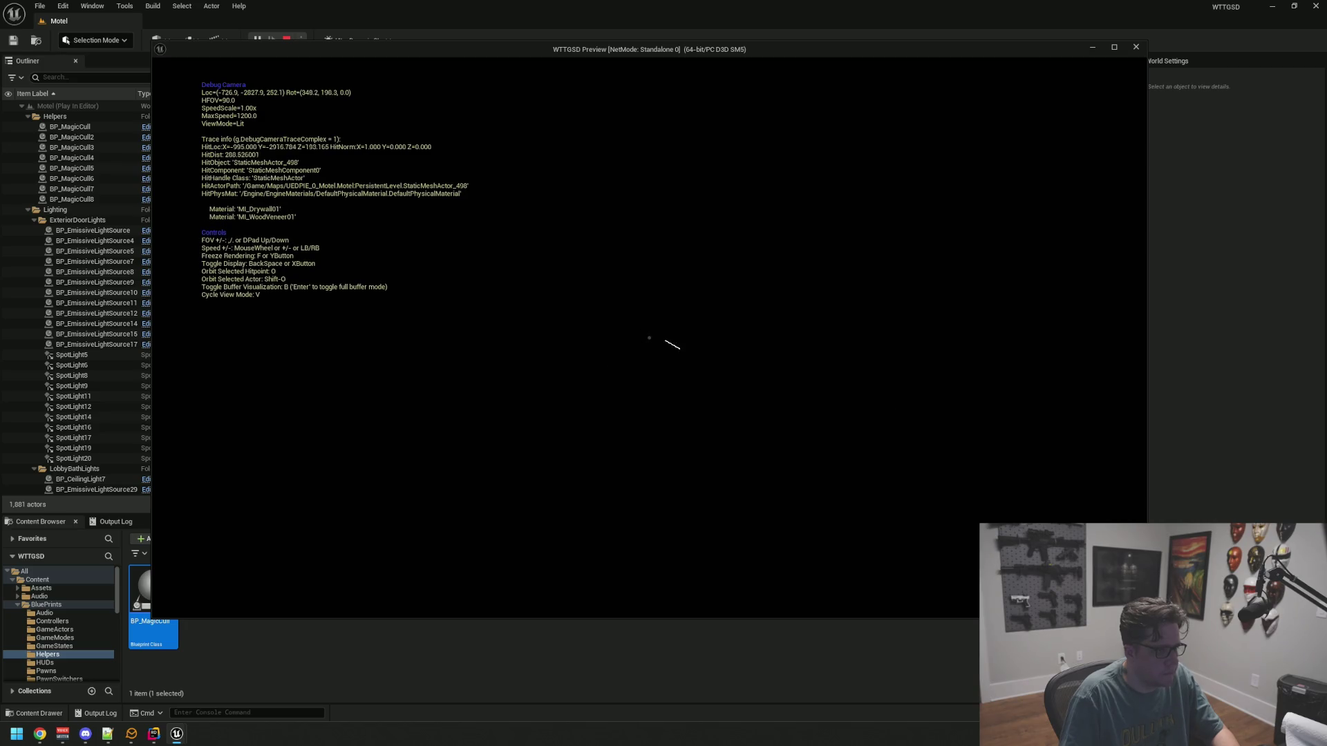
key("s")
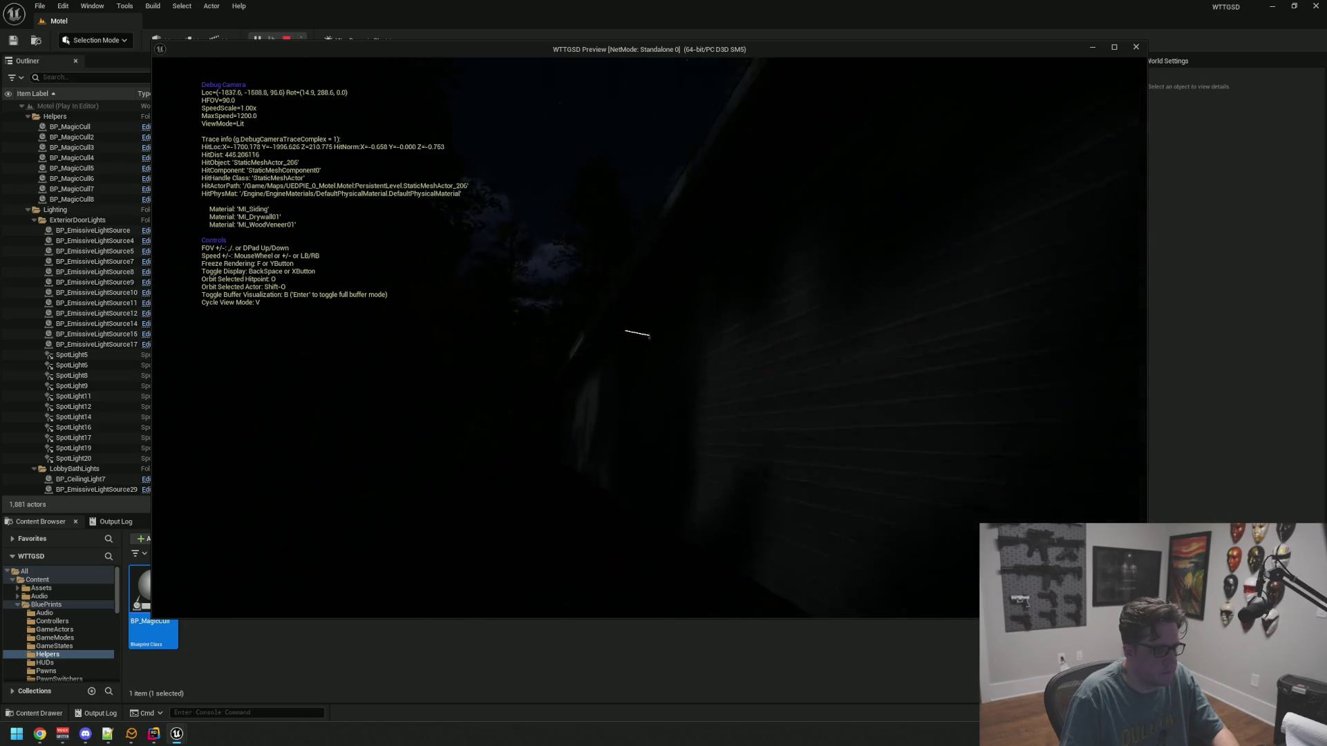
key("w")
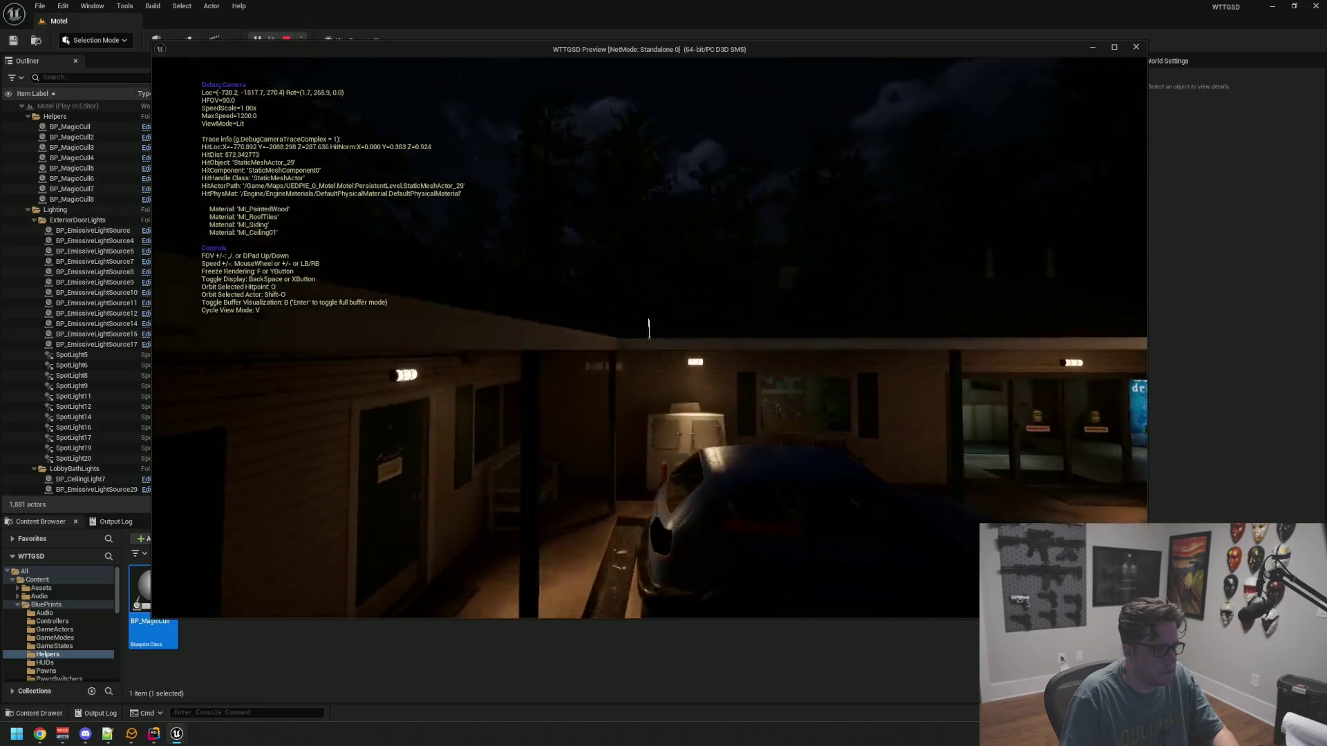
key("w")
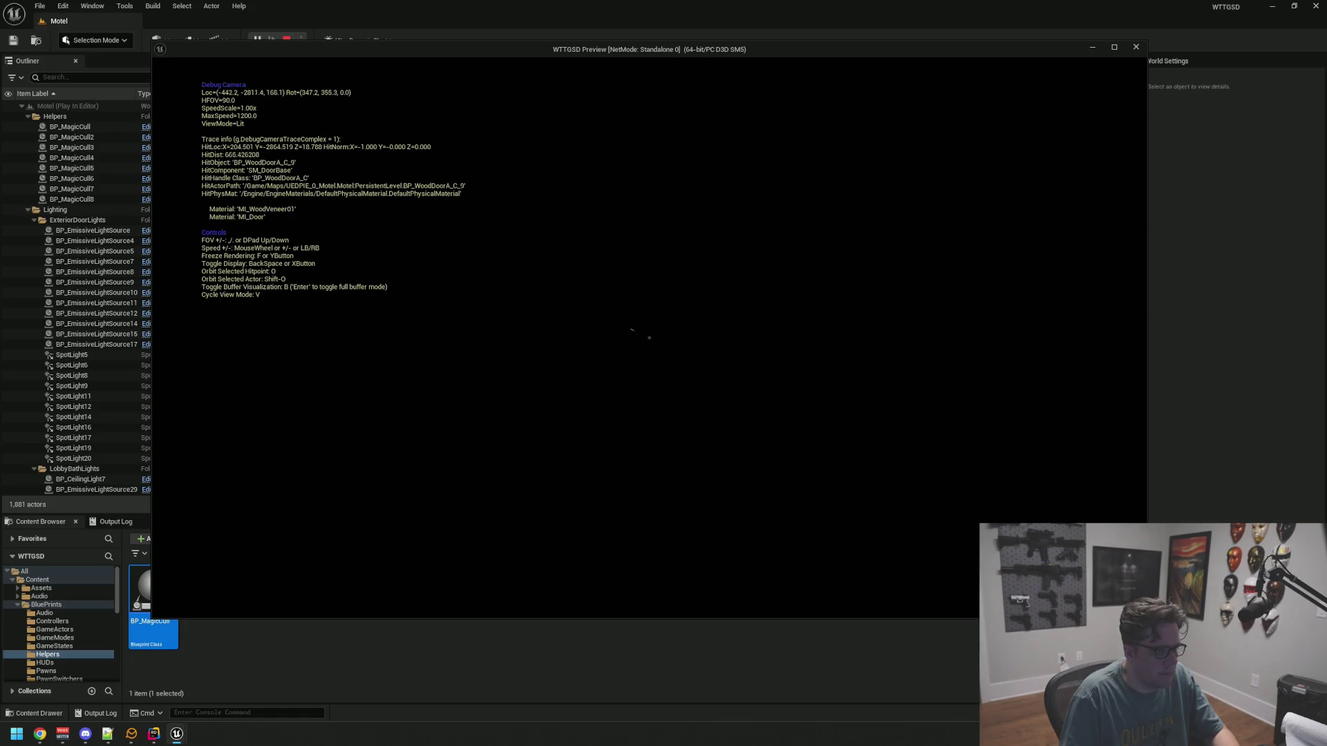
key("w")
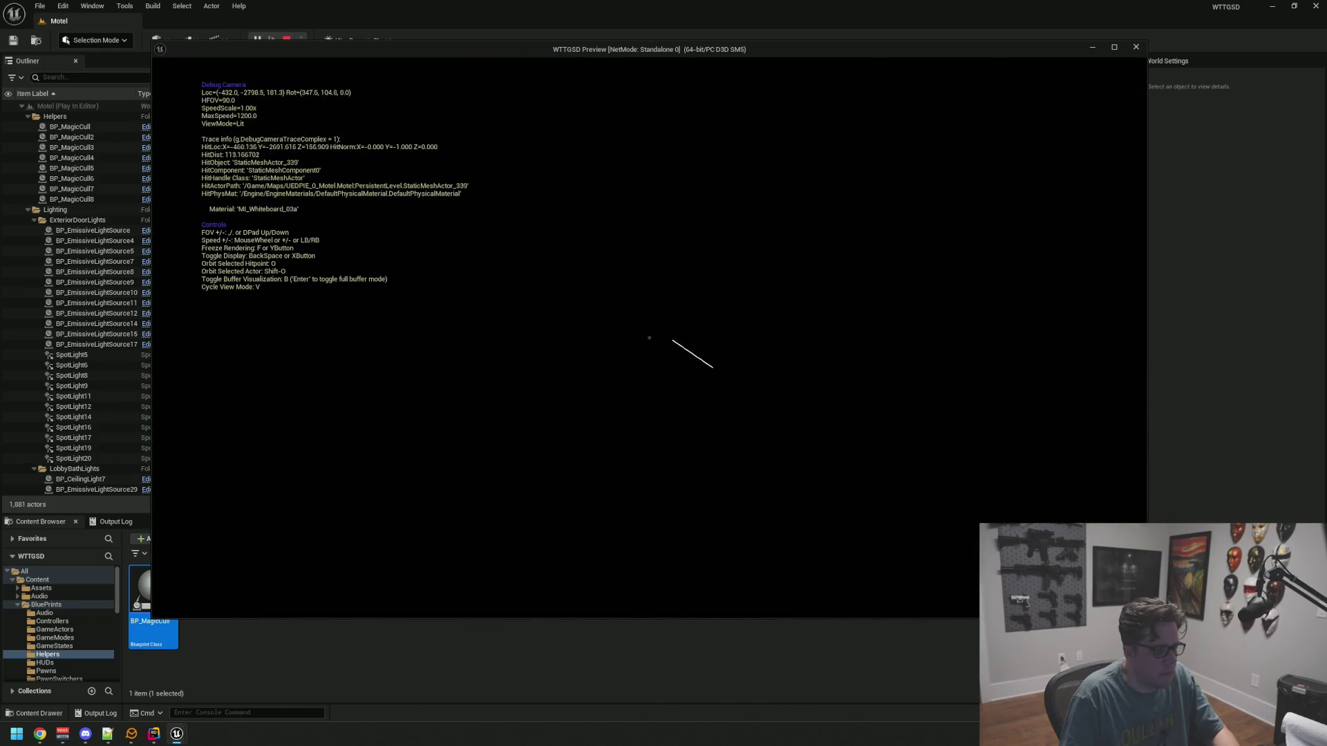
key("w")
key("s")
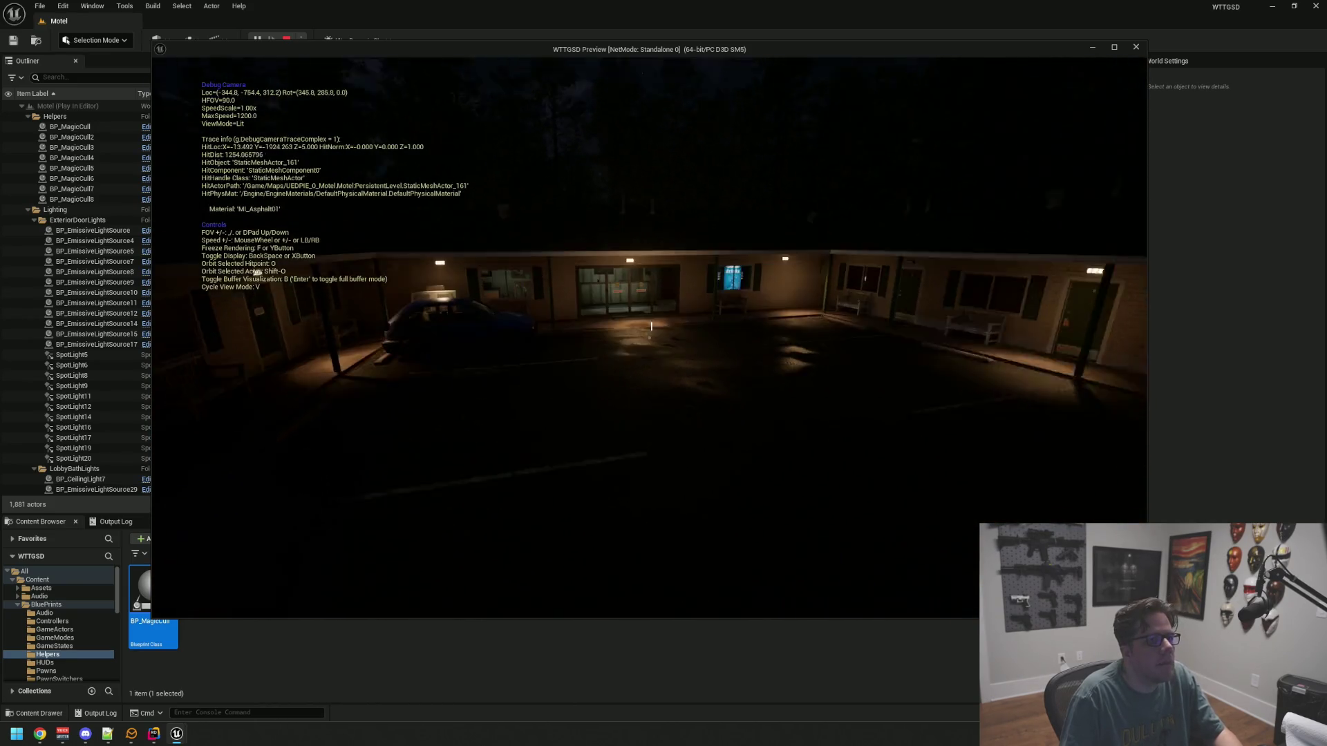
key("Escape")
key("w")
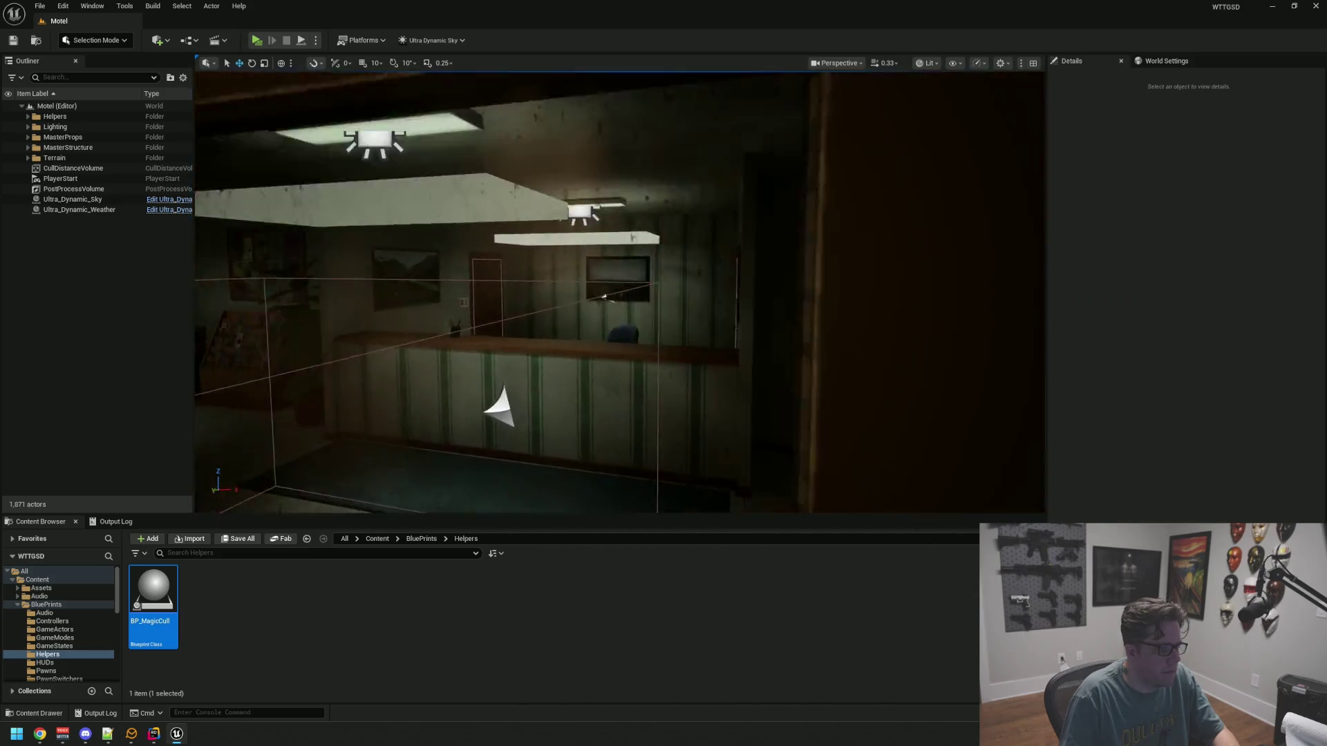
key("w")
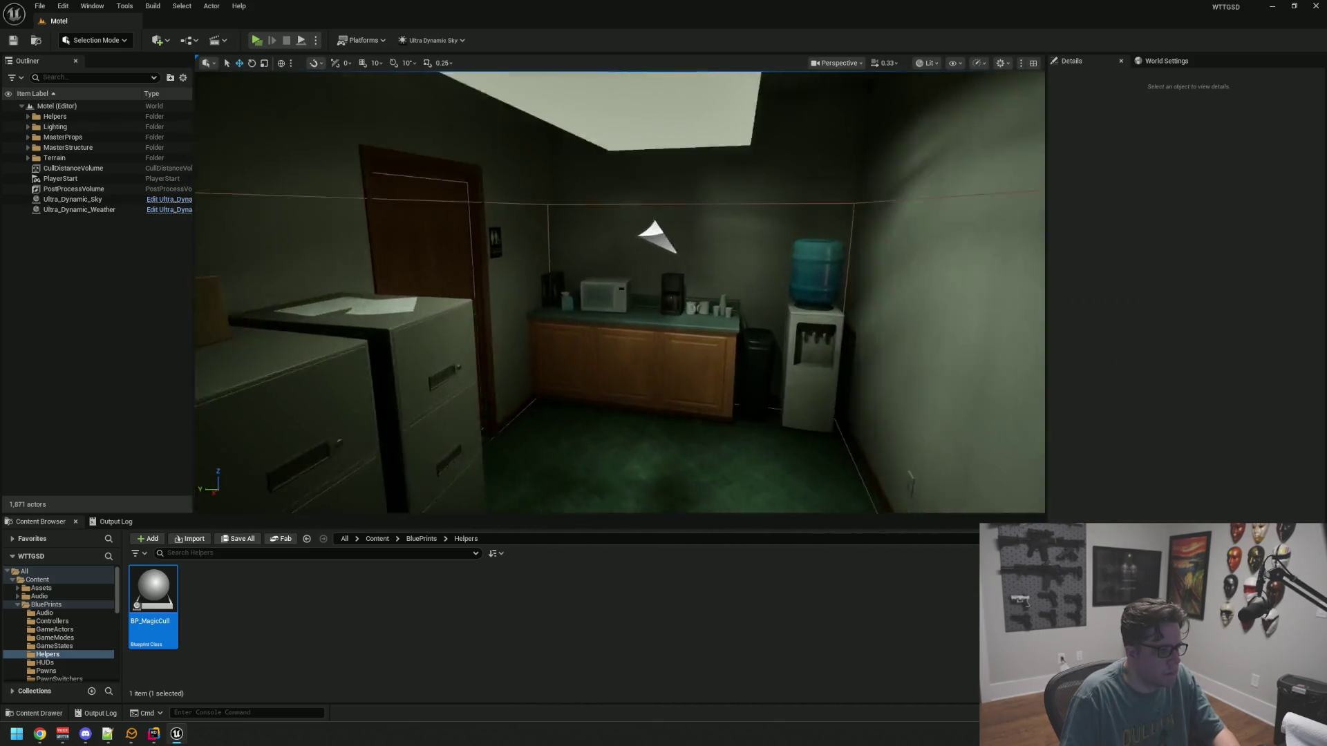
key("w")
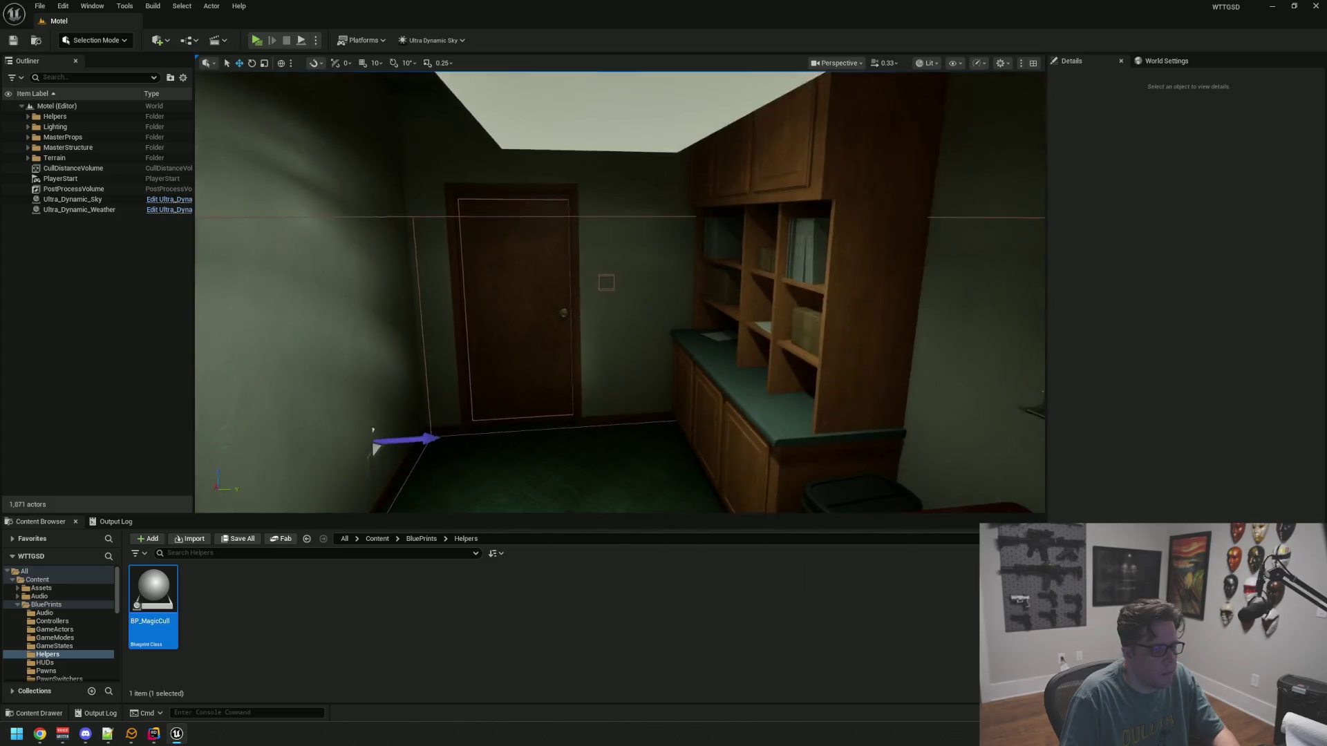
key("w")
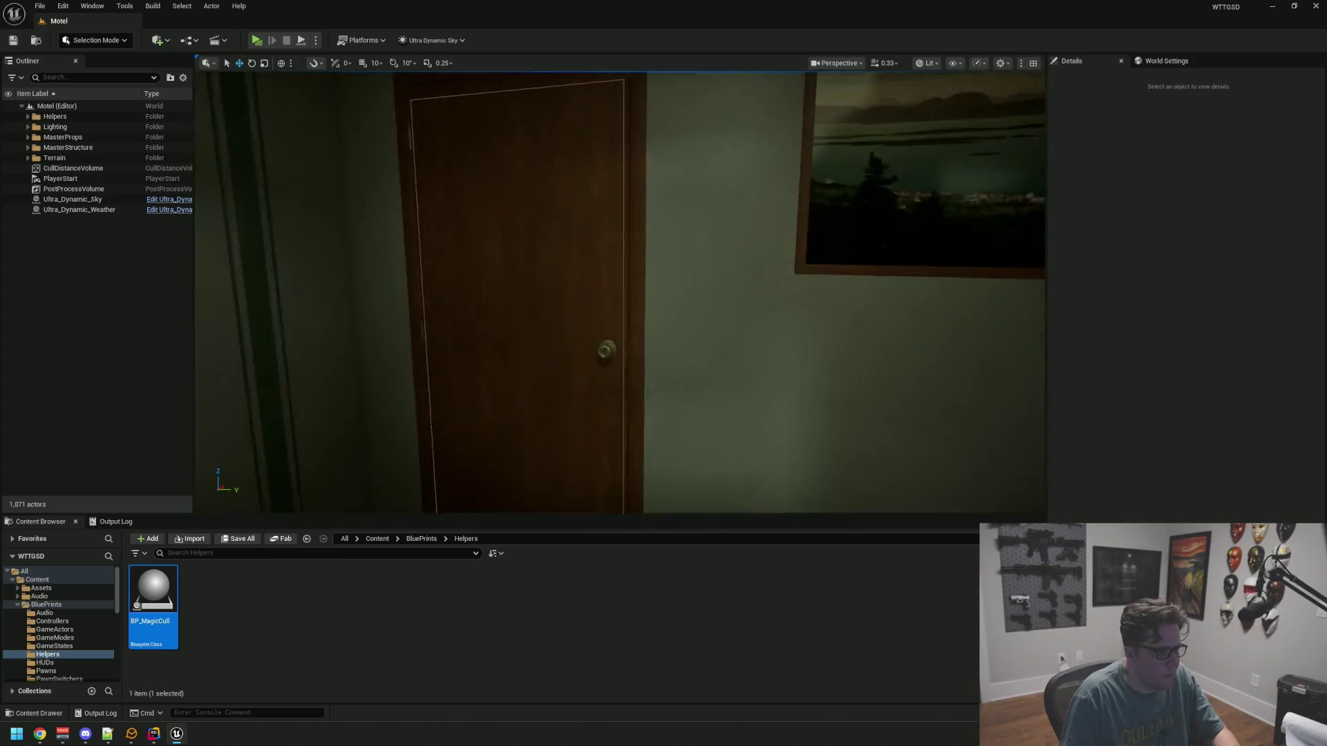
key("w")
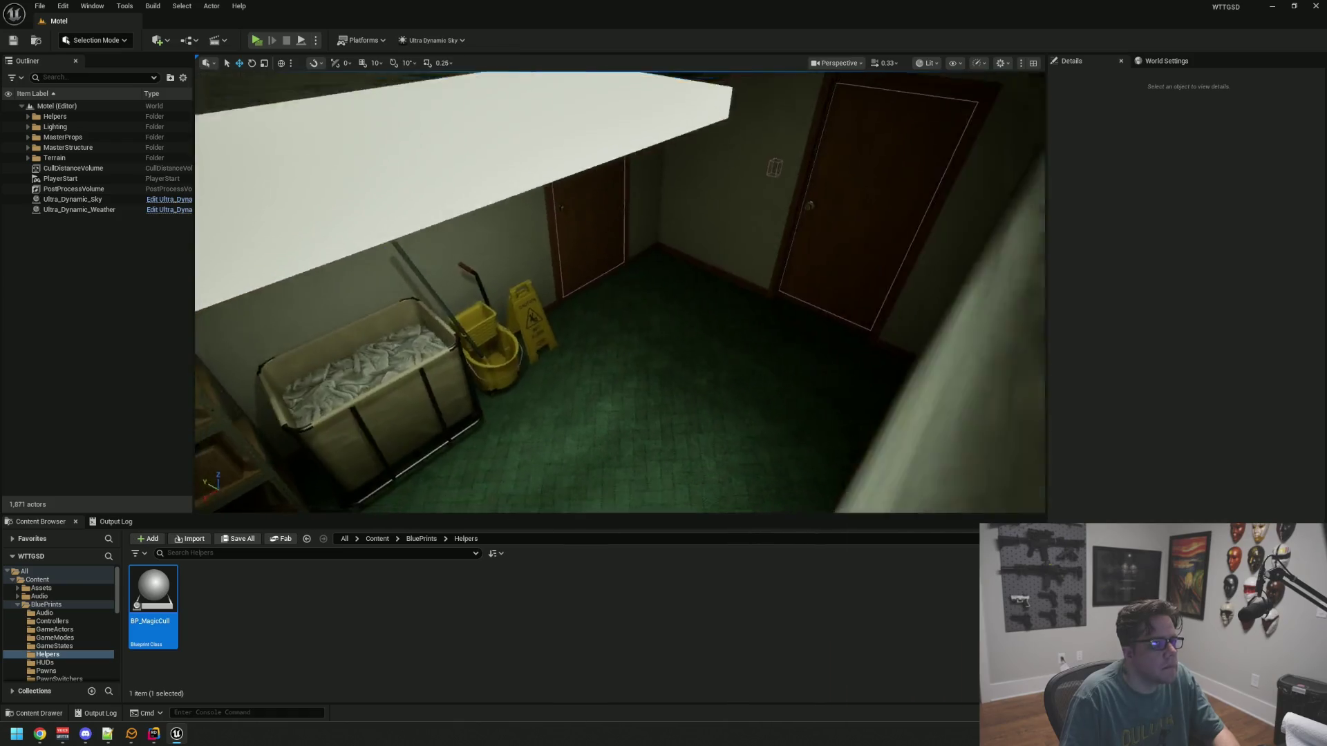
key("s")
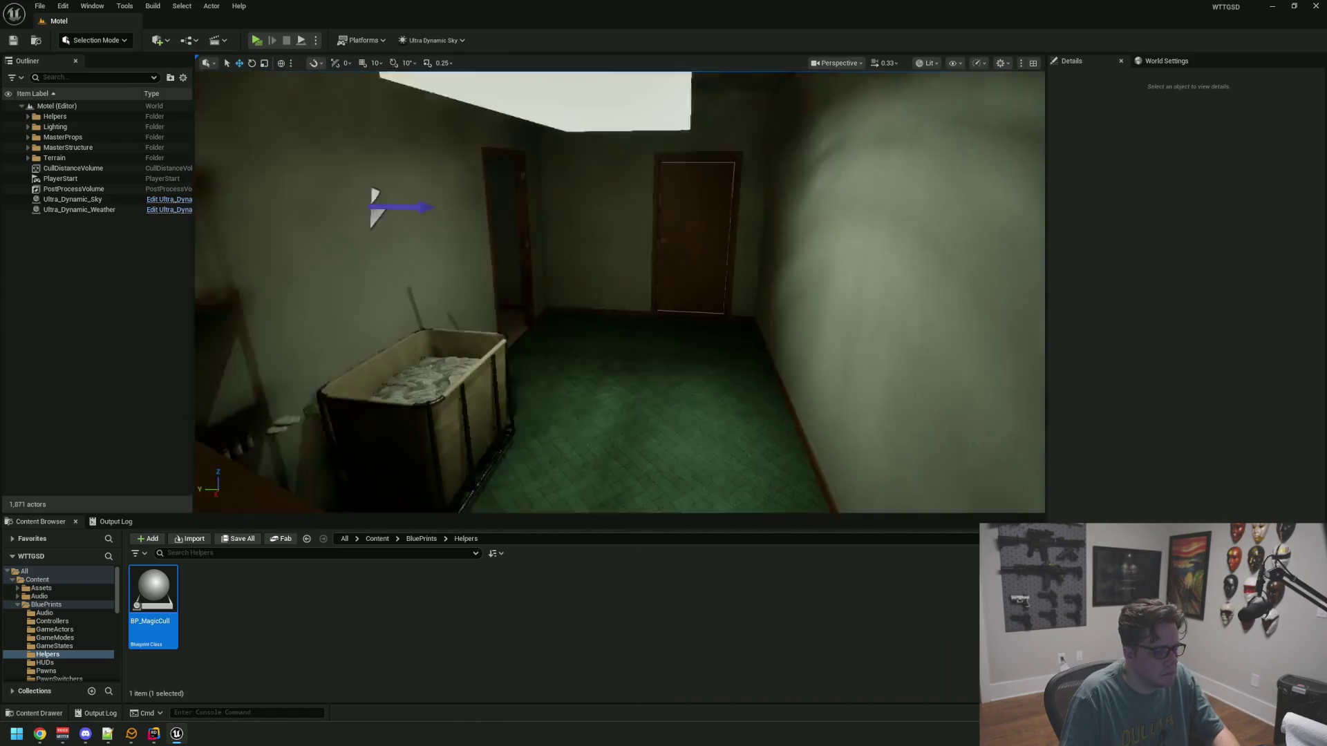
key("s")
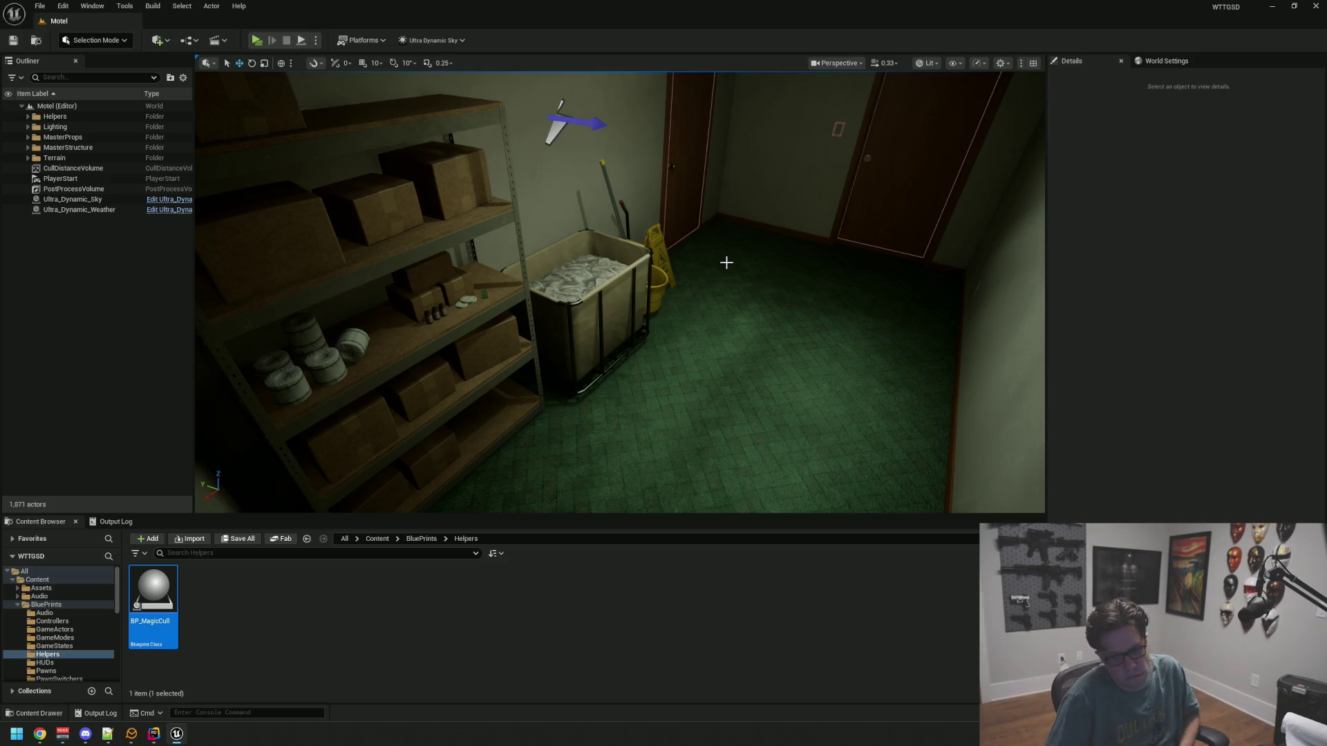
key("s")
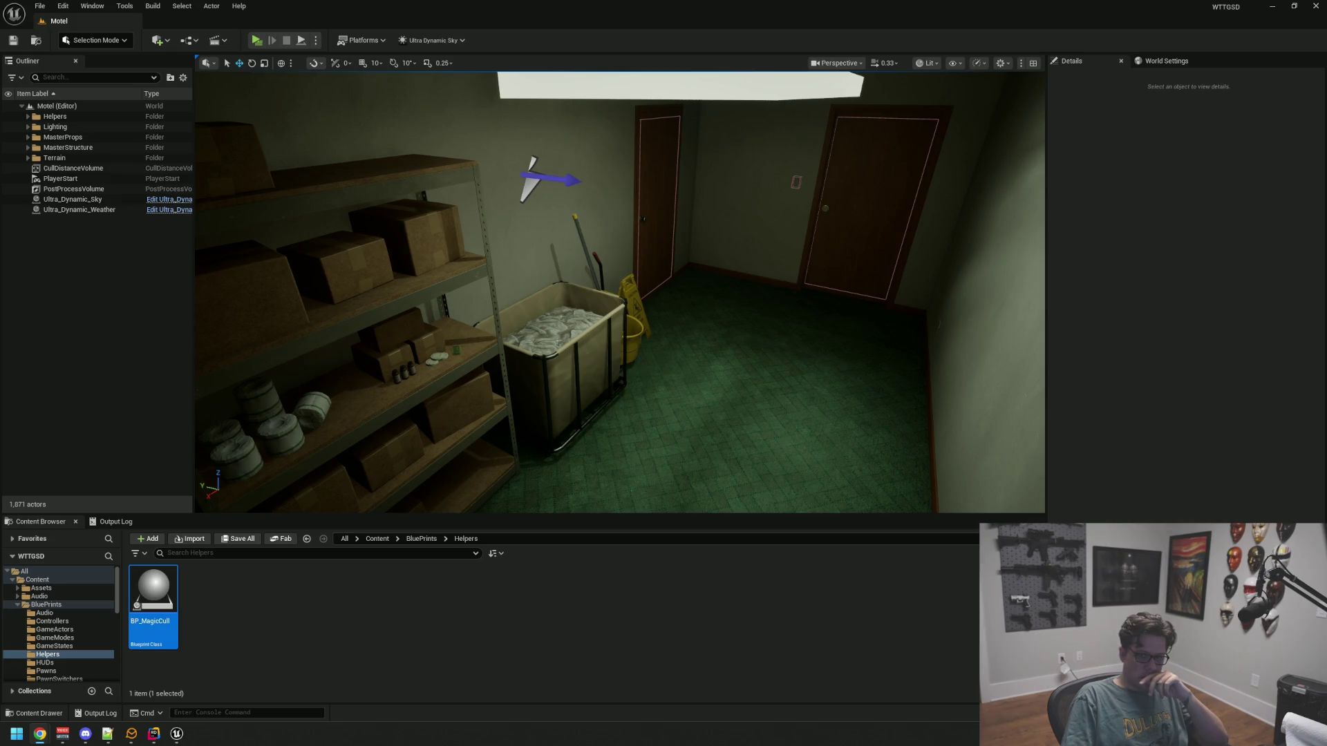
- Drop a new BP_MagicCull volume into the storage room and lower it slightly
mouse_move(814, 237)
left_mouse_down()
mouse_move(738, 95)
mouse_move(705, 217)
left_mouse_up()
left_click_drag(201, 350, 188, 345)
left_click_drag(502, 334, 498, 333)
mouse_move(153, 598)
left_mouse_down()
mouse_move(675, 429)
mouse_move(605, 406)
left_mouse_up()
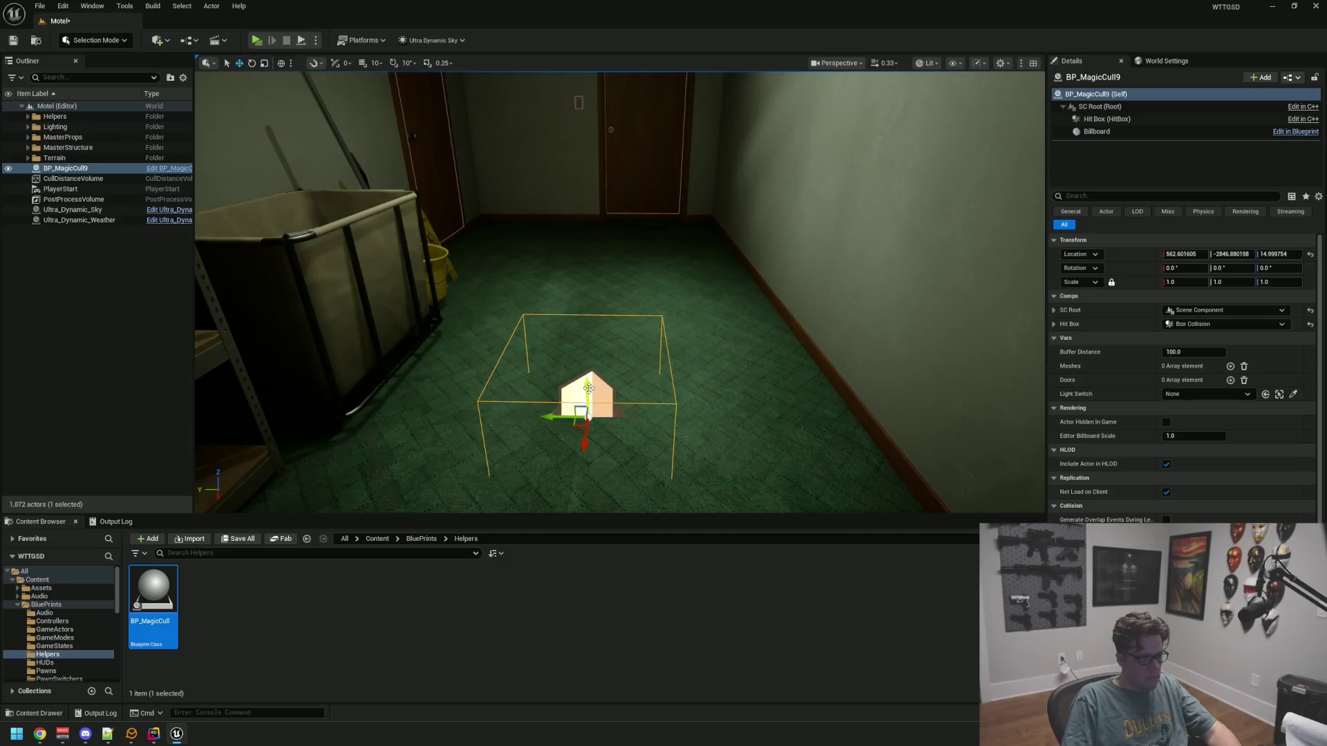
mouse_move(589, 314)
left_mouse_down()
mouse_move(940, 160)
mouse_move(939, 297)
left_mouse_up()
- Slide BP_MagicCull9 along X into the room and file it under Helpers
left_click_drag(641, 297, 640, 288)
mouse_move(520, 324)
left_mouse_down()
mouse_move(643, 324)
mouse_move(567, 297)
mouse_move(525, 253)
left_mouse_up()
left_click_drag(83, 168, 78, 115)
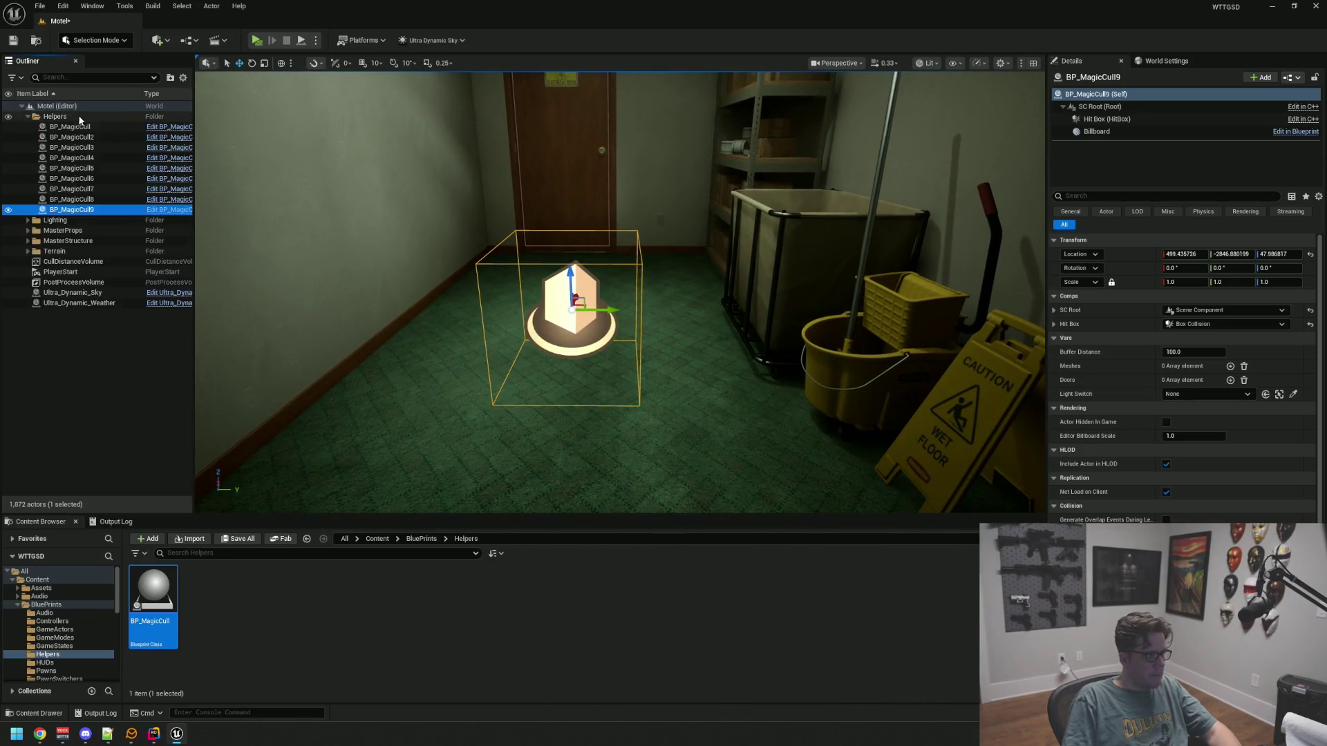
left_click(80, 199)
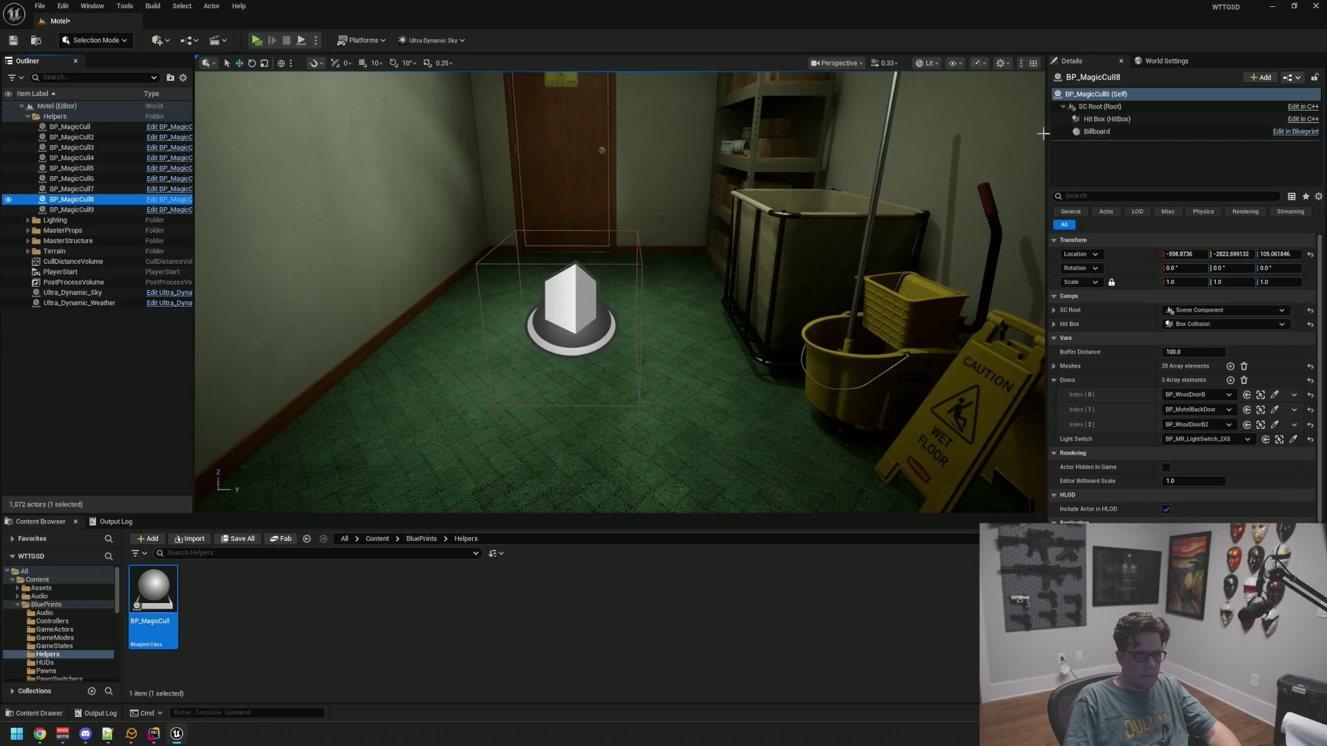
- Give BP_MagicCull9's hit box an extent of 32 × 32 × 90, matching BP_MagicCull8's height
left_click(1106, 119)
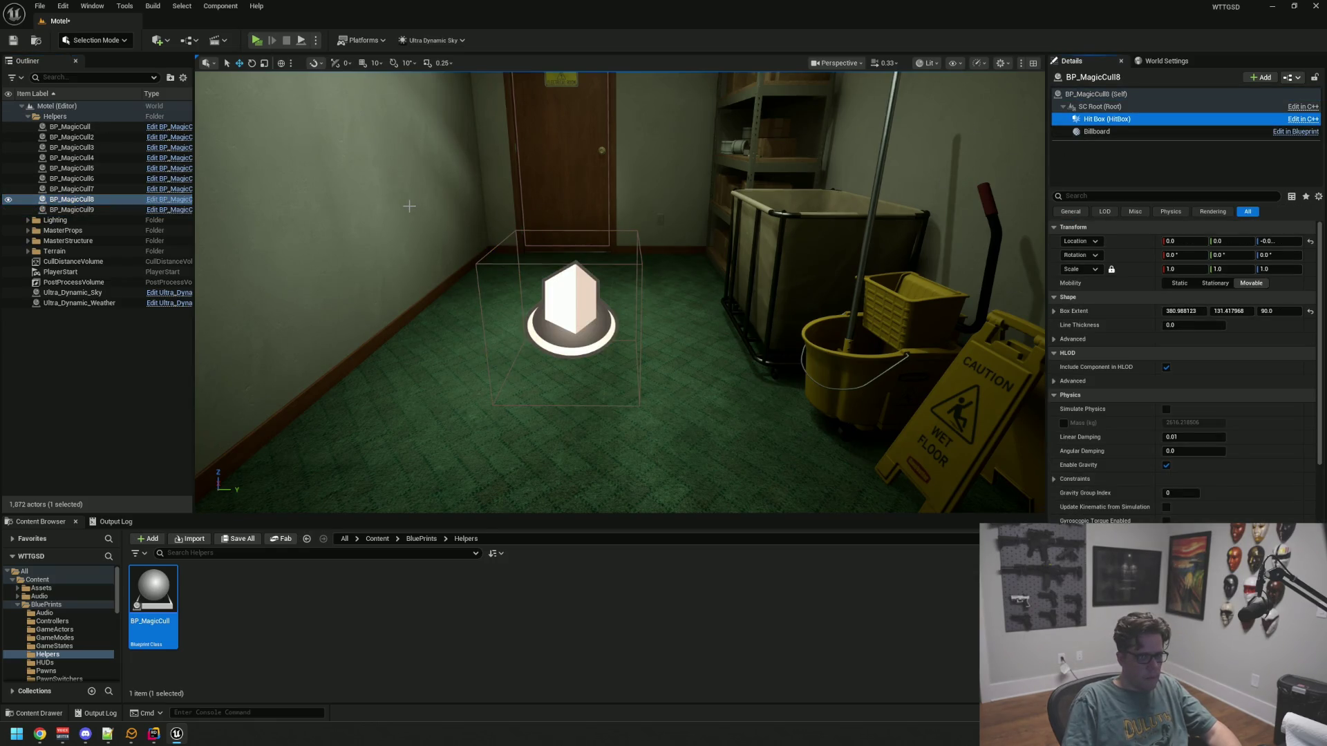
left_click(89, 209)
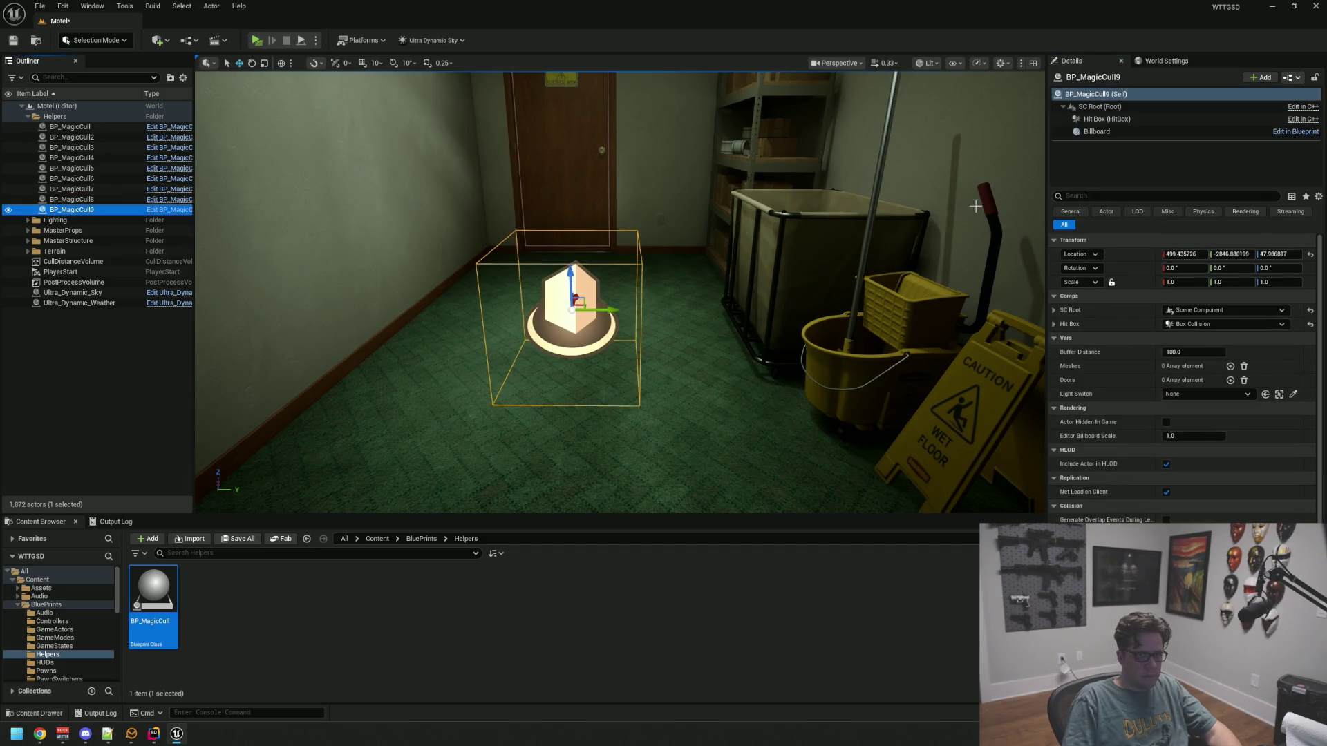
left_click(1106, 119)
left_click(1284, 310)
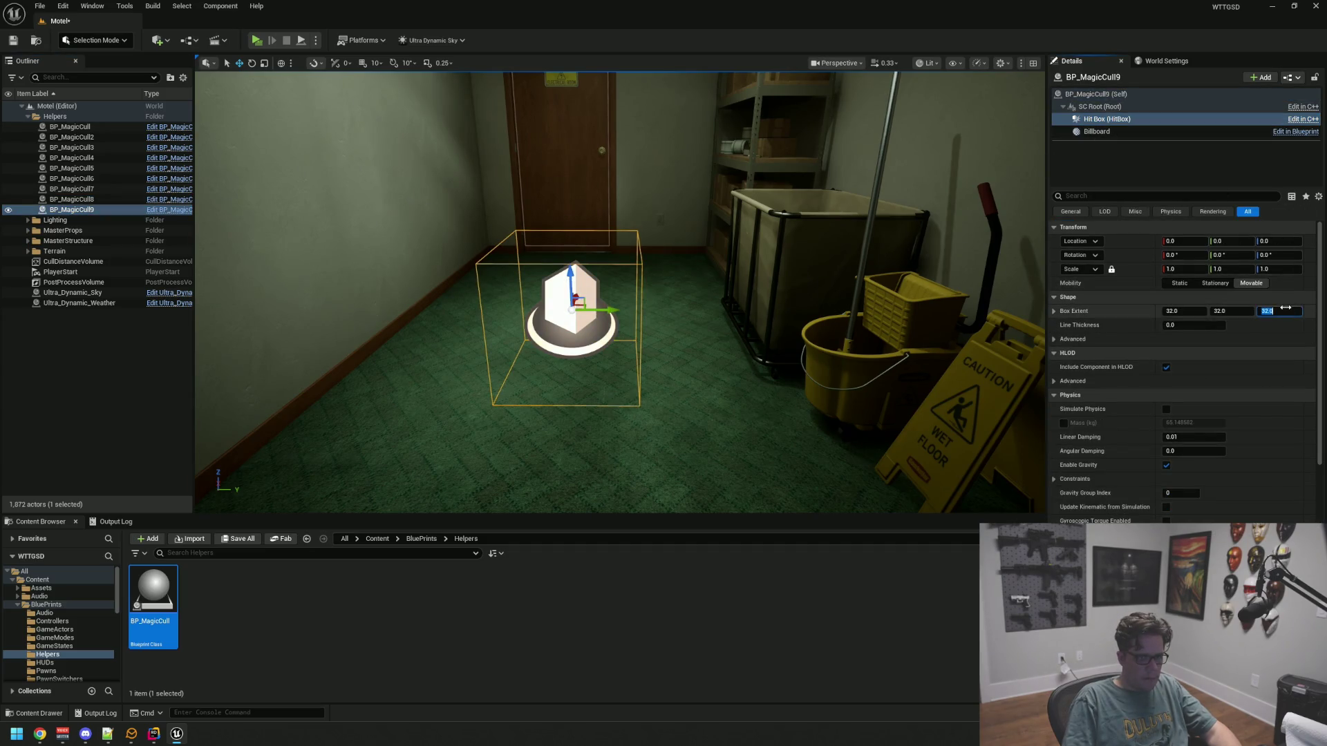
type("90")
key("Return")
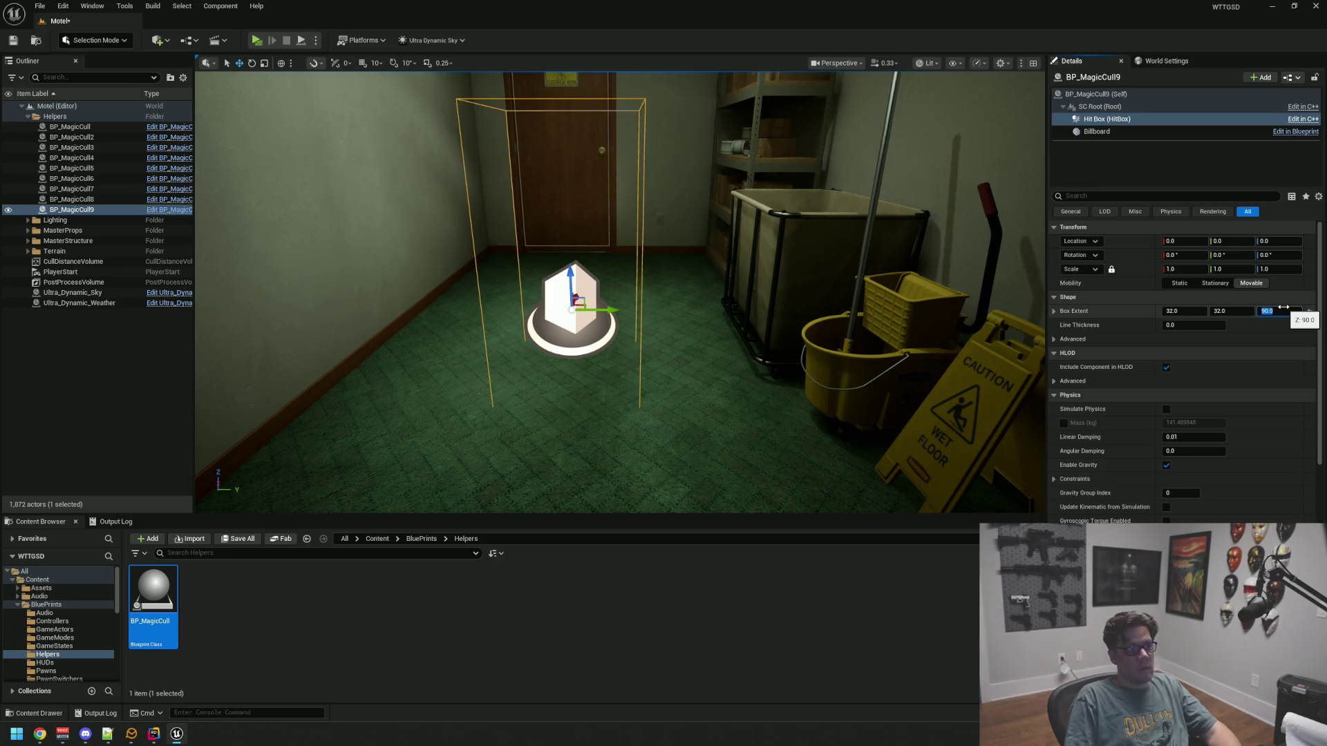
left_click_drag(811, 213, 857, 199)
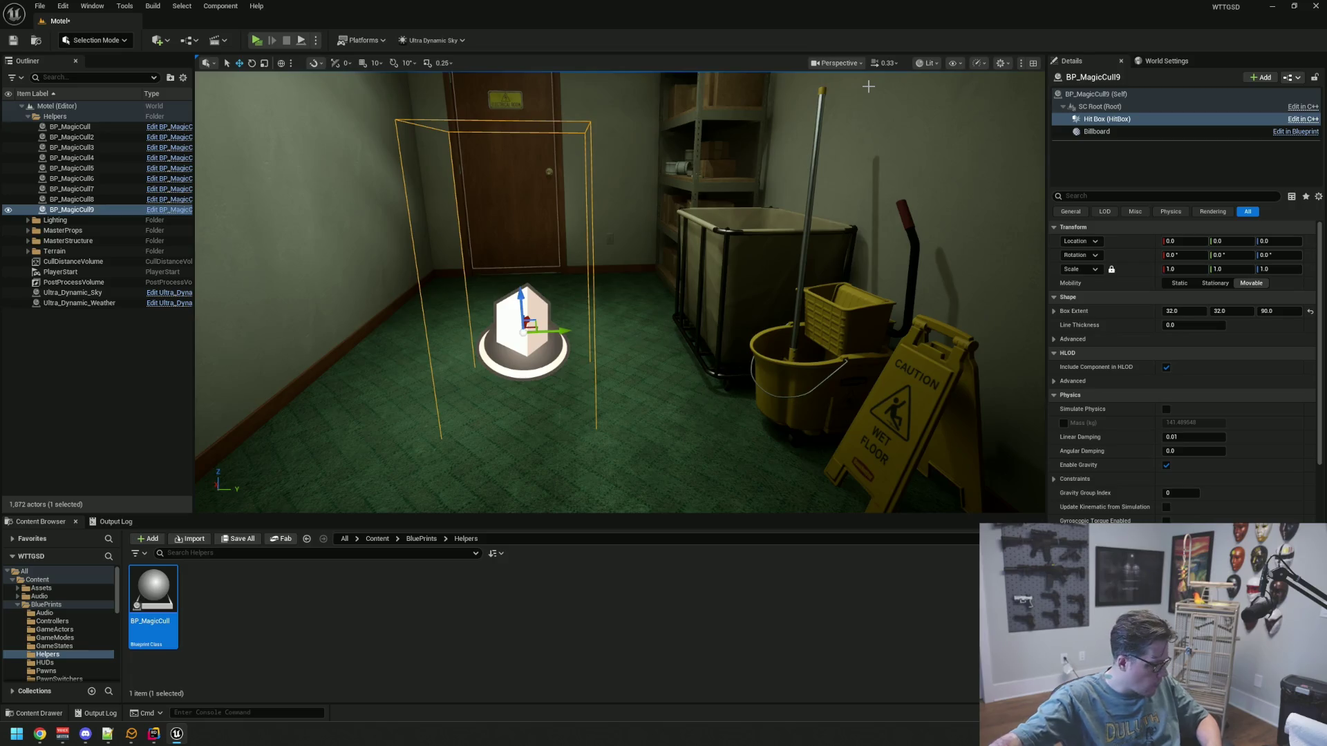
left_click_drag(868, 86, 851, 208)
- Raise the whole BP_MagicCull9 actor higher above the floor, to about Z 106.05
left_click(1104, 97)
left_click_drag(733, 248, 733, 249)
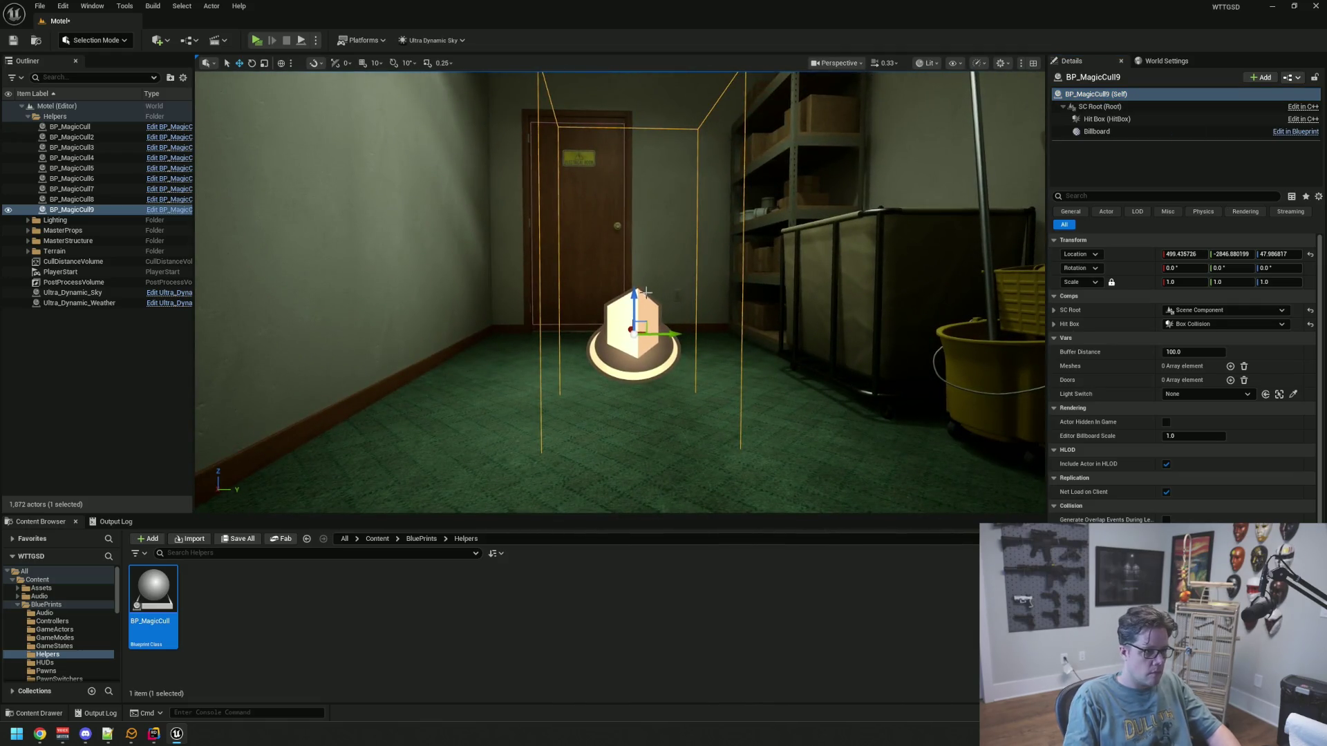
mouse_move(632, 294)
left_mouse_down()
mouse_move(632, 131)
mouse_move(632, 345)
mouse_move(589, 349)
left_mouse_up()
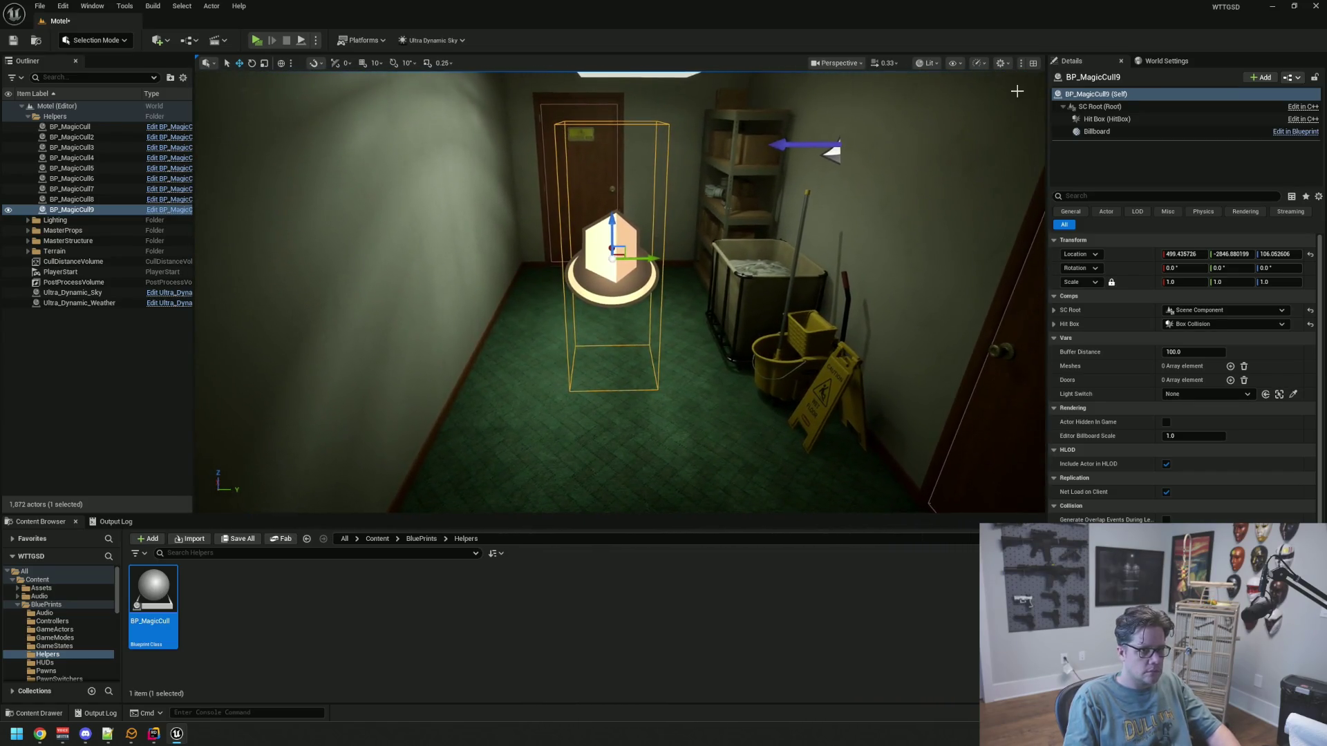
- Reset the Hit Box scale to 1 and widen its extent along X
left_click(1126, 131)
left_click_drag(843, 161, 843, 142)
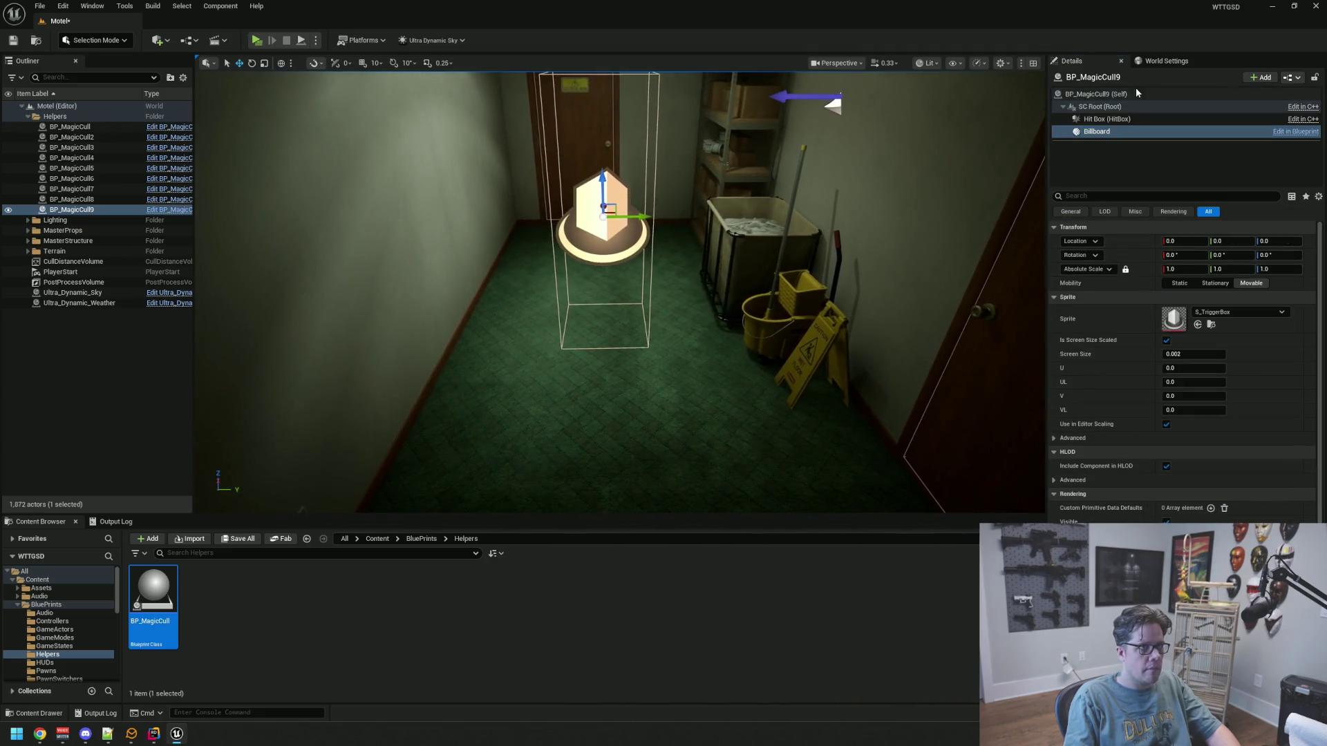
left_click(1148, 119)
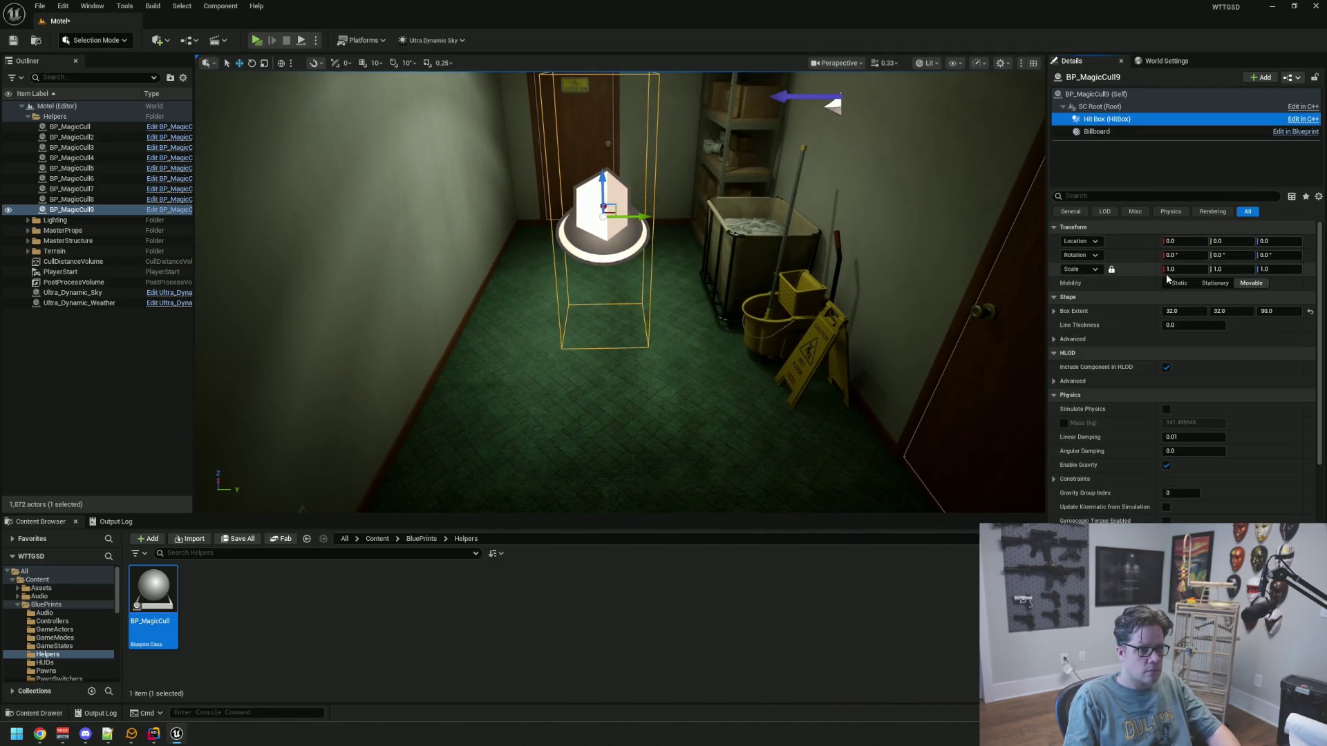
left_click_drag(1167, 271, 1168, 270)
type("1")
key("Return")
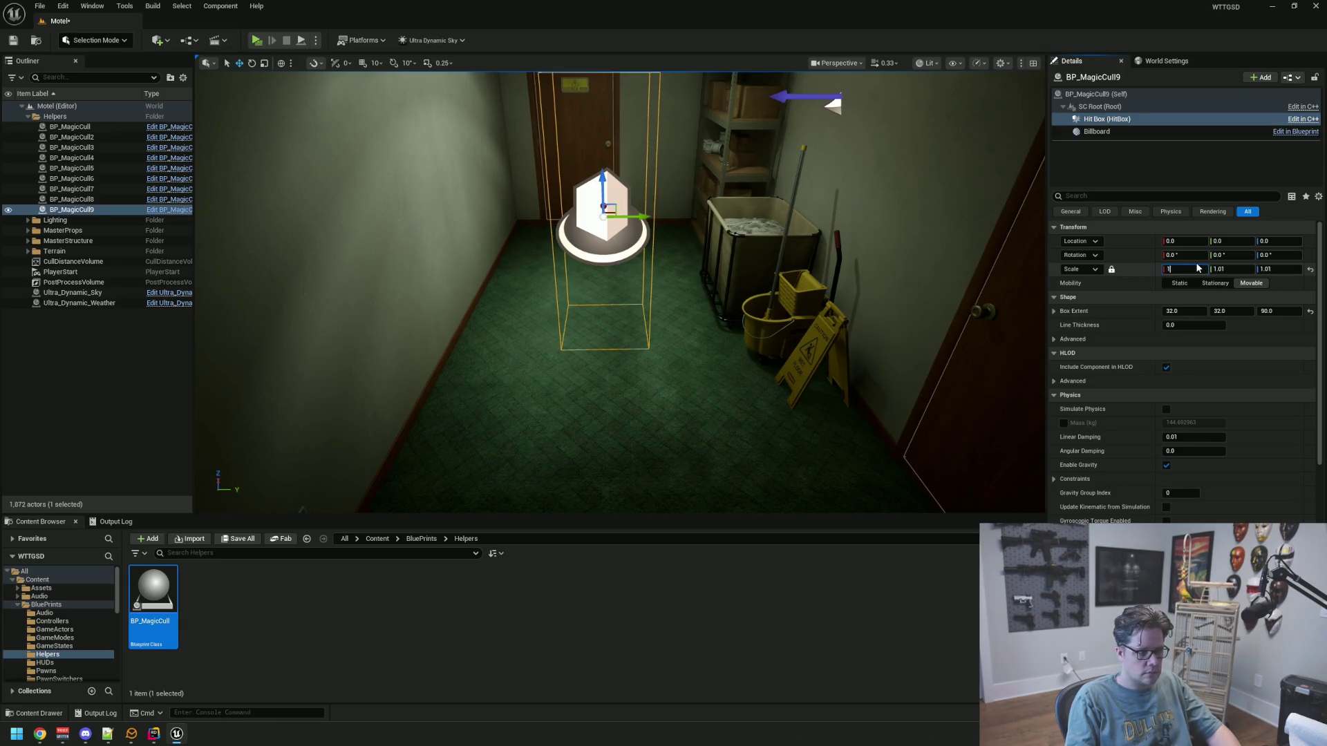
left_click_drag(1165, 312, 1254, 311)
- Frame the cull volume and shift the actor slightly along Y
key("f")
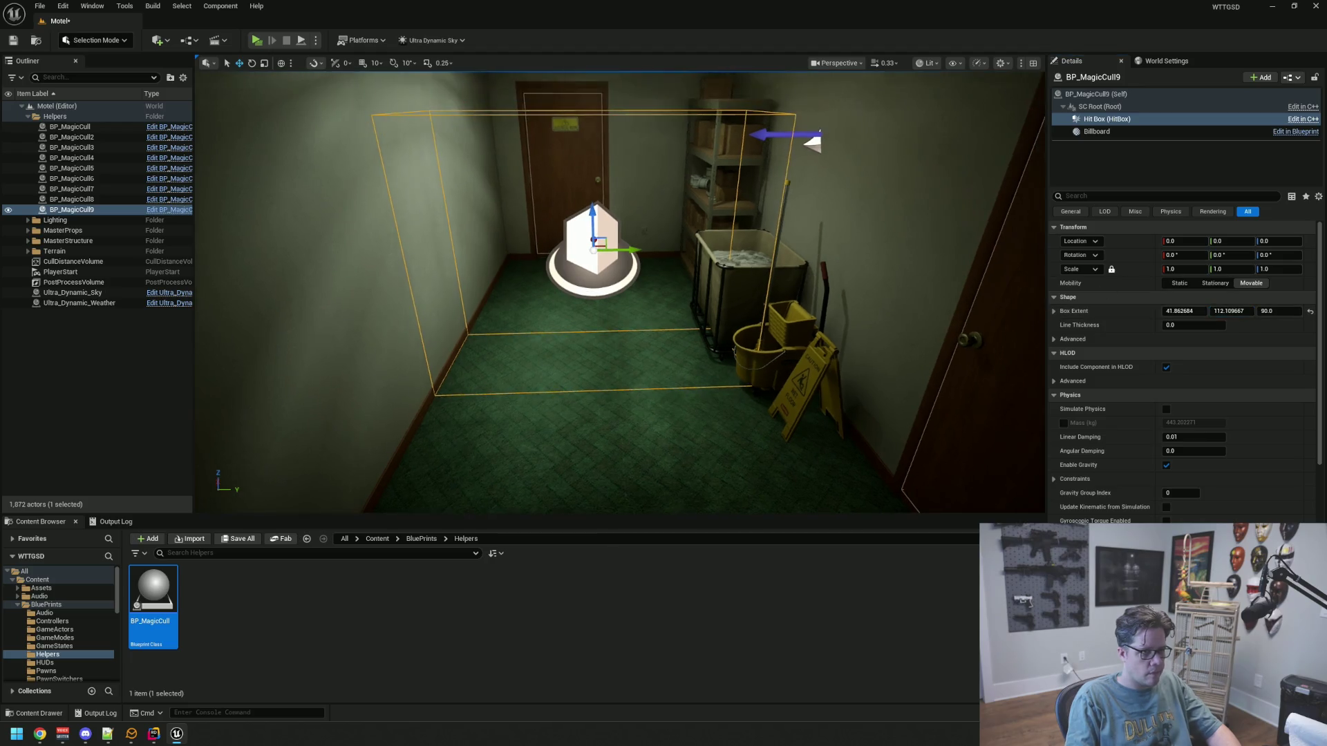
left_click(1099, 94)
left_click_drag(640, 249, 656, 254)
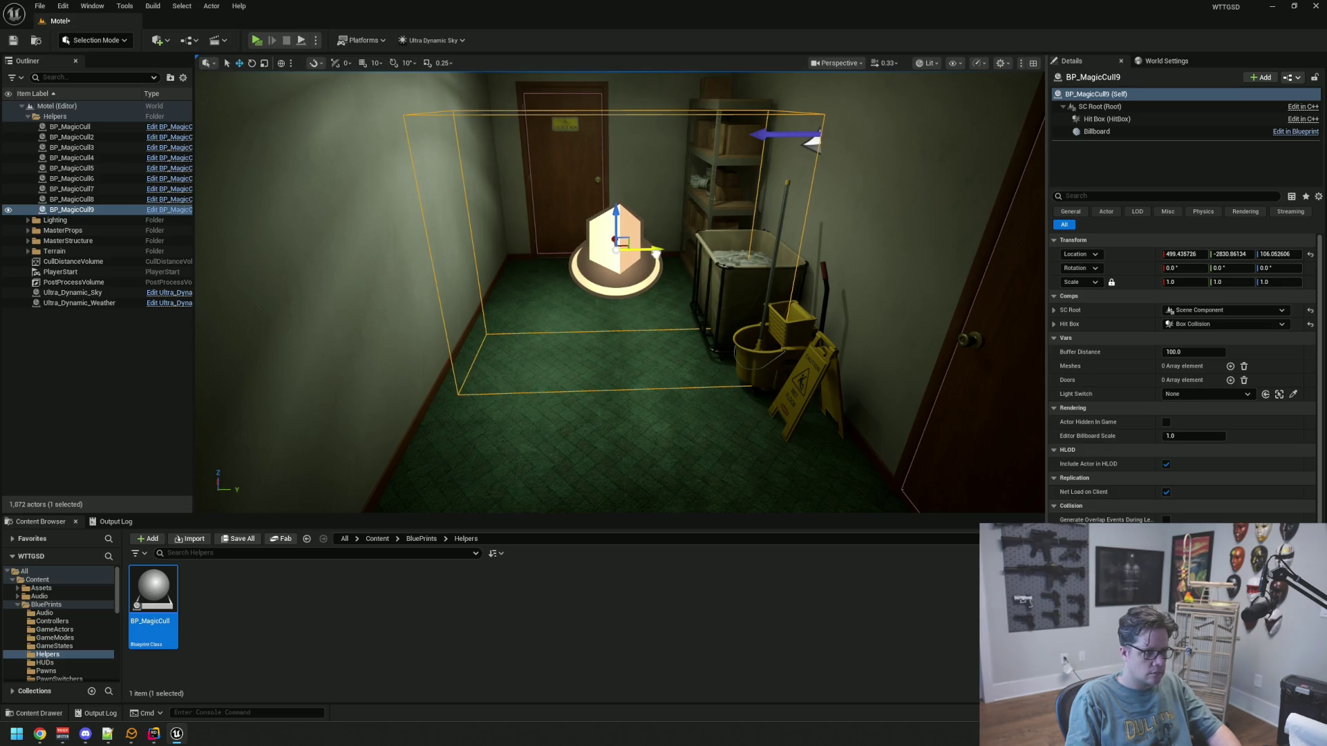
left_click(1103, 132)
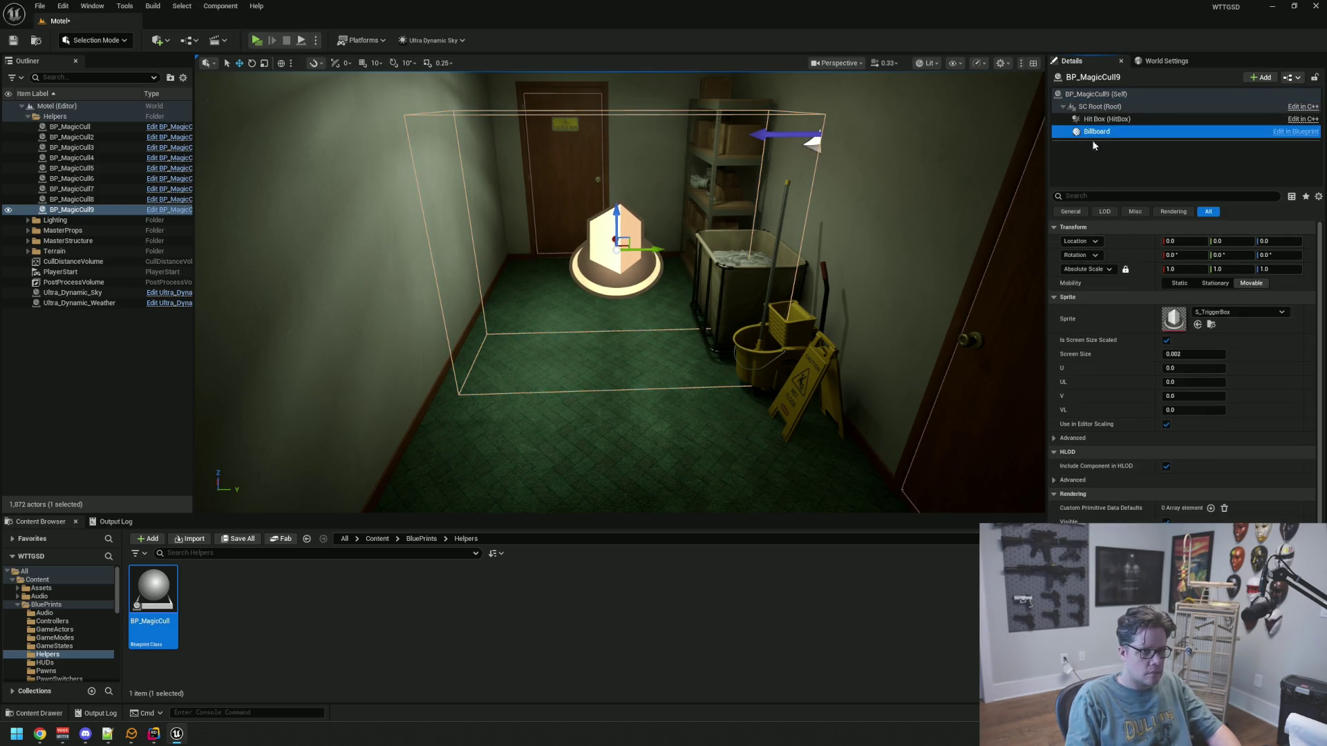
- Widen the hit box along X to about 50, then shift the actor slightly along Y
left_click(1106, 119)
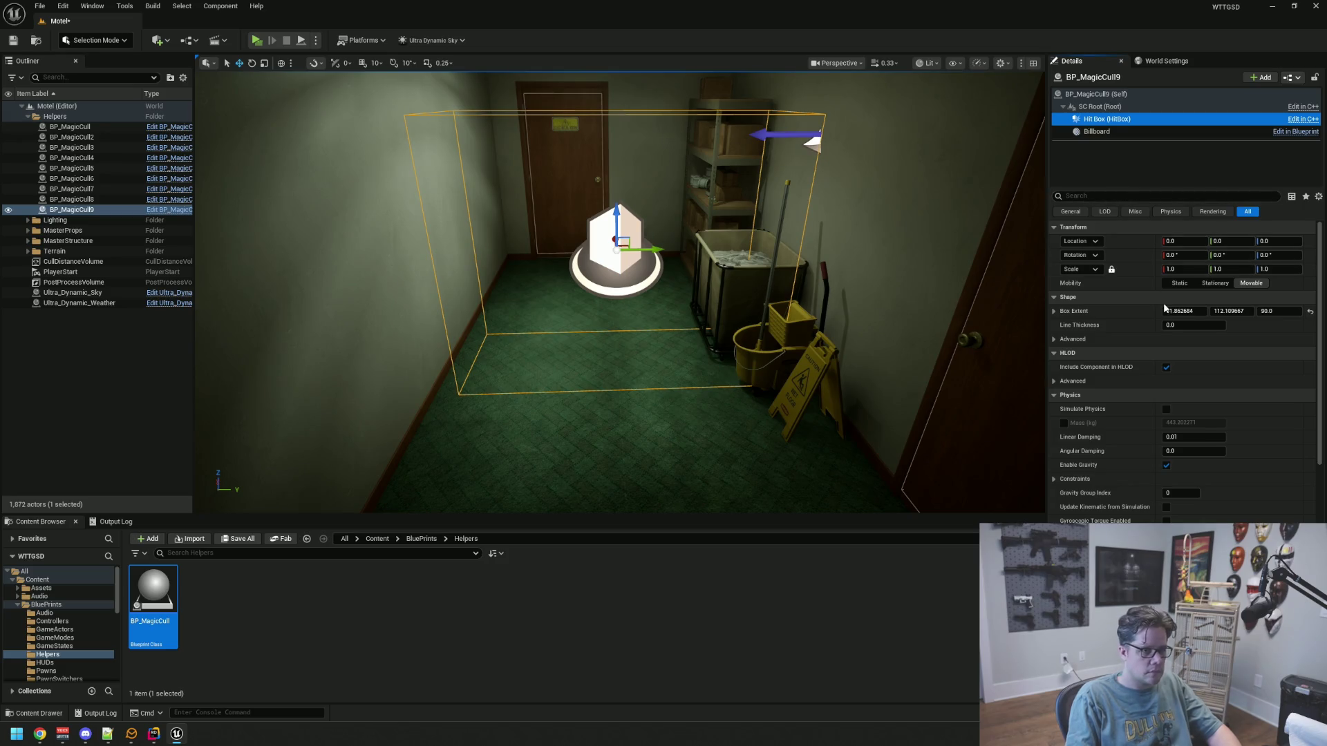
left_click_drag(1165, 309, 1227, 311)
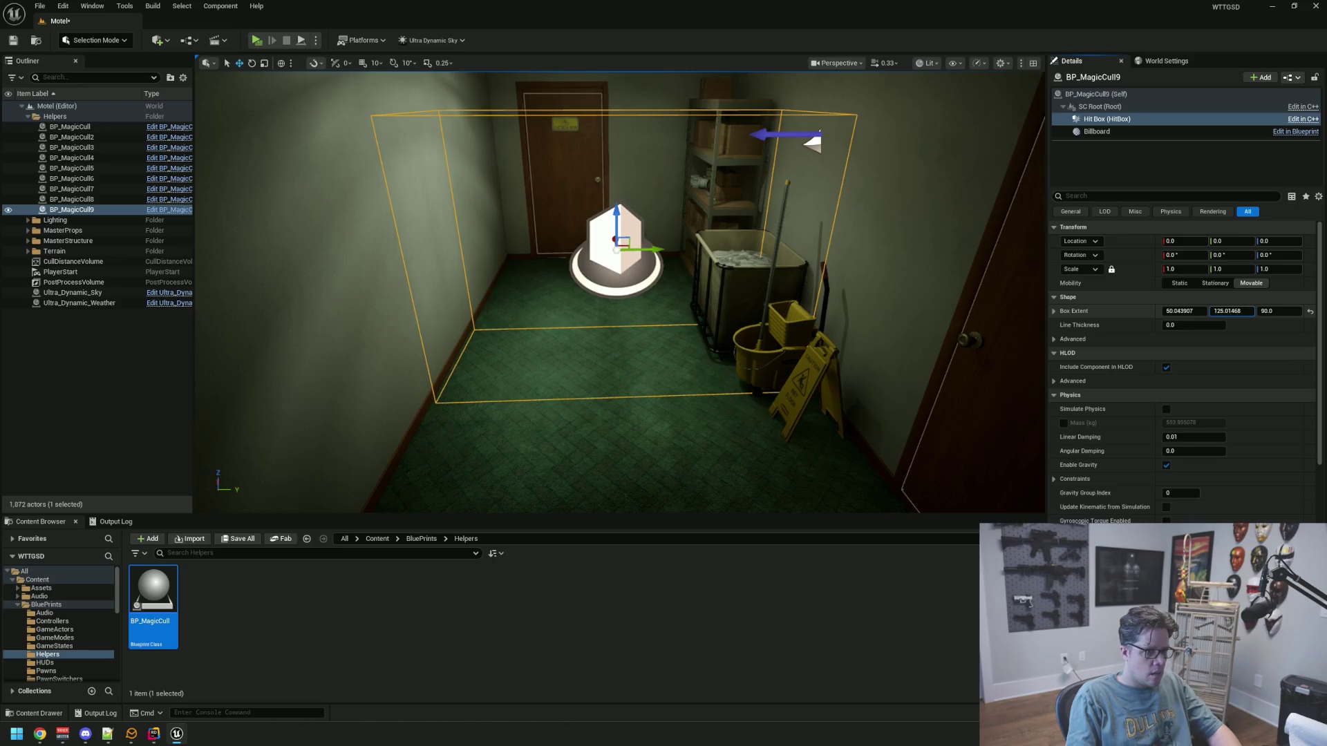
left_click_drag(1228, 311, 1230, 311)
left_click_drag(622, 290, 643, 263)
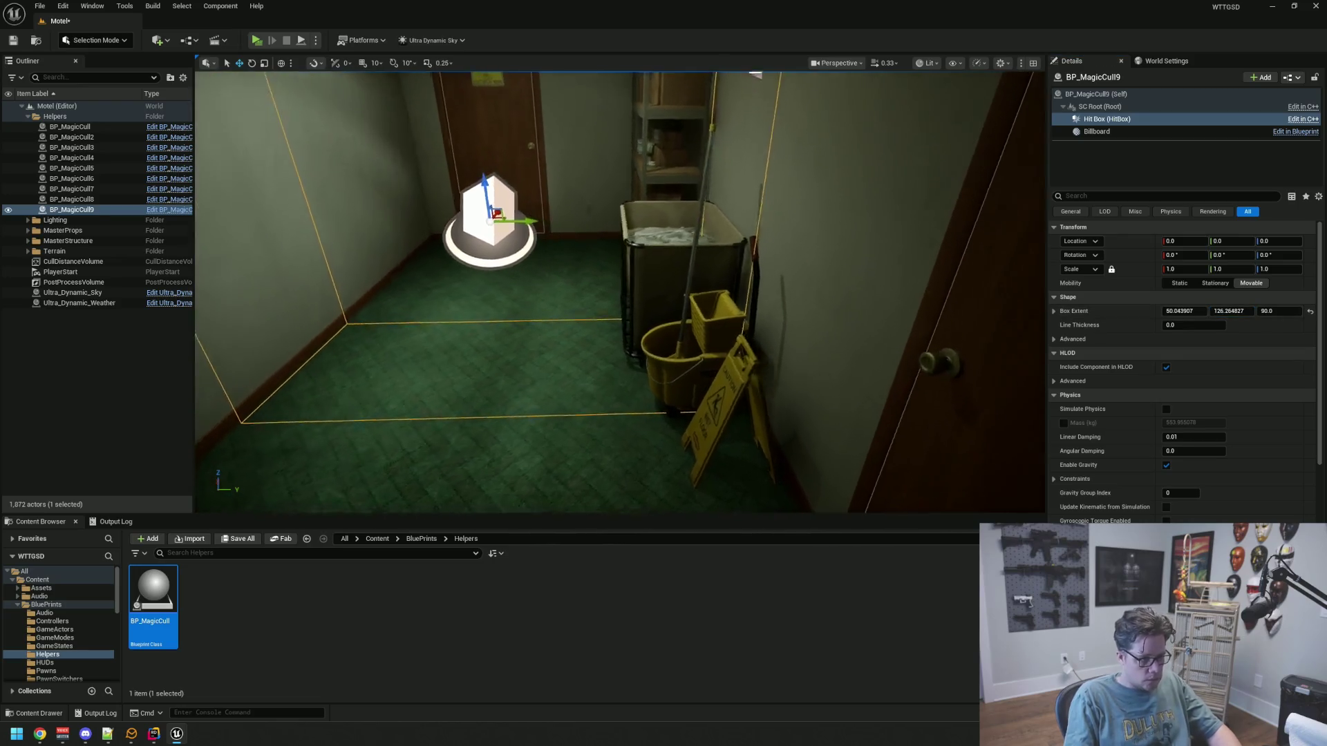
key("f")
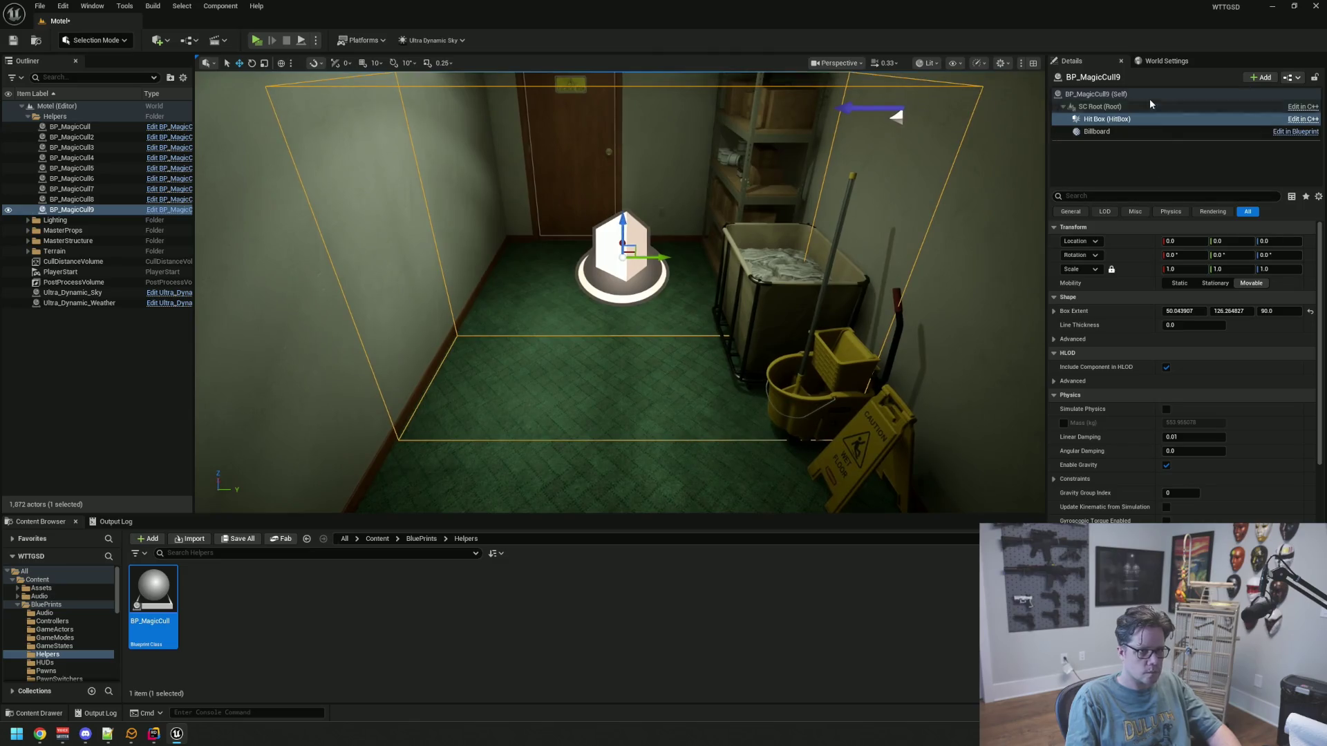
left_click(1144, 96)
left_click_drag(667, 258, 672, 257)
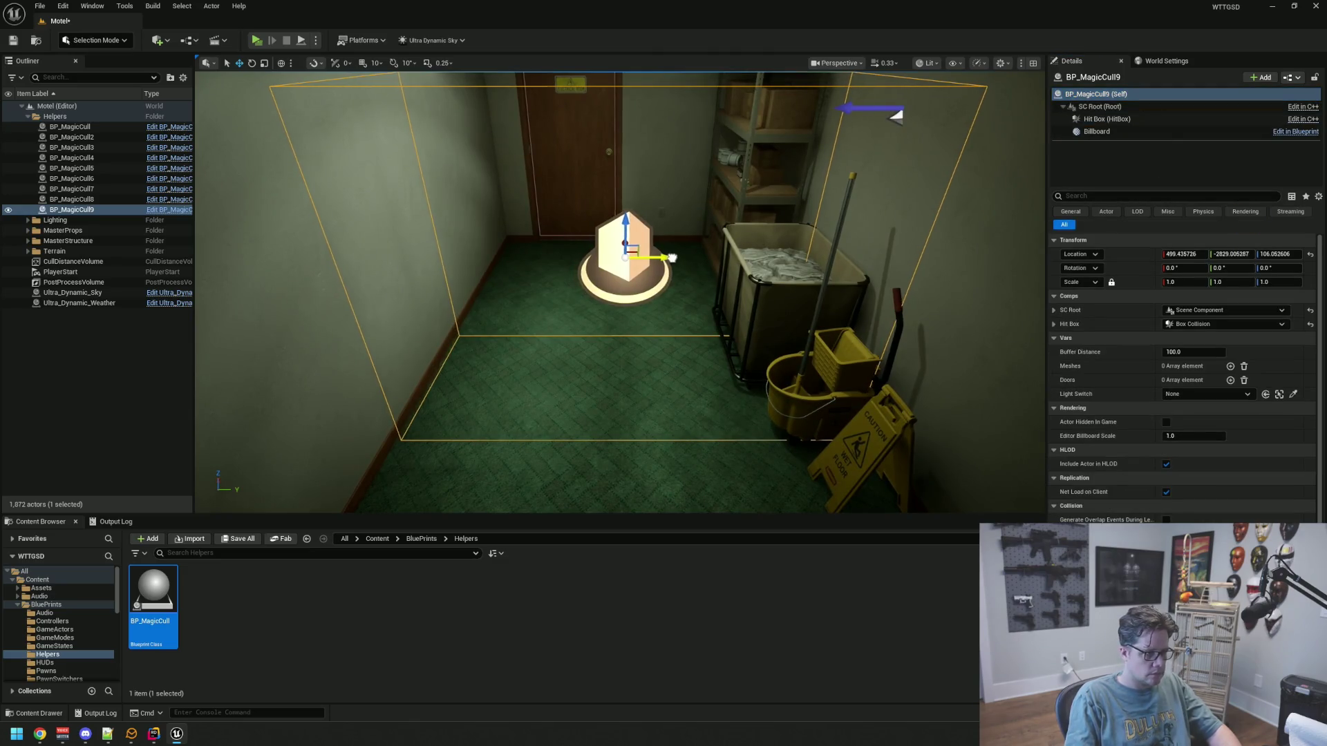
- Stretch the hit box to about 229 × 130, then shift the actor along X to fit
left_click(1103, 118)
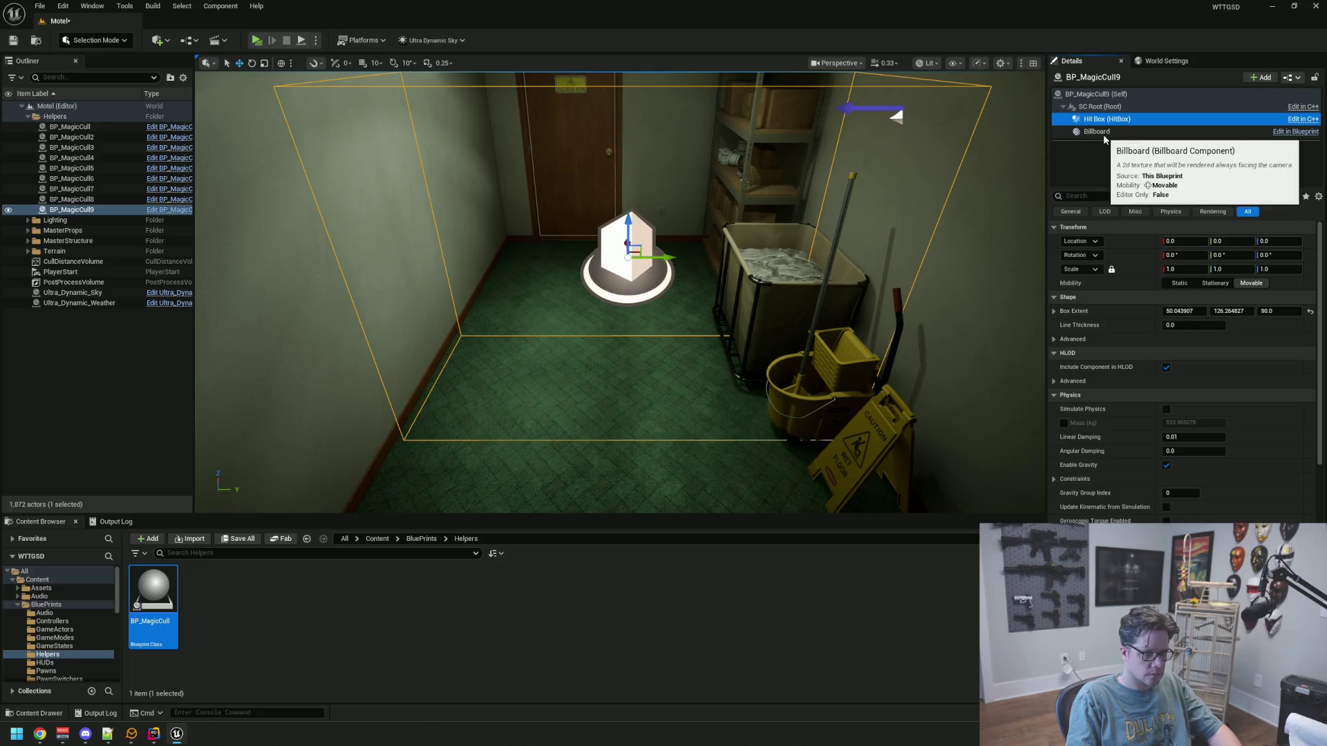
left_click(1218, 311)
left_click_drag(1217, 311, 1237, 311)
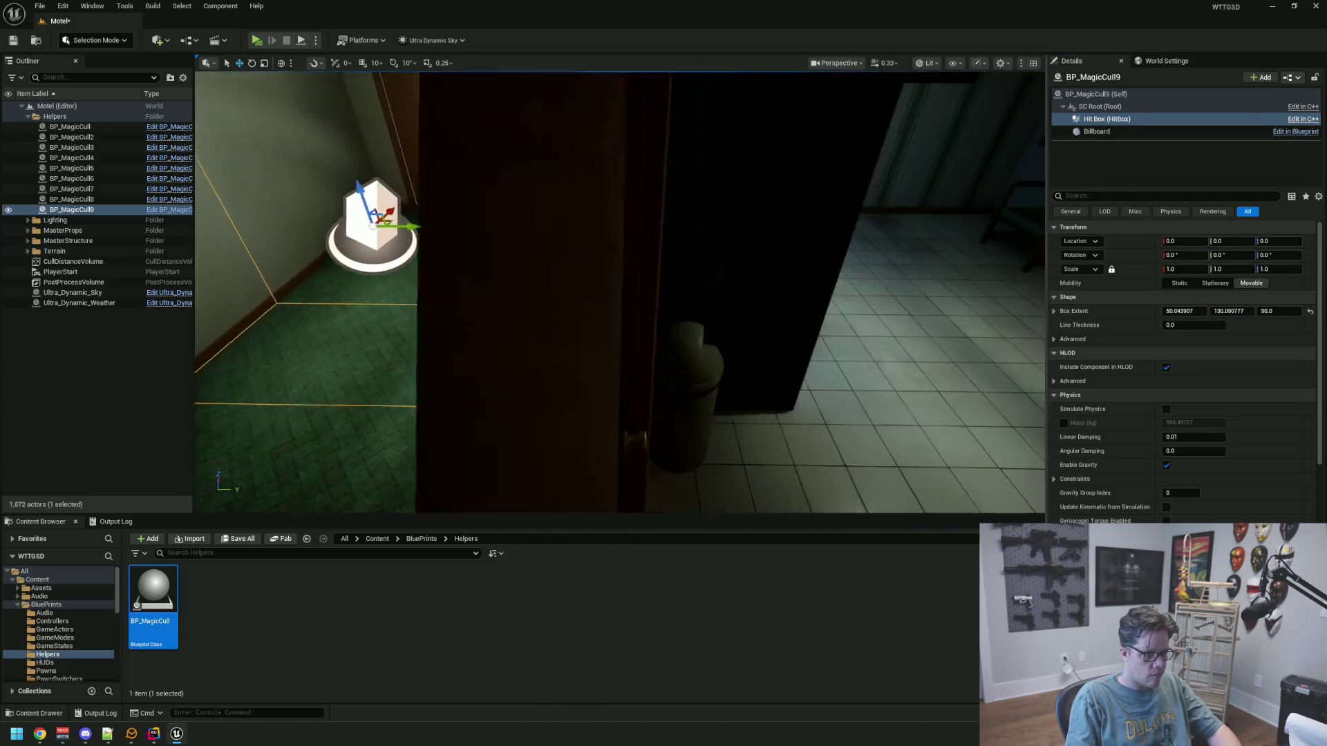
key("f")
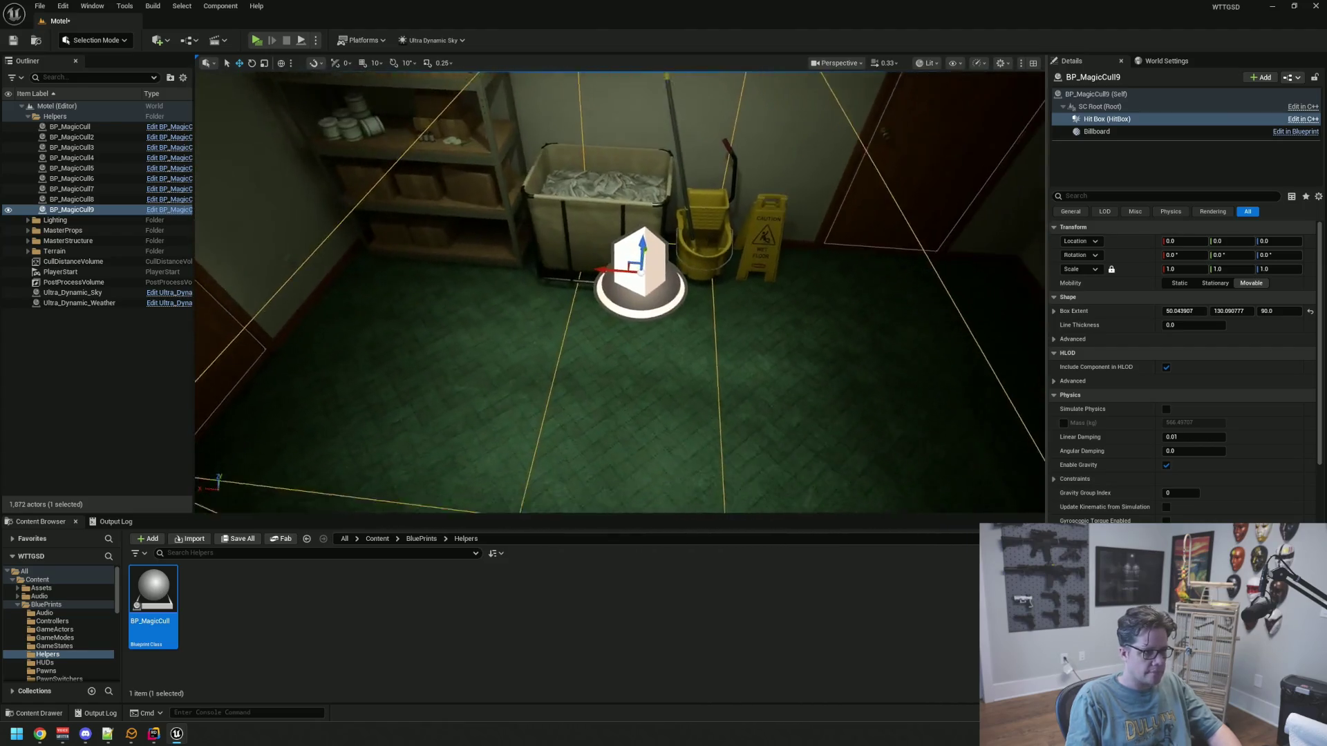
left_click_drag(1165, 311, 1237, 311)
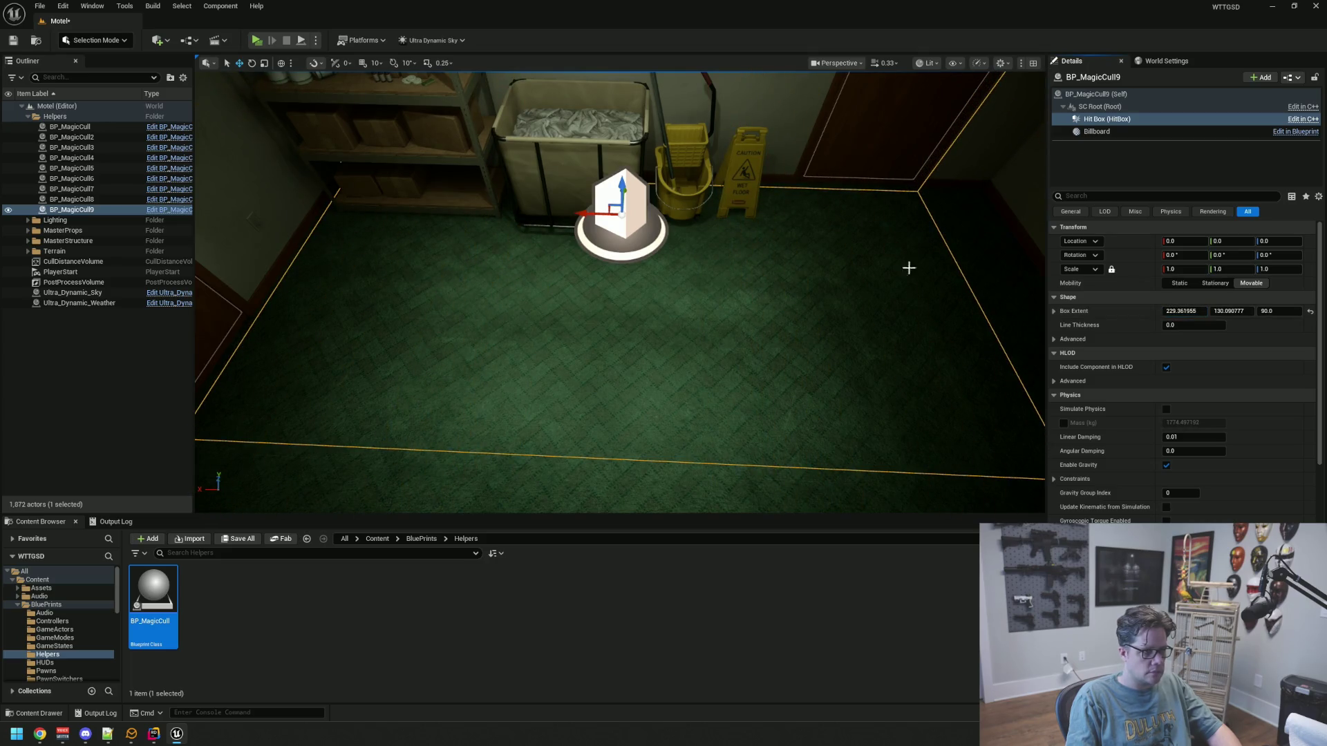
key("f")
left_click(1096, 94)
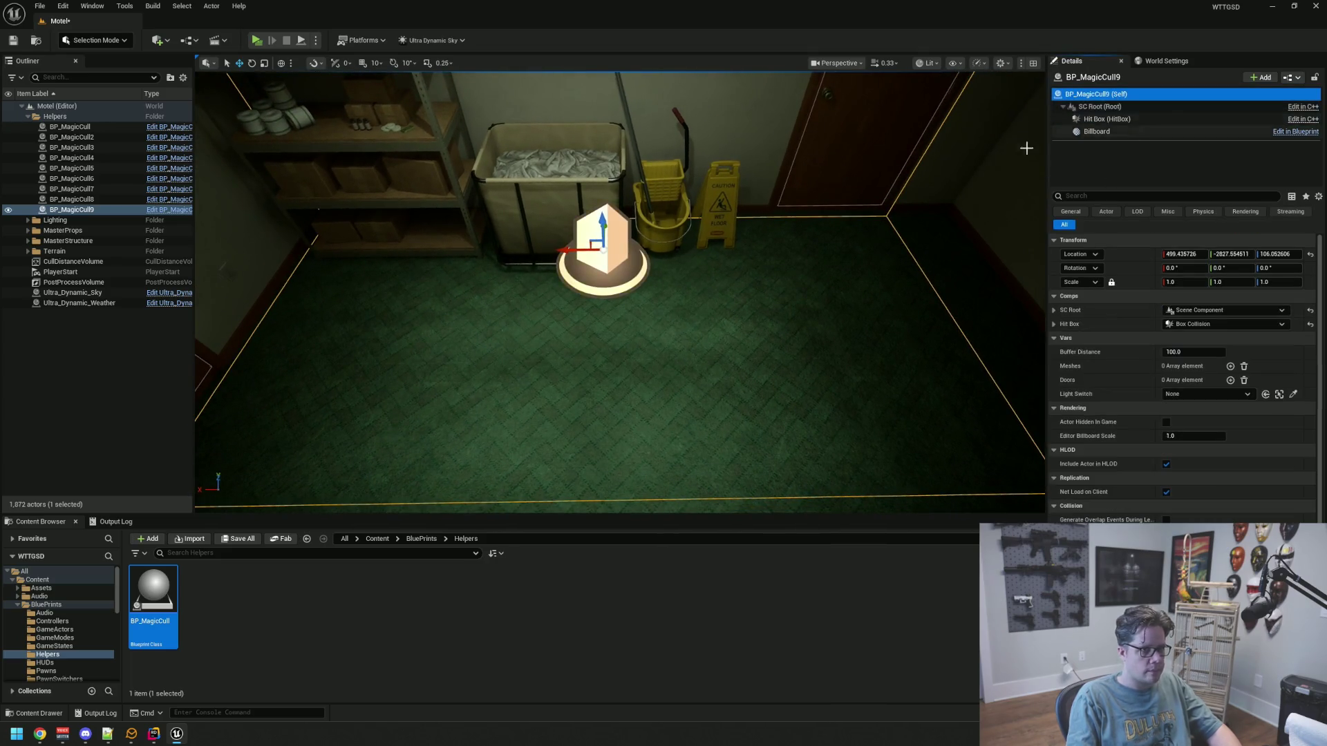
left_click_drag(574, 250, 634, 248)
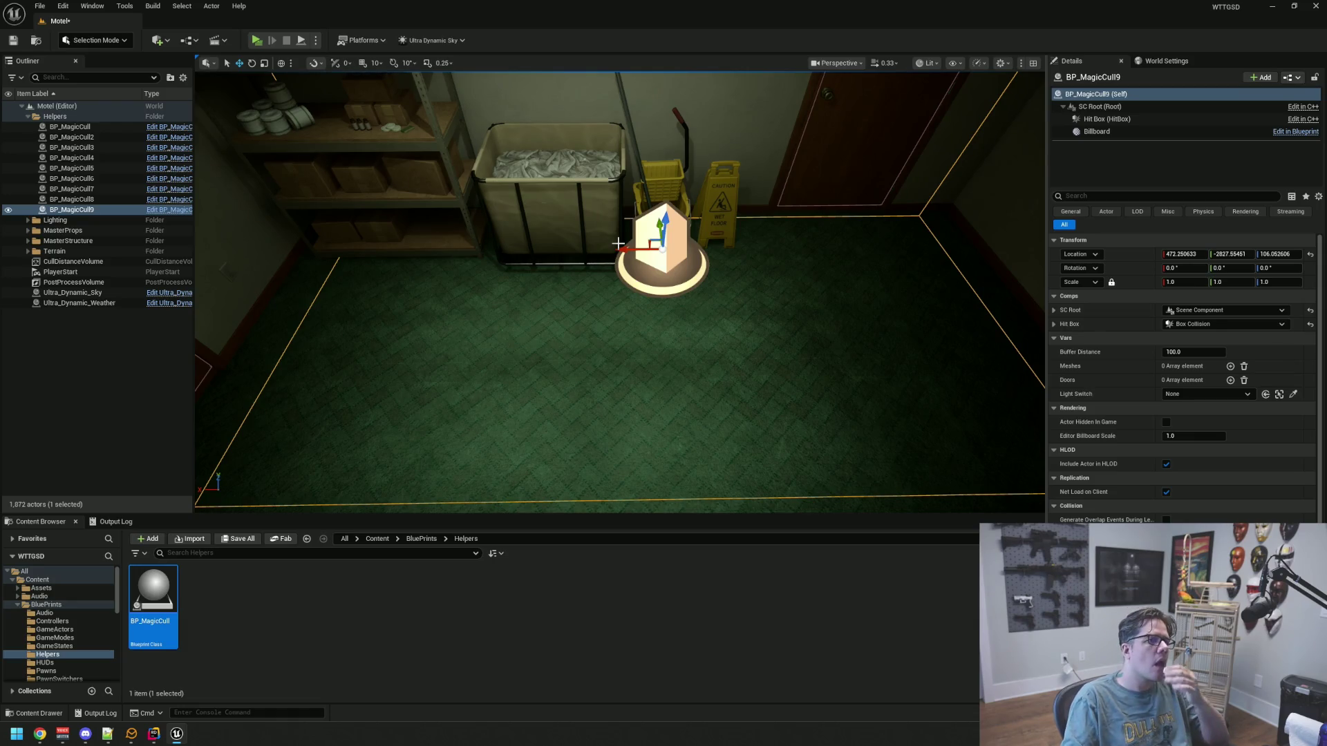
- Widen the hit box's X extent from 229.36 to about 263.62
mouse_move(641, 173)
left_mouse_down()
mouse_move(624, 171)
mouse_move(624, 228)
mouse_move(611, 204)
mouse_move(593, 238)
left_mouse_up()
left_click(1106, 131)
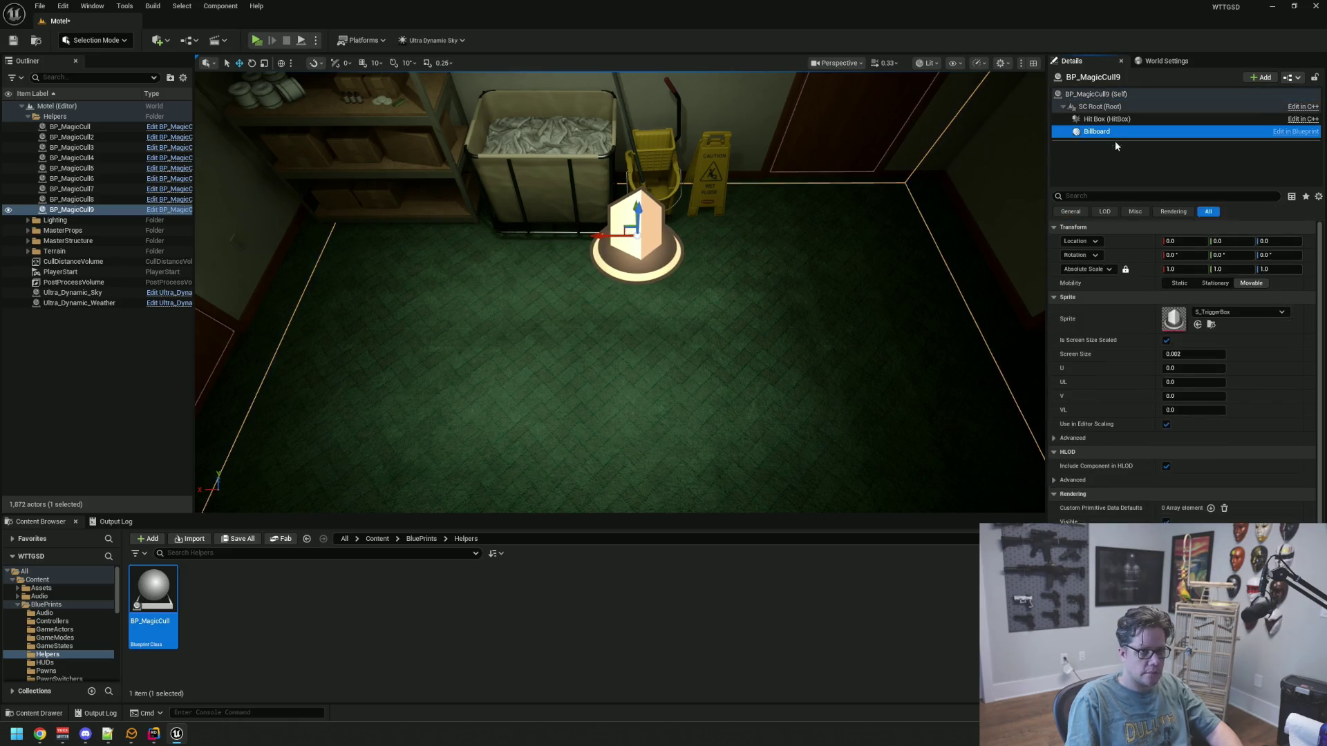
left_click(1108, 120)
left_click_drag(1183, 311, 1198, 311)
mouse_move(622, 311)
left_mouse_down()
mouse_move(553, 270)
mouse_move(698, 269)
mouse_move(594, 291)
left_mouse_up()
- Return to BP_MagicCull9's own properties and add two entries to the Doors list
left_click(1096, 94)
left_click(1097, 131)
left_click(1136, 119)
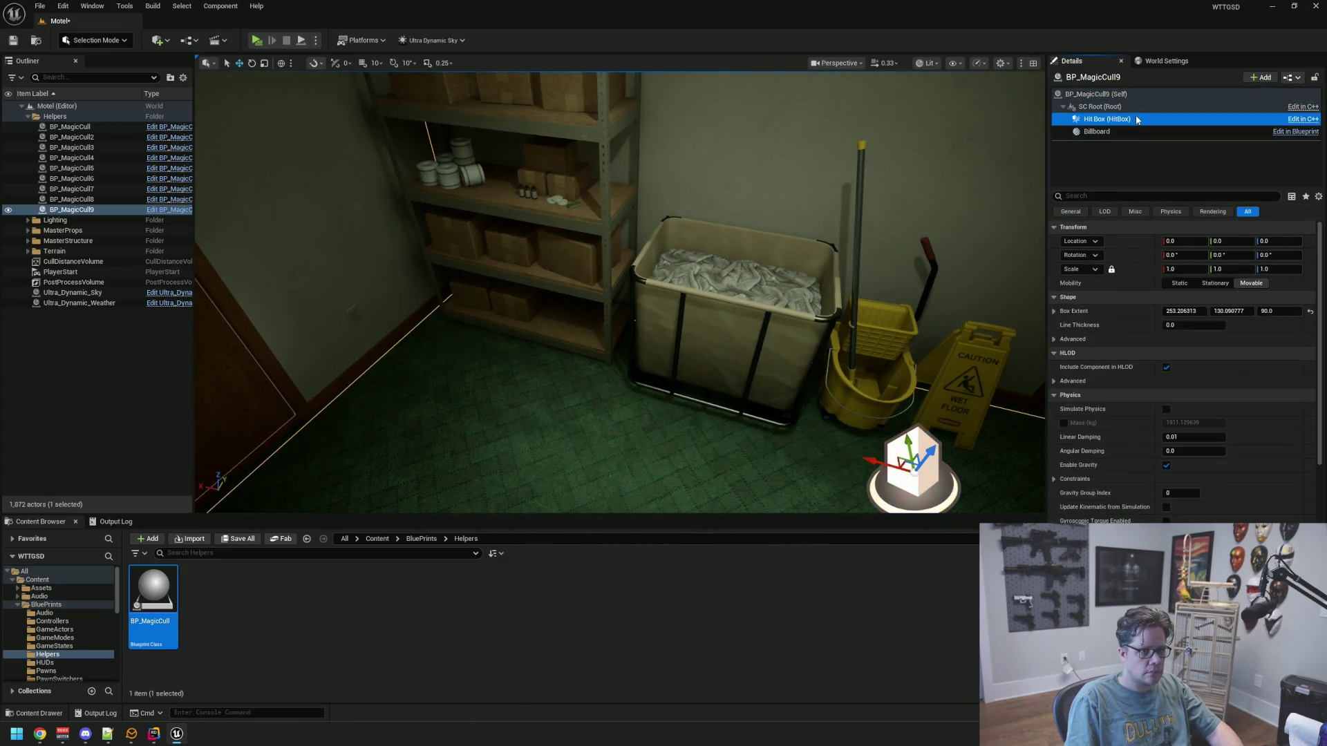
left_click(1131, 94)
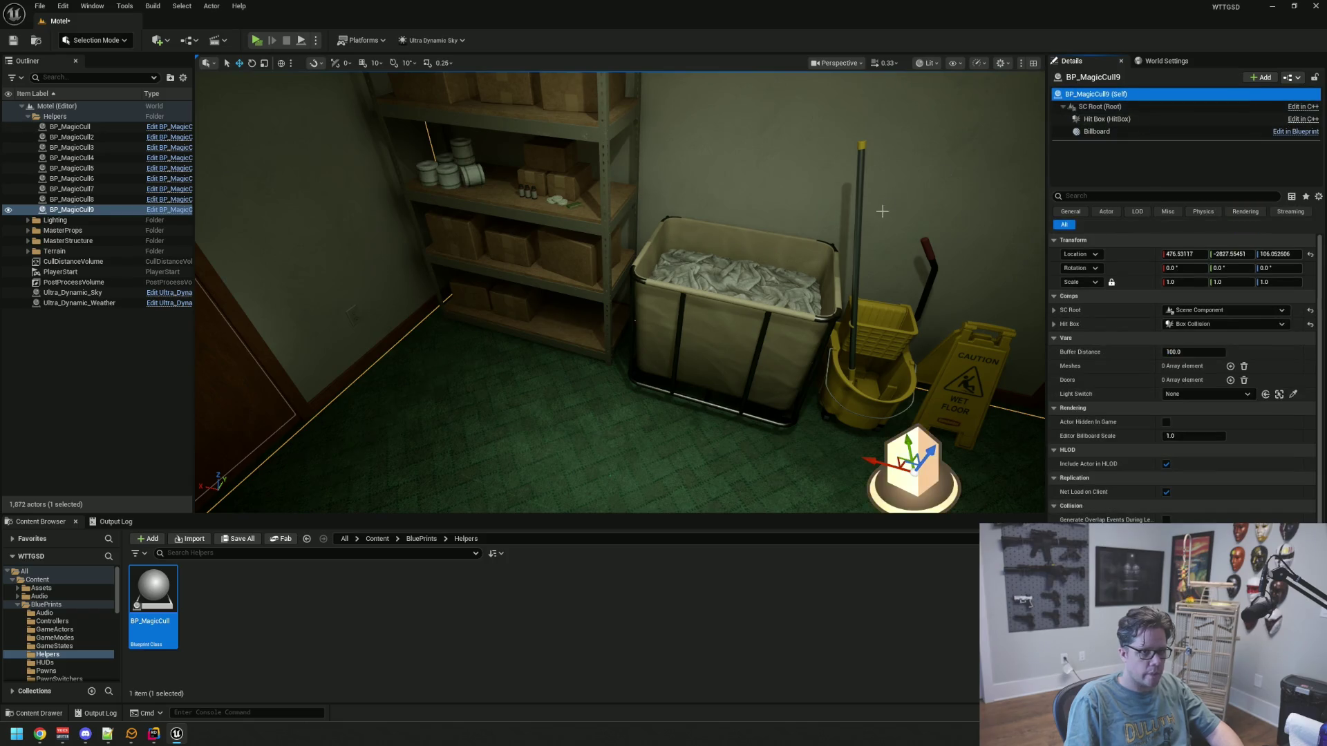
left_click_drag(887, 205, 816, 205)
left_click(1230, 380)
left_click(1230, 380)
left_click(1230, 380)
- Add a third Doors entry and pick BP_UtilInsideDoor, BP_WoodDoorPrivate and BP_WoodDoorA from the scene
left_click(1275, 395)
left_click(464, 234)
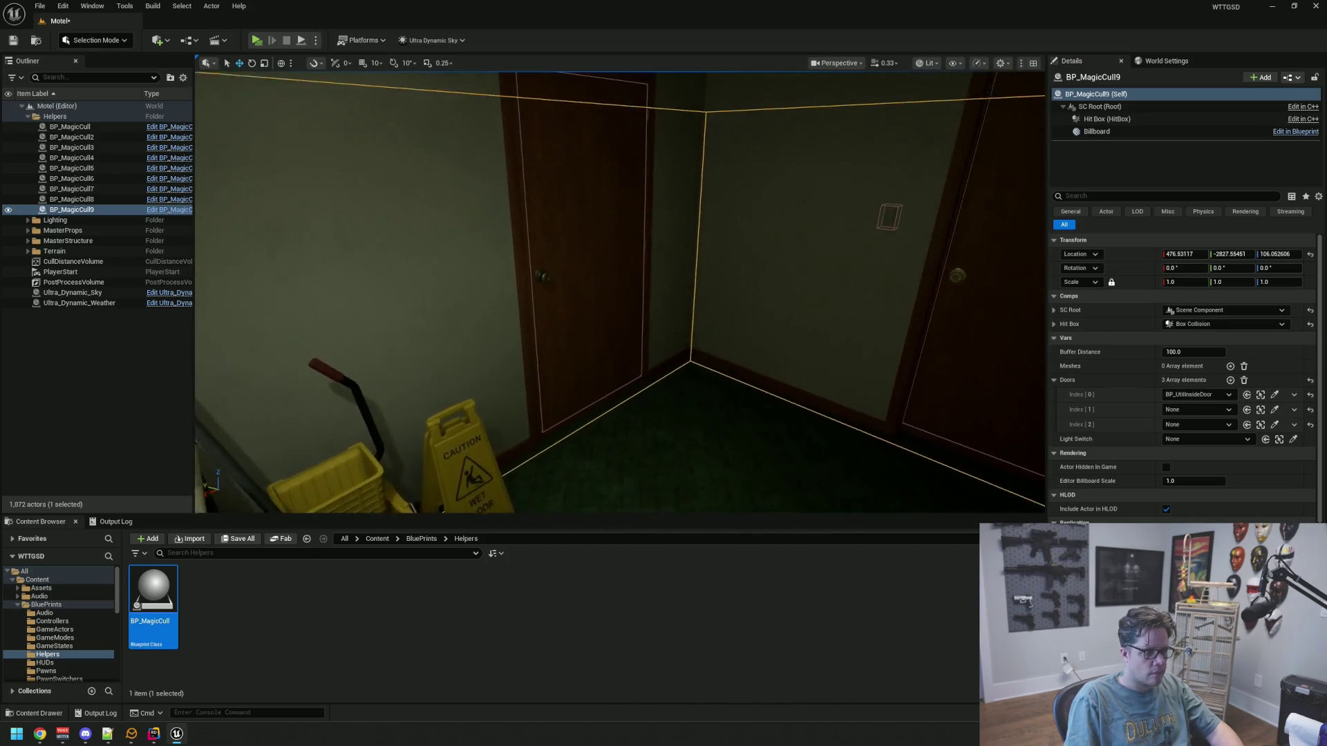
left_click(1274, 409)
left_click(587, 256)
left_click_drag(587, 256, 617, 251)
left_click(1274, 424)
left_click(699, 258)
- Assign BP_MR_LightSwitch_1X7 as the light switch and save the level
mouse_move(693, 284)
left_mouse_down()
mouse_move(693, 256)
mouse_move(622, 258)
left_mouse_up()
mouse_move(620, 292)
left_mouse_down()
mouse_move(581, 287)
mouse_move(608, 290)
left_mouse_up()
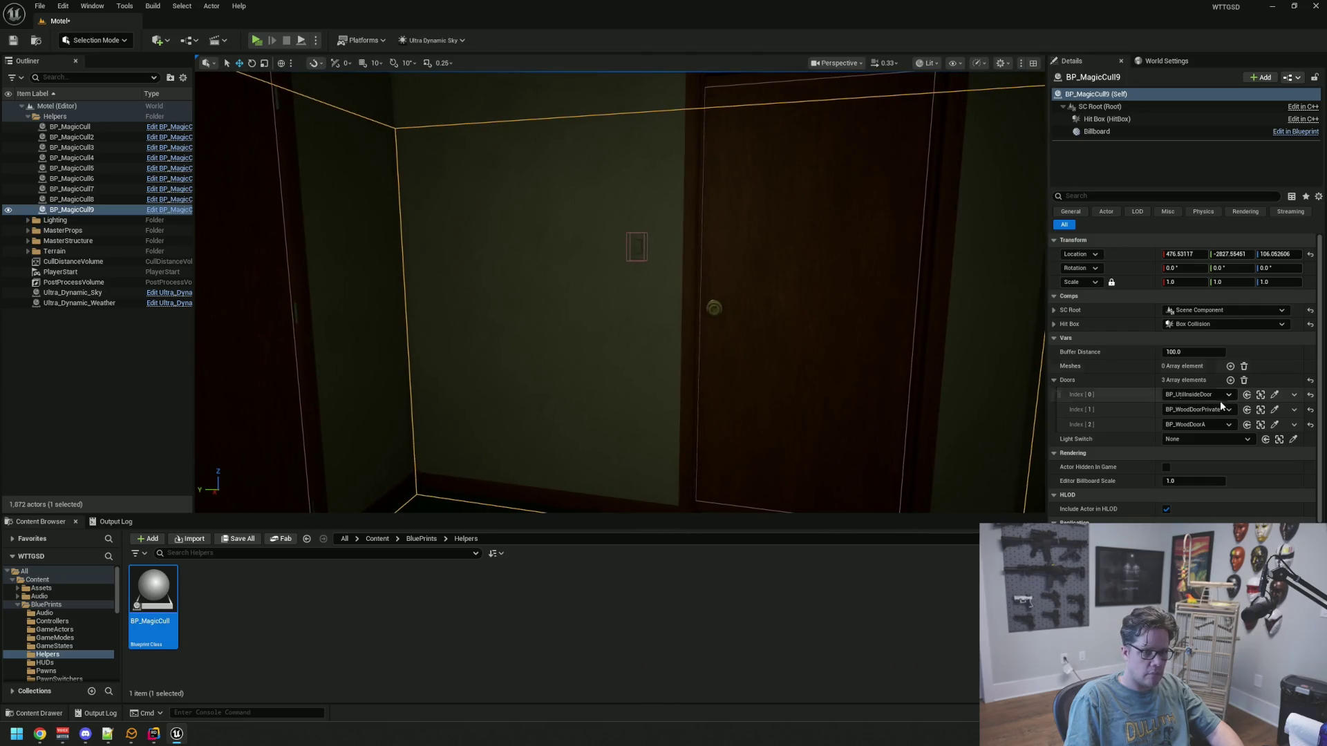
left_click(1274, 425)
left_click(640, 245)
key("f")
mouse_move(664, 290)
left_mouse_down()
mouse_move(653, 285)
mouse_move(669, 270)
left_mouse_up()
key("ctrl+s")
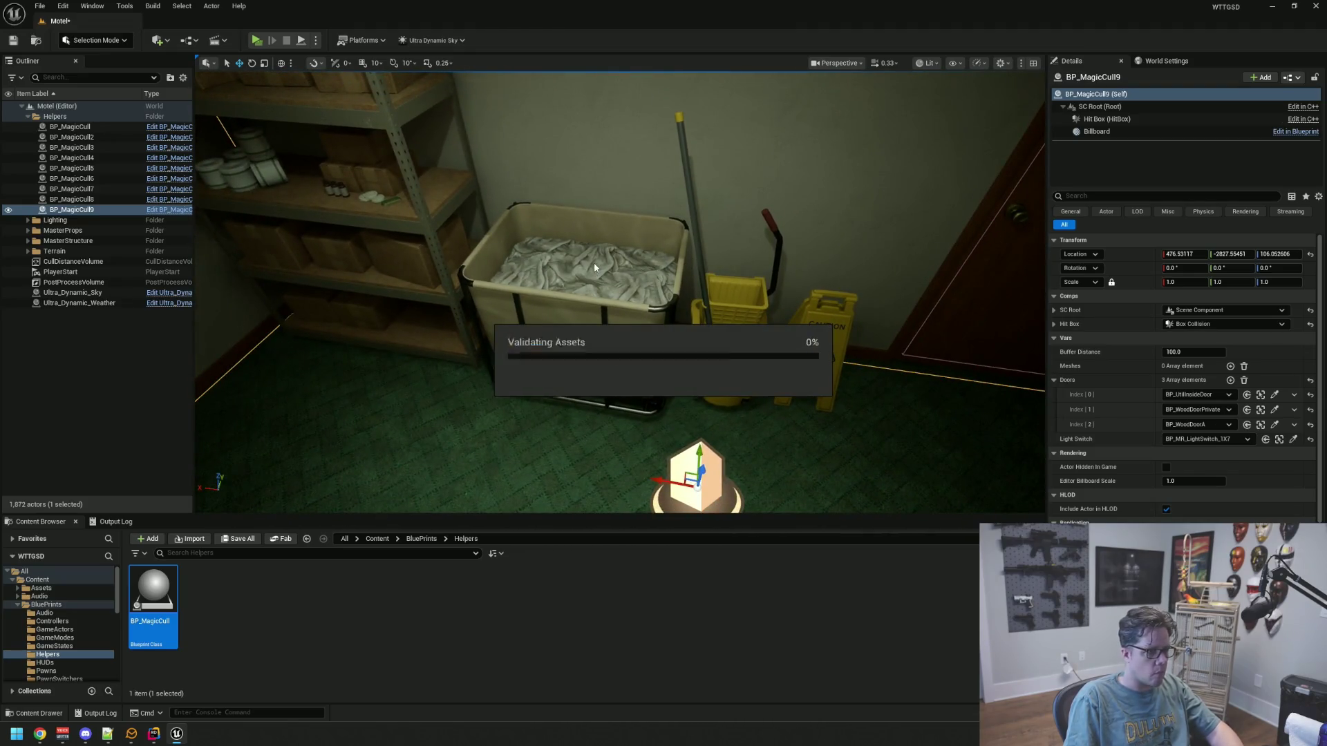
left_click(592, 261)
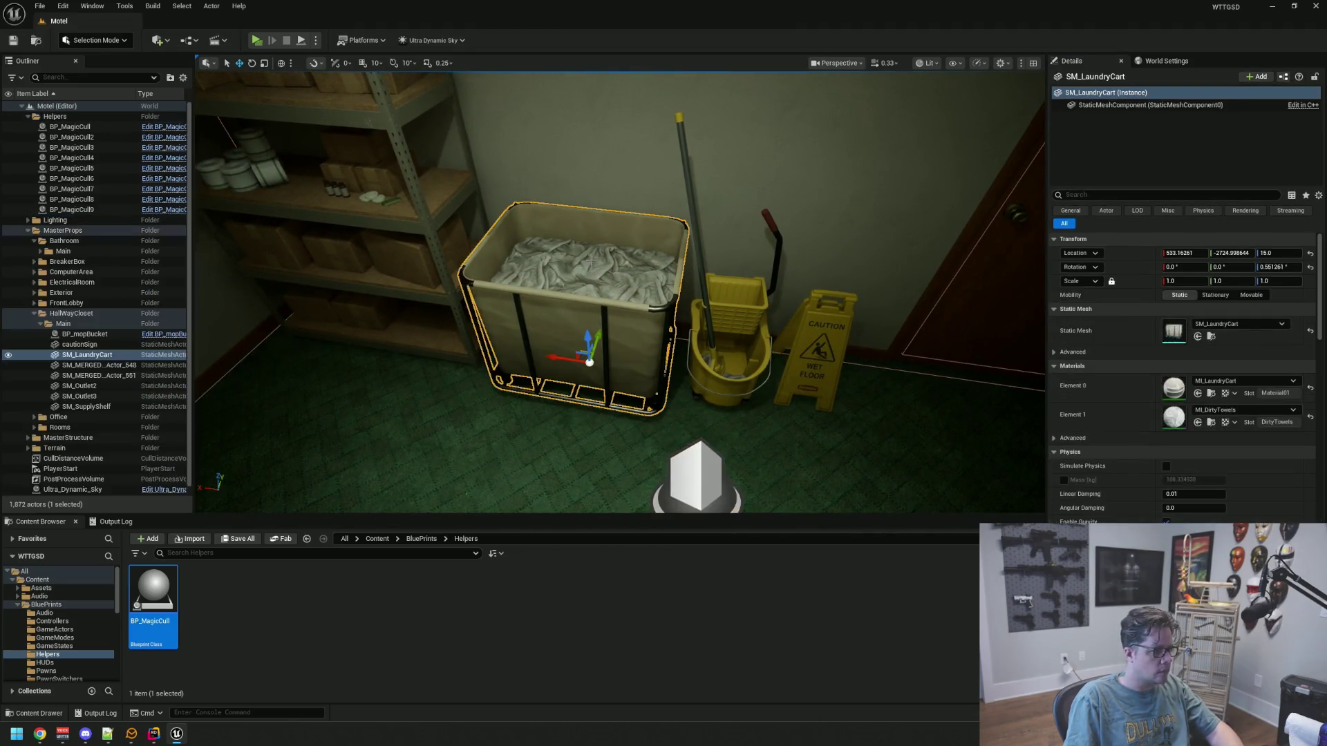
- Select the closet props in the Outliner, then select the BP_MagicCull9 volume
left_click(115, 342)
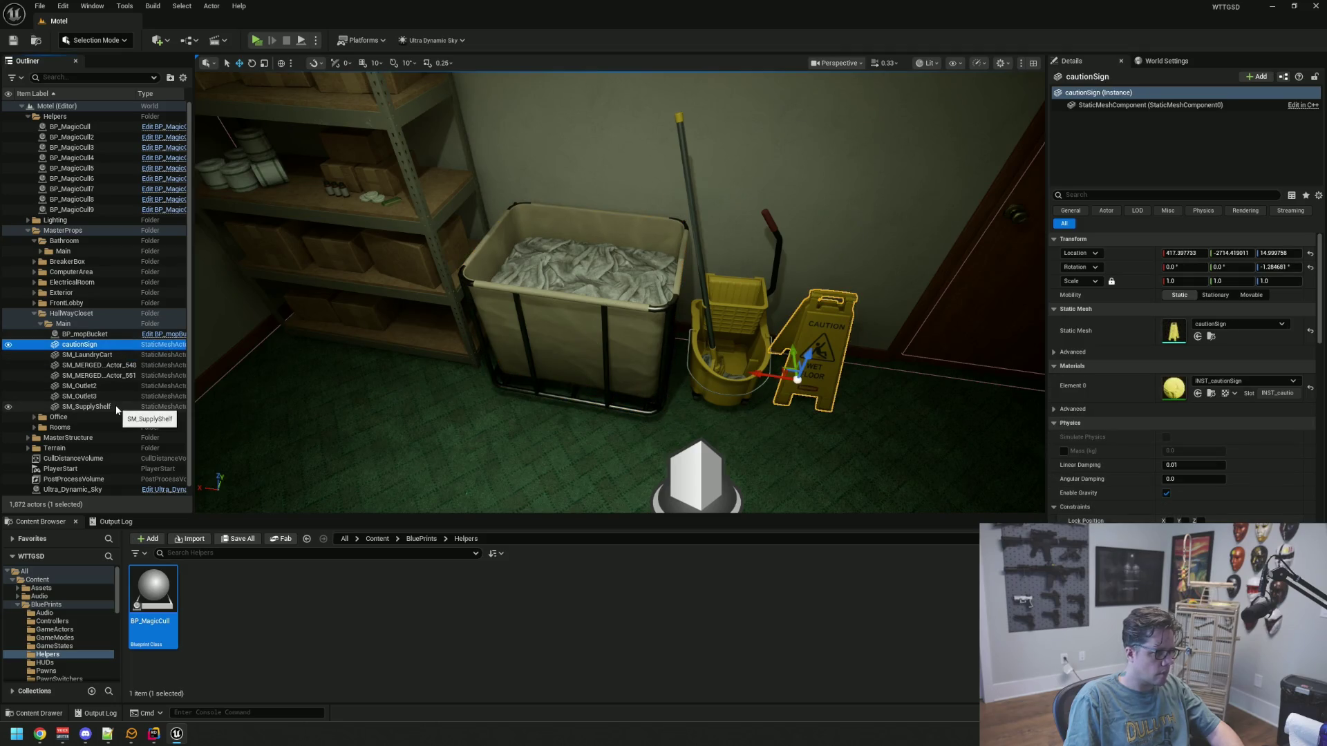
left_click(108, 335)
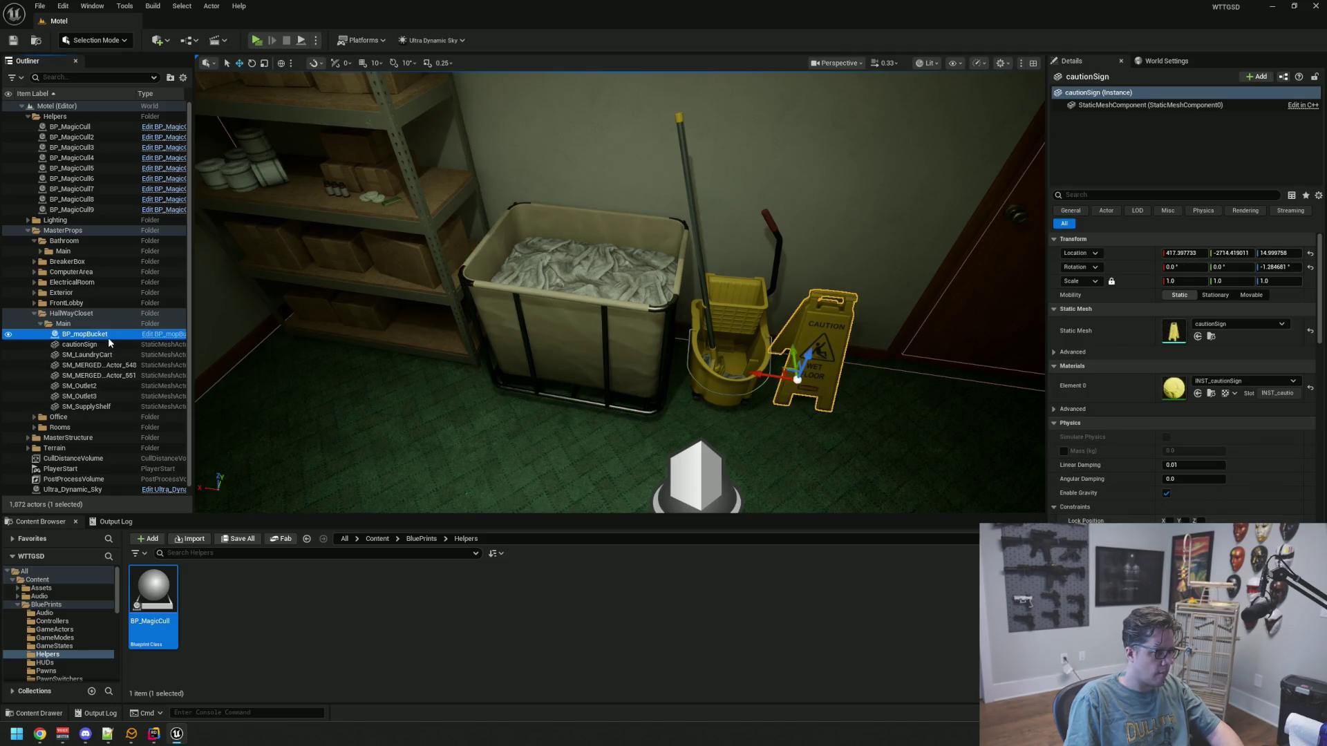
left_click(110, 407, "shift")
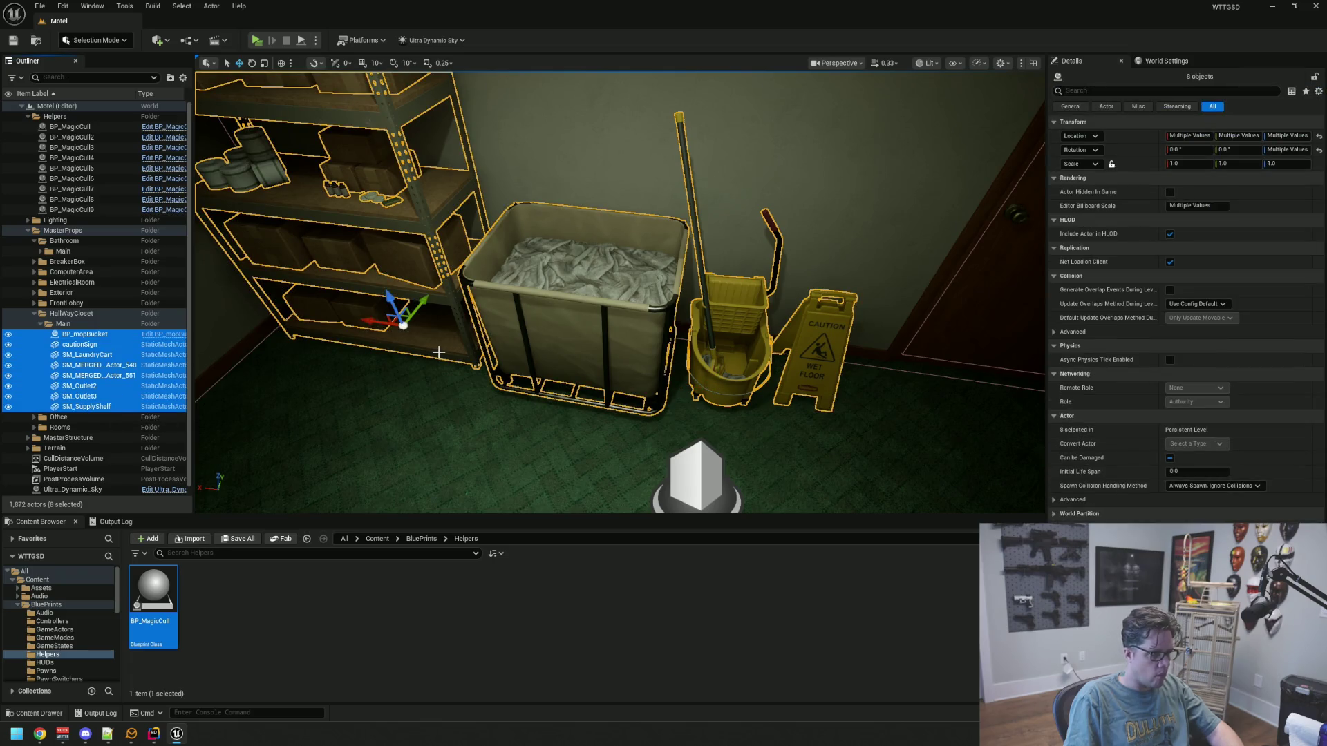
left_click_drag(434, 352, 445, 341)
left_click(646, 339)
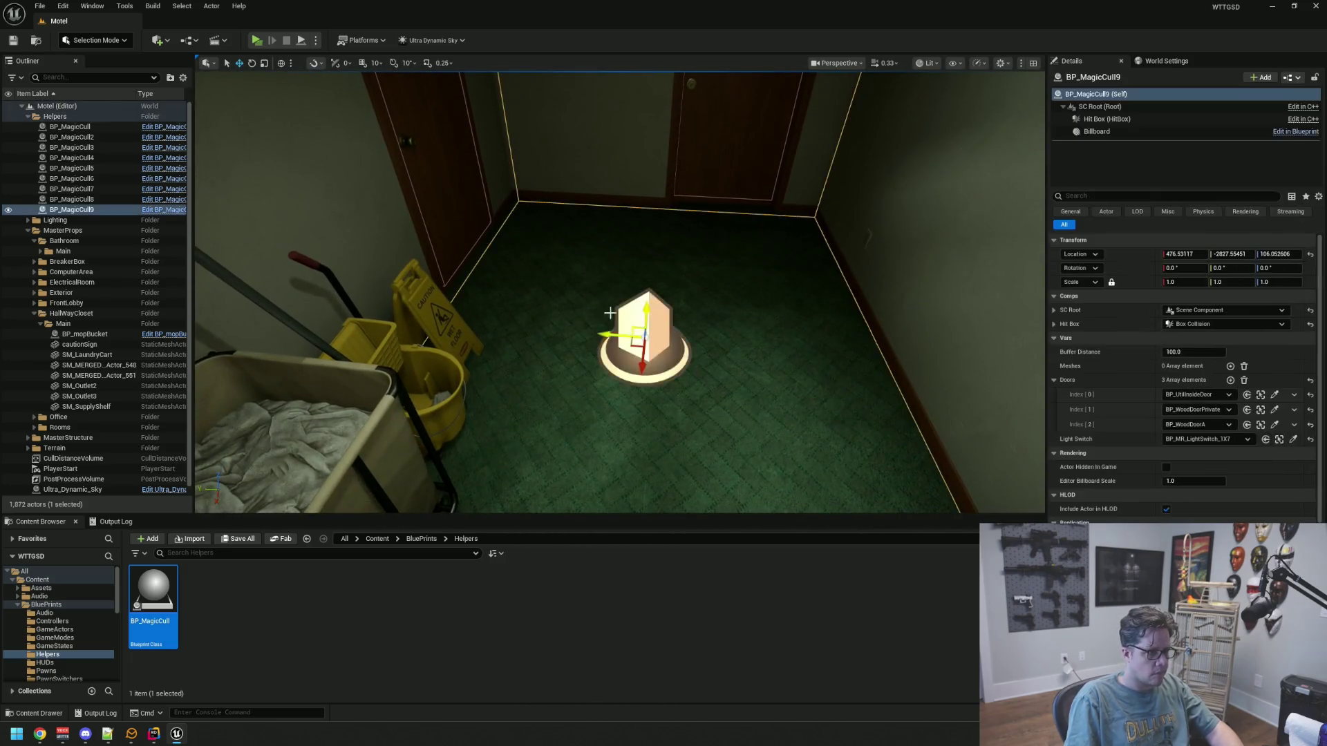
left_click_drag(646, 339, 645, 339)
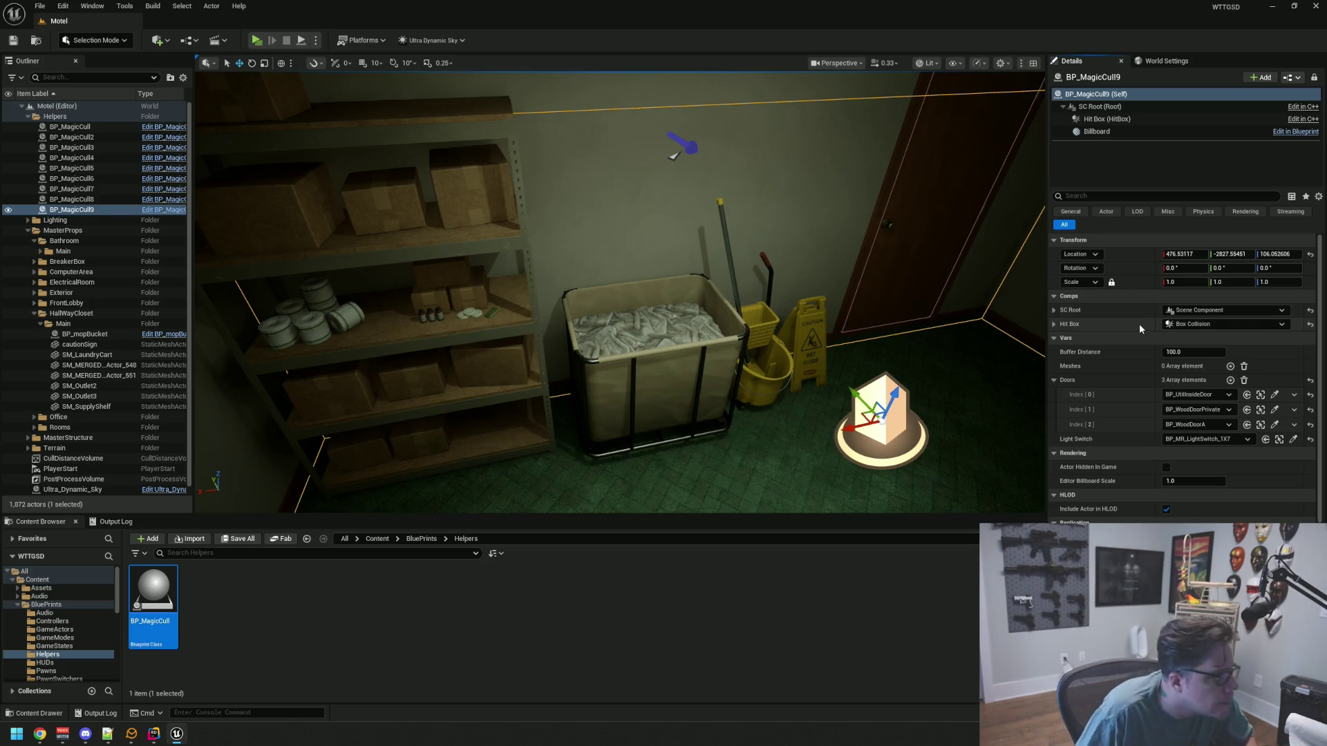
mouse_move(622, 290)
left_mouse_down()
mouse_move(663, 269)
mouse_move(643, 277)
mouse_move(657, 273)
mouse_move(657, 304)
mouse_move(653, 276)
left_mouse_up()
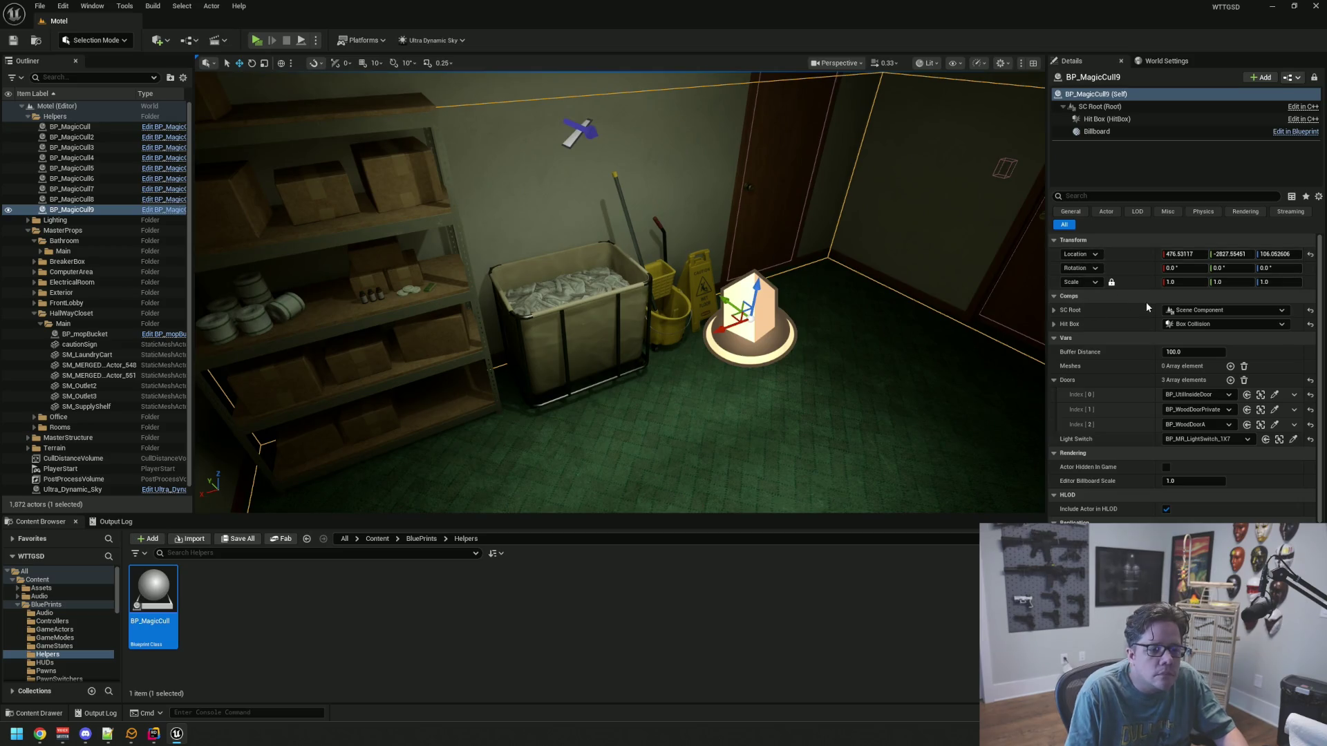
- Add eight empty slots to BP_MagicCull9's Meshes list
left_click(1230, 367)
left_click(1230, 366)
left_click(1230, 367)
left_click(1230, 366)
left_click(1231, 366)
left_click(1230, 367)
left_click(1230, 366)
left_click(1230, 366)
left_click_drag(927, 307, 917, 290)
left_click(94, 336)
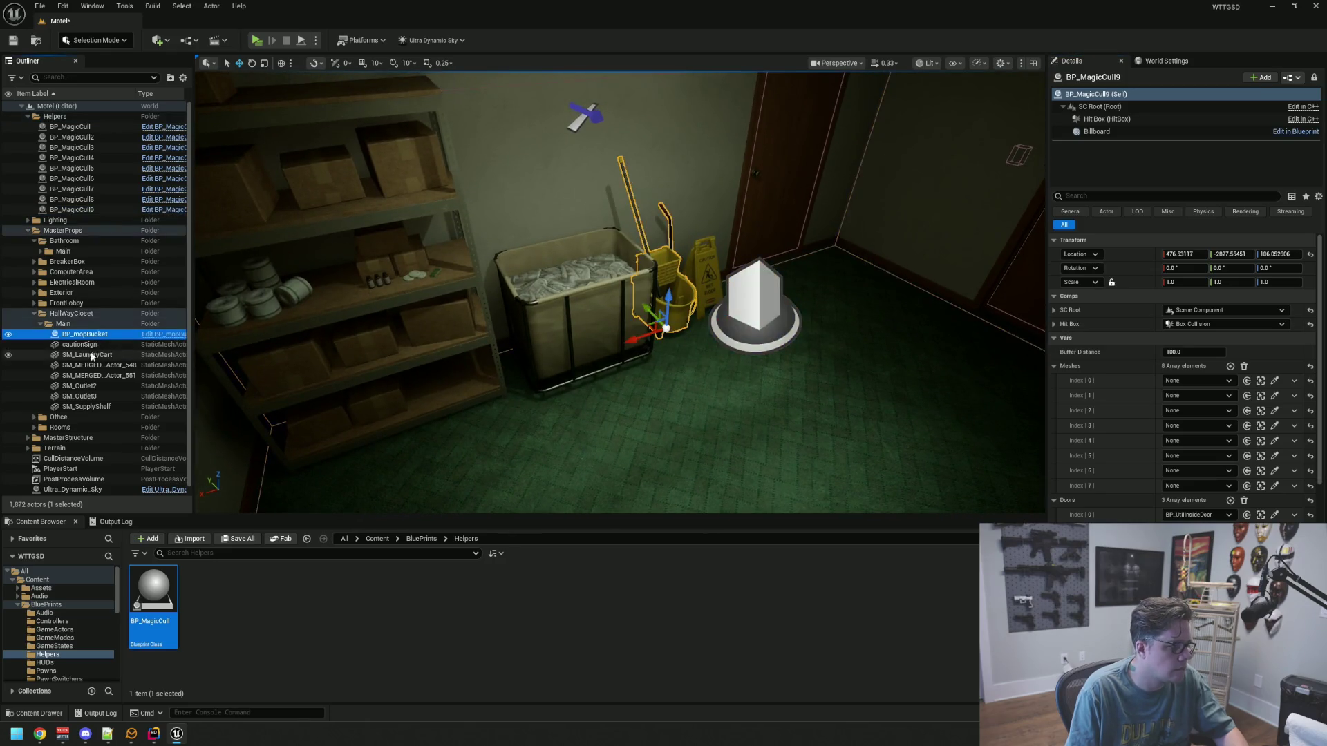
- Assign BP_mopBucket, cautionSign and SM_LaundryCart to Meshes slots 0–2
mouse_move(90, 335)
left_mouse_down()
mouse_move(1134, 401)
mouse_move(1172, 382)
left_mouse_up()
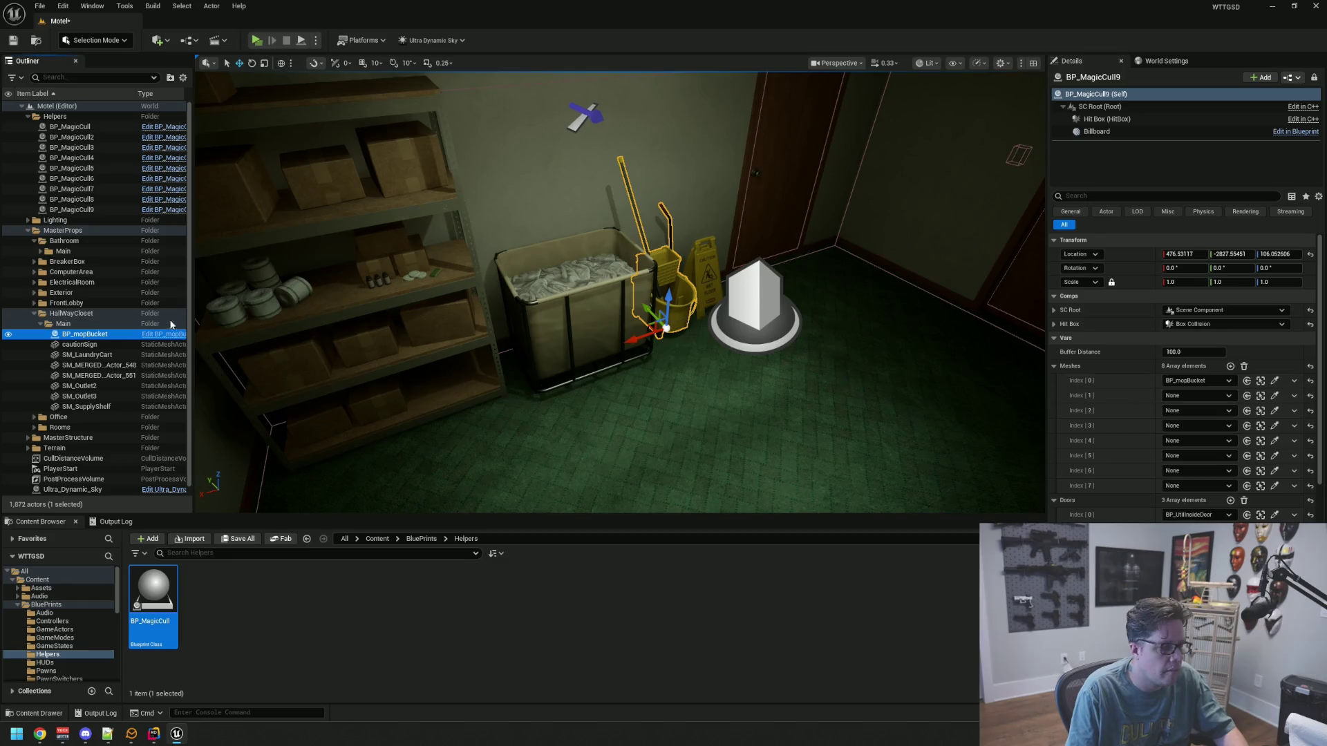
left_click_drag(70, 349, 1110, 443)
left_click_drag(1175, 398, 1175, 397)
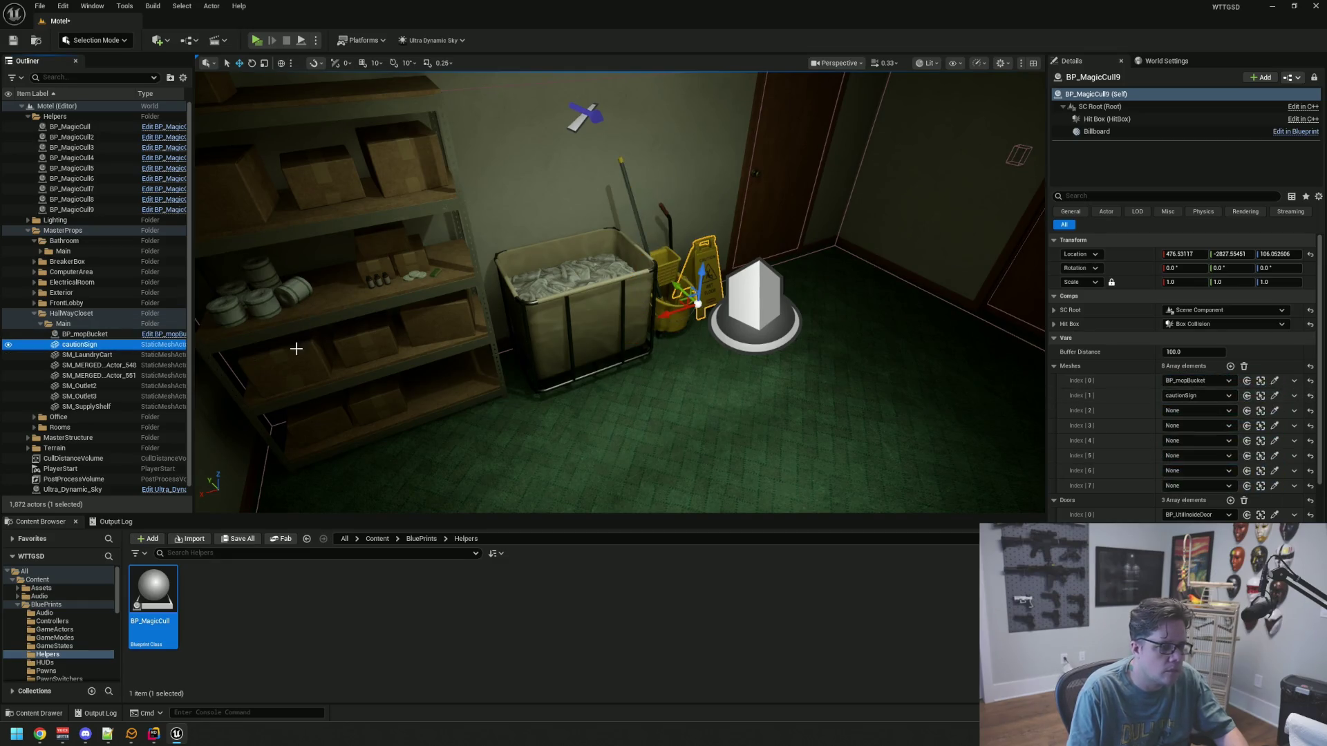
left_click_drag(83, 355, 1065, 401)
left_click_drag(1159, 411, 1156, 411)
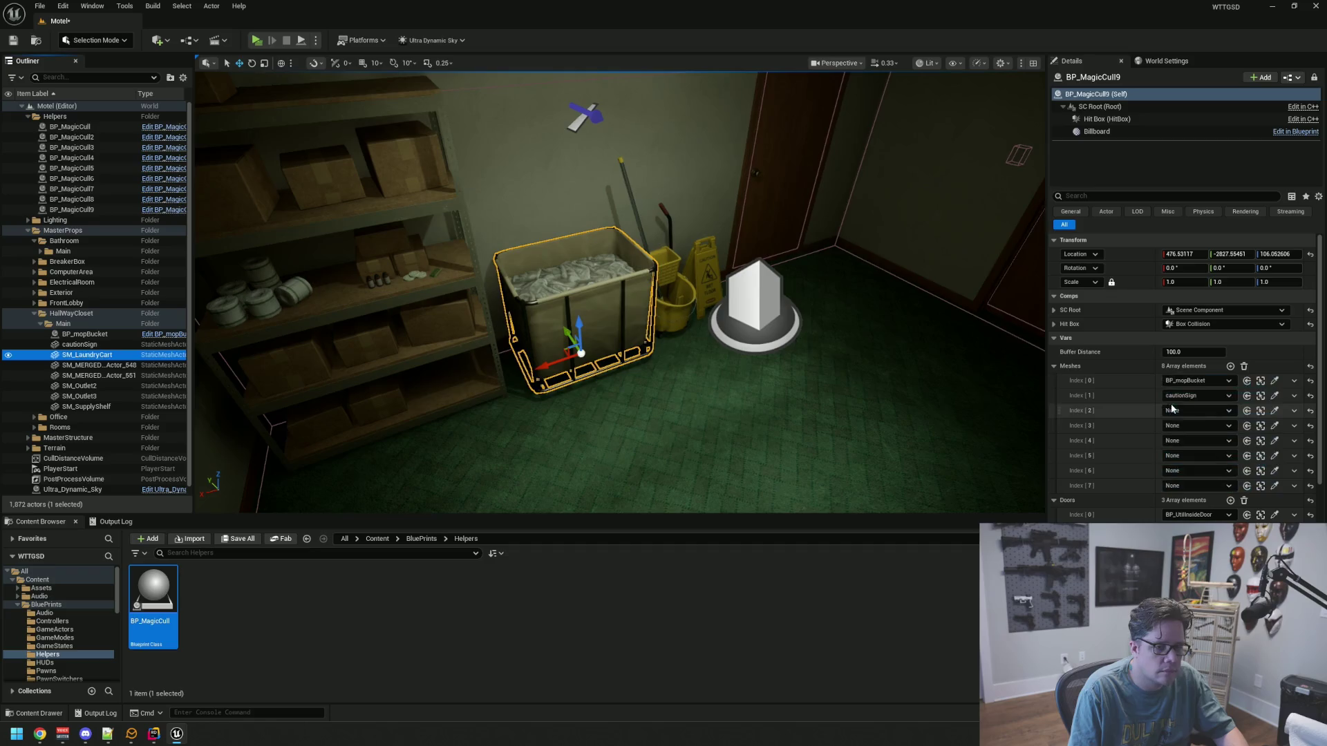
mouse_move(84, 356)
left_mouse_down()
mouse_move(1149, 446)
mouse_move(1170, 413)
left_mouse_up()
- Fill Meshes slots 3–7 with both merged closet meshes, SM_Outlet2, SM_Outlet3 and SM_SupplyShelf
left_click_drag(90, 365, 1168, 429)
left_click_drag(90, 375, 1171, 449)
left_click_drag(80, 385, 775, 455)
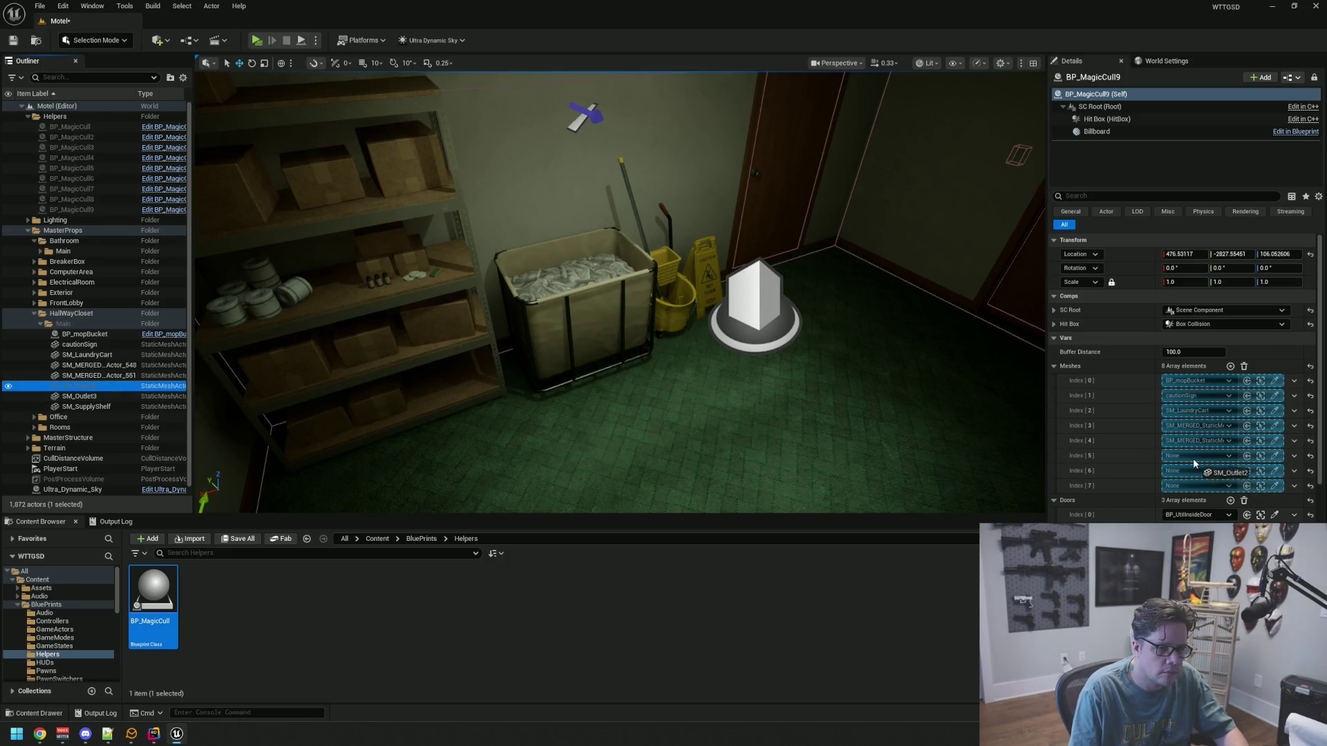
left_click_drag(1195, 463, 1196, 464)
mouse_move(79, 396)
left_mouse_down()
mouse_move(1101, 481)
mouse_move(1171, 473)
left_mouse_up()
left_click_drag(109, 408, 1195, 486)
key("f")
key("Escape")
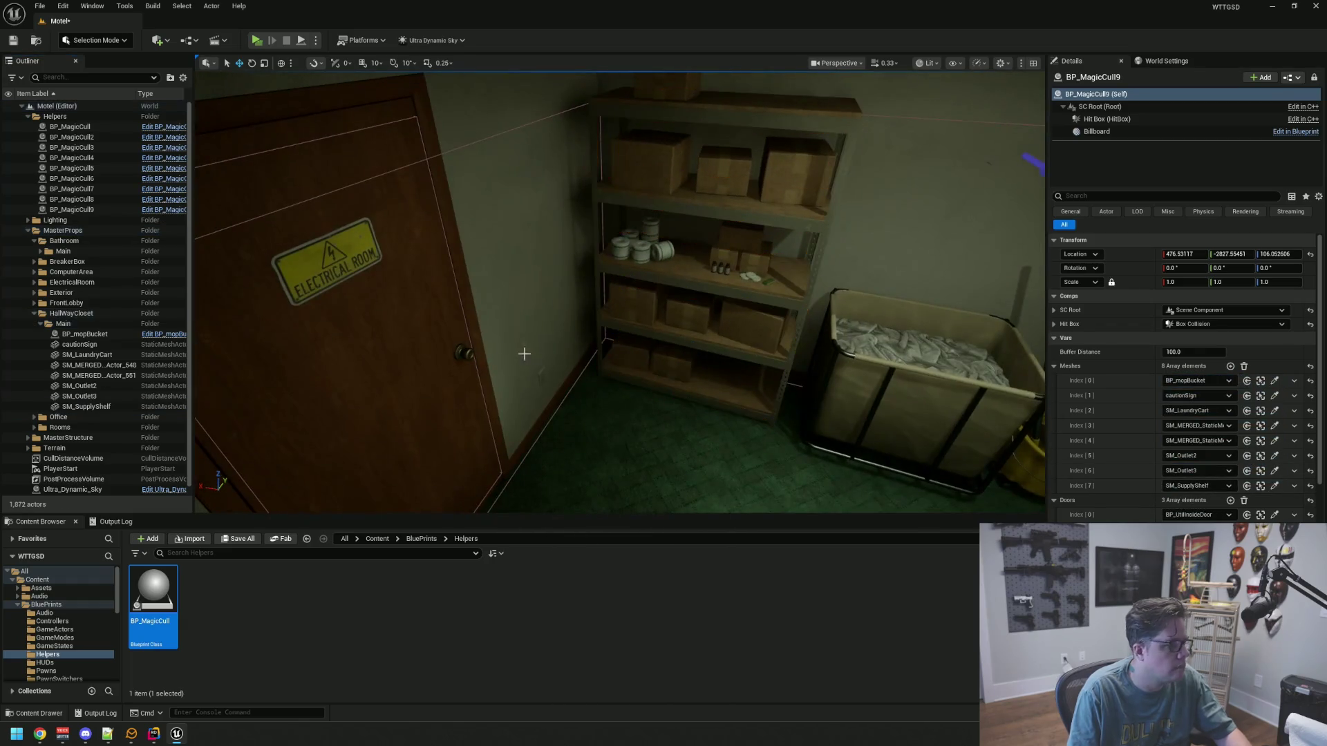
- Save the level and collapse the HallWayCloset and MasterProps folders
key("ctrl+s")
left_click(33, 313)
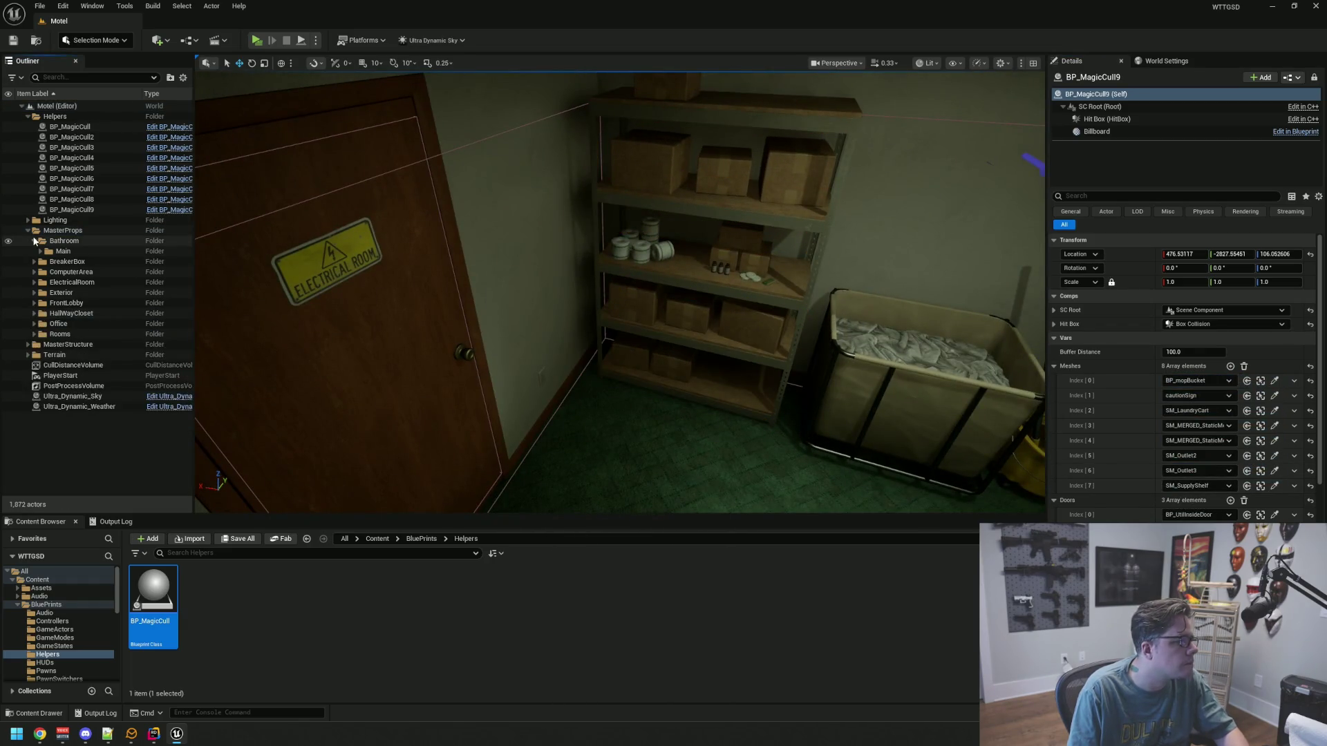
left_click(28, 230)
key("f")
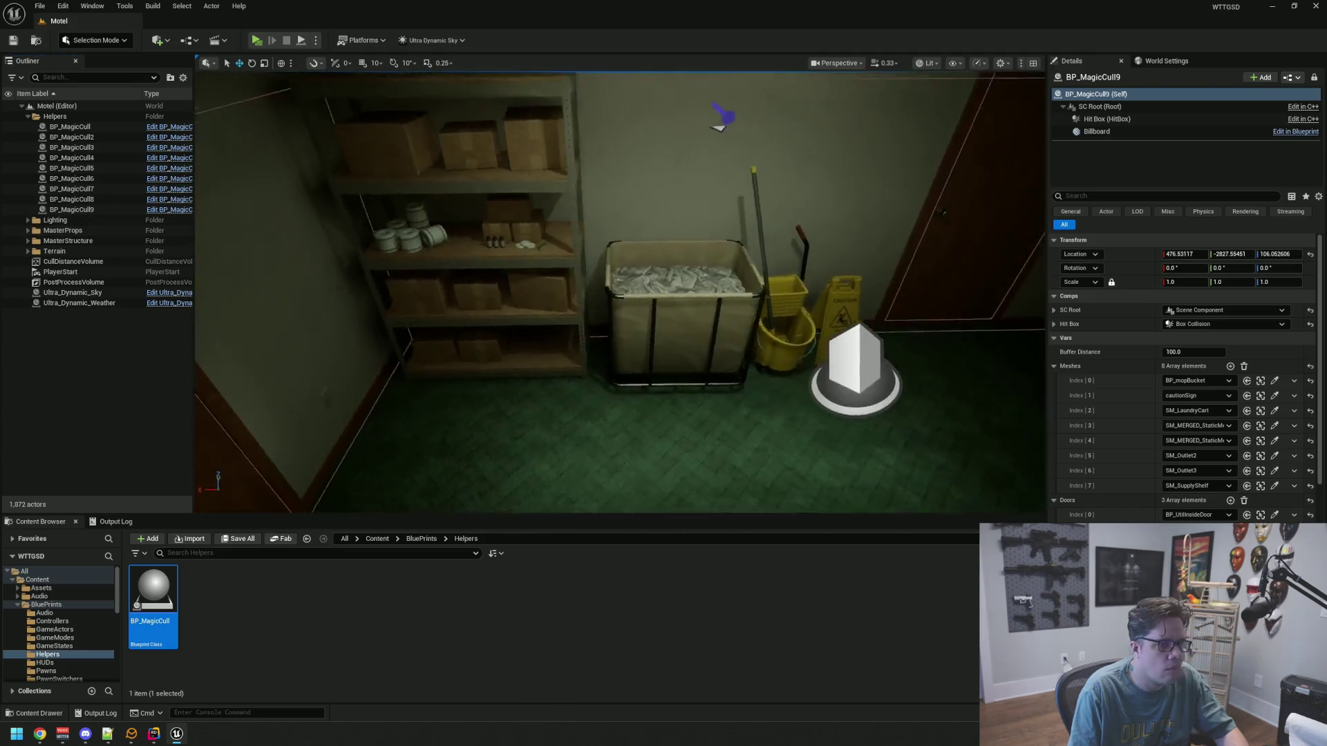
- Place a new BP_MagicCull10 on the laundry room floor and file it under Helpers
mouse_move(821, 247)
left_mouse_down()
mouse_move(725, 246)
mouse_move(726, 228)
mouse_move(829, 235)
mouse_move(830, 208)
mouse_move(822, 249)
mouse_move(822, 228)
mouse_move(1002, 231)
mouse_move(774, 239)
mouse_move(829, 238)
mouse_move(830, 221)
mouse_move(760, 248)
left_mouse_up()
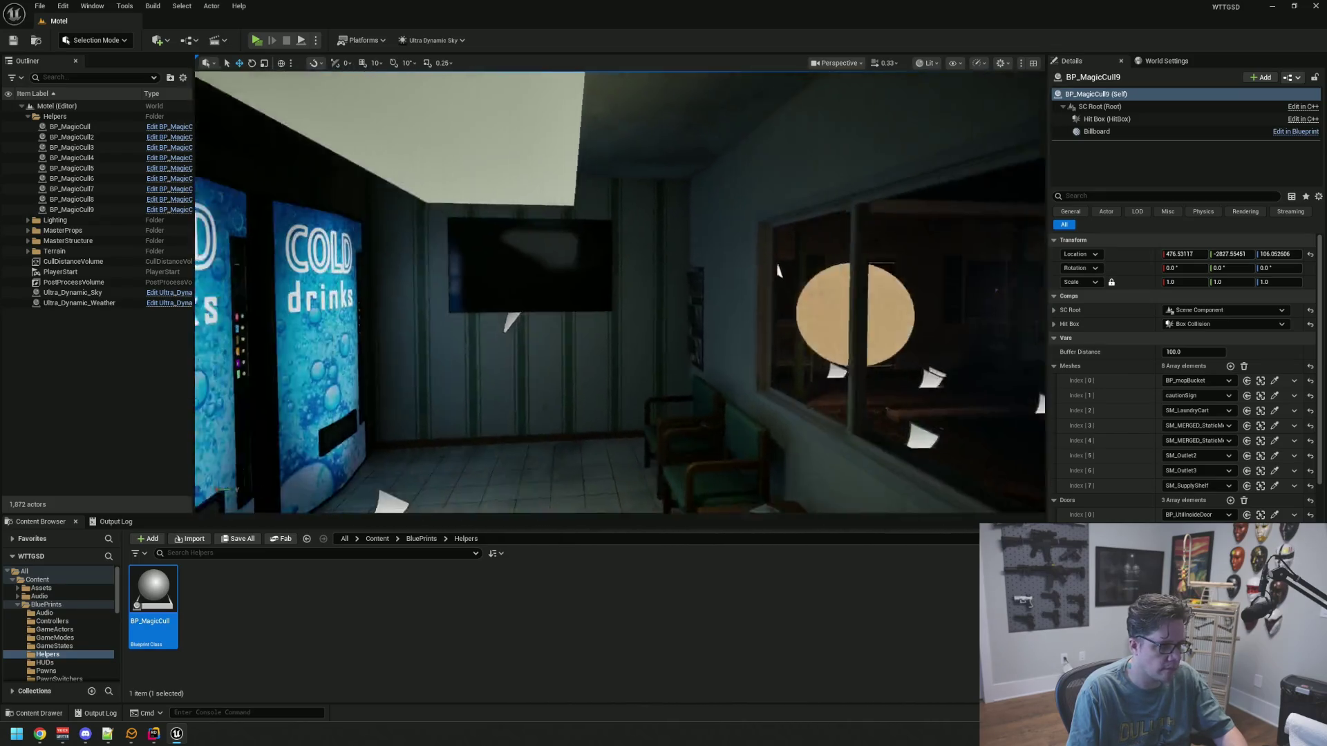
mouse_move(761, 248)
left_mouse_down()
mouse_move(691, 249)
mouse_move(781, 246)
mouse_move(726, 263)
mouse_move(705, 290)
mouse_move(693, 273)
left_mouse_up()
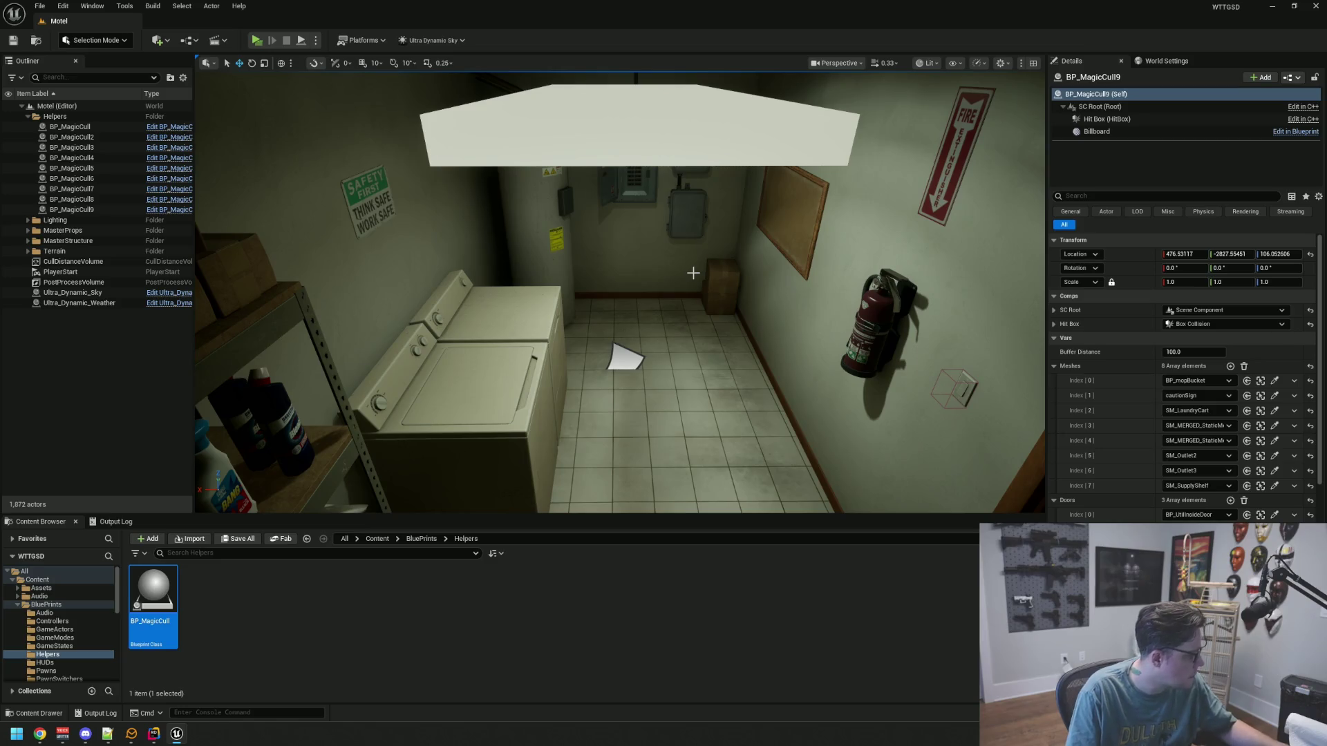
left_click_drag(487, 257, 416, 498)
mouse_move(165, 588)
left_mouse_down()
mouse_move(548, 483)
mouse_move(637, 409)
mouse_move(633, 398)
mouse_move(639, 410)
mouse_move(619, 363)
mouse_move(639, 377)
mouse_move(621, 276)
left_mouse_up()
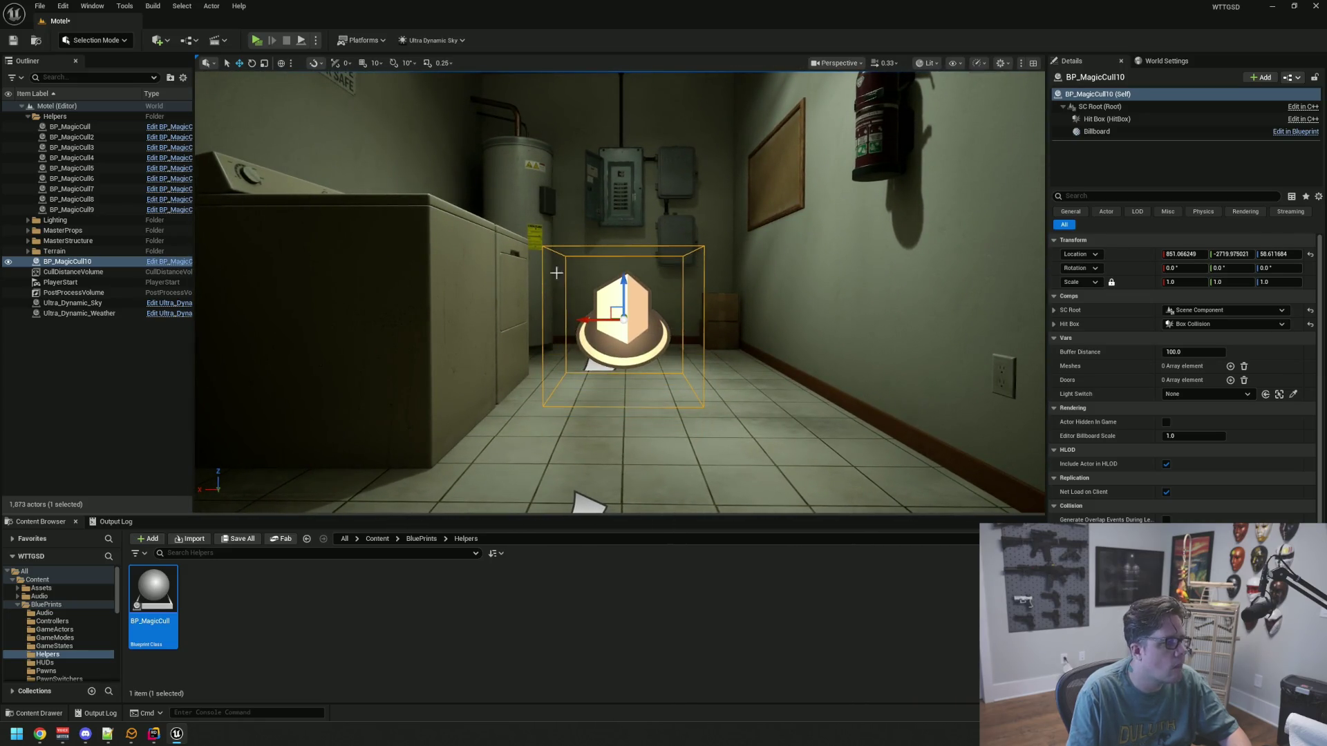
left_click_drag(73, 262, 65, 119)
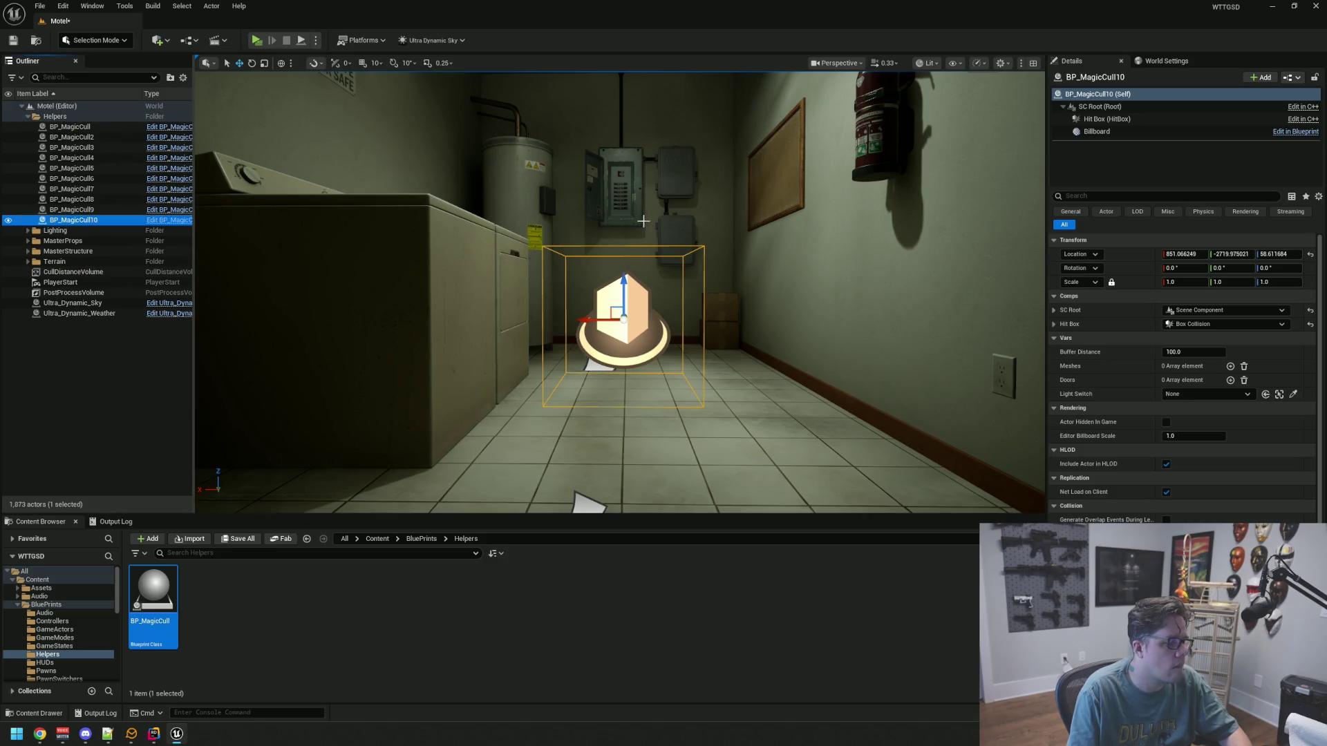
- Set BP_MagicCull10's hit box height to 90 and raise the volume off the floor
left_click(1237, 119)
left_click(1286, 311)
type("90")
key("Return")
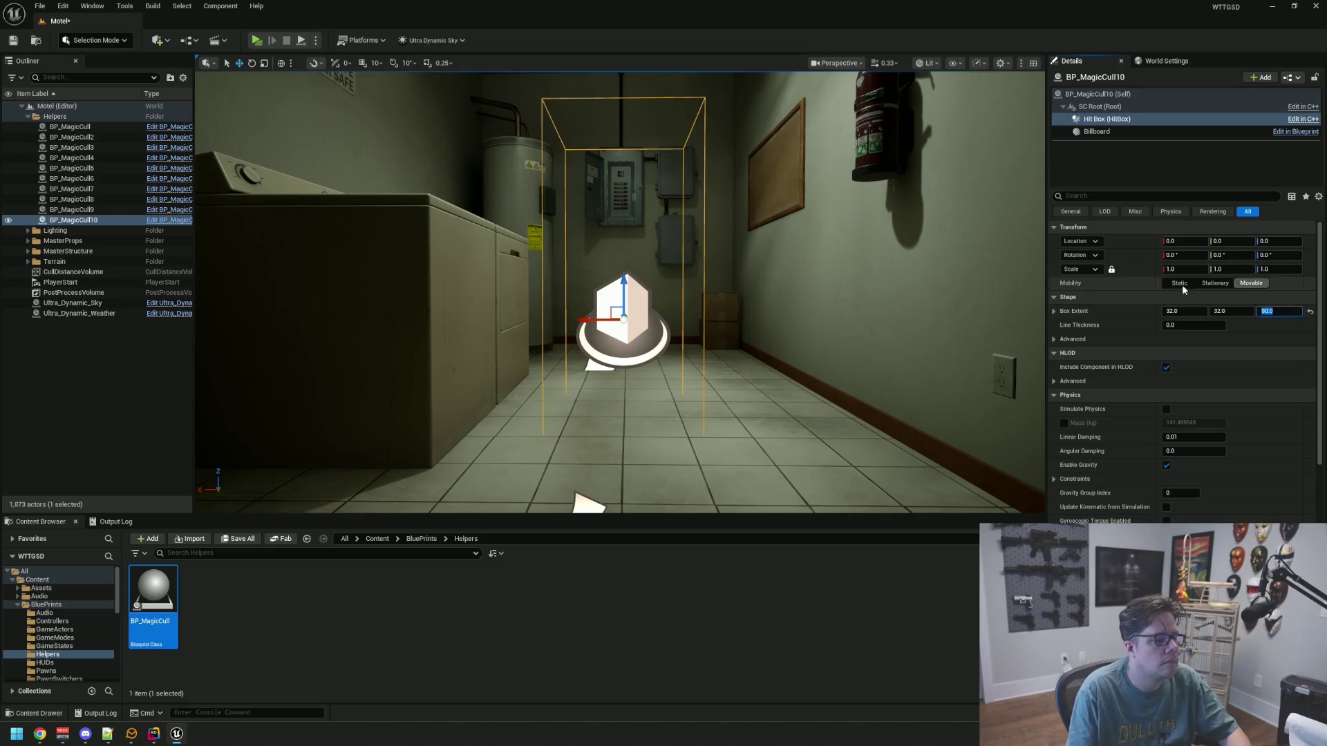
left_click(1097, 94)
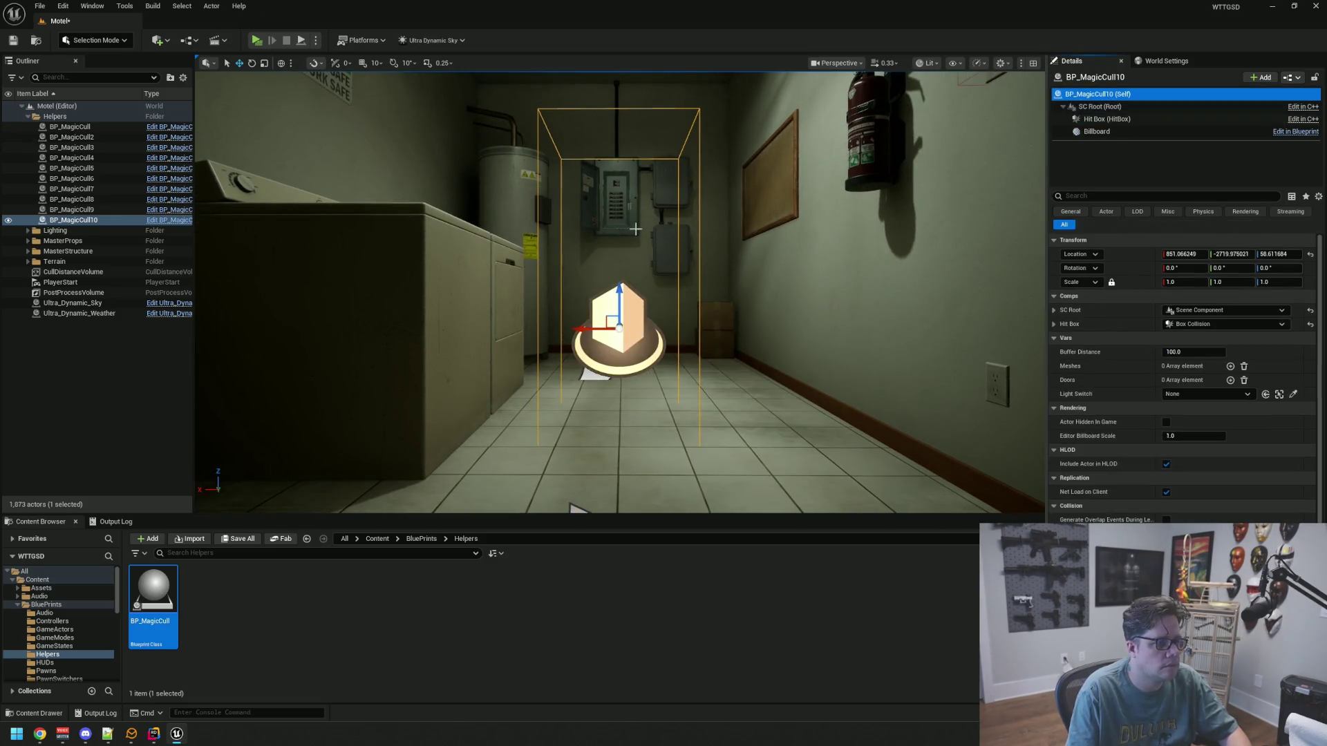
mouse_move(628, 286)
left_mouse_down()
mouse_move(632, 177)
mouse_move(624, 231)
left_mouse_up()
- Widen the hit box along X to about 117.8 and shift the volume along X
left_click(1128, 119)
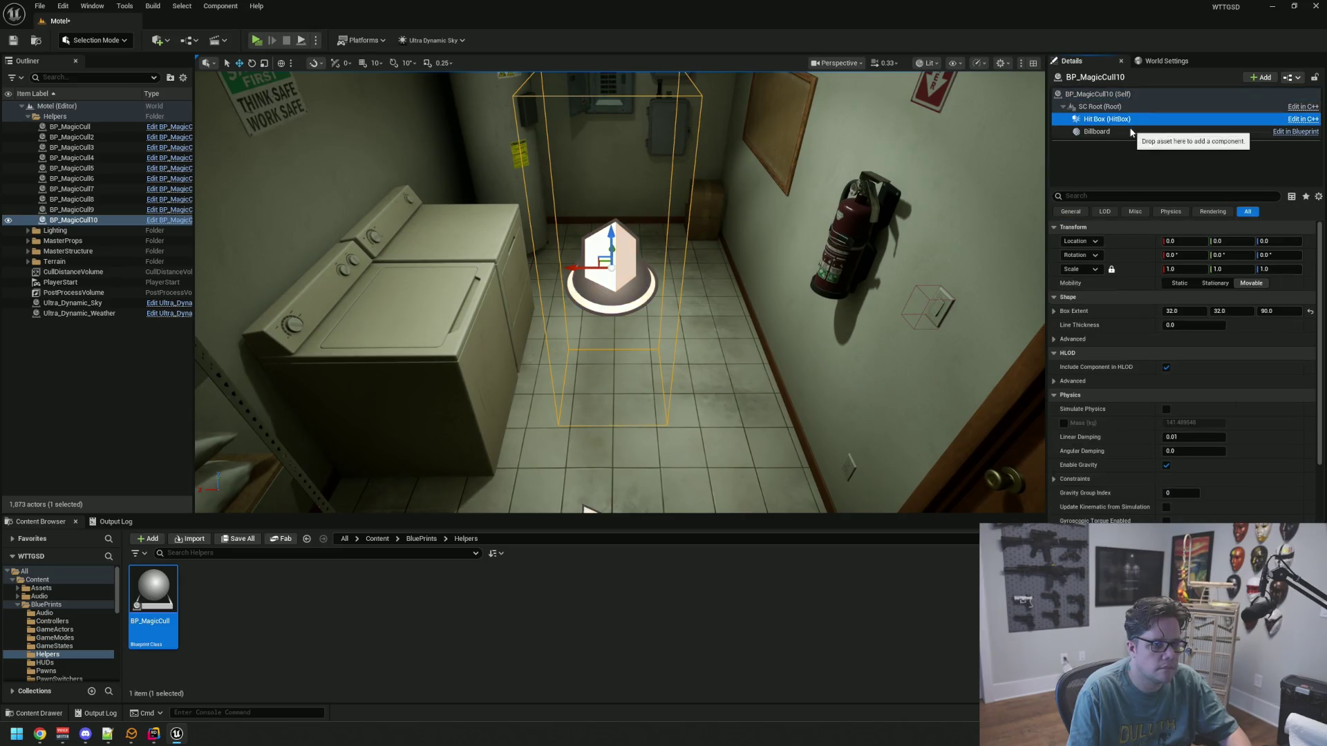
left_click(1111, 133)
left_click(1108, 119)
mouse_move(622, 311)
left_mouse_down()
mouse_move(633, 277)
mouse_move(607, 322)
mouse_move(754, 153)
mouse_move(758, 206)
left_mouse_up()
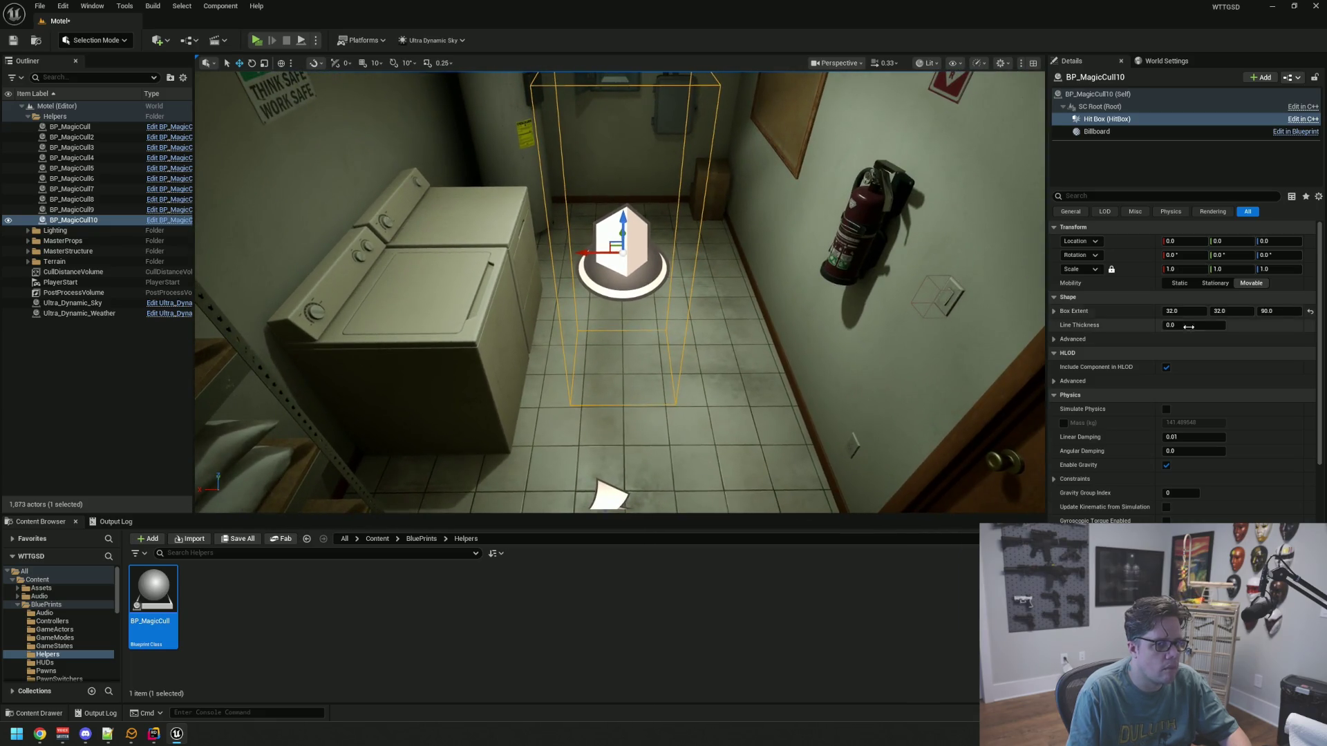
left_click_drag(1161, 311, 1212, 311)
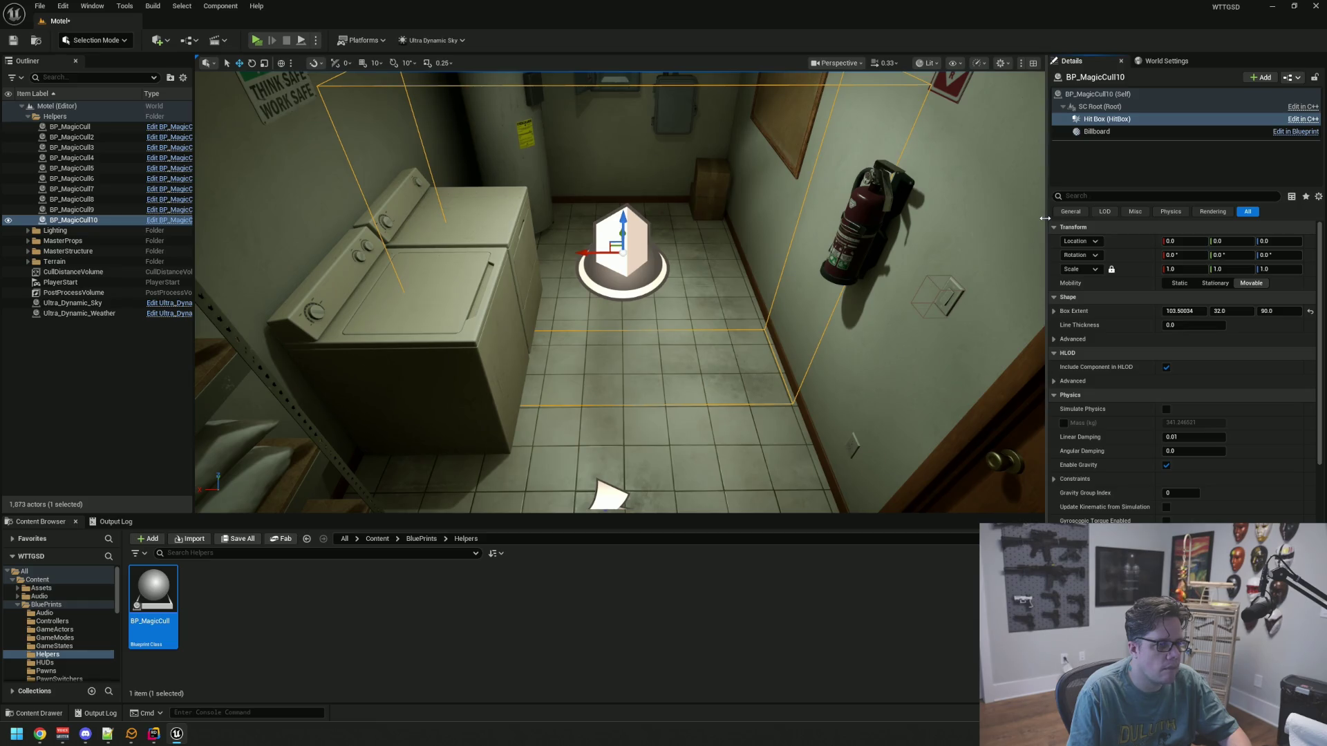
left_click(1099, 94)
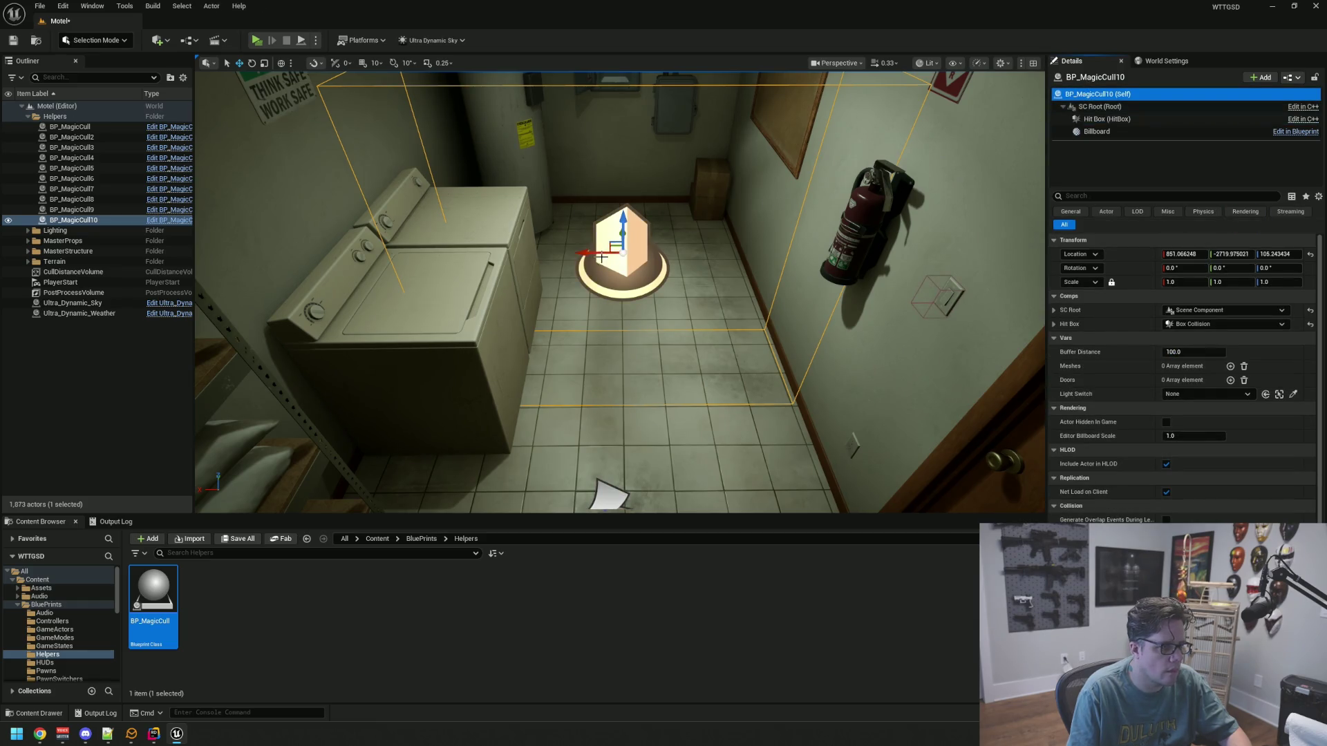
left_click_drag(590, 254, 564, 258)
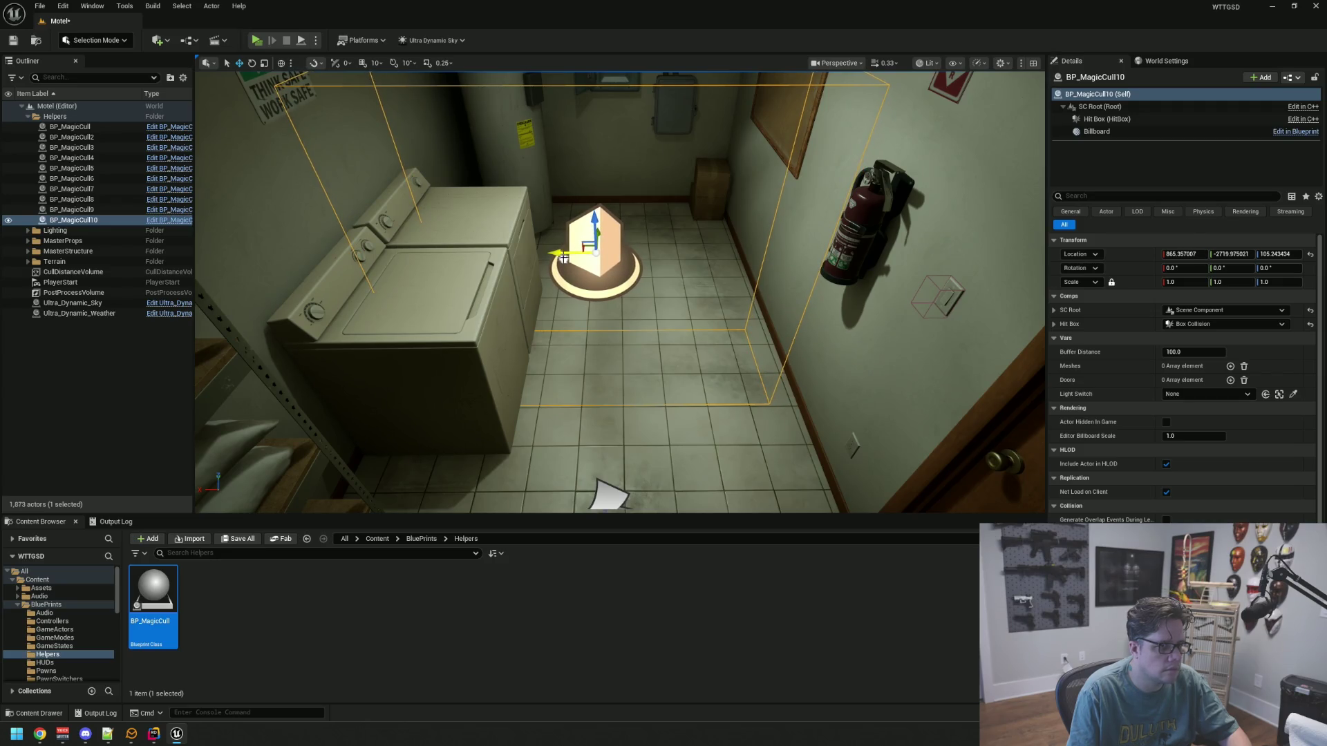
left_click(1110, 121)
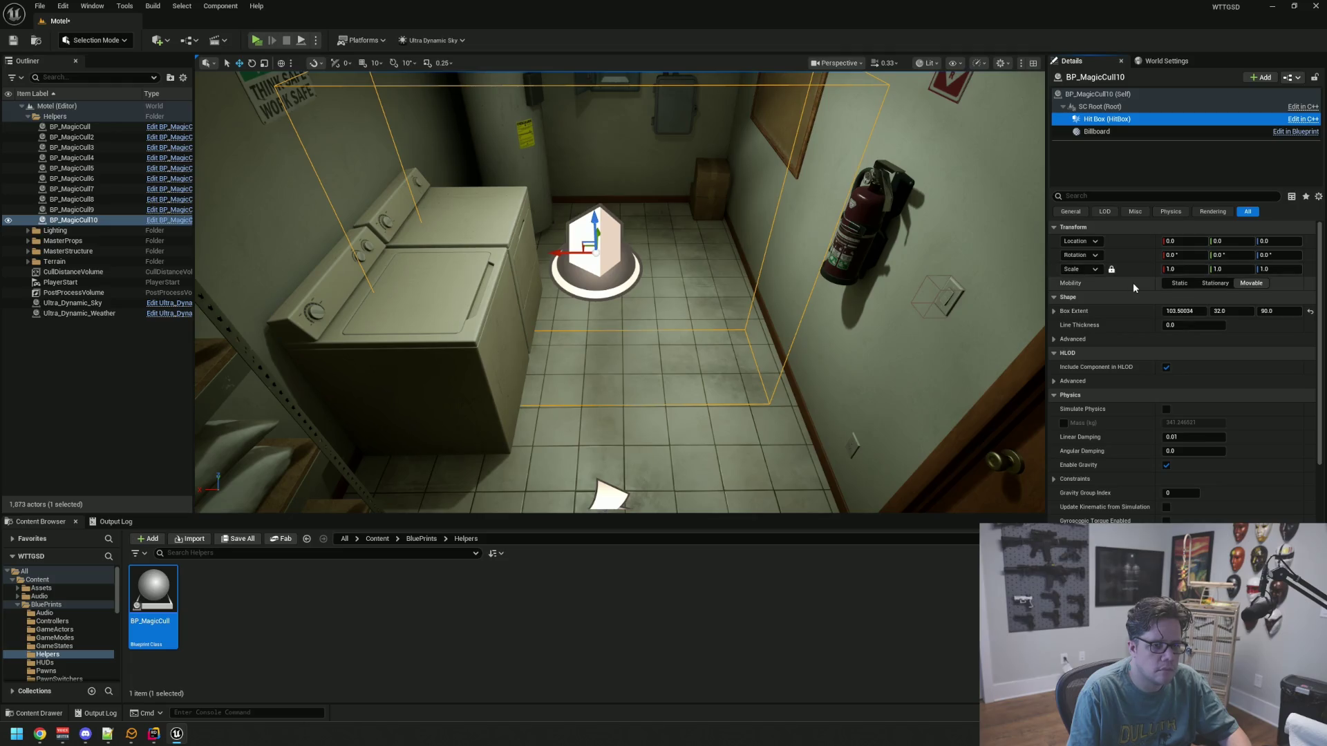
left_click_drag(1165, 311, 1174, 311)
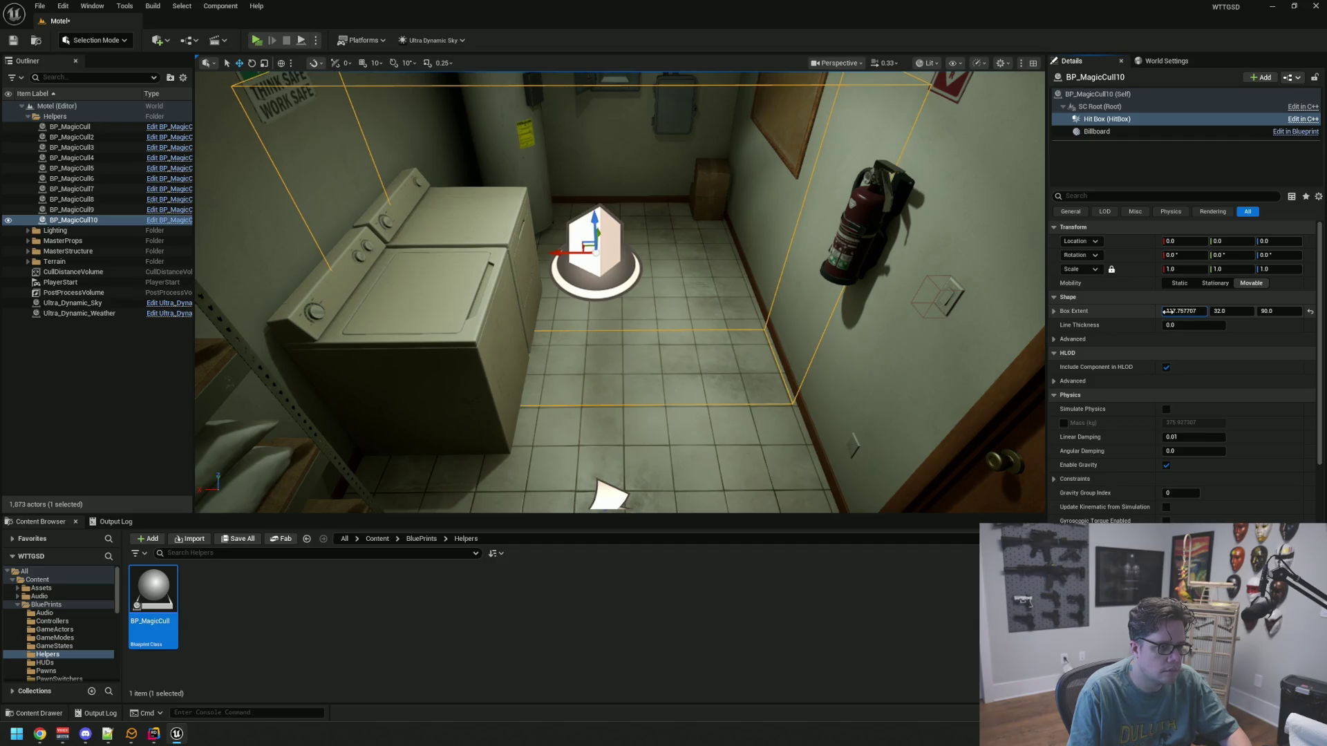
- Stretch the hit box's Y extent to about 229.4 and nudge the volume along Y
mouse_move(622, 291)
left_mouse_down()
mouse_move(595, 290)
mouse_move(622, 276)
mouse_move(615, 342)
left_mouse_up()
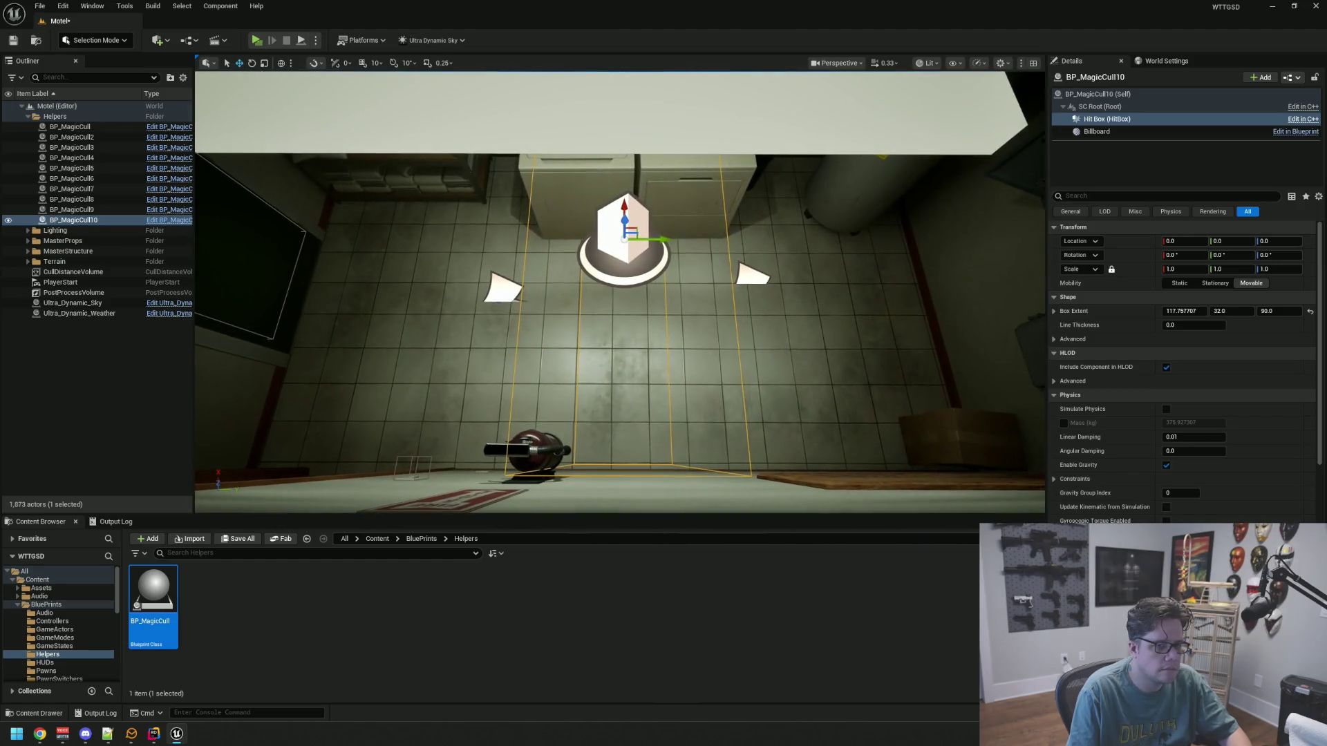
mouse_move(1213, 312)
left_mouse_down()
mouse_move(1279, 312)
mouse_move(1244, 311)
mouse_move(1265, 311)
left_mouse_up()
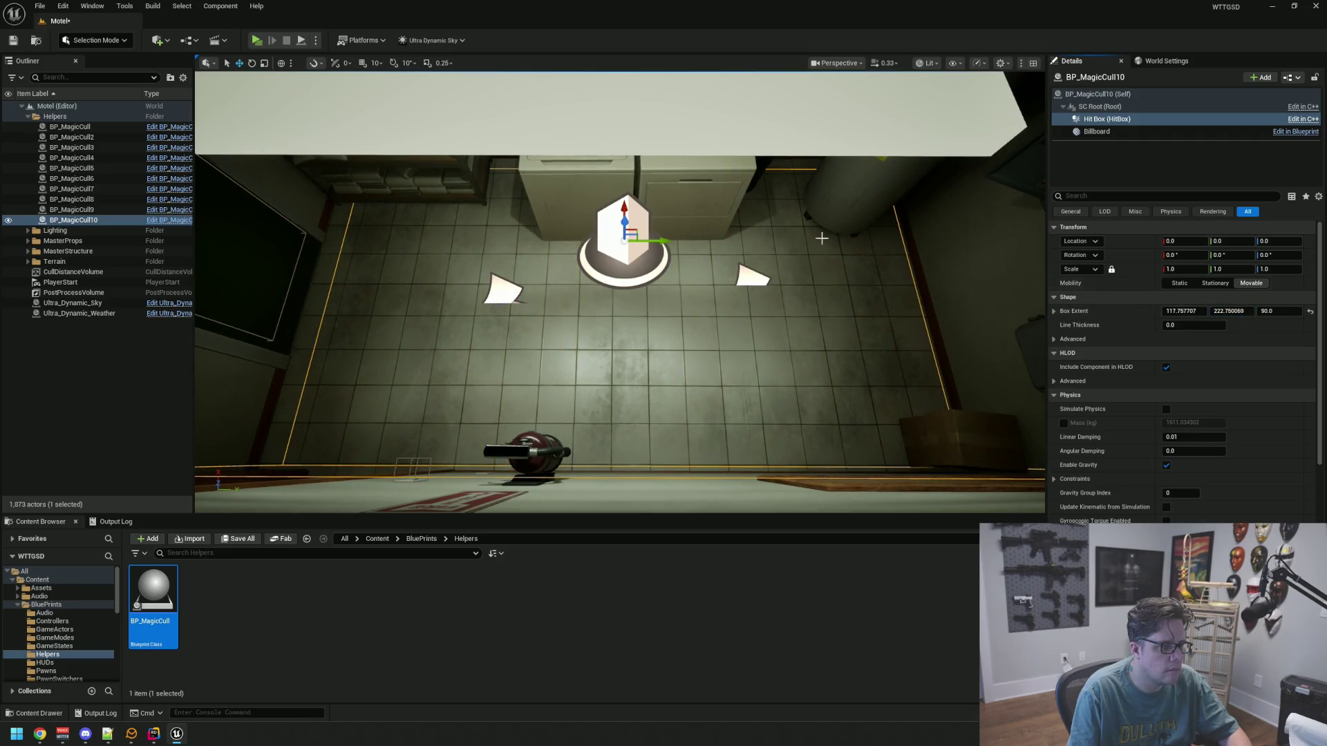
left_click(1122, 95)
left_click_drag(676, 241, 657, 245)
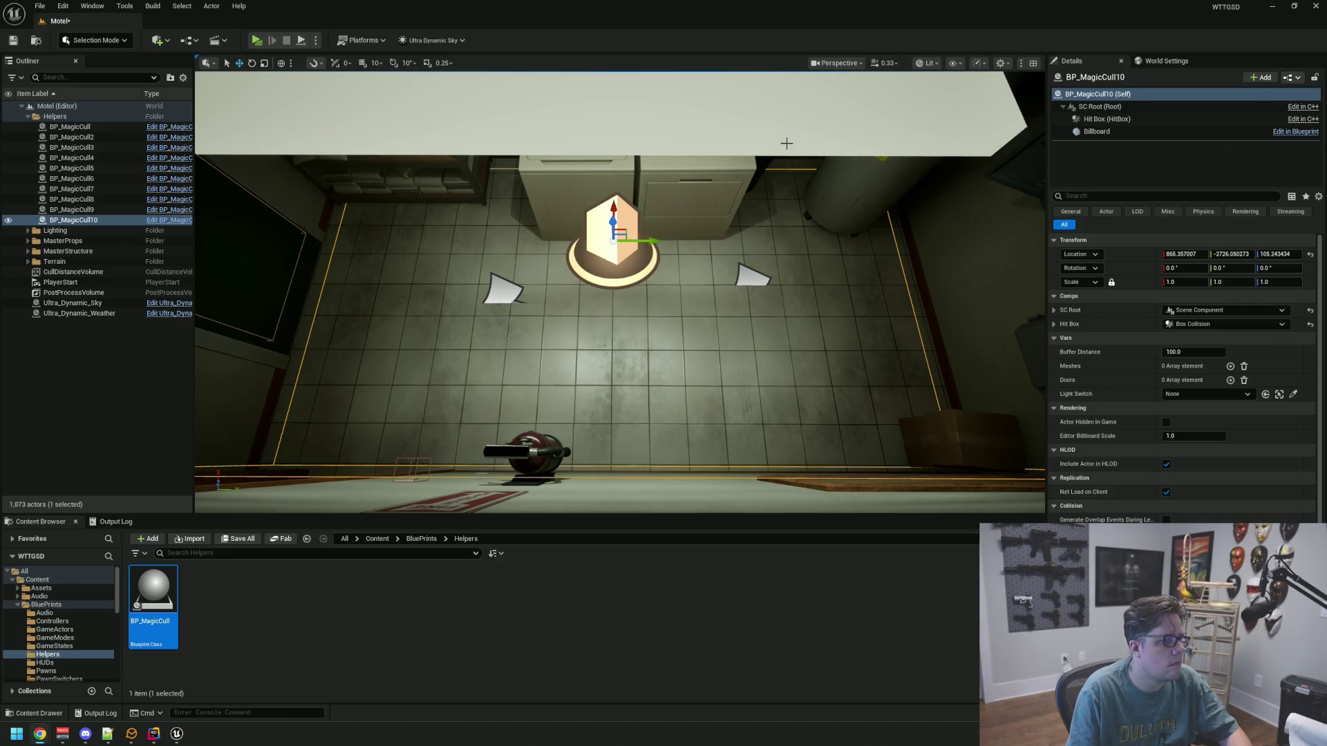
left_click(1175, 119)
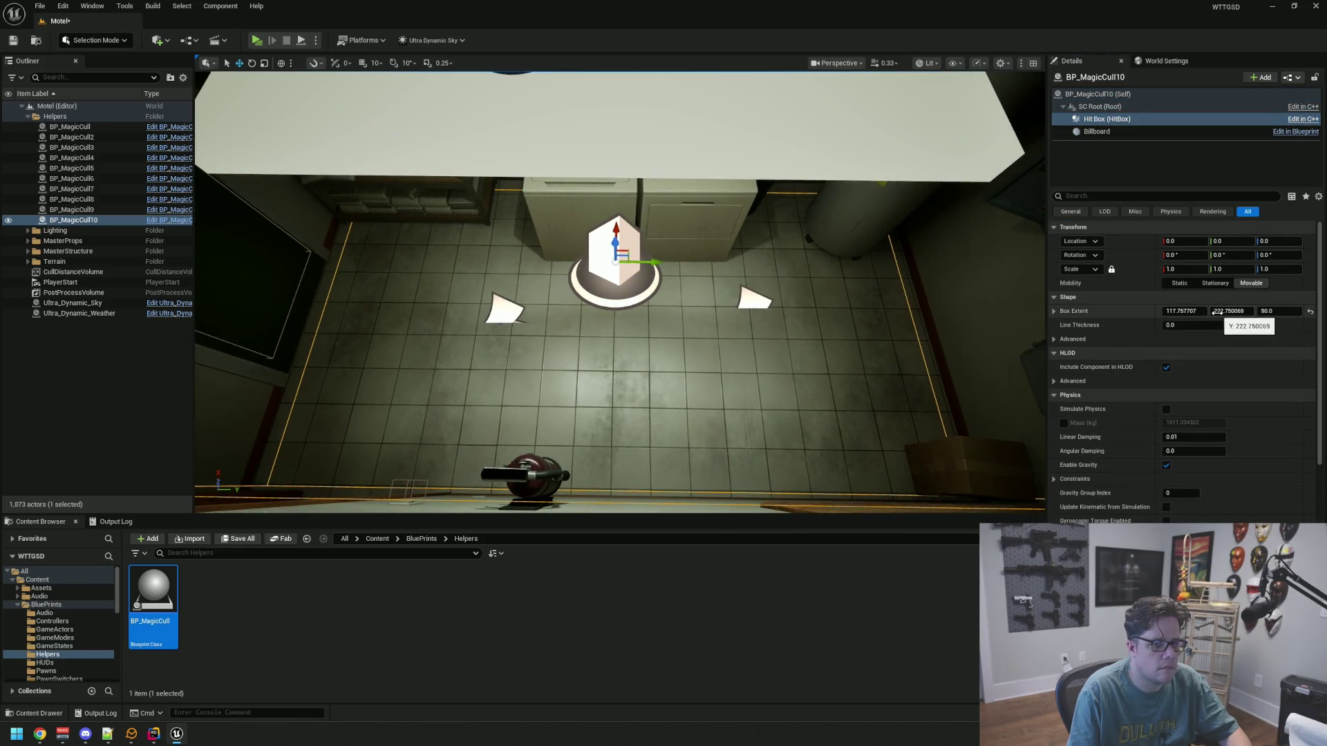
left_click_drag(1230, 311, 1241, 311)
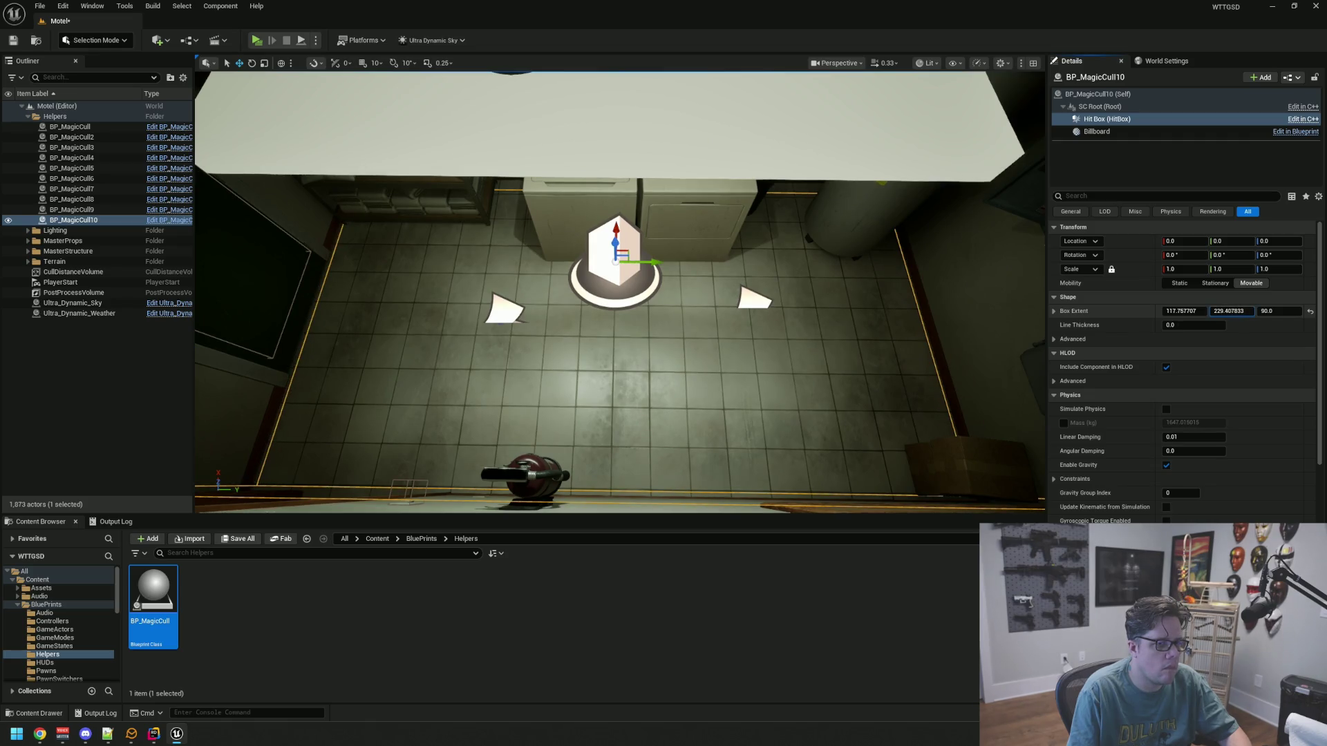
left_click(1142, 93)
left_click_drag(655, 267, 660, 193)
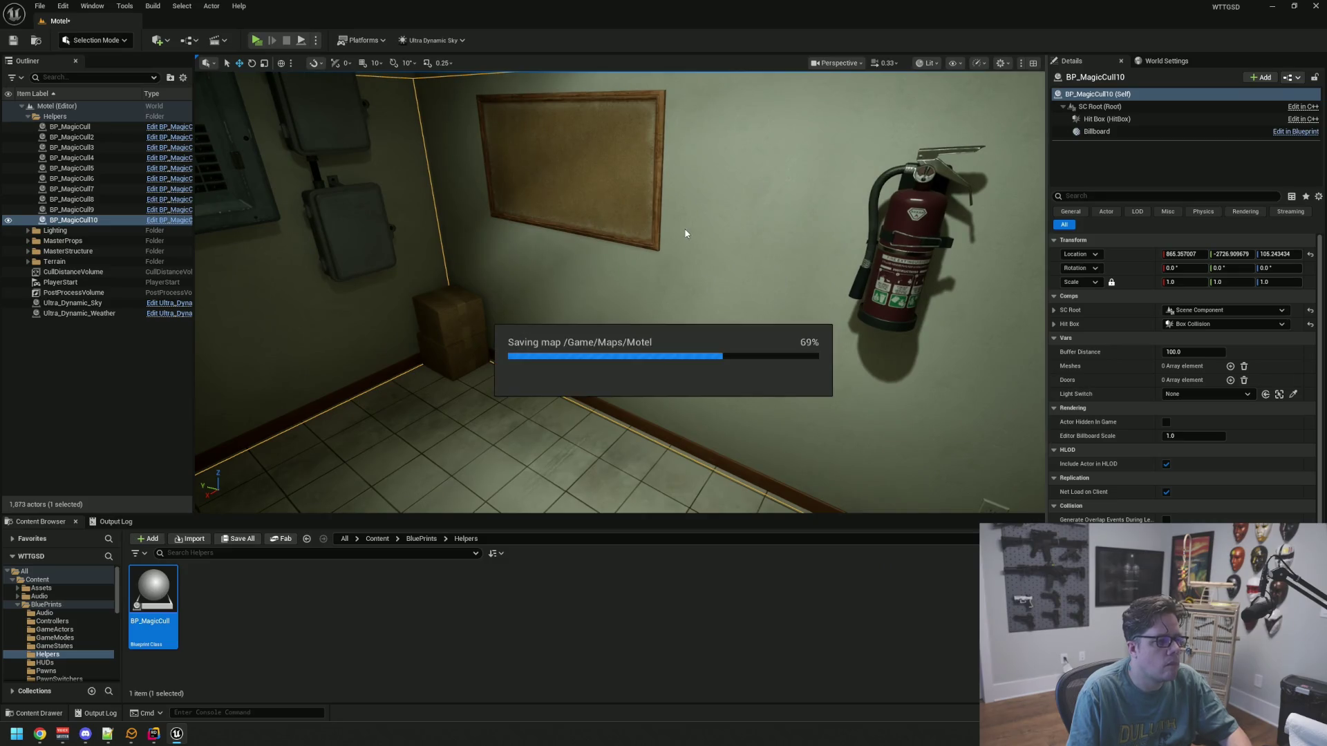
- Assign BP_MotelBackDoorB and BP_UtilInsideDoor as doors, and BP_MR_LightSwitch_1X10 as the light switch
mouse_move(686, 234)
left_mouse_down()
mouse_move(871, 236)
mouse_move(877, 263)
mouse_move(961, 267)
mouse_move(954, 277)
mouse_move(940, 249)
mouse_move(899, 228)
mouse_move(830, 239)
mouse_move(870, 234)
mouse_move(853, 239)
left_mouse_up()
left_click(1230, 380)
left_click(1230, 380)
left_click(1274, 394)
left_click(816, 269)
left_click(1275, 409)
left_click(553, 298)
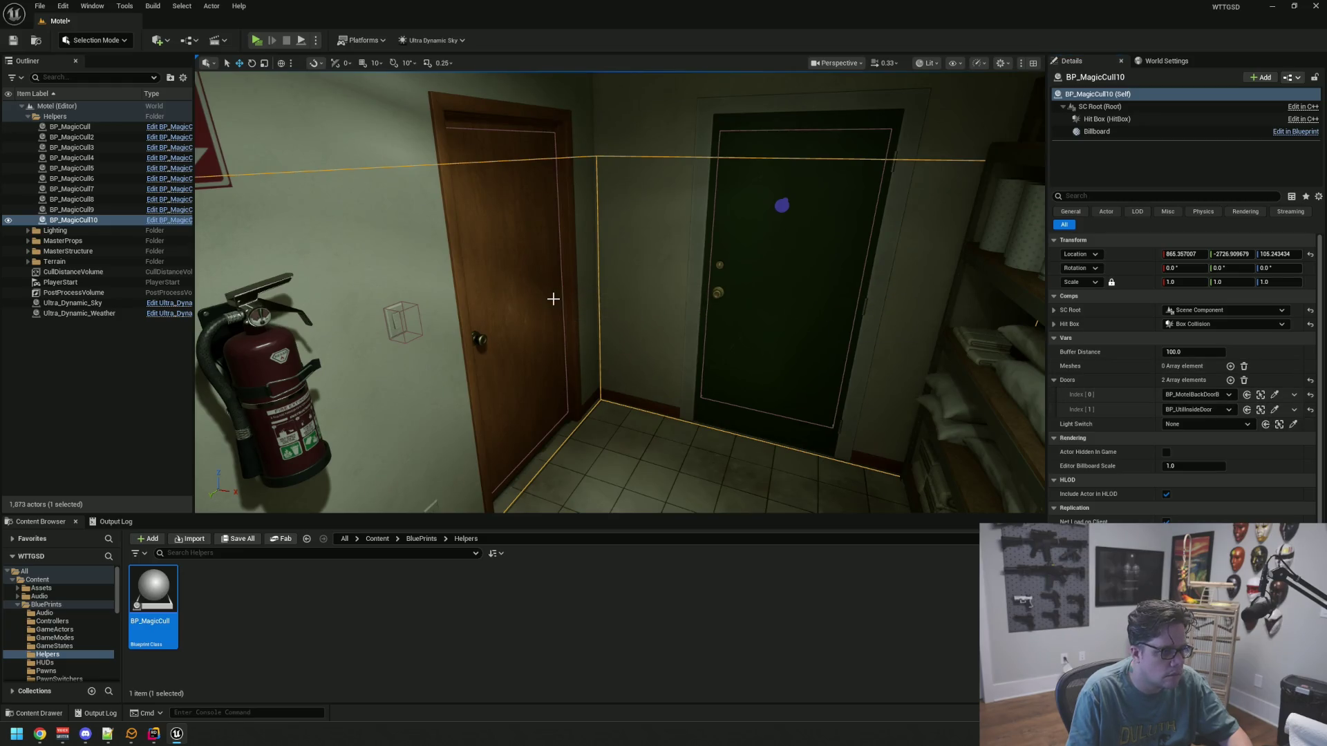
mouse_move(1078, 410)
left_mouse_down()
mouse_move(1036, 367)
mouse_move(454, 319)
left_mouse_up()
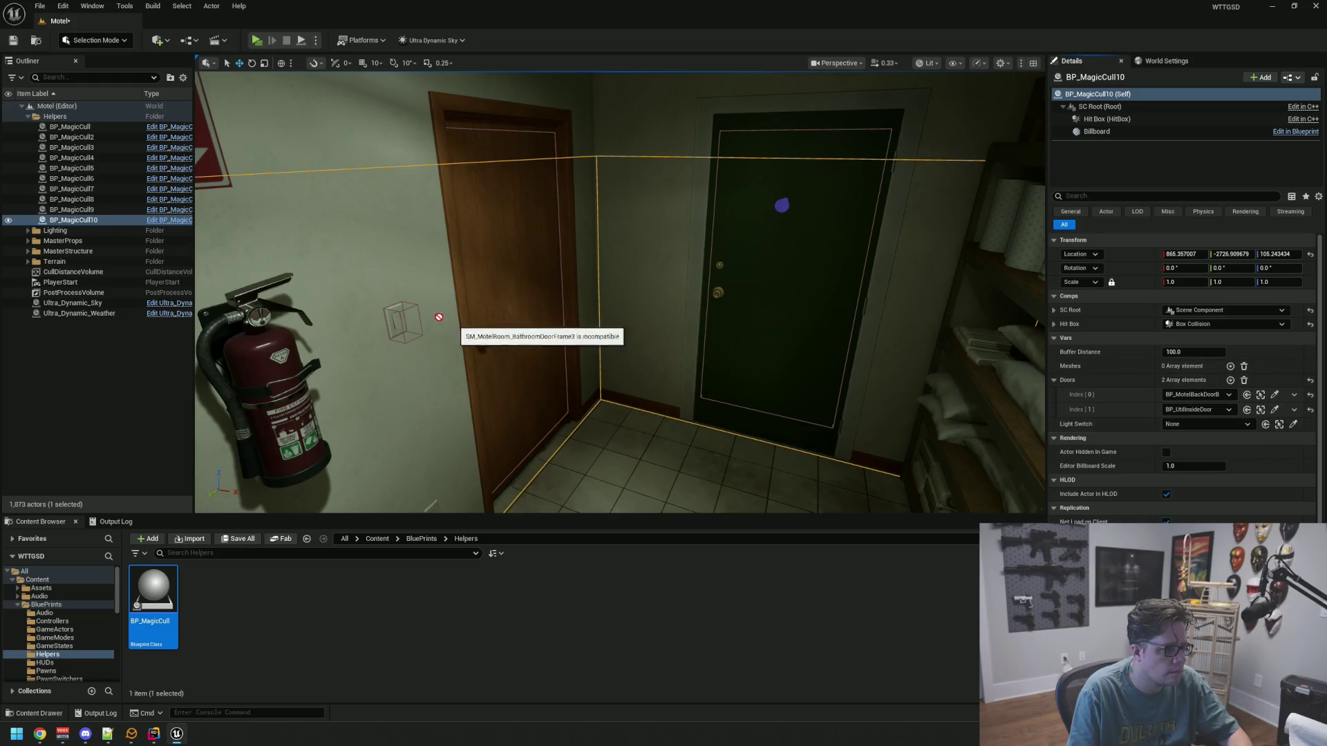
left_click(395, 306)
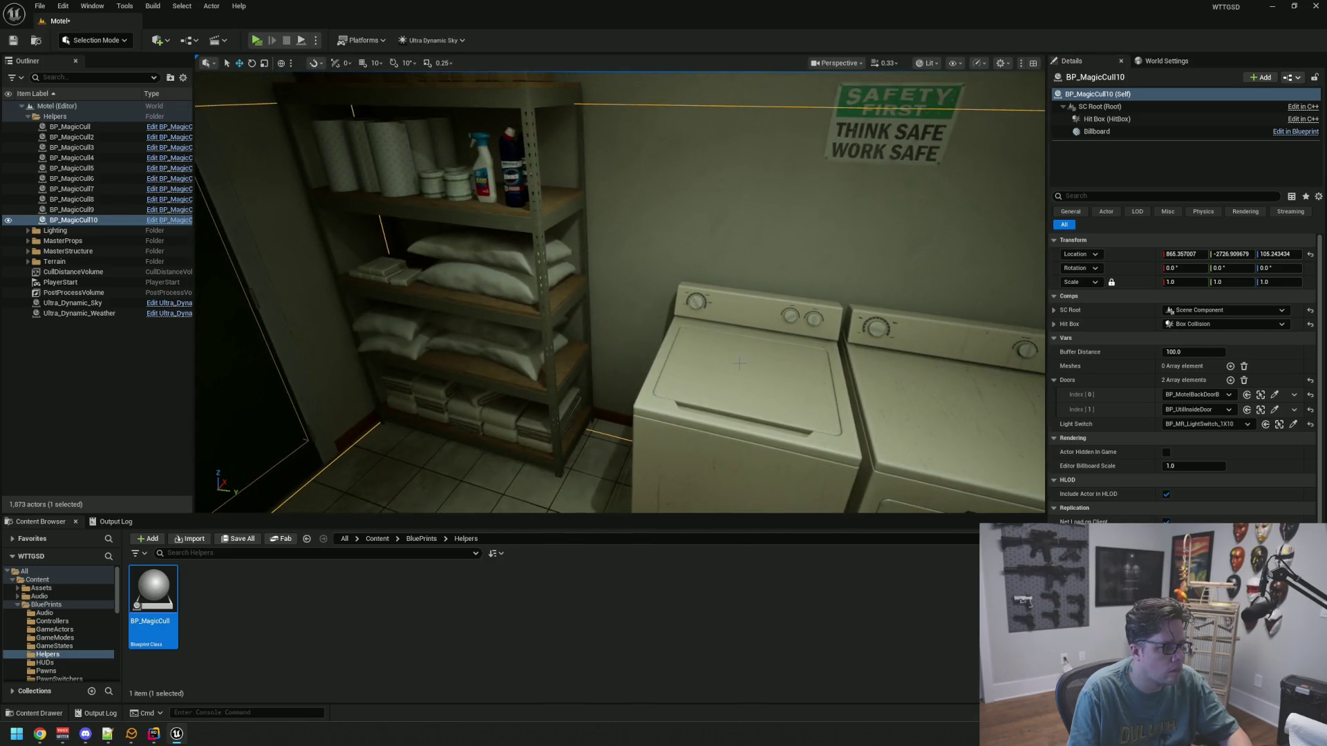
- Select the laundry room props in the Outliner, then reselect the BP_MagicCull10 volume
left_click(739, 387)
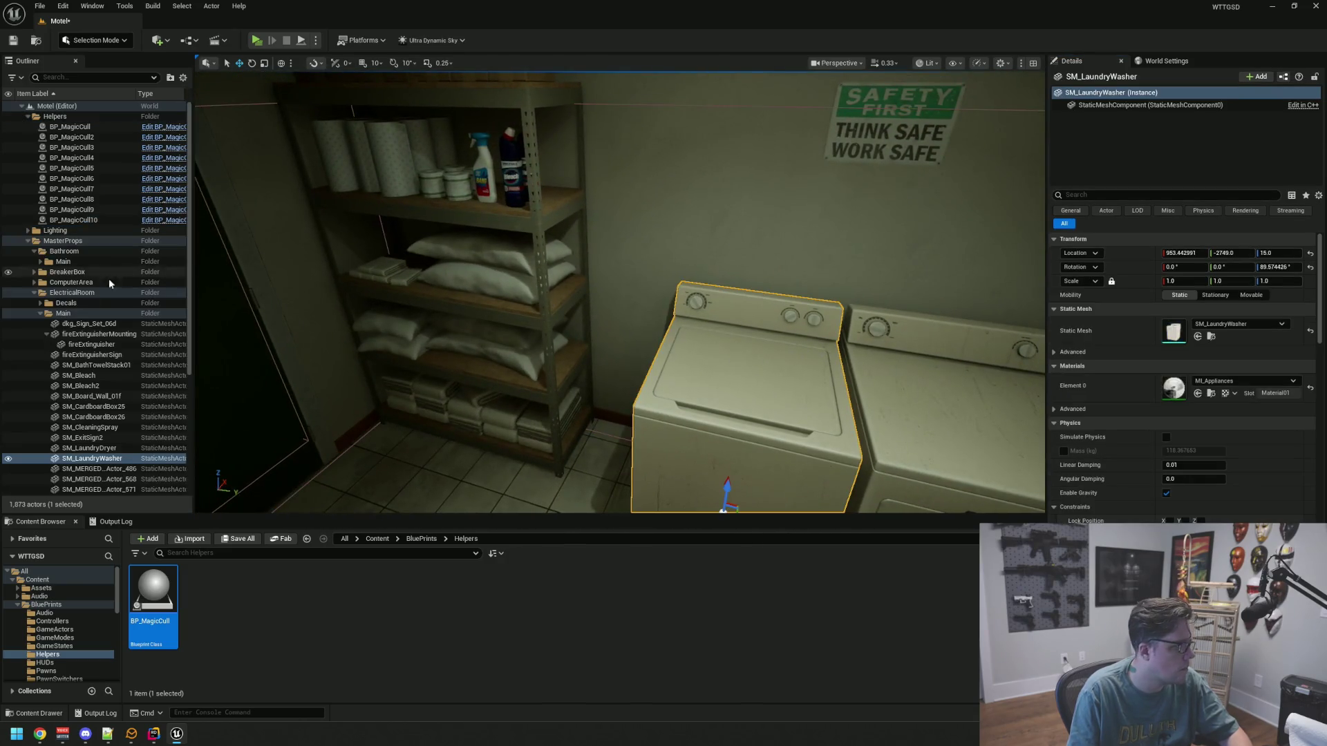
left_click(47, 334)
left_click(89, 323)
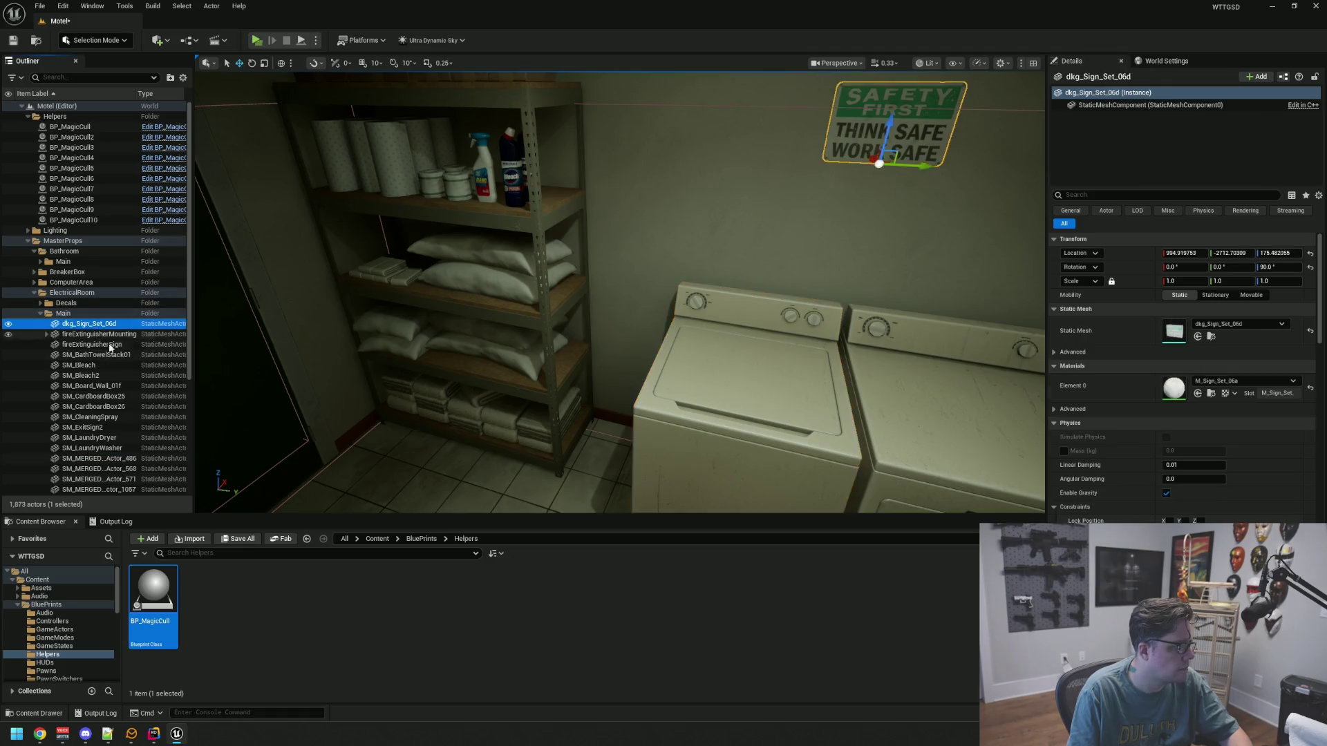
scroll(101, 338, "down", 5)
left_click(88, 392, "shift")
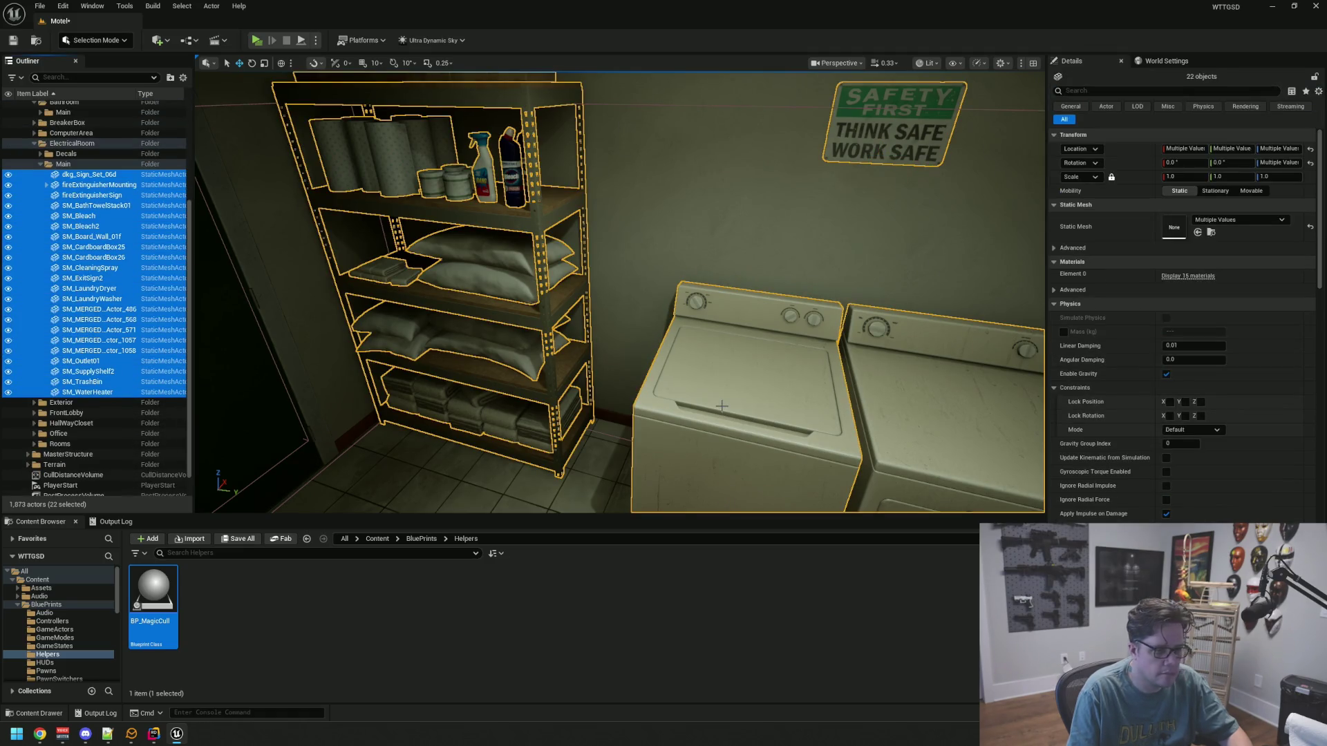
key("Escape")
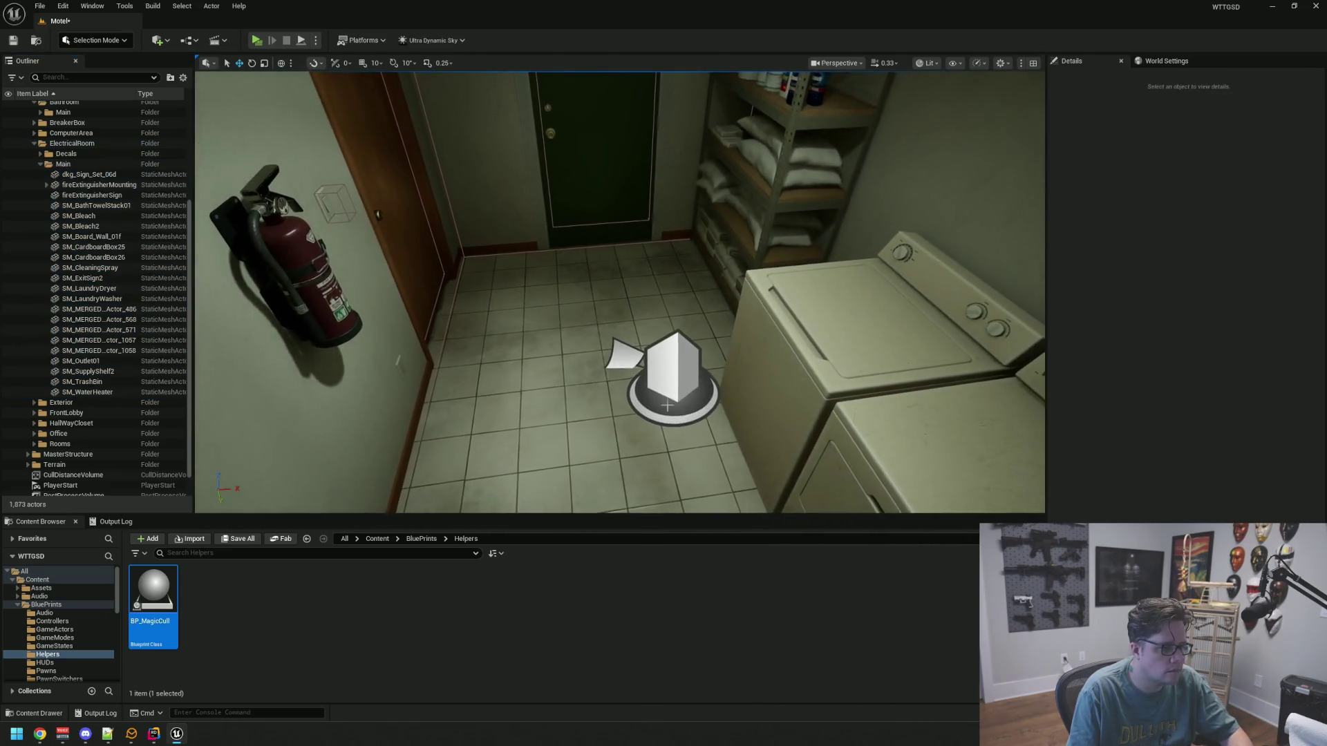
left_click(680, 361)
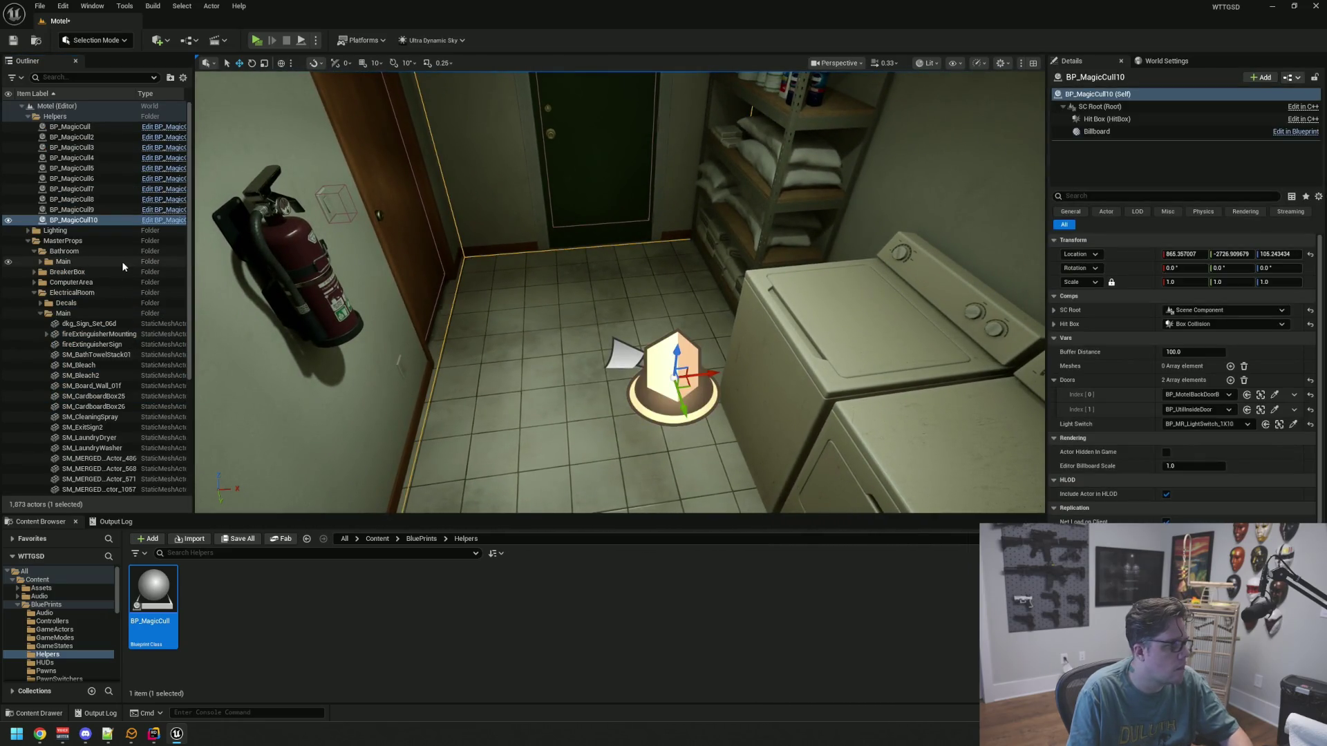
scroll(124, 263, "down", 3)
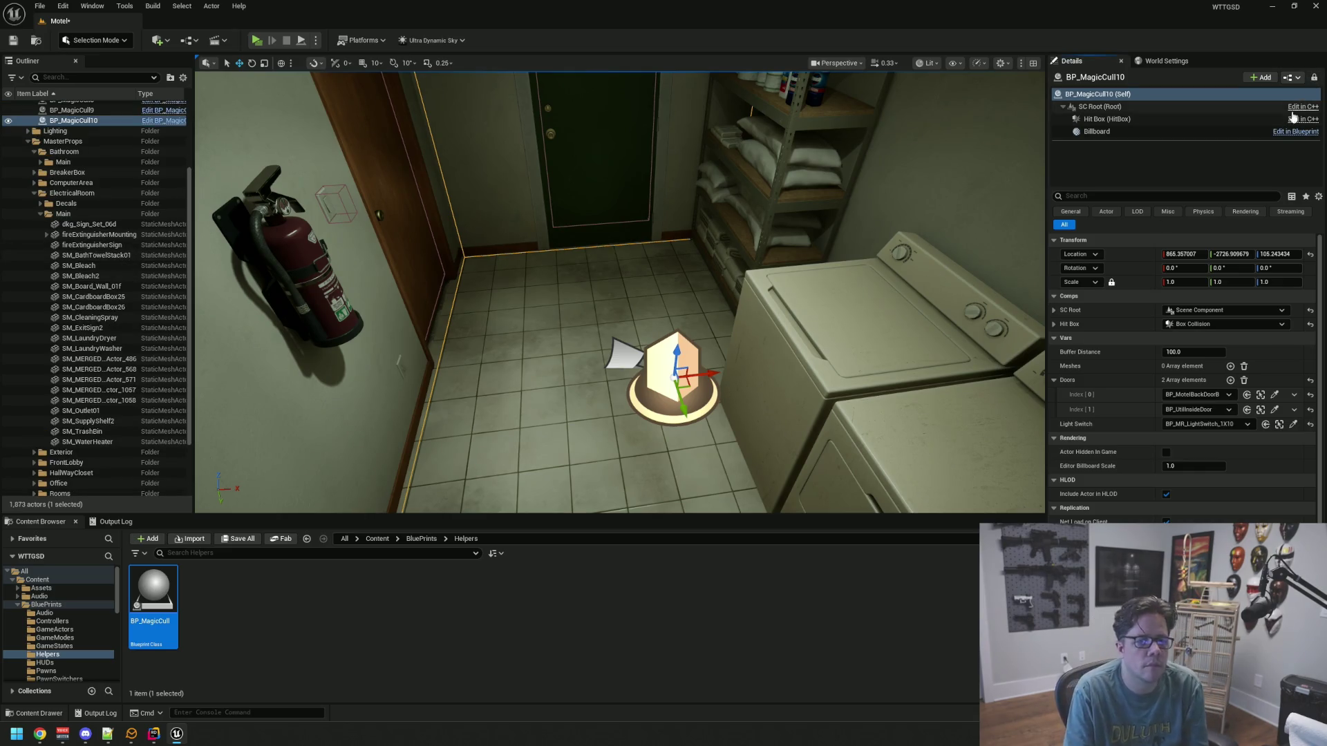
- Add 22 empty entries to BP_MagicCull10's Meshes array
left_click(1230, 366)
left_click(1230, 366)
left_click(1230, 366)
left_click(1231, 367)
left_click(1230, 366)
left_click(1231, 367)
left_click(1230, 367)
left_click(1230, 367)
left_click(1231, 367)
left_click(1231, 367)
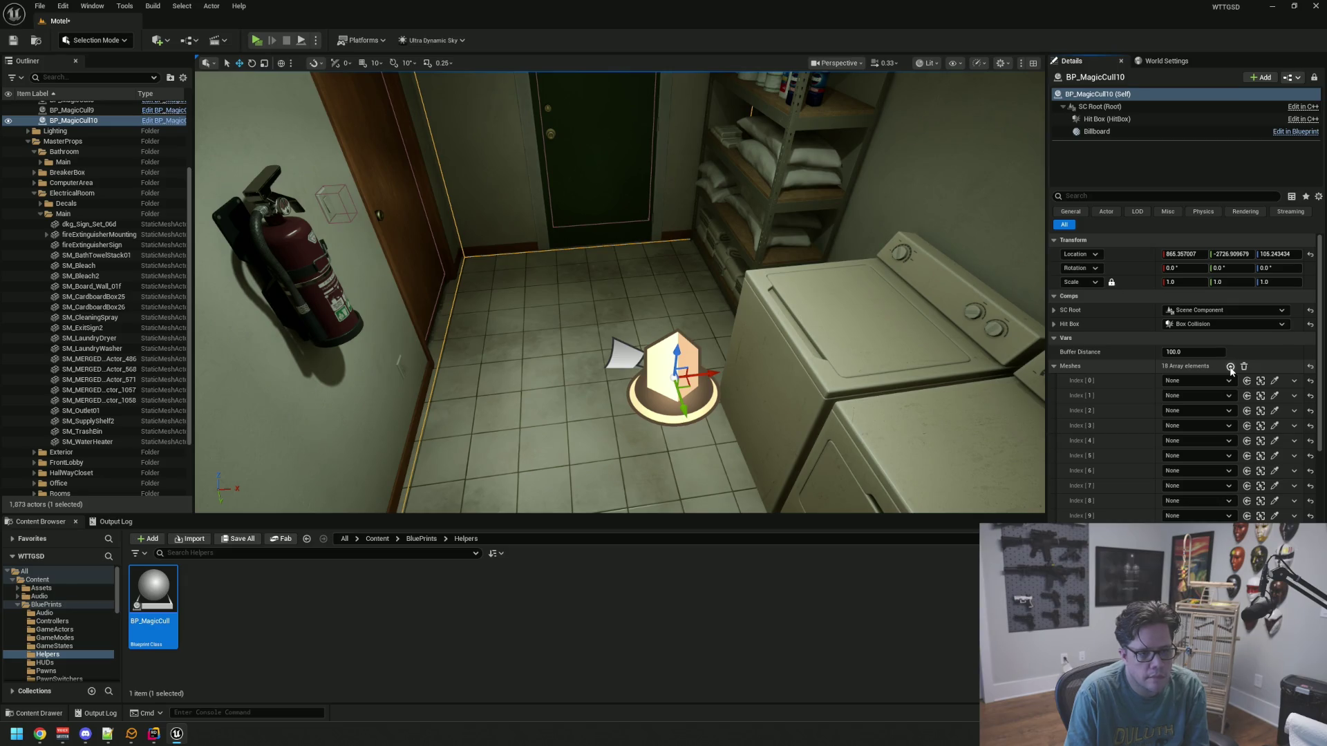
left_click(1230, 366)
scroll(1230, 366, "down", 3)
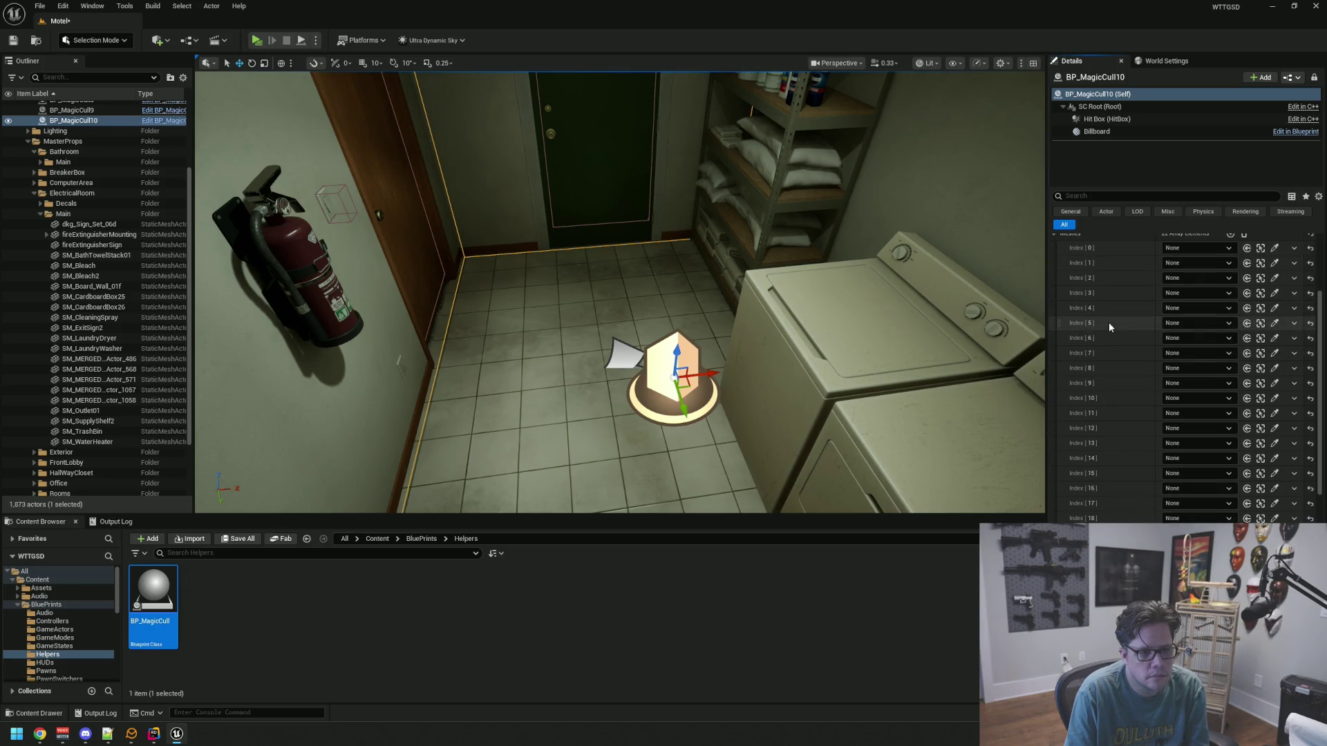
scroll(733, 209, "up", 2)
- Fill the first Meshes slots with the safety sign, fire extinguisher items, towels, bleach, wall board and cardboard boxes
mouse_move(89, 223)
left_mouse_down()
mouse_move(706, 287)
mouse_move(1199, 265)
left_mouse_up()
mouse_move(97, 234)
left_mouse_down()
mouse_move(1213, 302)
mouse_move(1186, 282)
left_mouse_up()
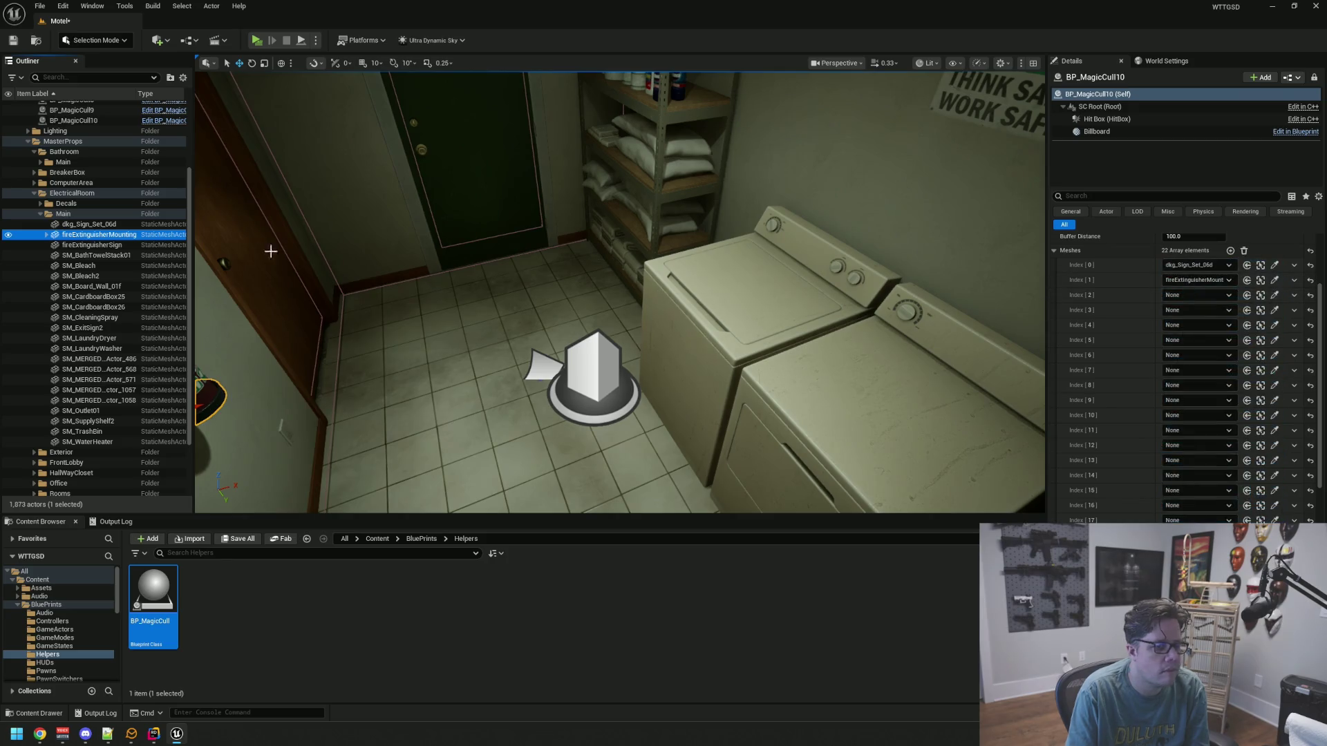
mouse_move(104, 245)
left_mouse_down()
mouse_move(483, 282)
mouse_move(1190, 312)
mouse_move(1195, 295)
left_mouse_up()
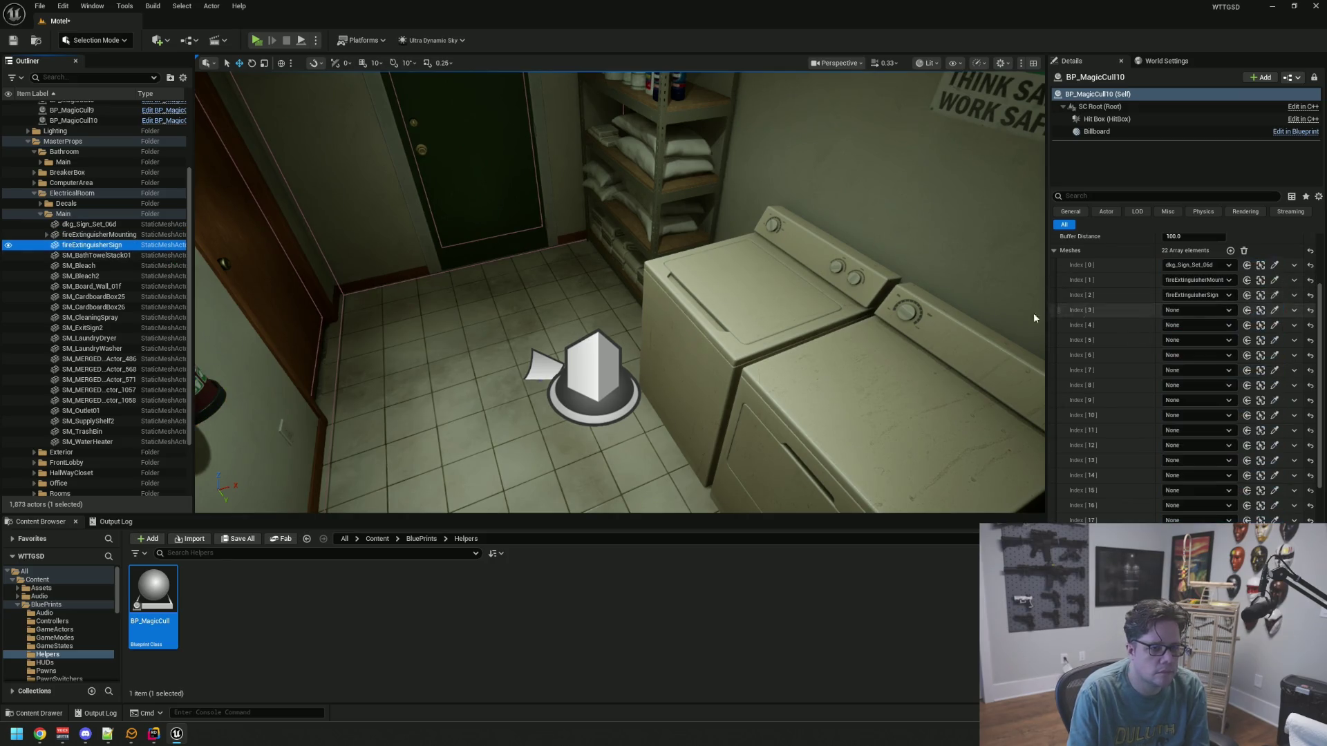
mouse_move(99, 255)
left_mouse_down()
mouse_move(1210, 351)
mouse_move(1183, 308)
mouse_move(1196, 310)
left_mouse_up()
left_click_drag(103, 266, 1186, 325)
left_click_drag(80, 276, 1072, 369)
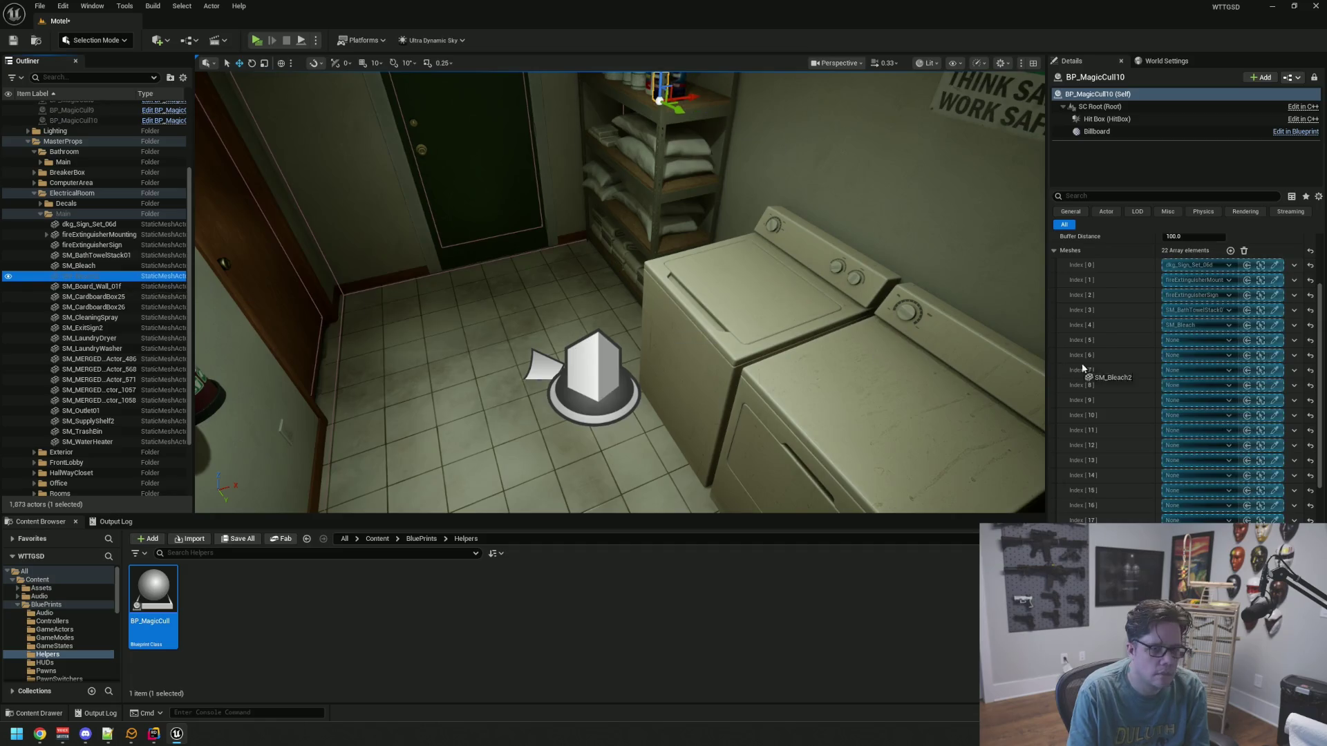
left_click_drag(1184, 339, 1183, 338)
left_click_drag(90, 286, 1161, 357)
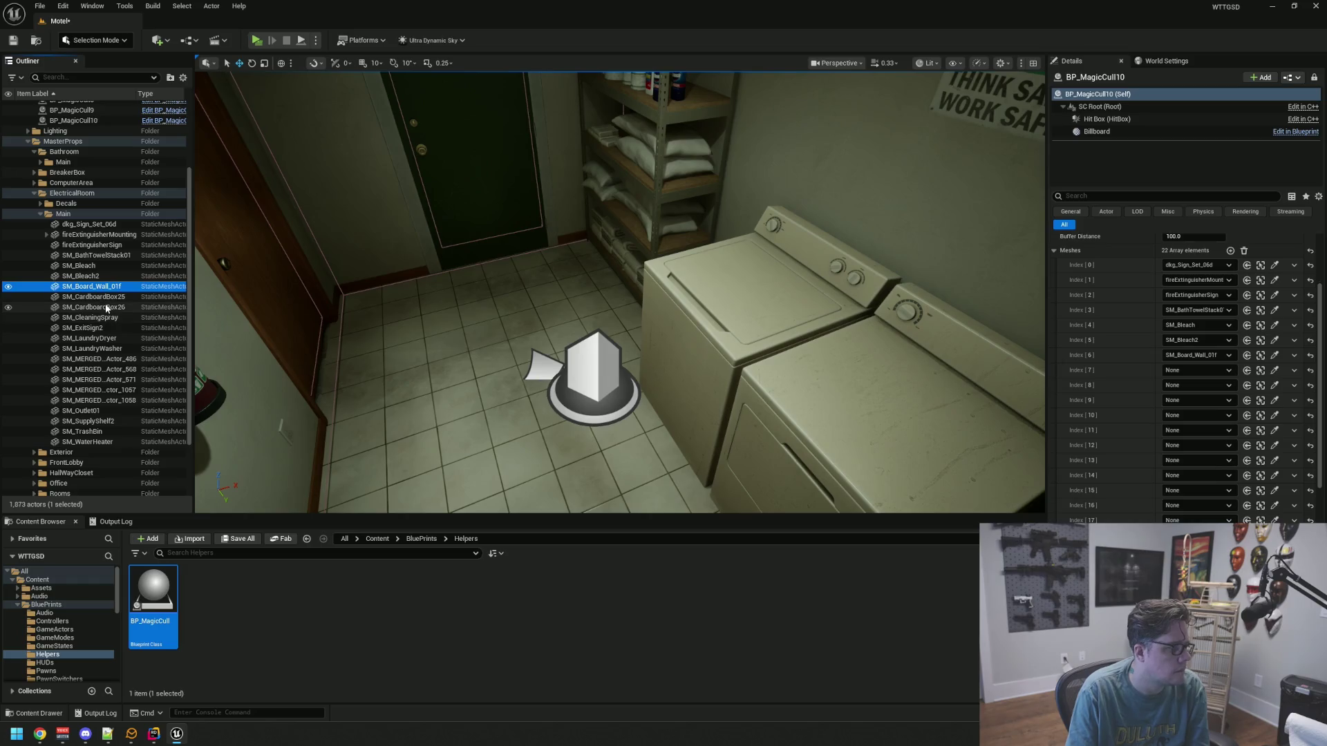
left_click_drag(105, 297, 1202, 371)
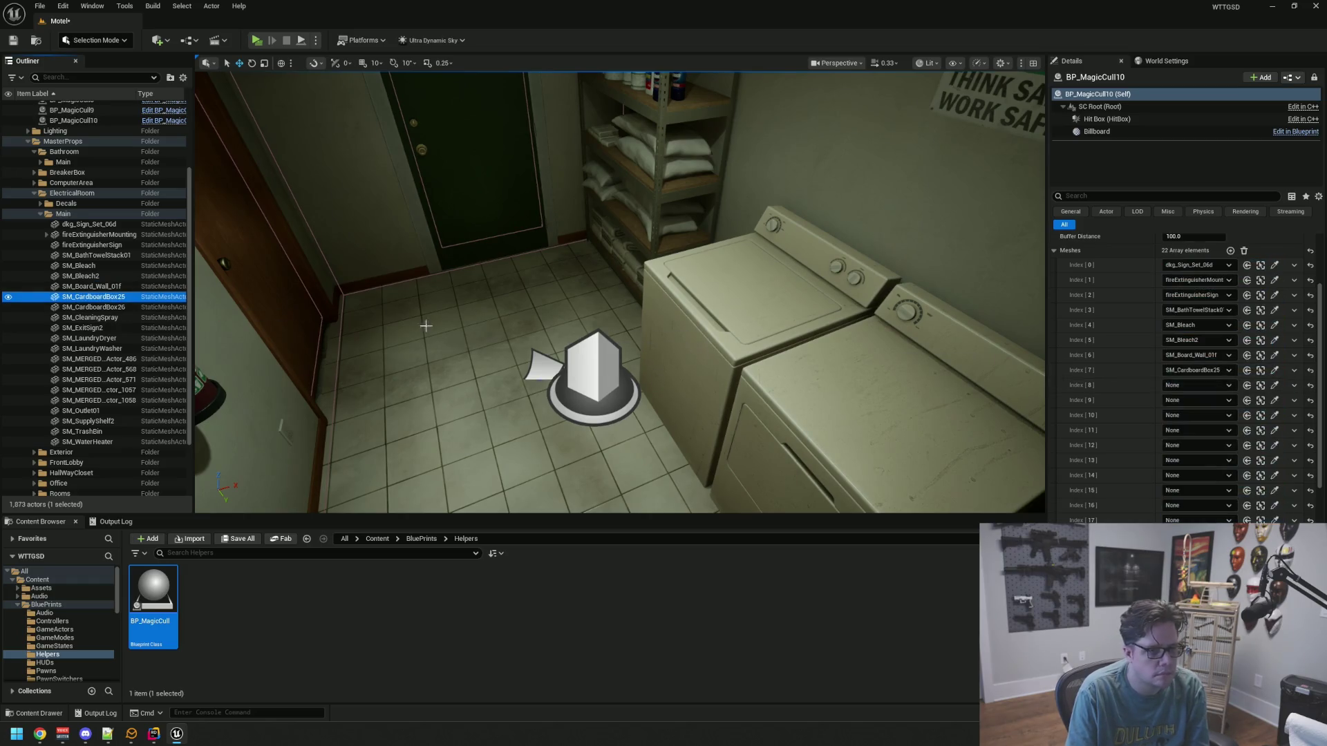
left_click_drag(104, 307, 1195, 385)
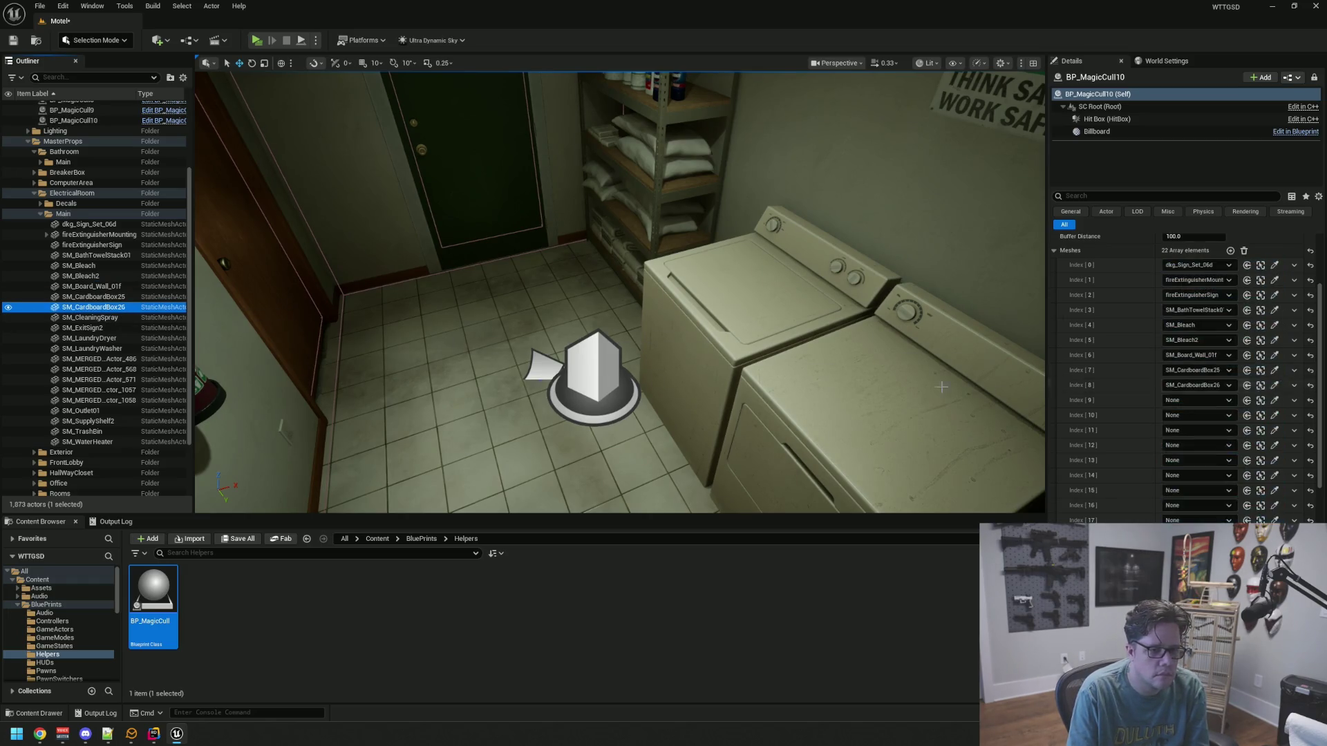
- Assign the remaining props, SM_CleaningSpray through SM_WaterHeater, then collapse the Outliner prop folders
left_click_drag(119, 320, 1192, 404)
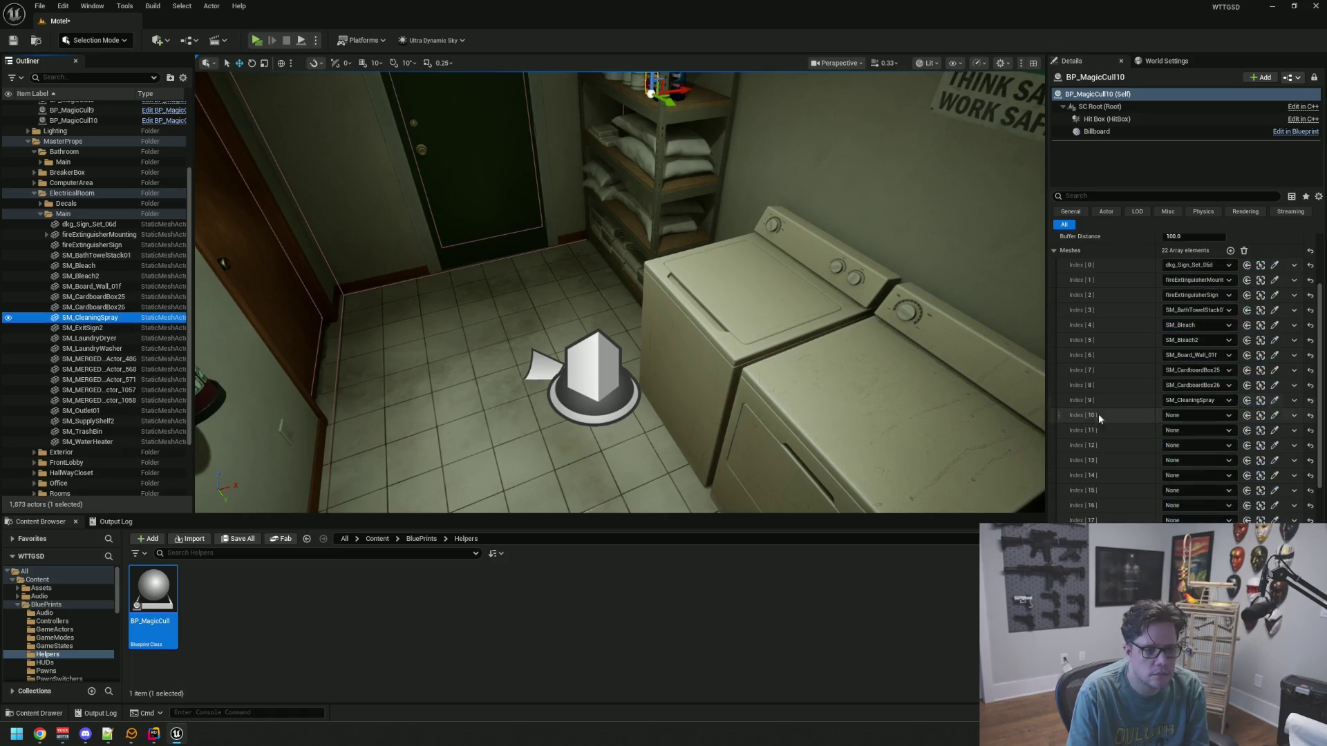
left_click_drag(83, 328, 1179, 416)
mouse_move(90, 338)
left_mouse_down()
mouse_move(1230, 432)
mouse_move(100, 351)
mouse_move(1189, 459)
mouse_move(101, 360)
mouse_move(1174, 460)
left_mouse_up()
mouse_move(90, 369)
left_mouse_down()
mouse_move(1195, 494)
mouse_move(1177, 475)
mouse_move(104, 380)
mouse_move(1179, 491)
left_mouse_up()
left_click_drag(112, 389, 1183, 505)
mouse_move(121, 400)
left_mouse_down()
mouse_move(1175, 520)
mouse_move(95, 414)
mouse_move(285, 430)
left_mouse_up()
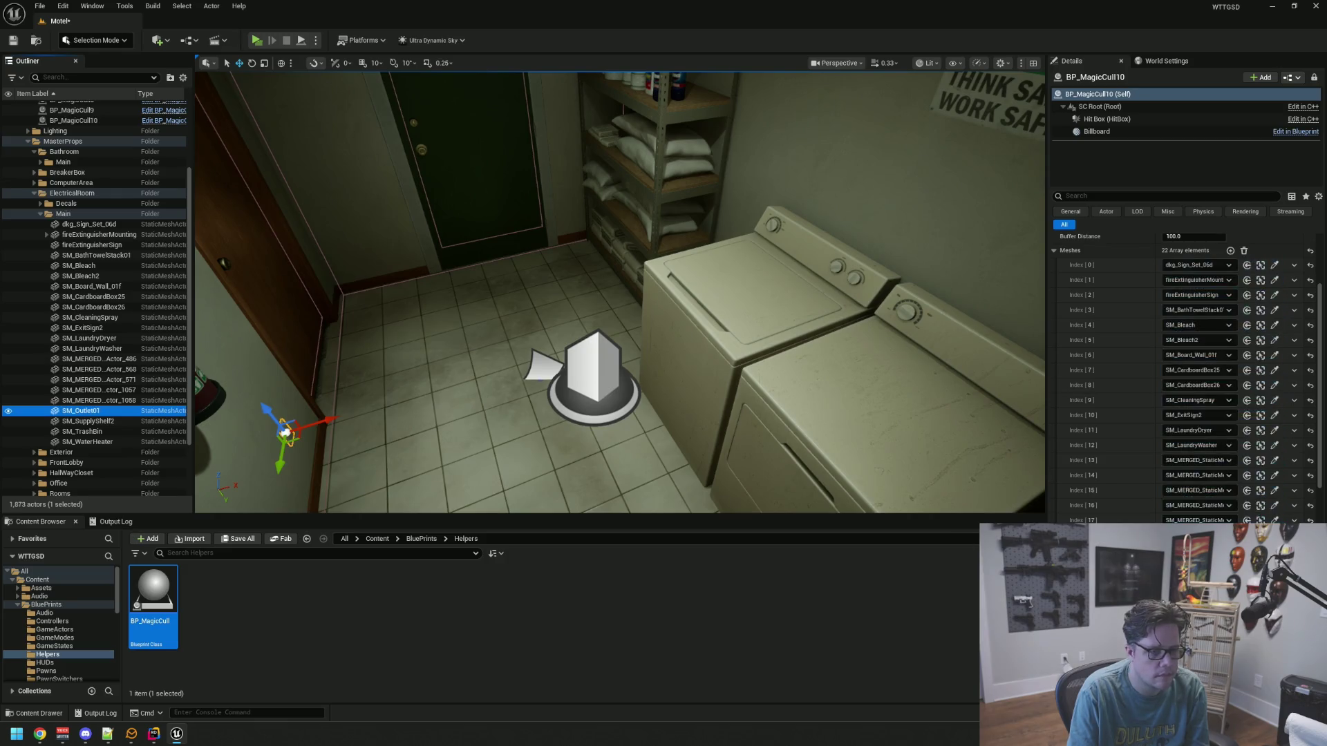
left_click_drag(90, 420, 282, 438)
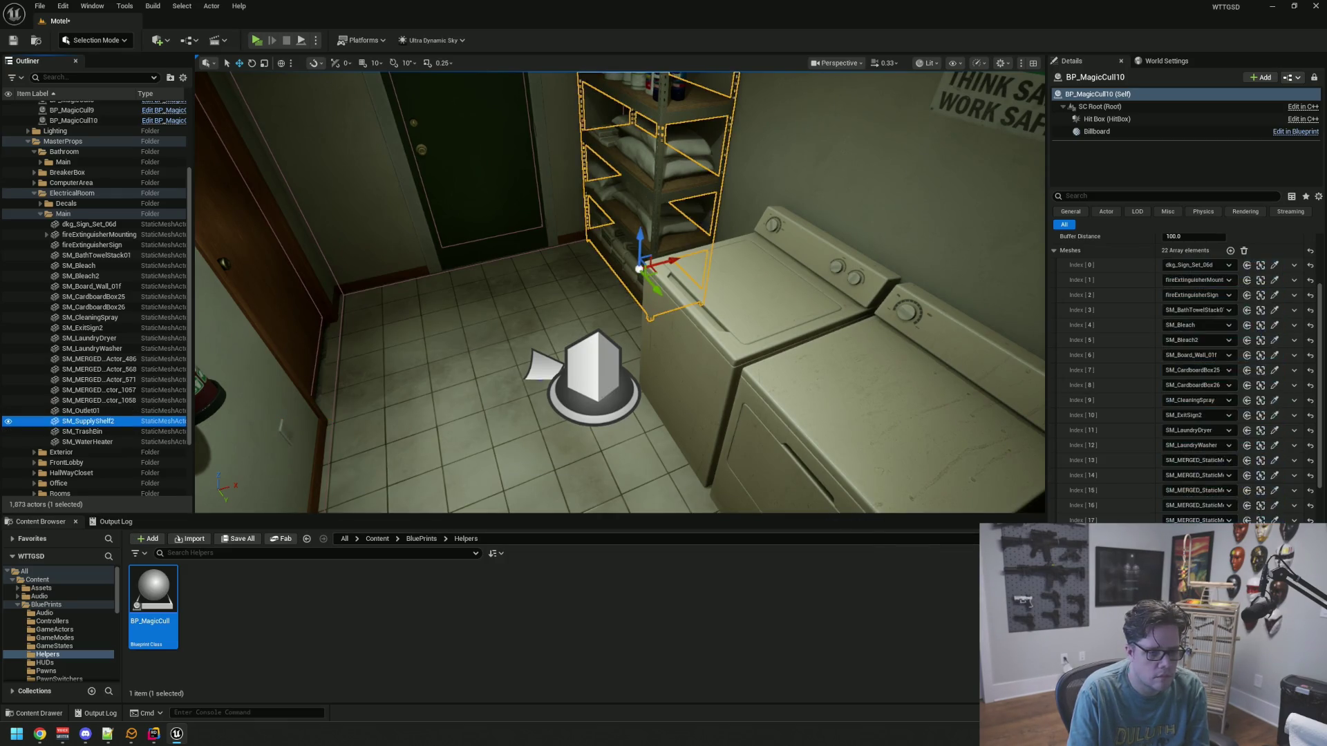
left_click_drag(90, 431, 284, 435)
left_click_drag(97, 442, 251, 462)
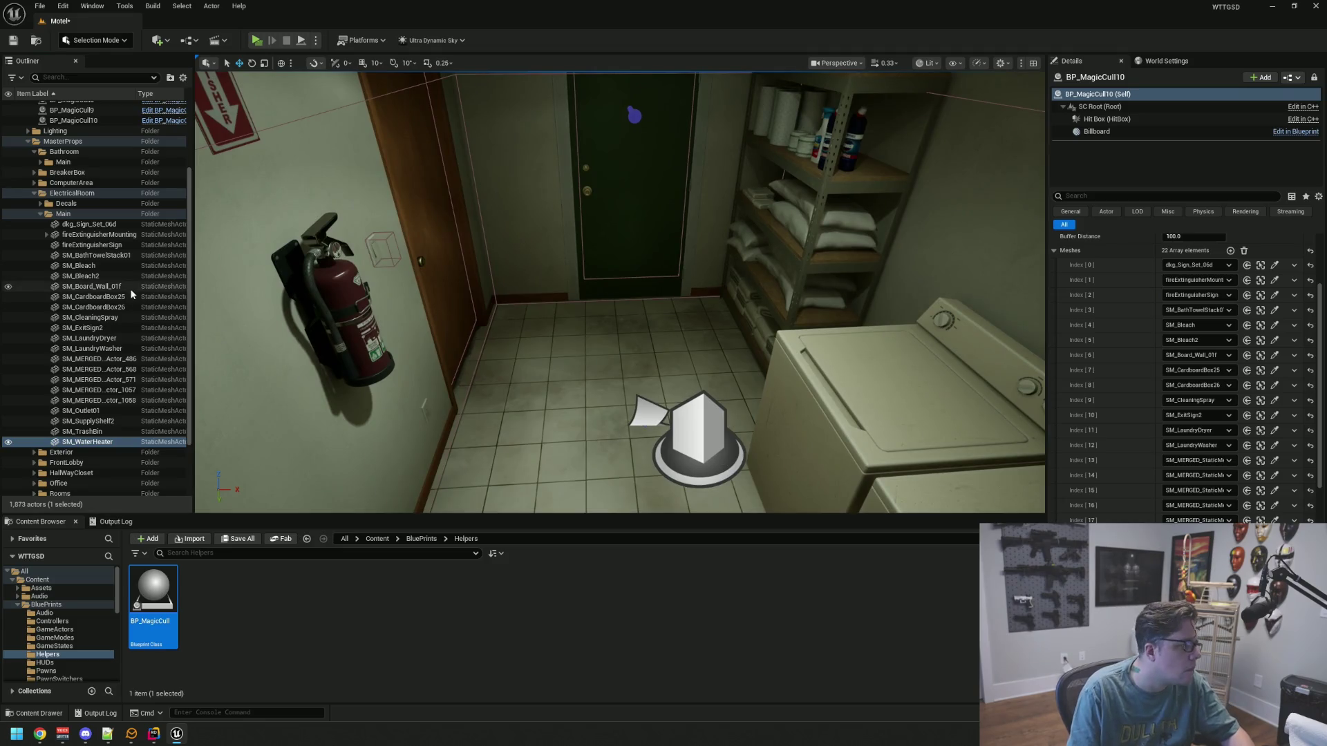
left_click(40, 214)
left_click(28, 240)
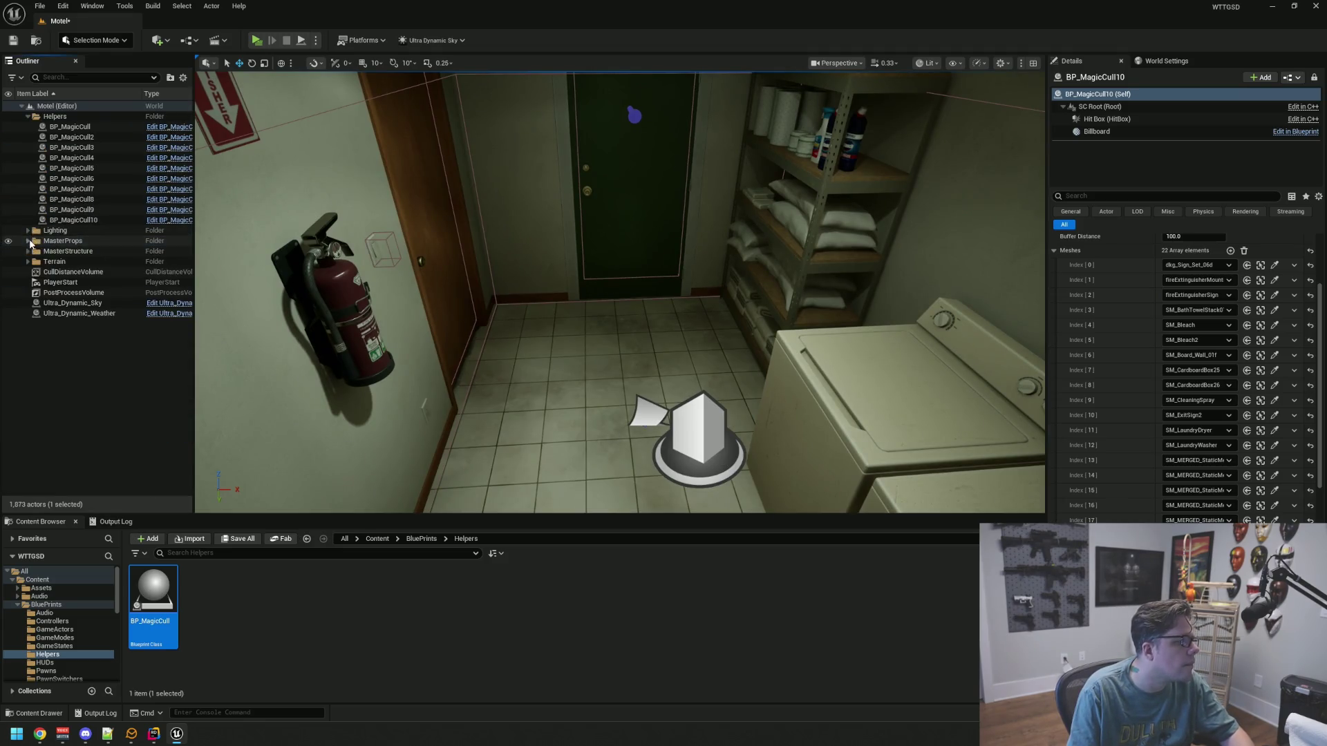
- Collapse the Helpers folder, frame the motel porch and save the level
left_click(28, 116)
mouse_move(461, 312)
left_mouse_down()
mouse_move(451, 200)
mouse_move(453, 290)
left_mouse_up()
key("ctrl+s")
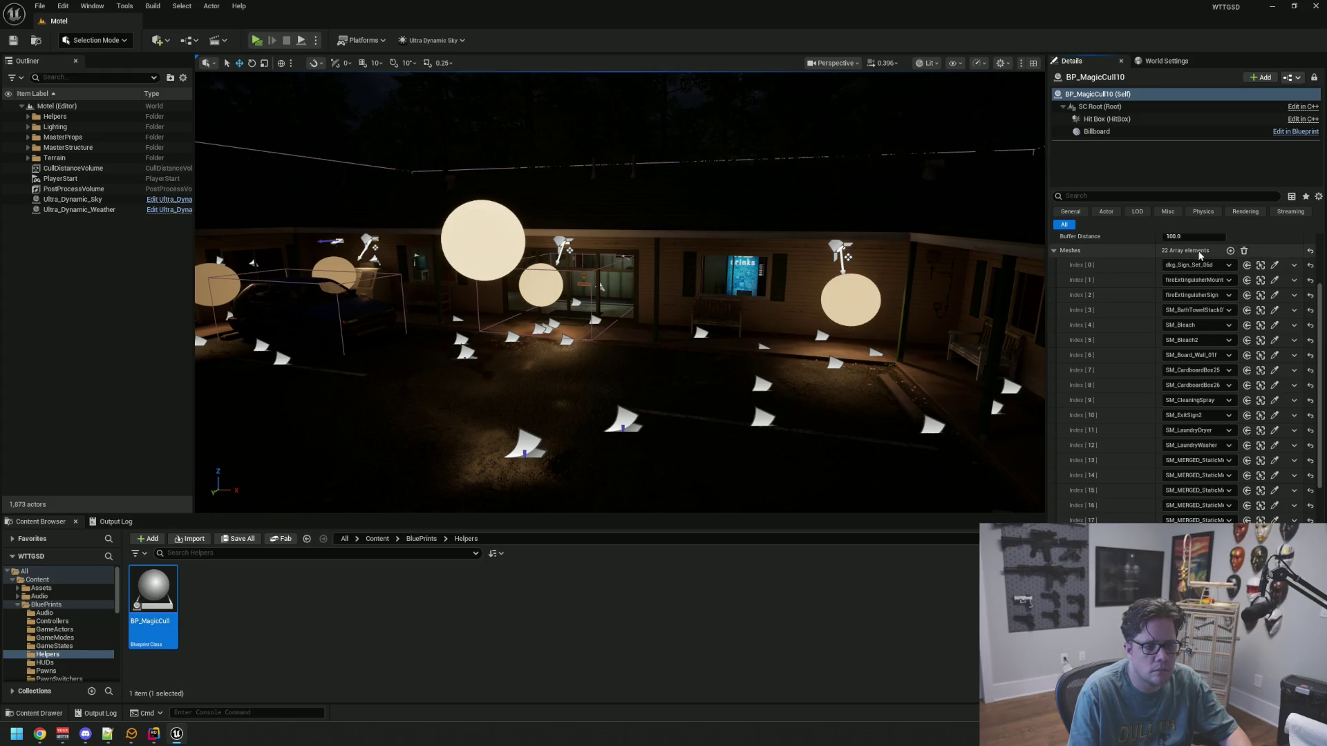
- Deselect the cull volume, switch to game view over the courtyard and start Play
scroll(1160, 337, "up", 3)
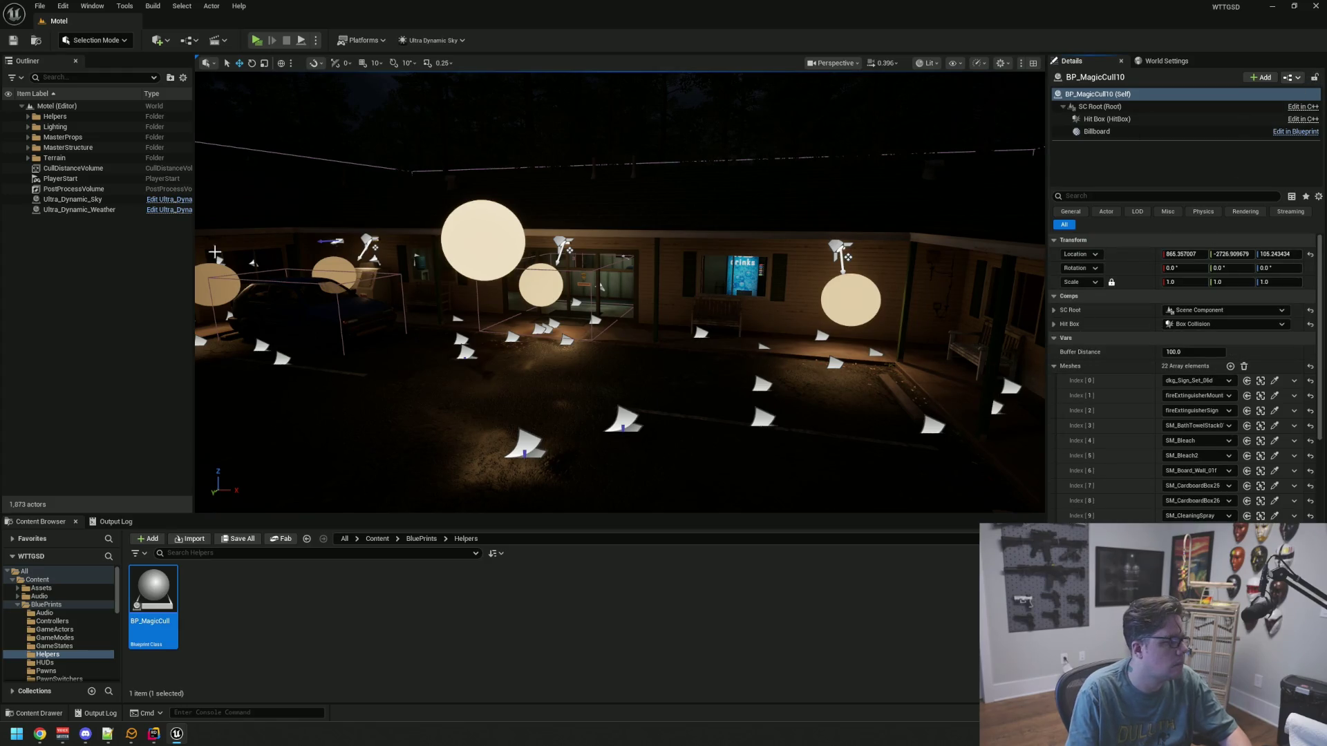
left_click(109, 246)
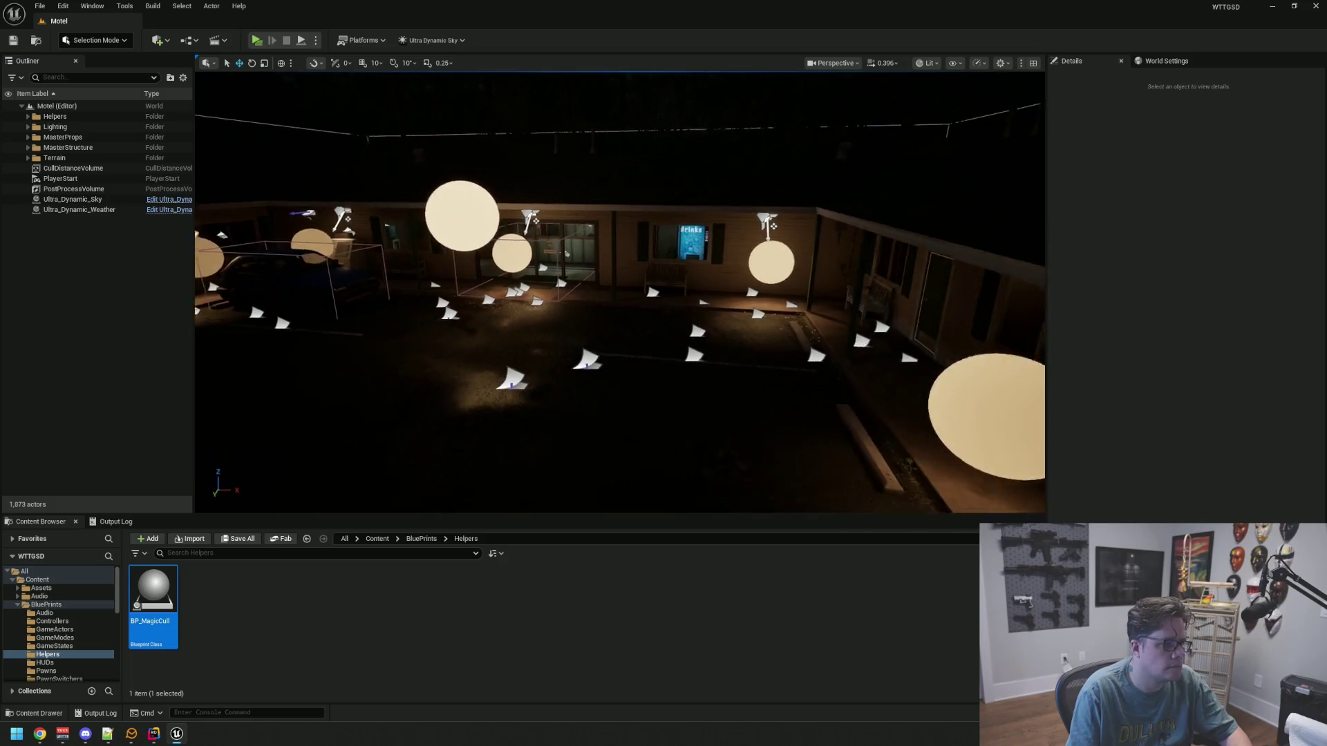
key("g")
left_click_drag(502, 179, 502, 179)
left_click(255, 42)
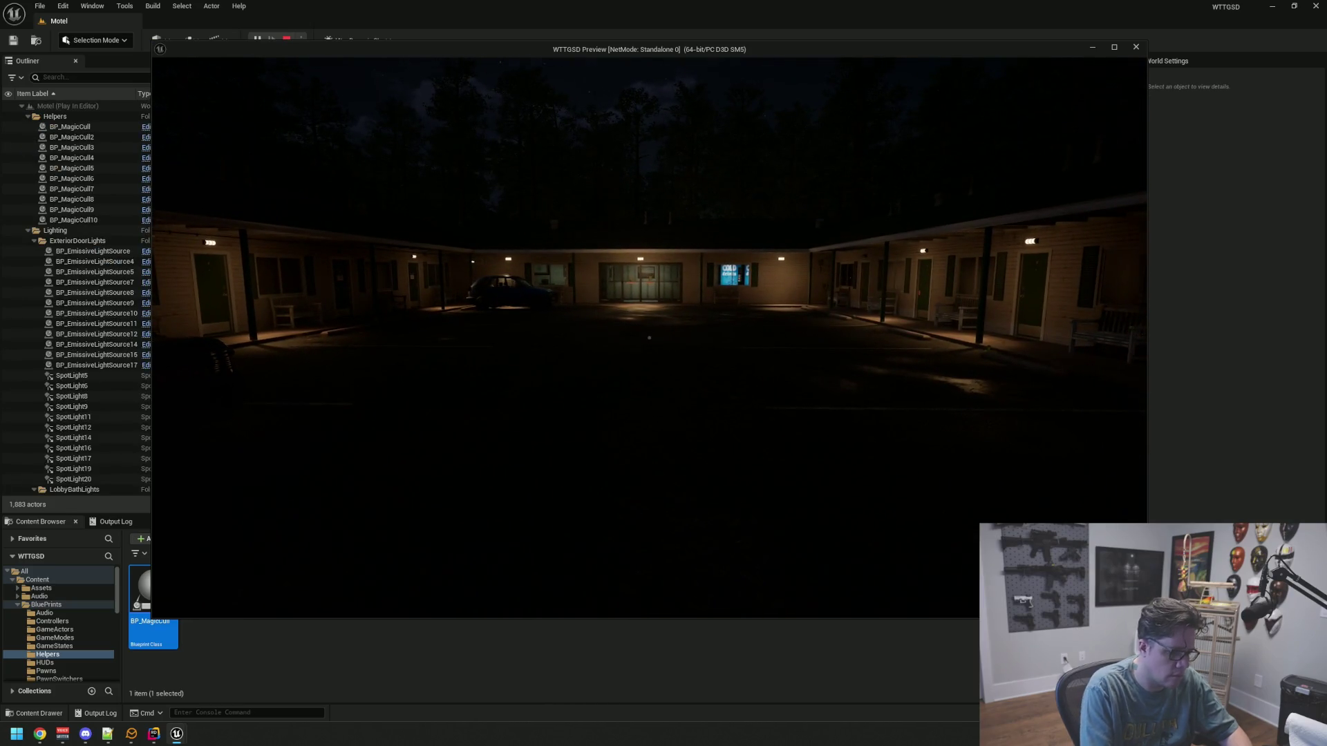
- Fly the free debug camera through the lobby and room doors to check culling
key("semicolon")
key("w")
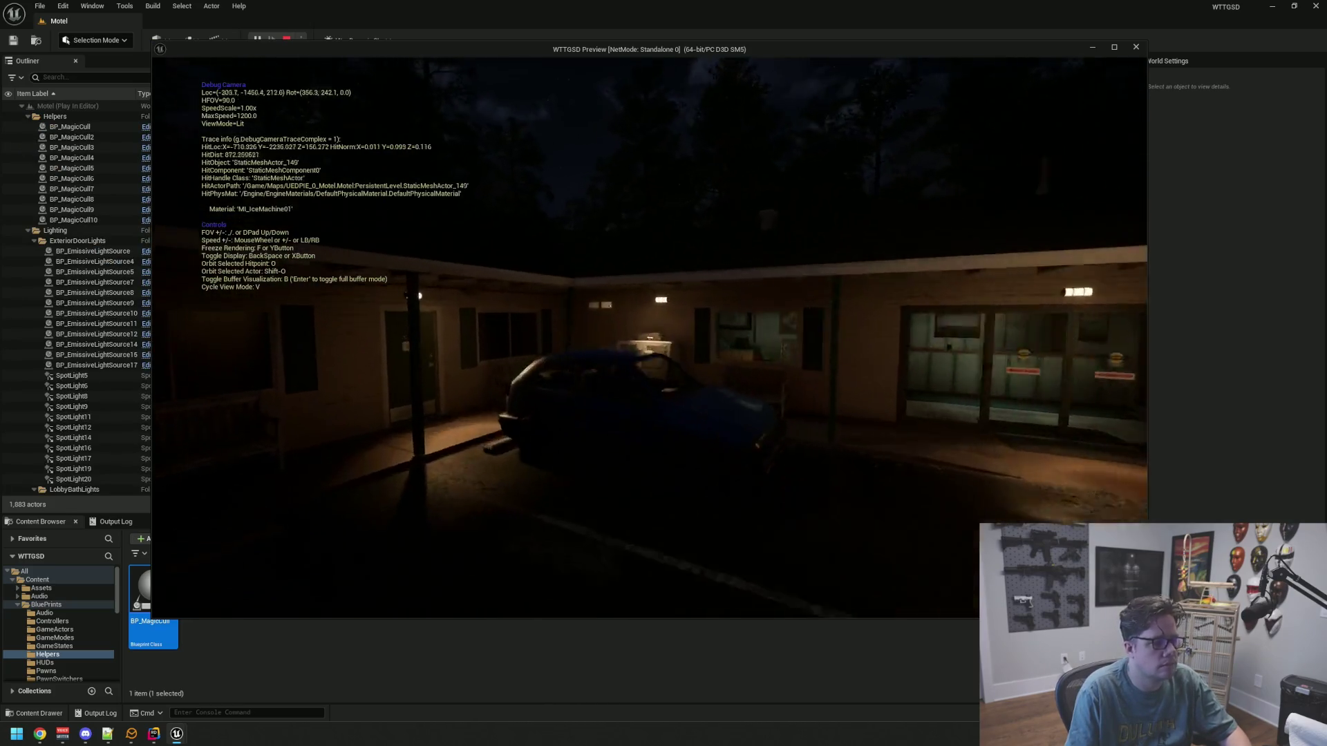
key("w")
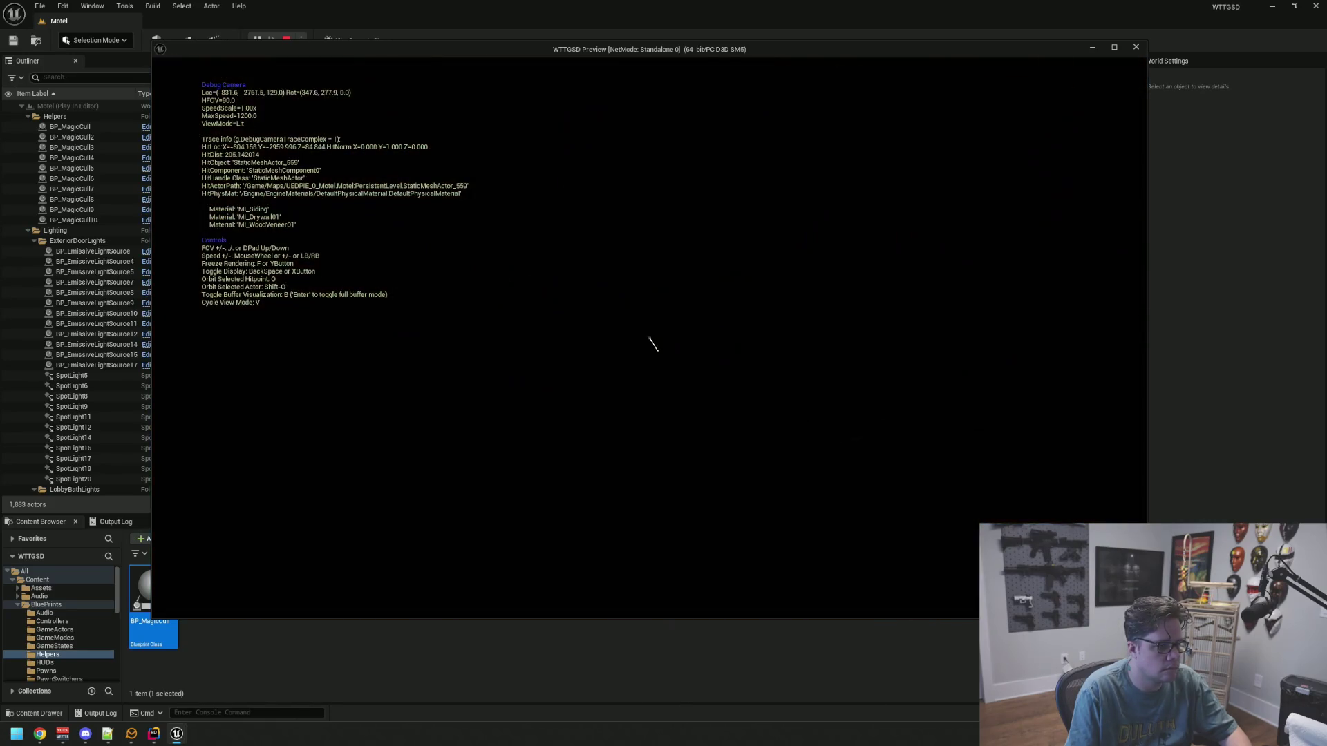
key("w")
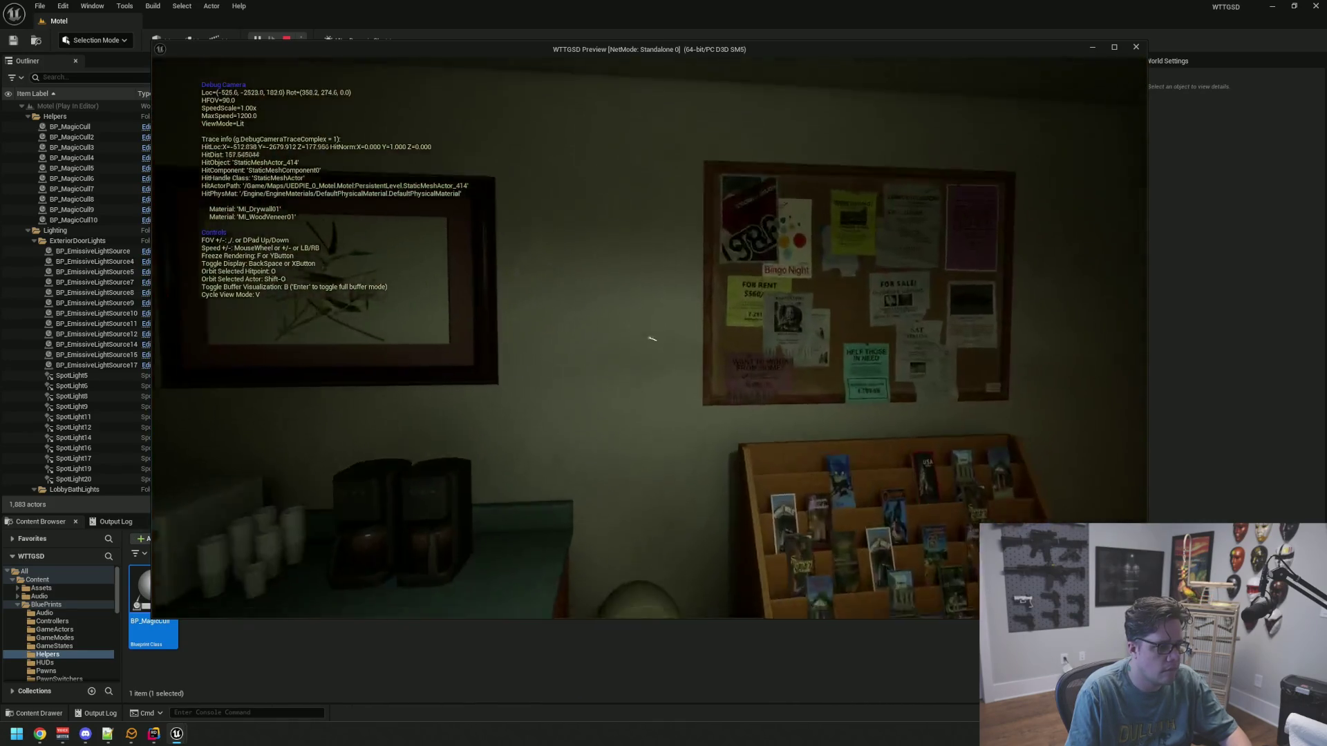
key("w")
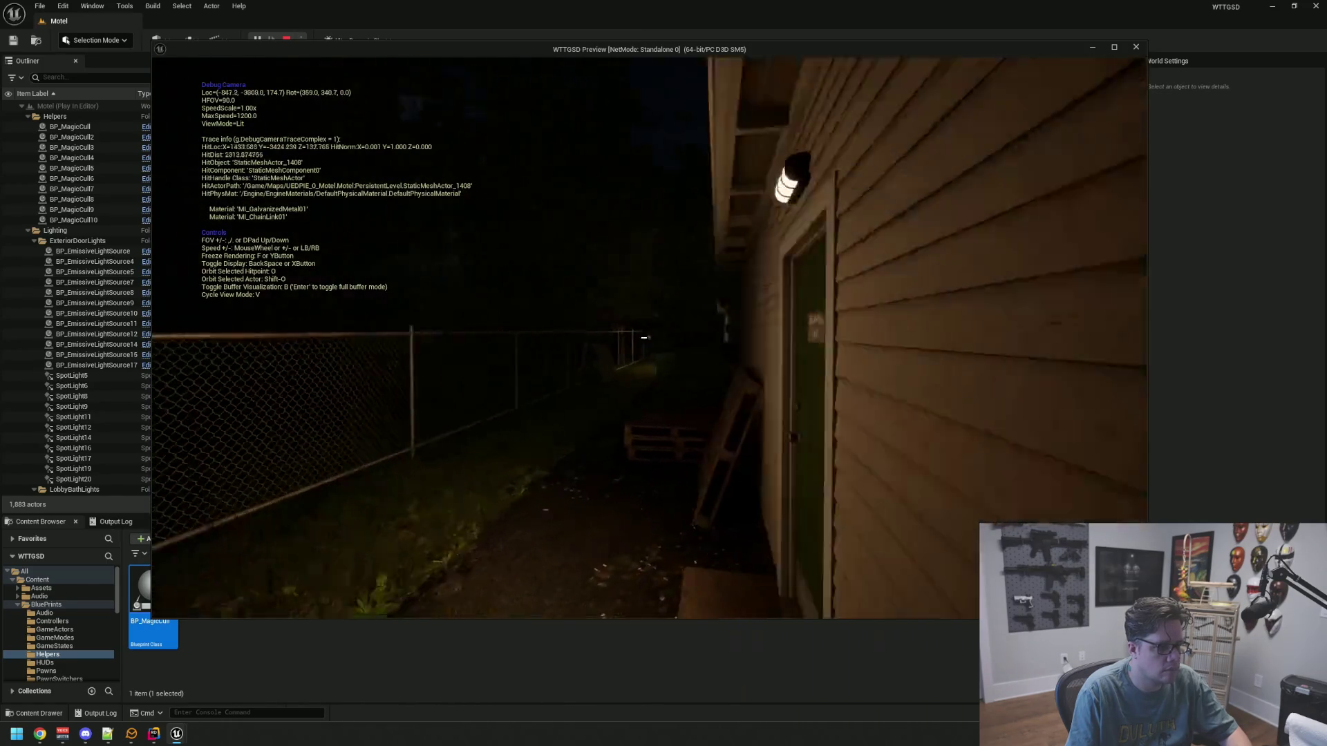
key("w")
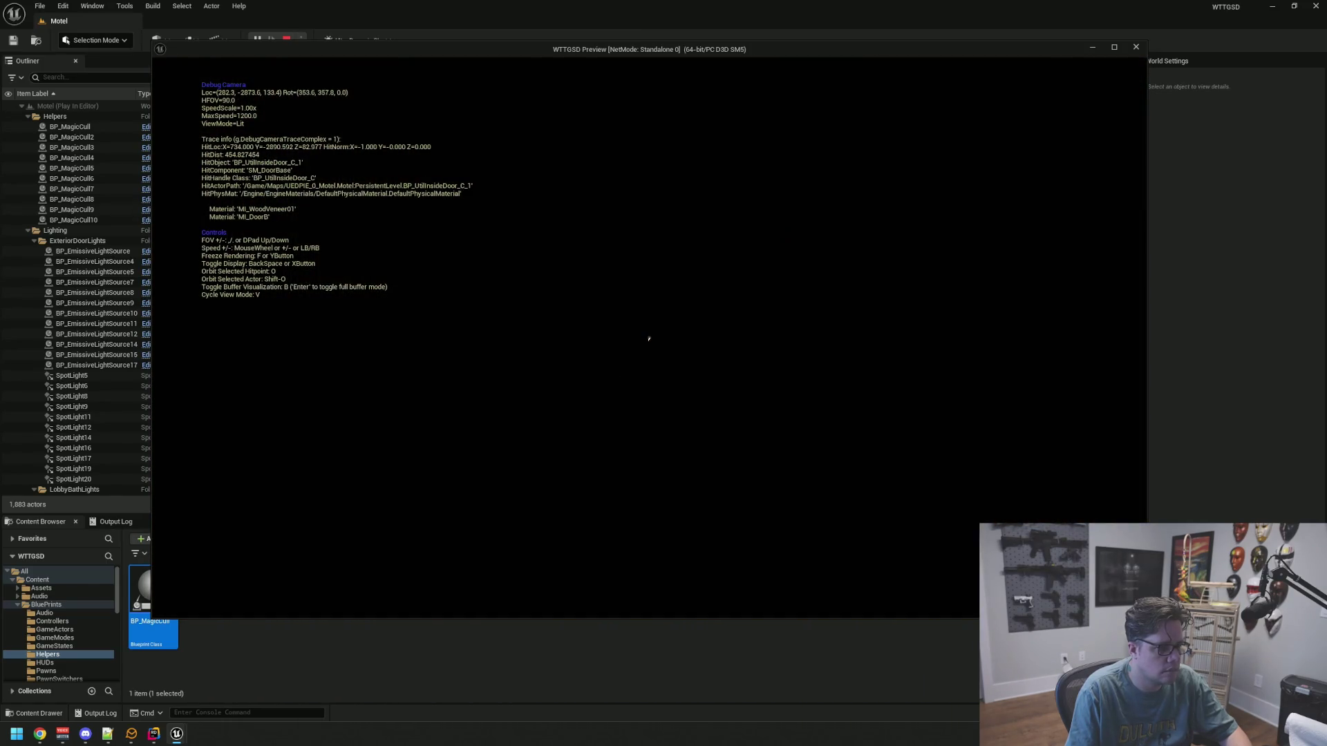
key("w")
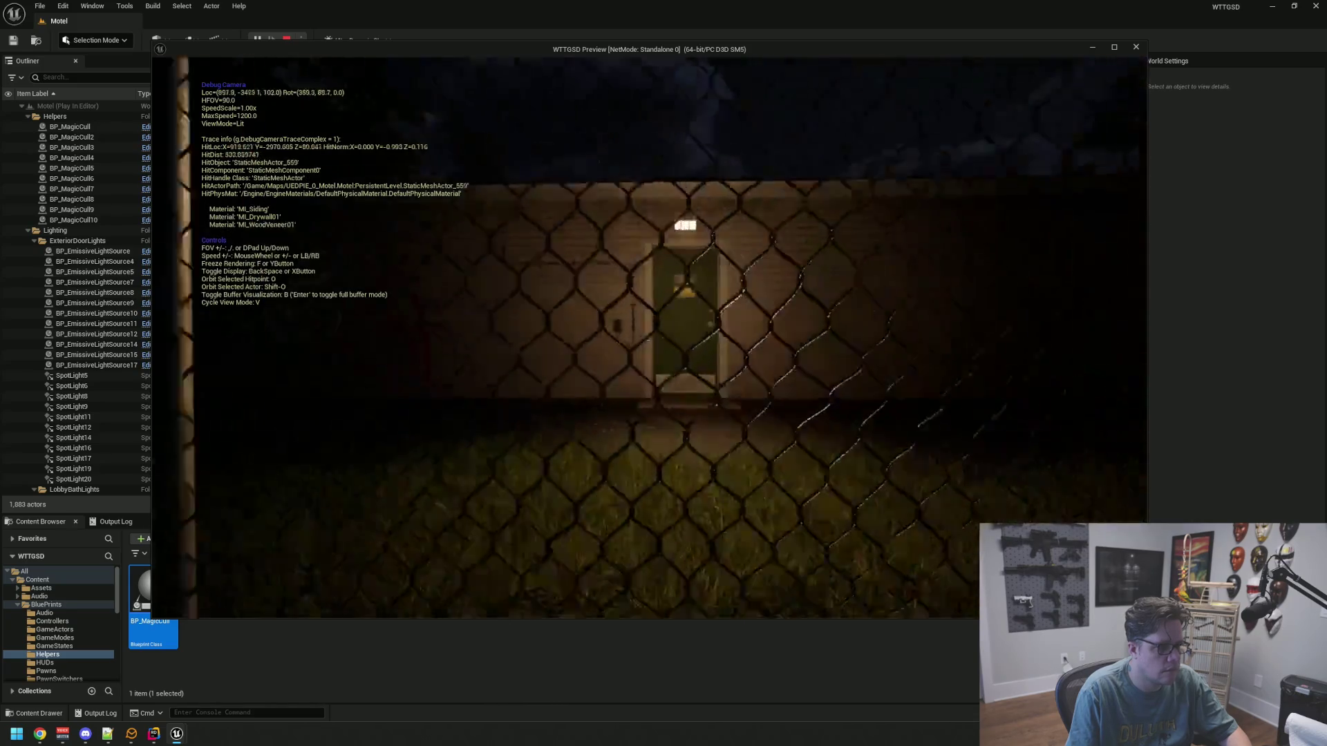
- End the play-test, launch another one, then switch to the MagicCull code in Rider
key("Escape")
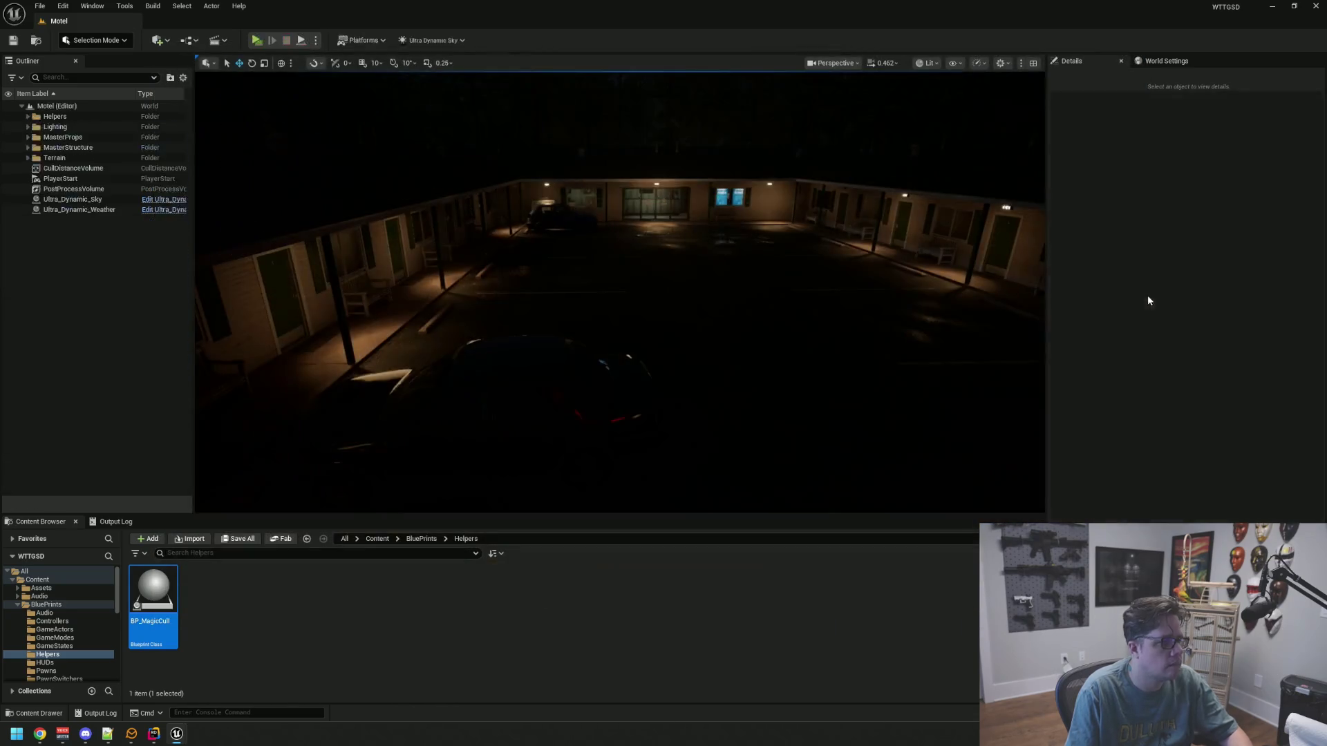
key("alt+p")
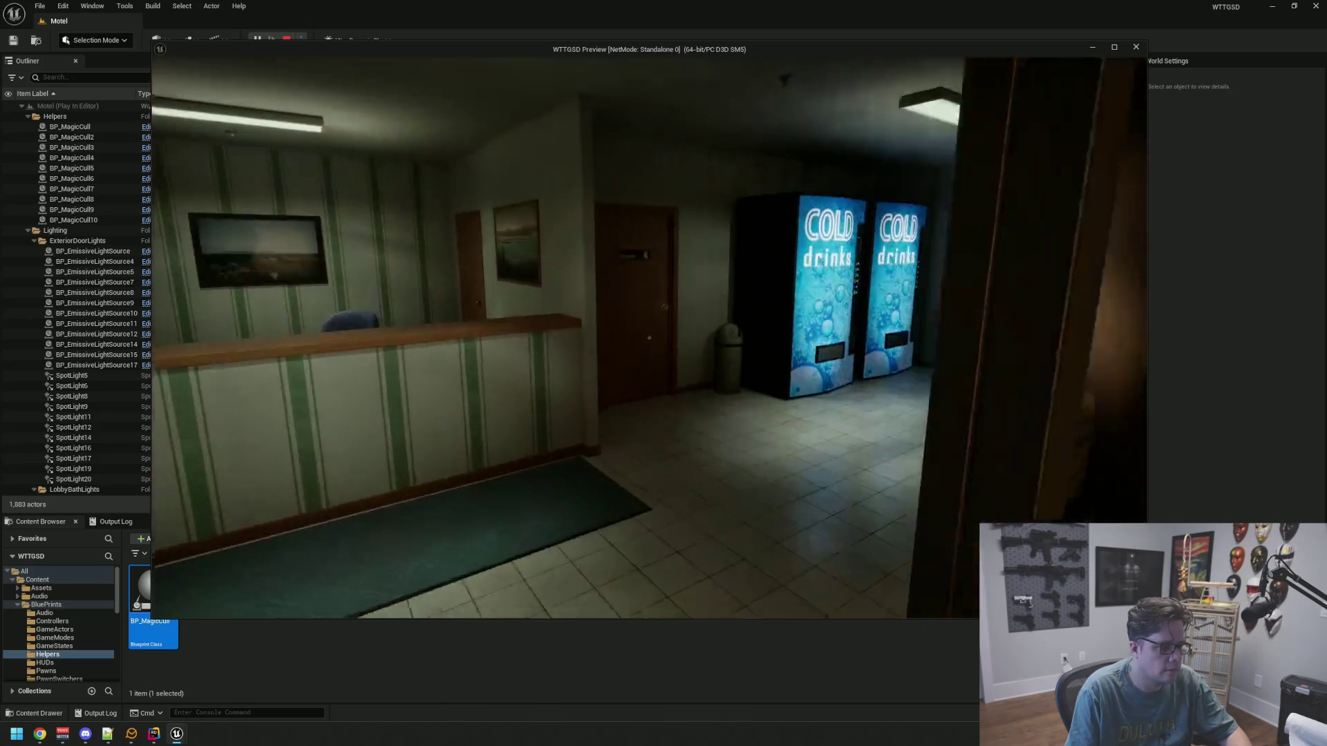
key("alt+Tab")
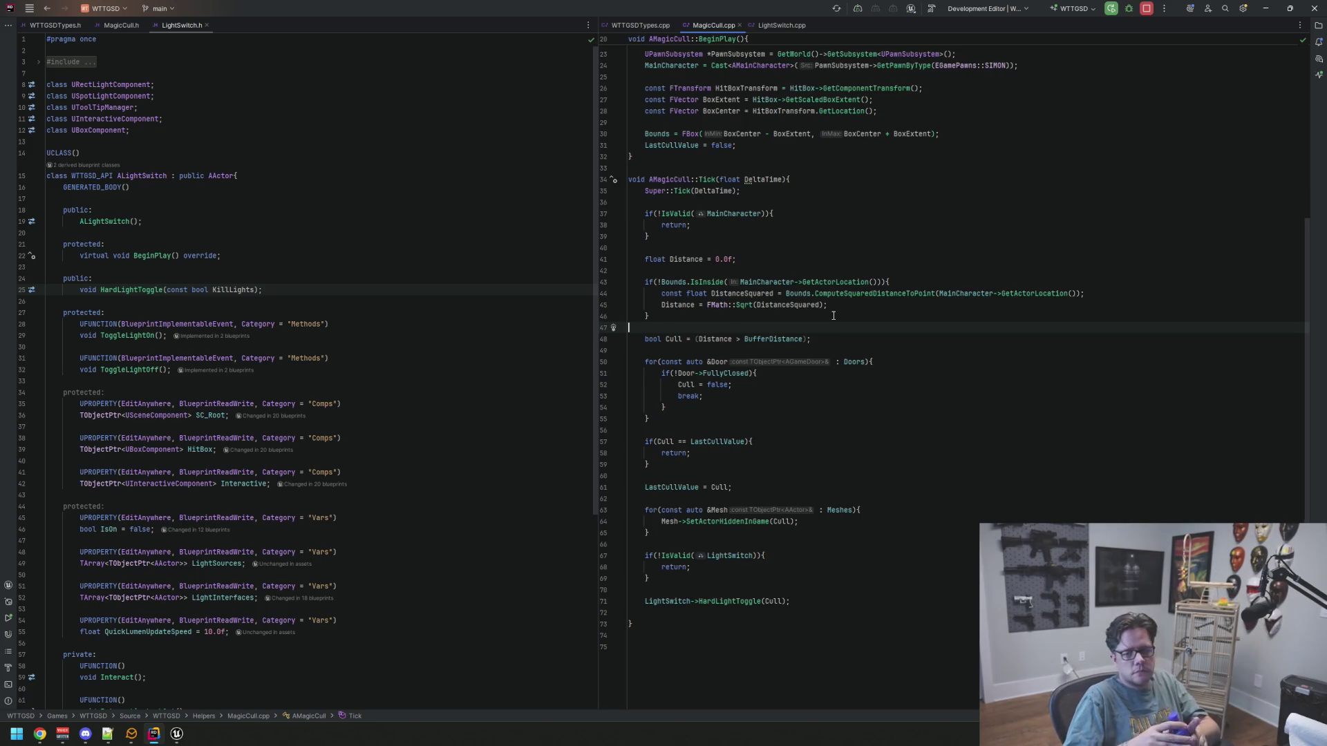
- Add an RLOG("Enter") line inside the if(!Door->FullyClosed) block of Tick
left_click(795, 385)
left_click(794, 374)
key("Return")
type("rl")
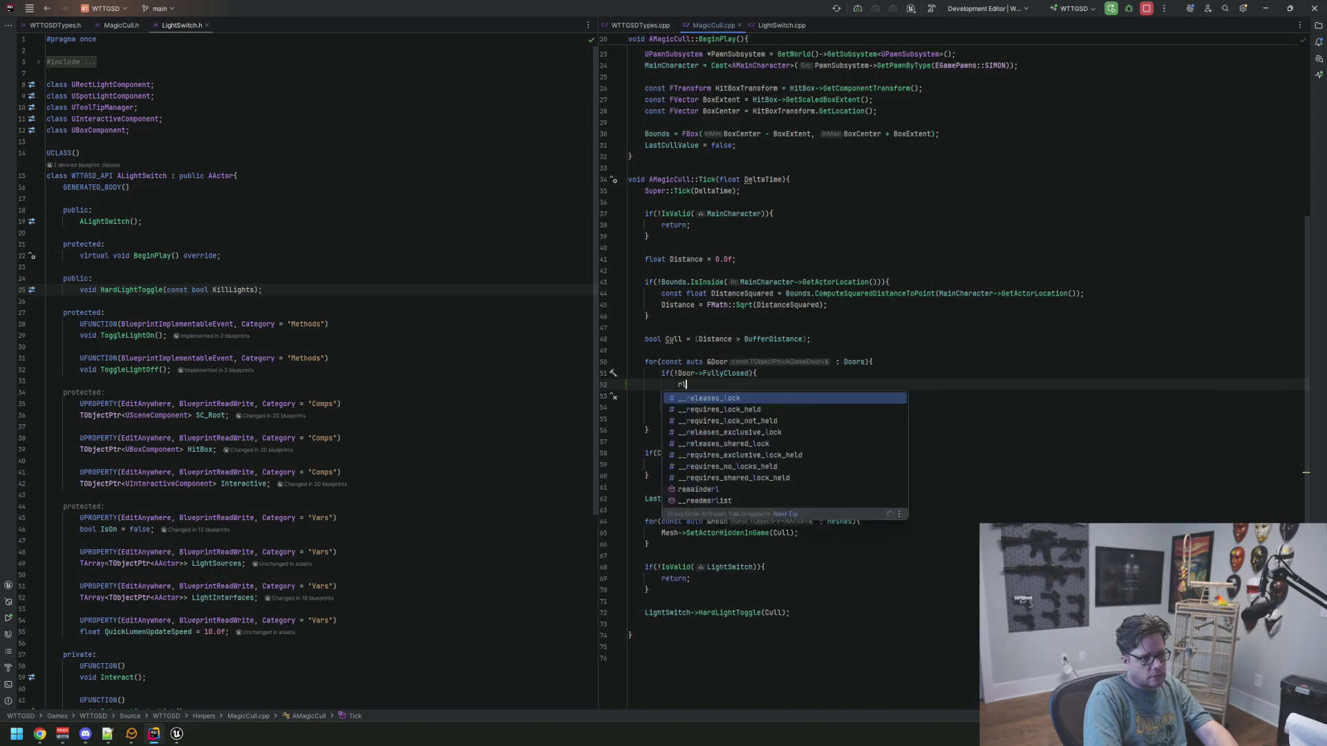
key("ctrl+z")
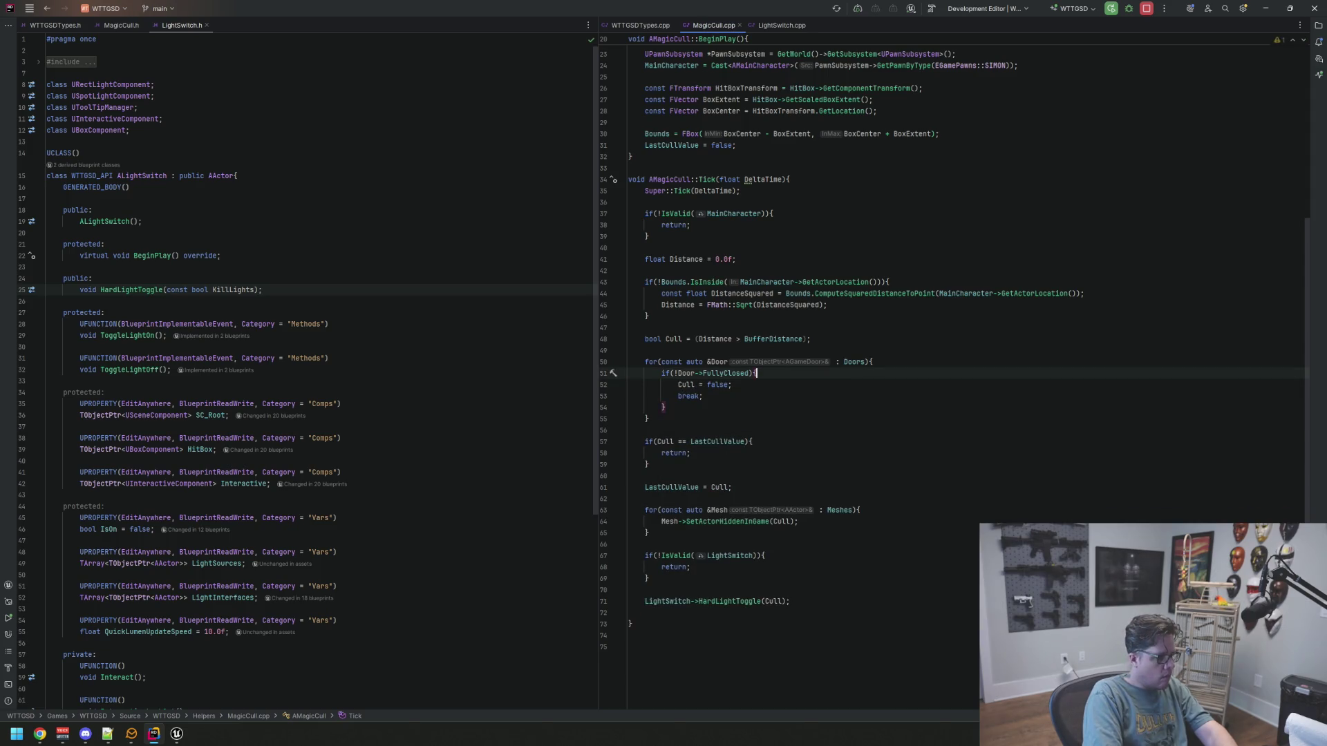
key("Return")
type("rl")
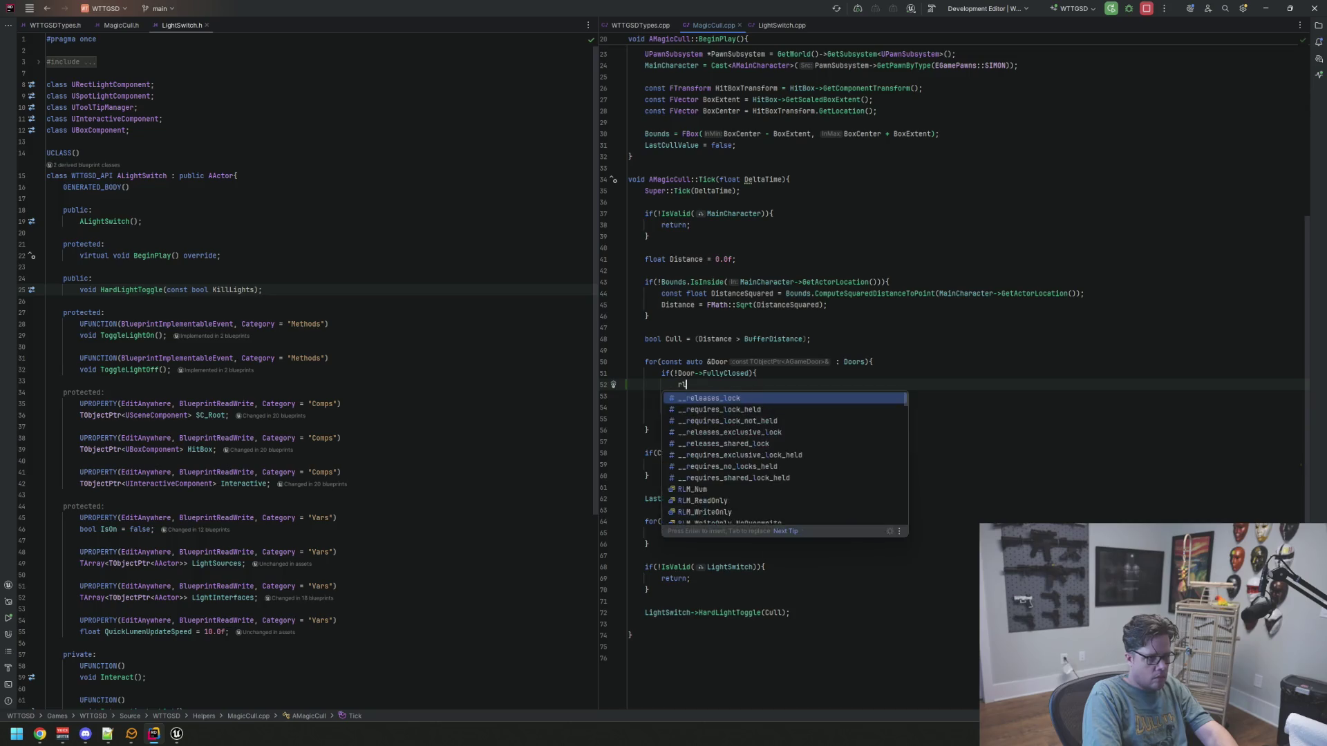
type("g")
key("Return")
type("\"Enter\");")
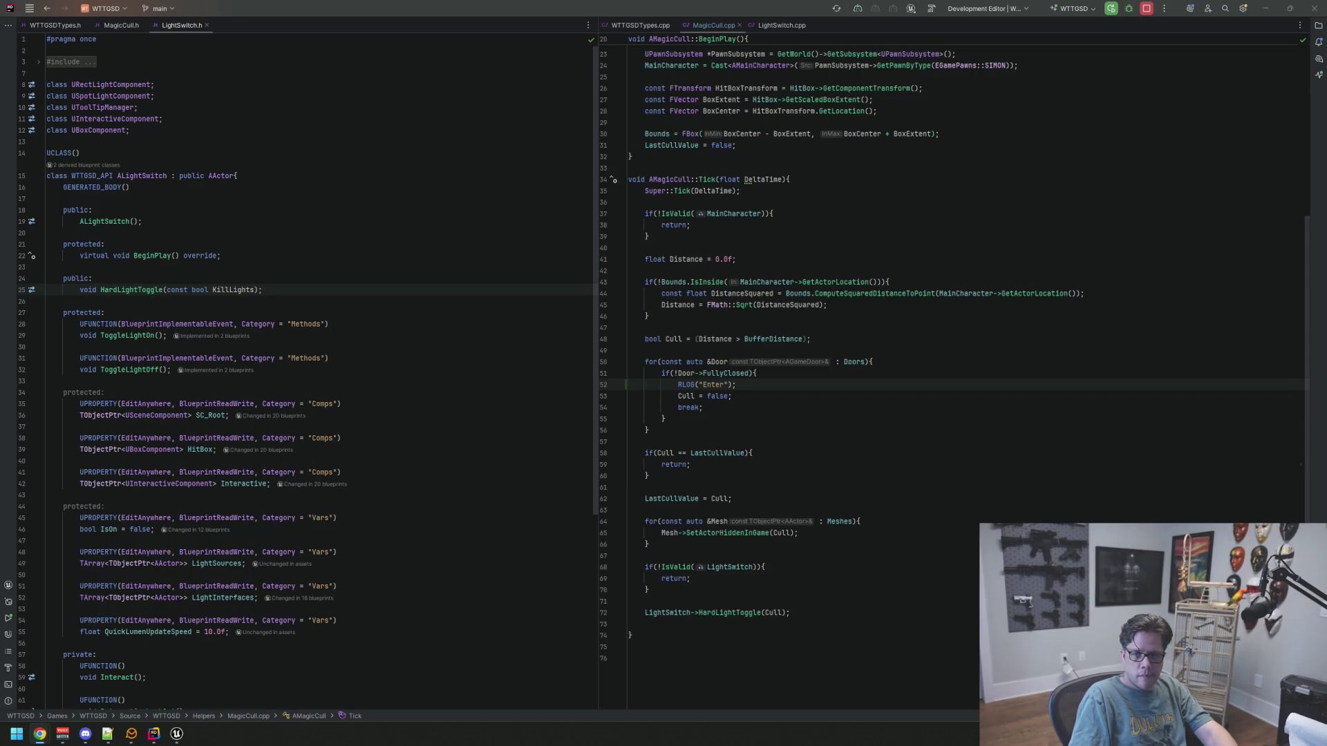
- Return to Unreal and trigger a Live Coding recompile with Ctrl+Alt+F11
left_click(345, 404)
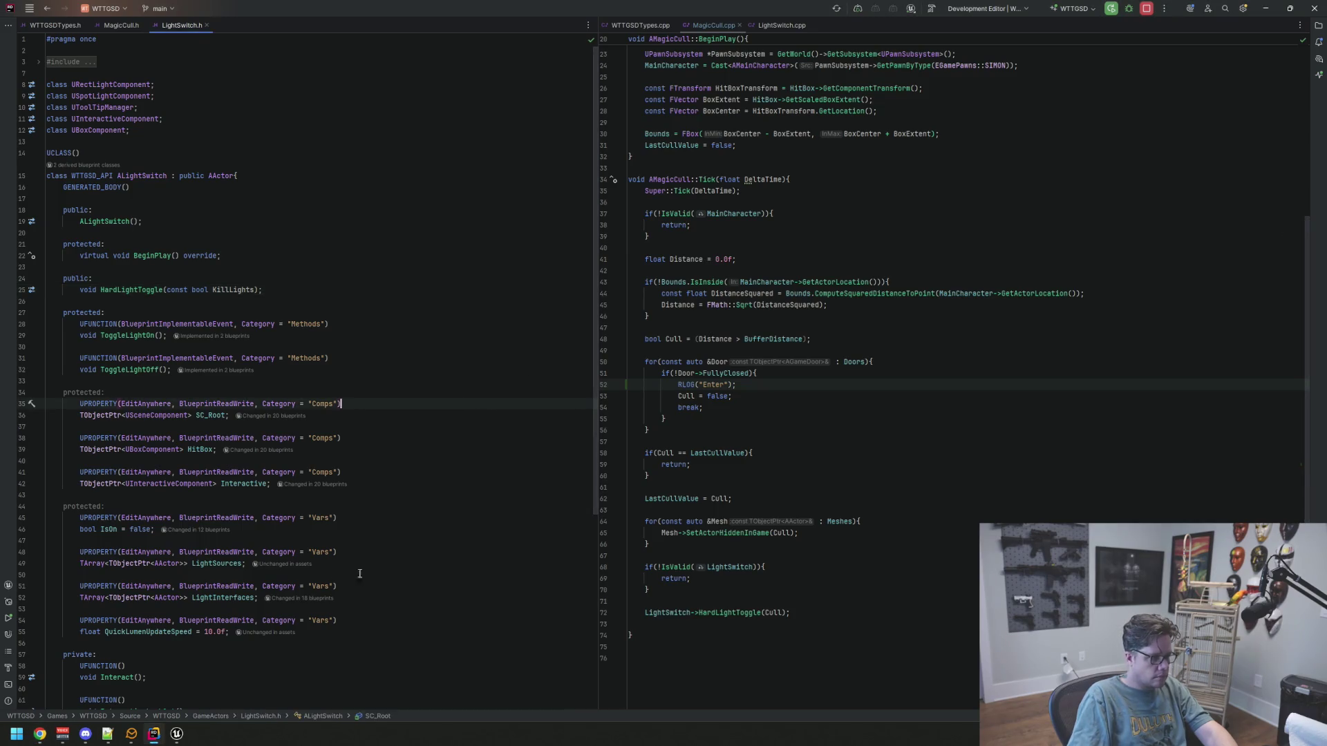
left_click(178, 736)
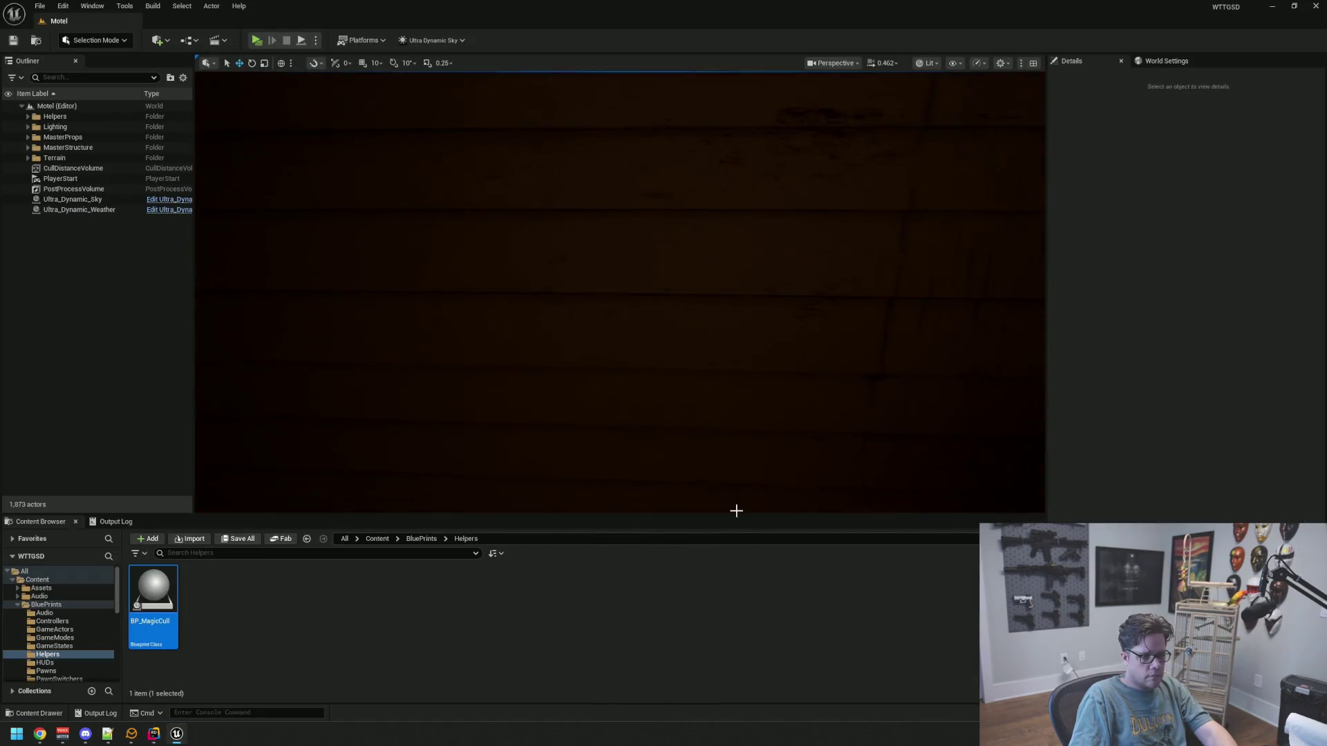
key("ctrl+alt+F11")
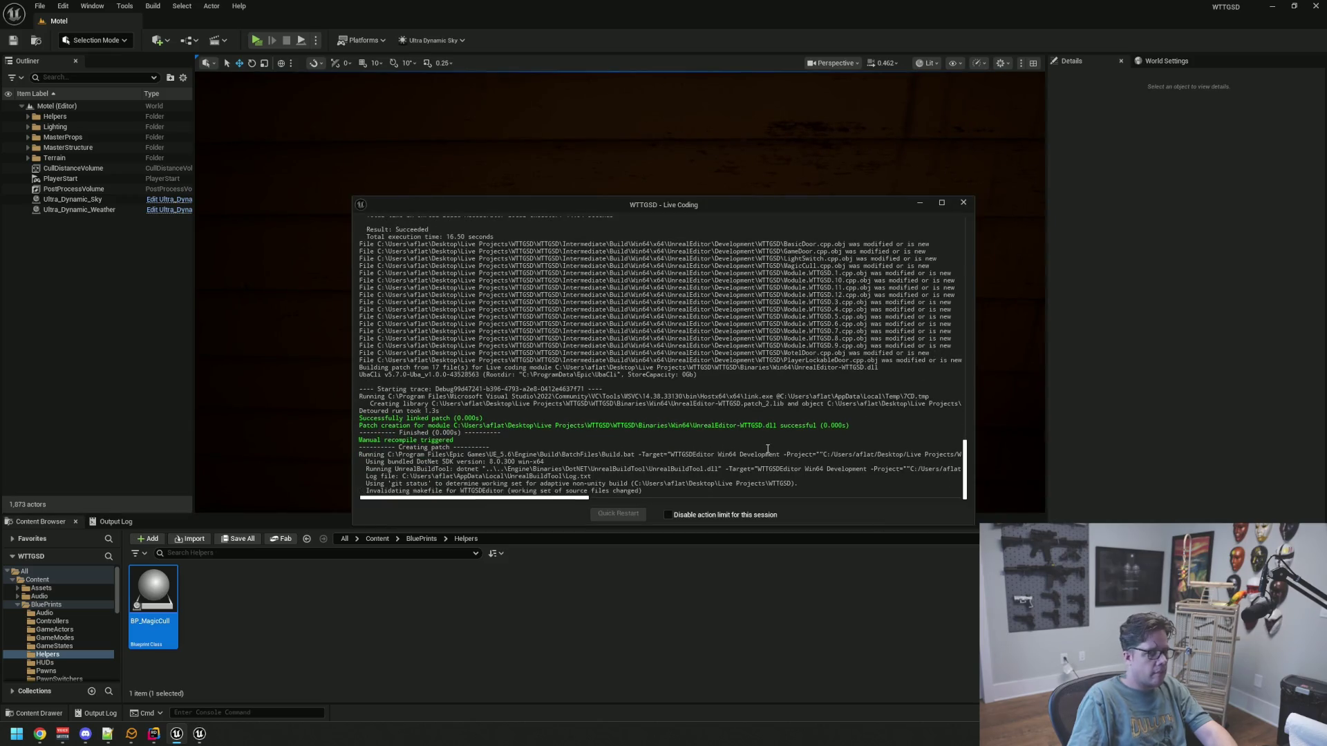
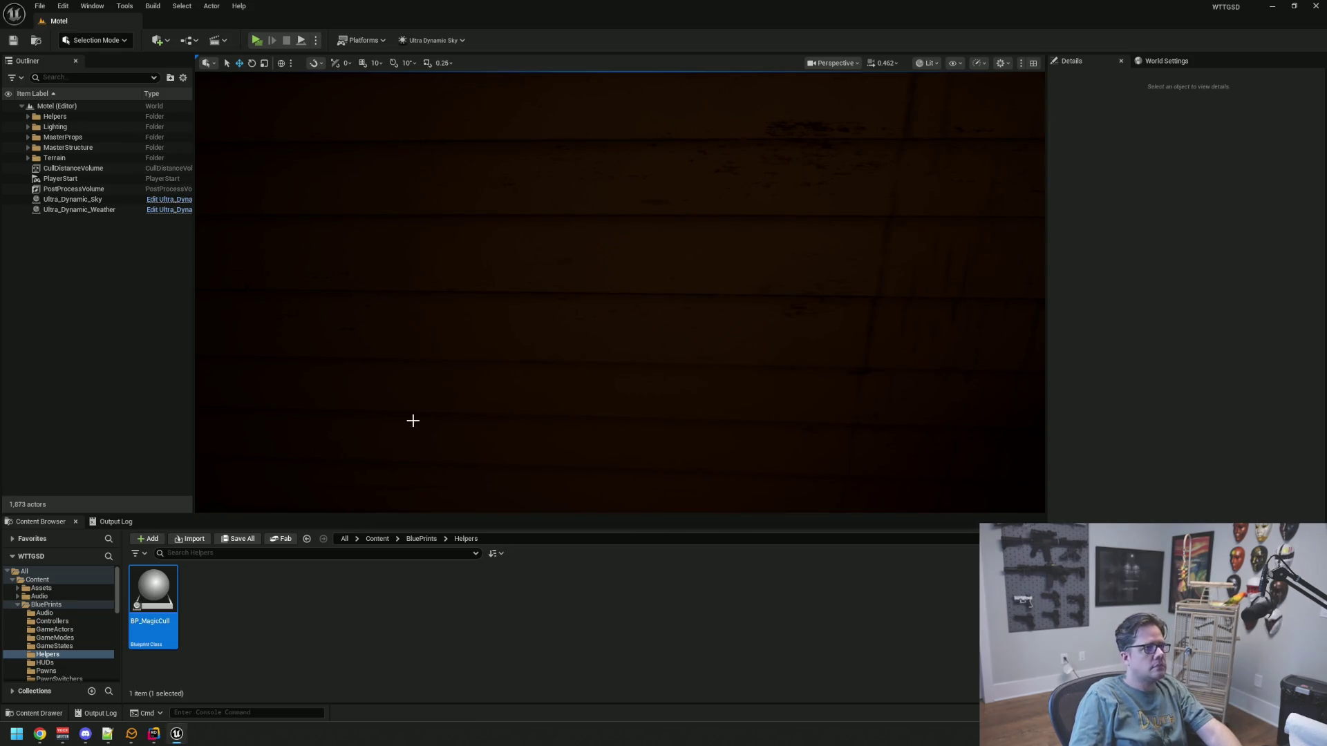
- Clear the Output Log and launch a play-in-editor session of the Motel level
left_click(115, 524)
right_click(349, 583)
left_click(387, 608)
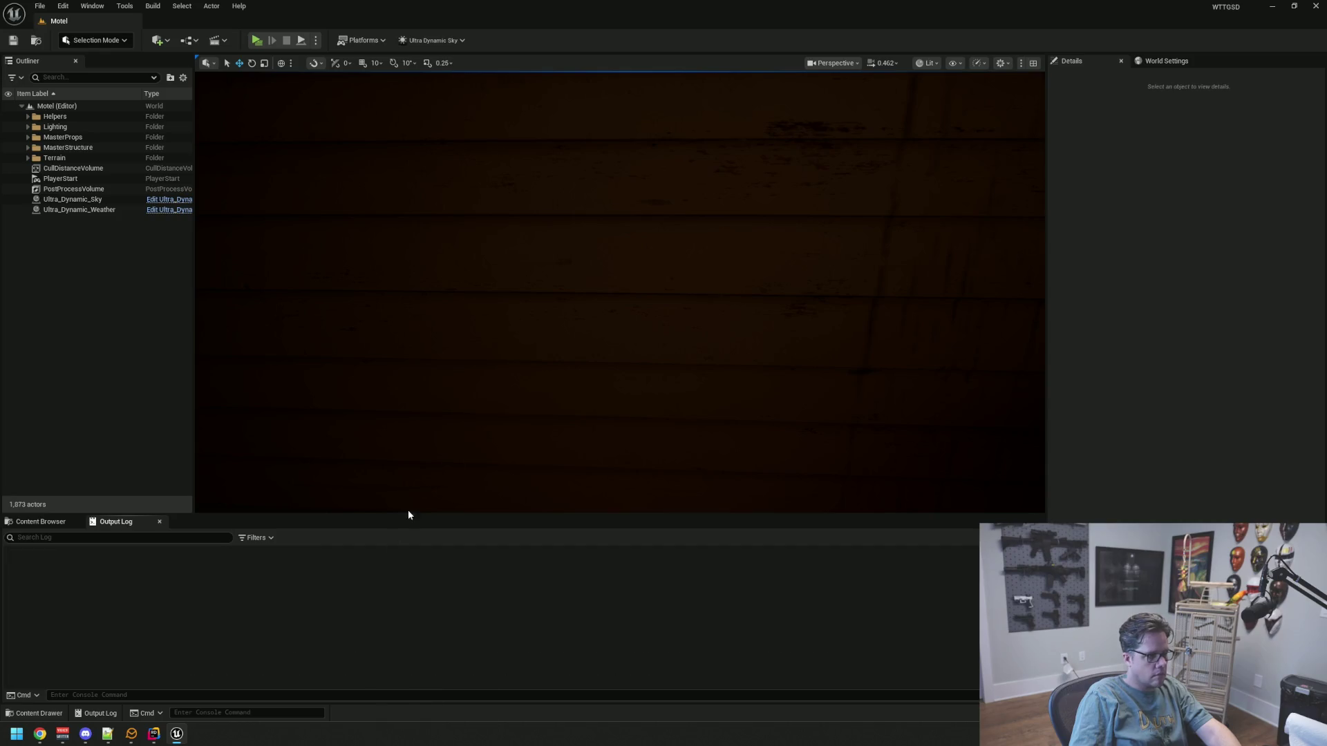
left_click(256, 40)
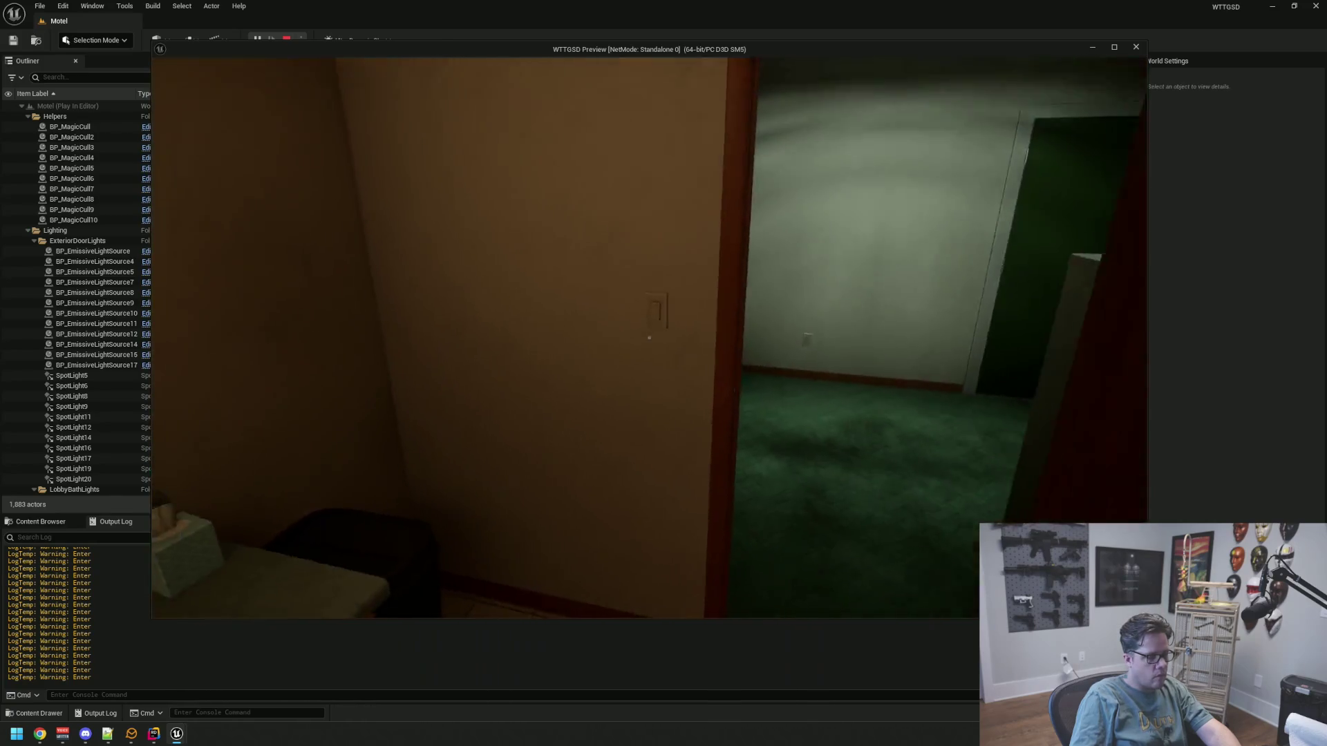
- Clear the Output Log again and give the game window input focus
left_click(128, 583)
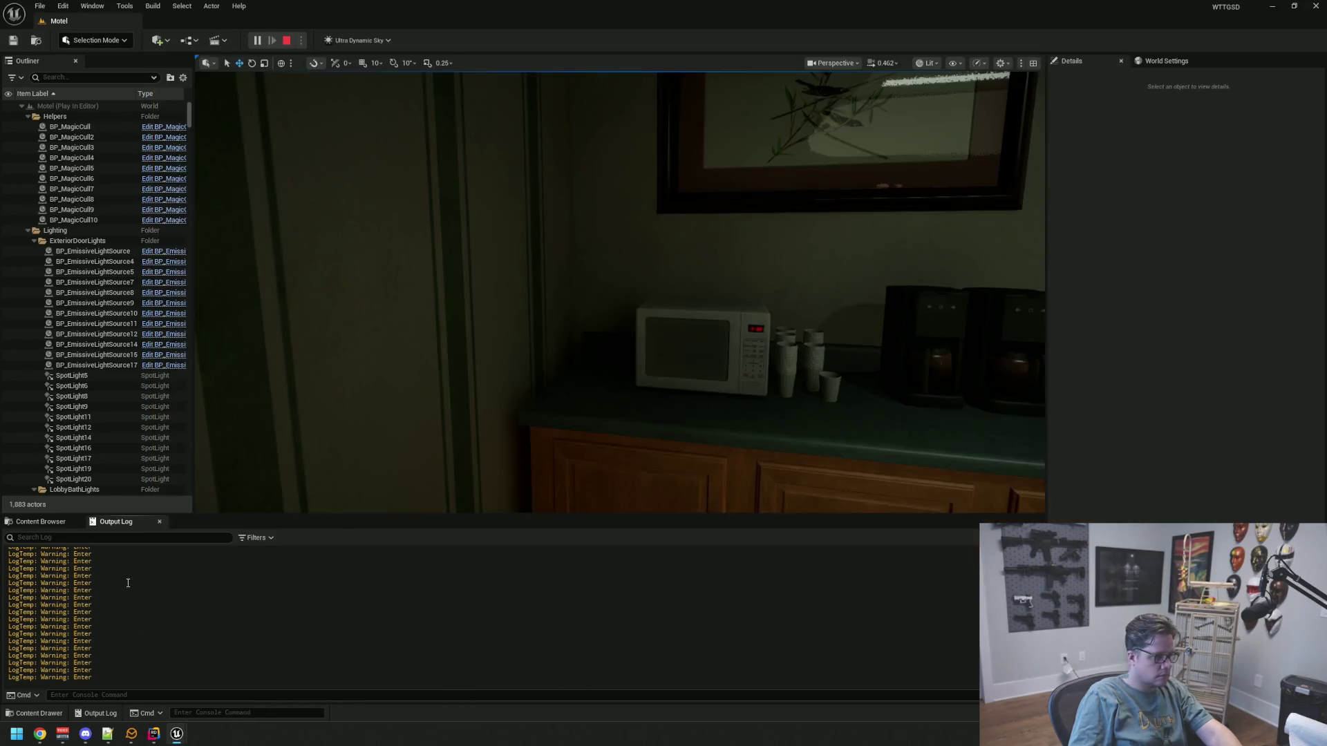
right_click(127, 583)
left_click(168, 595)
mouse_move(176, 734)
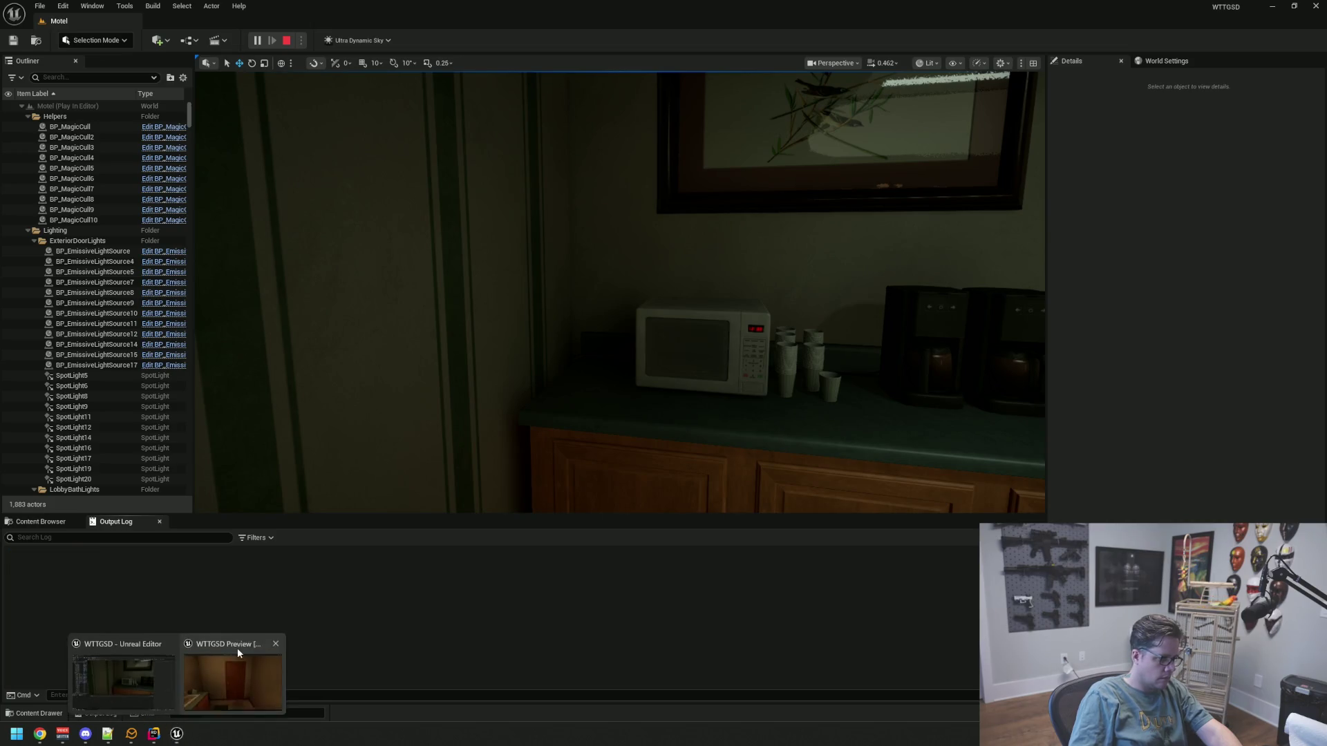
left_click(234, 652)
left_click(428, 543)
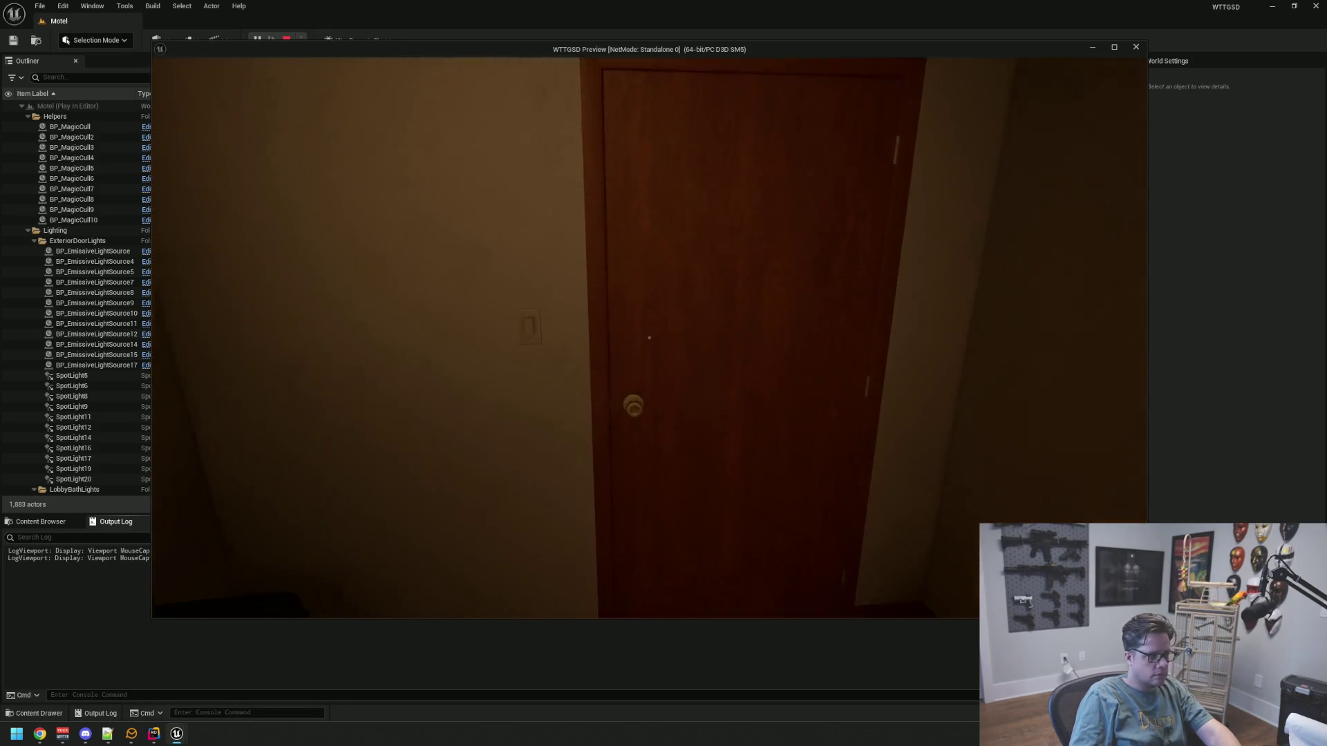
- Walk to the bathroom door and open and close it several times, once while still opening
left_click(649, 337)
key("w")
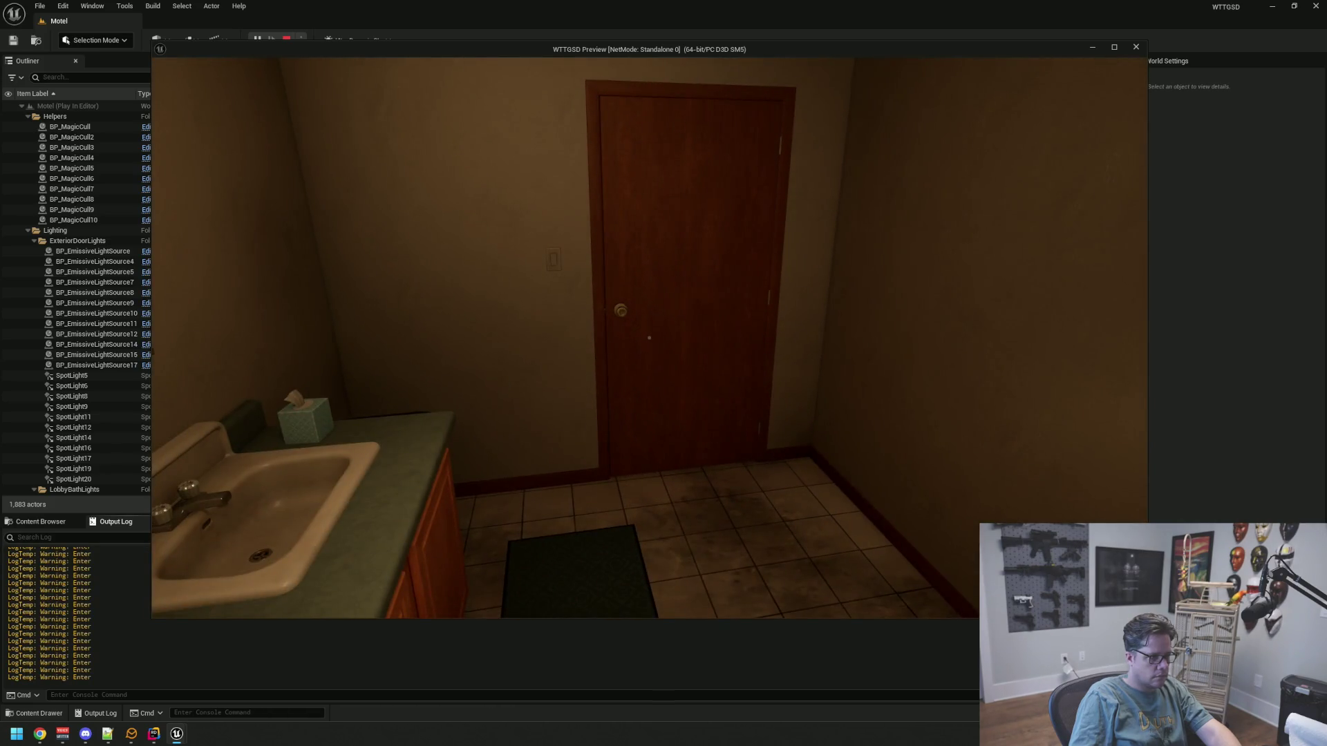
key("w")
left_click(649, 338)
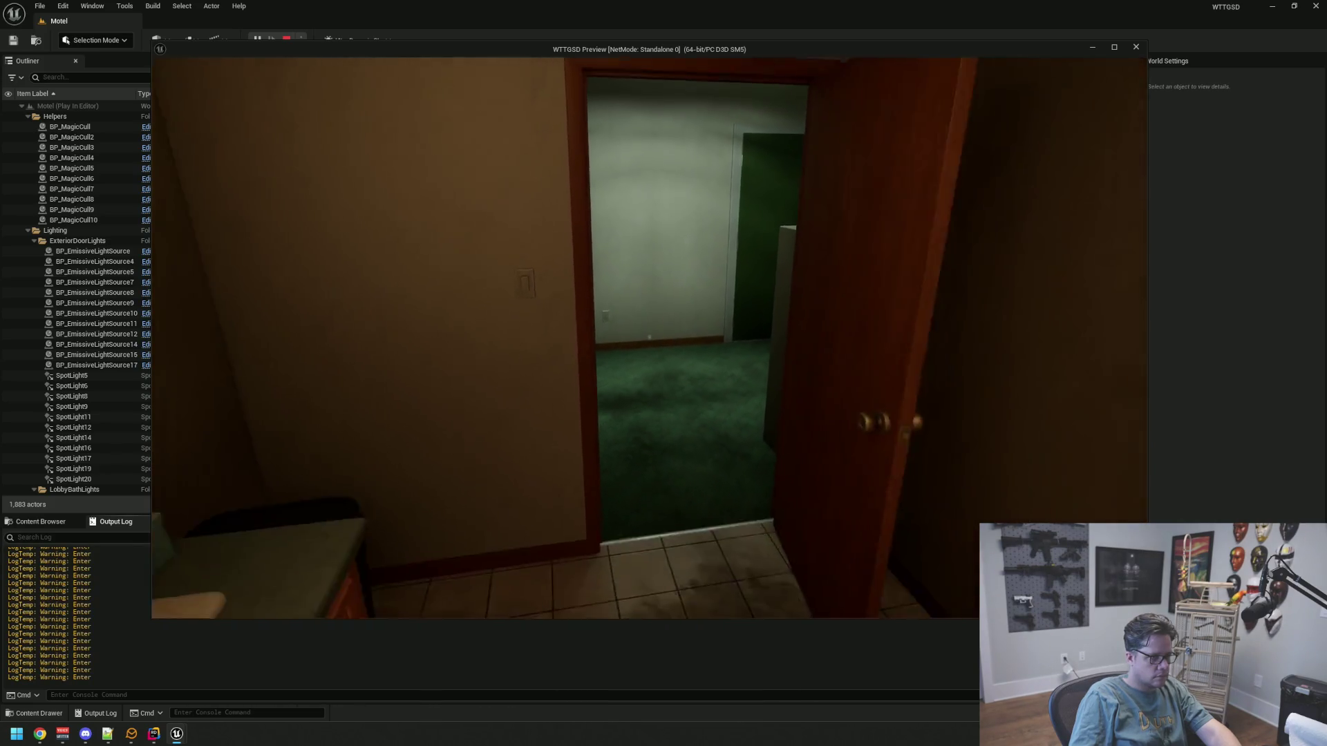
left_click(649, 338)
key("w")
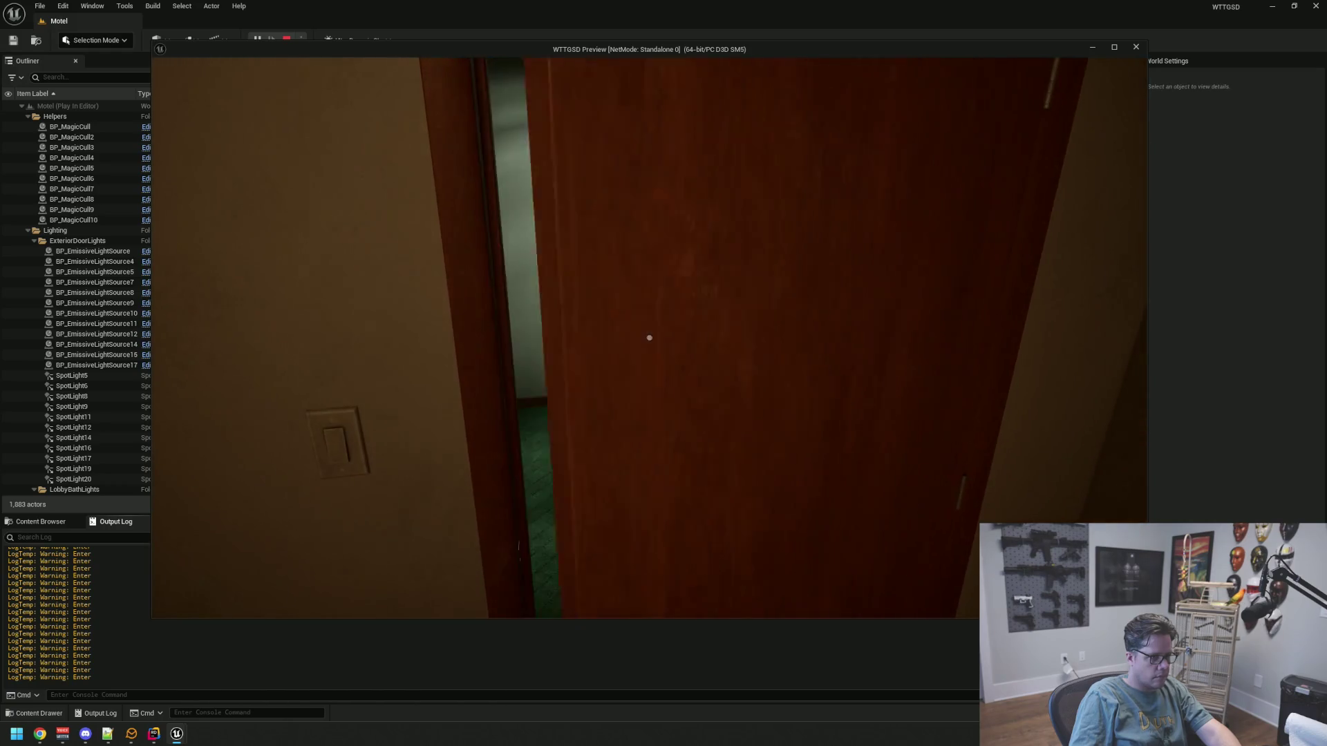
left_click(649, 337)
key("s")
left_click(649, 337)
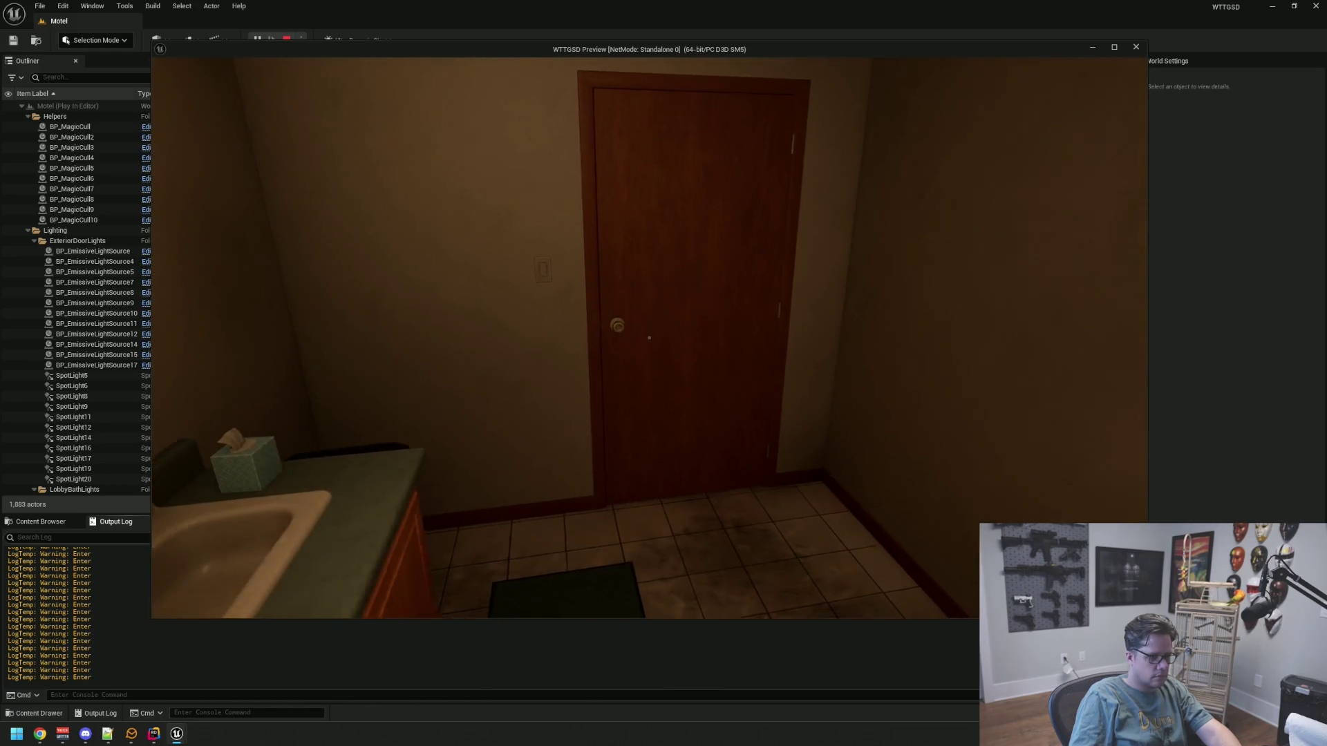
key("w")
left_click(649, 337)
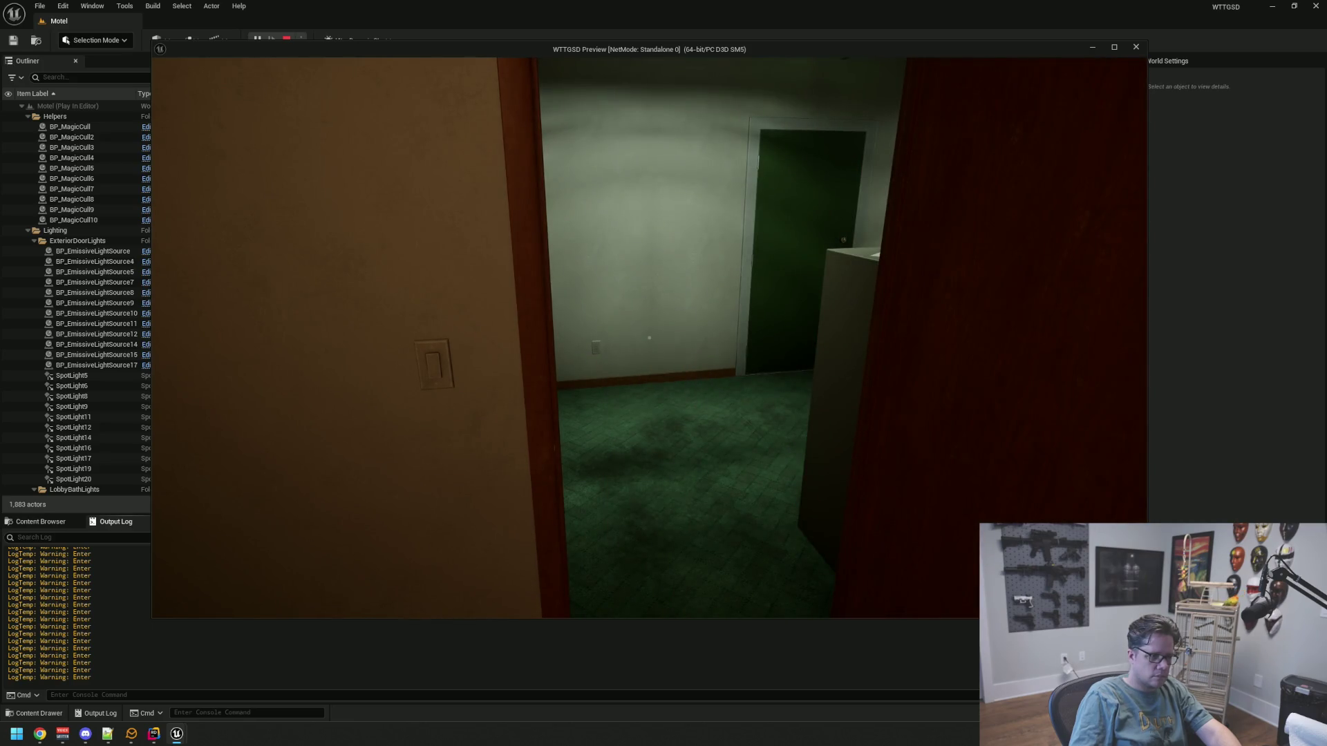
key("s")
left_click(649, 337)
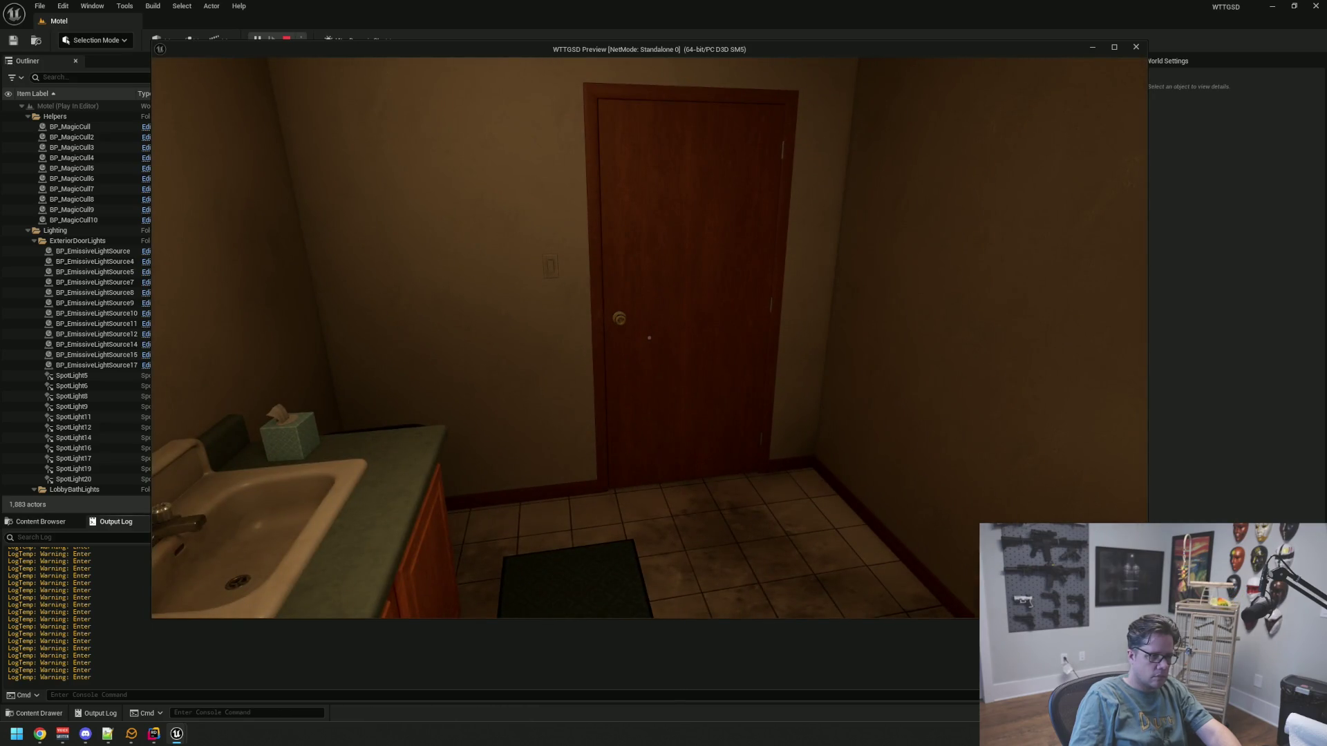
key("w")
left_click(649, 337)
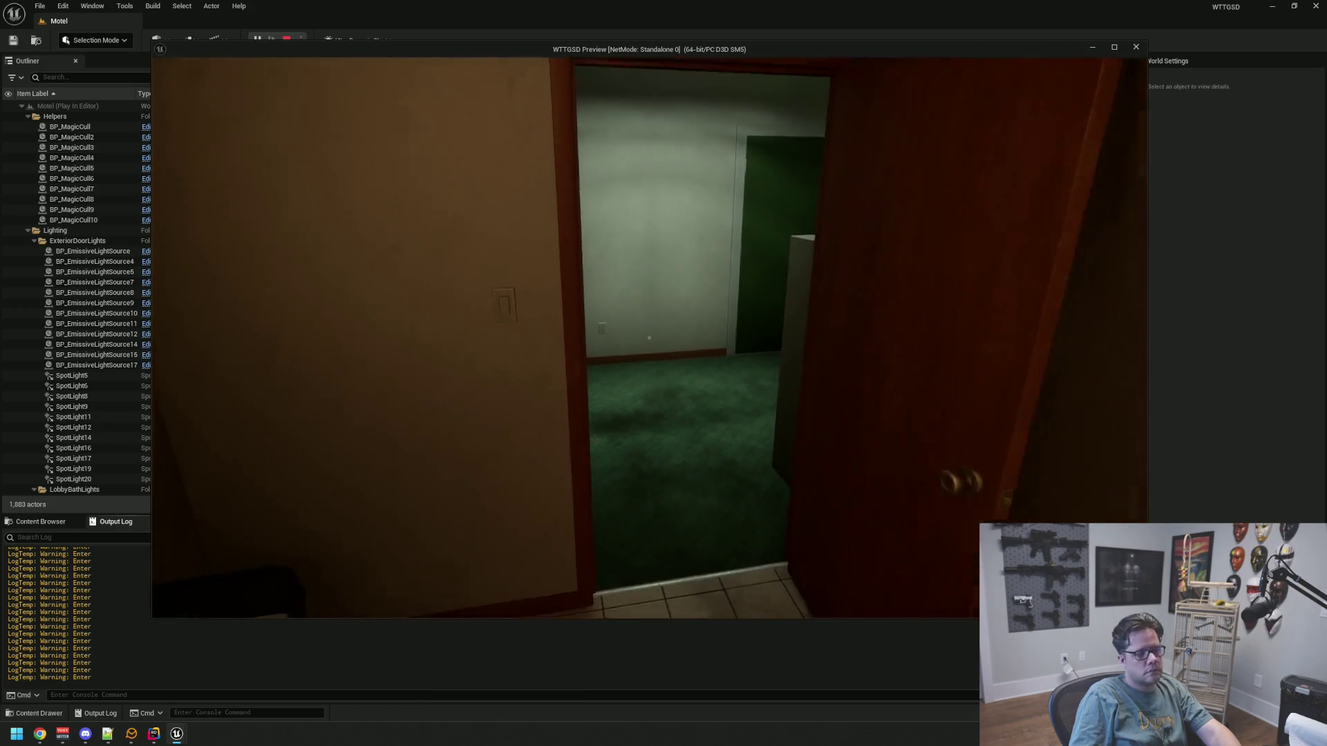
key("s")
left_click(649, 337)
- Repeat the door open/close cycle, backing away each time and ending with a mid-swing close
key("w")
left_click(649, 337)
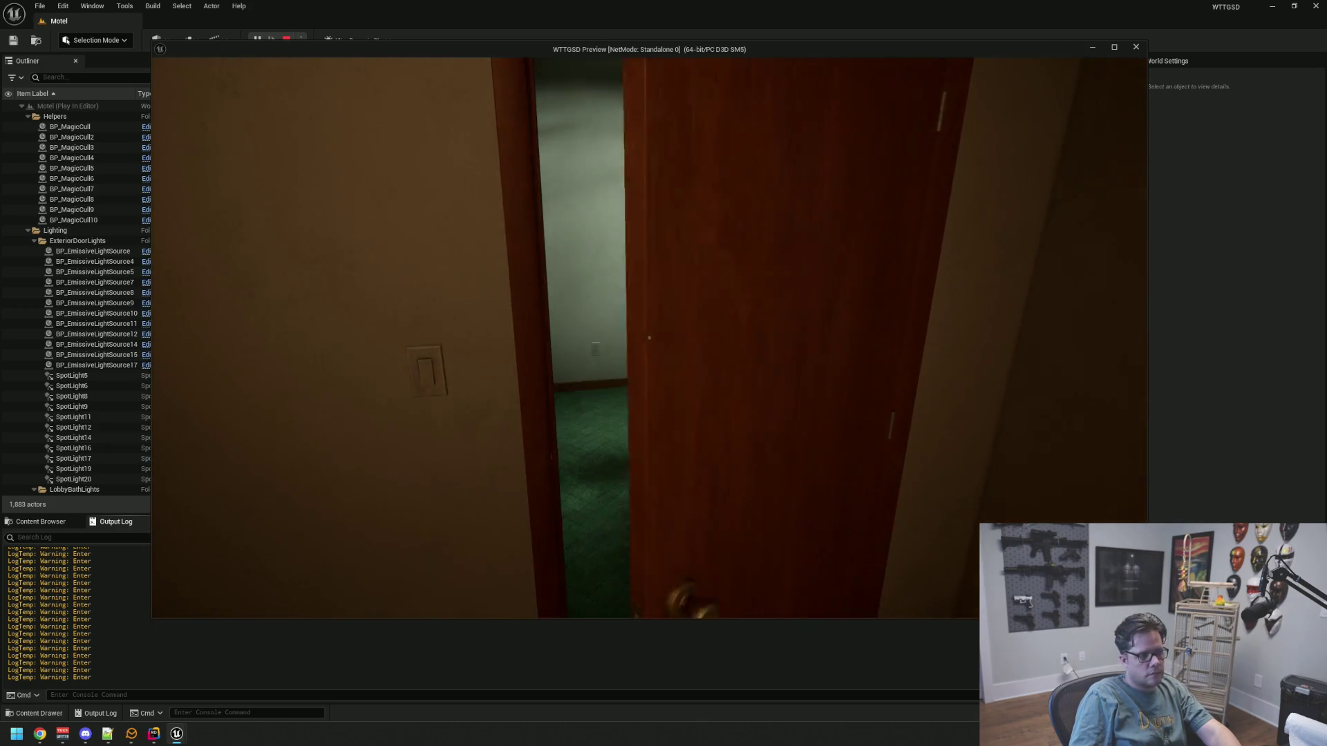
key("s")
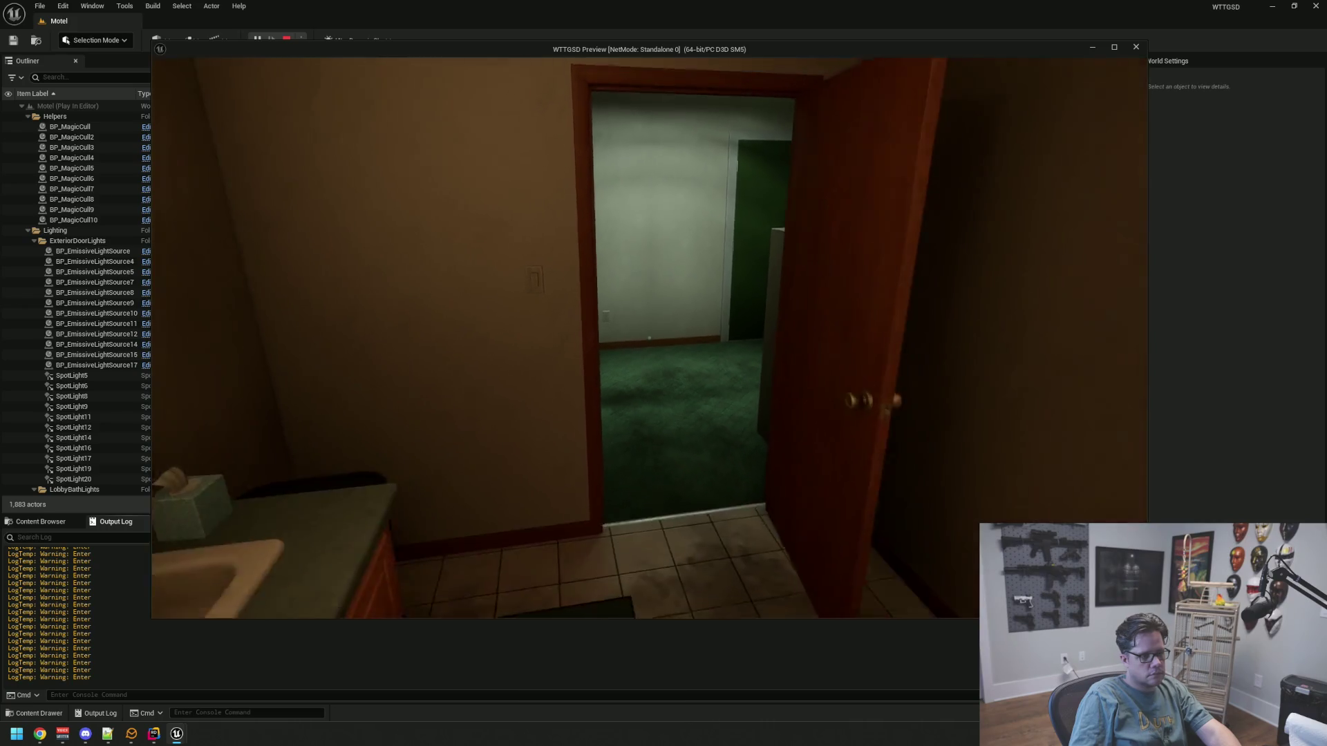
left_click(649, 337)
key("w")
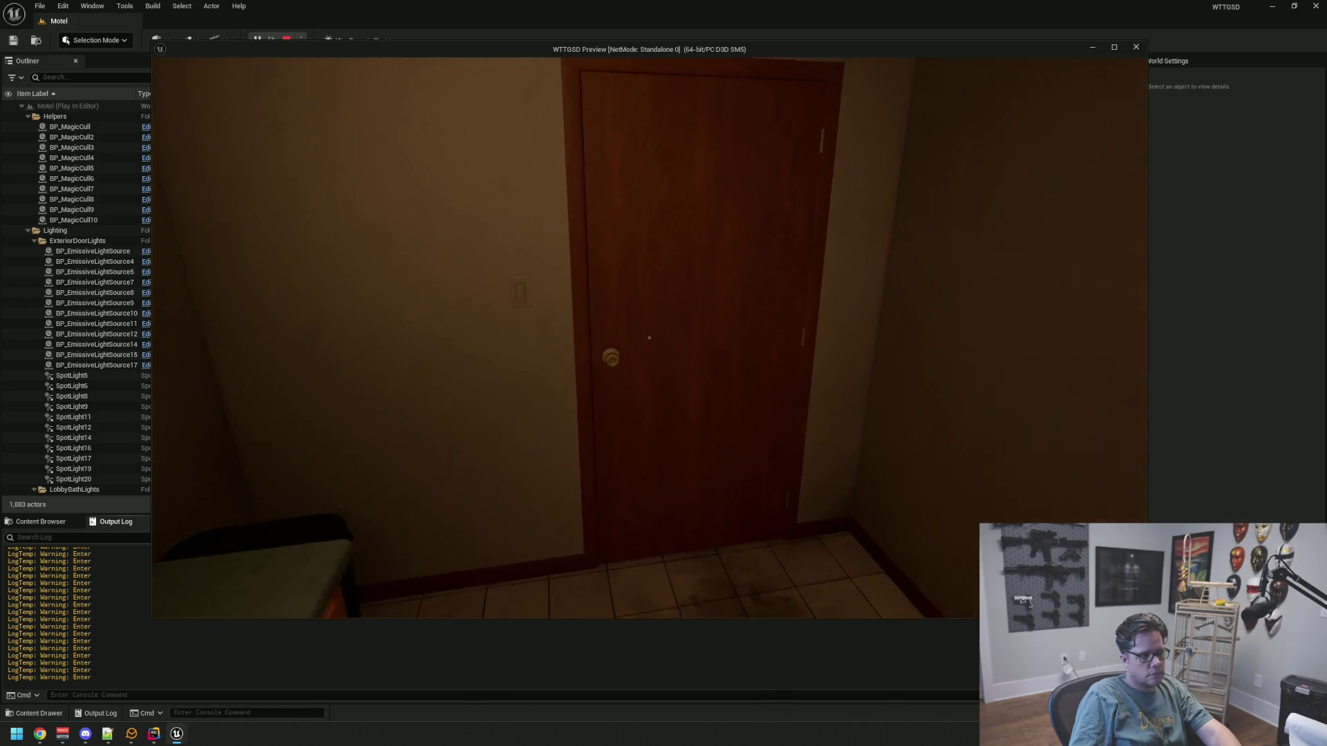
left_click(649, 338)
key("s")
left_click(649, 338)
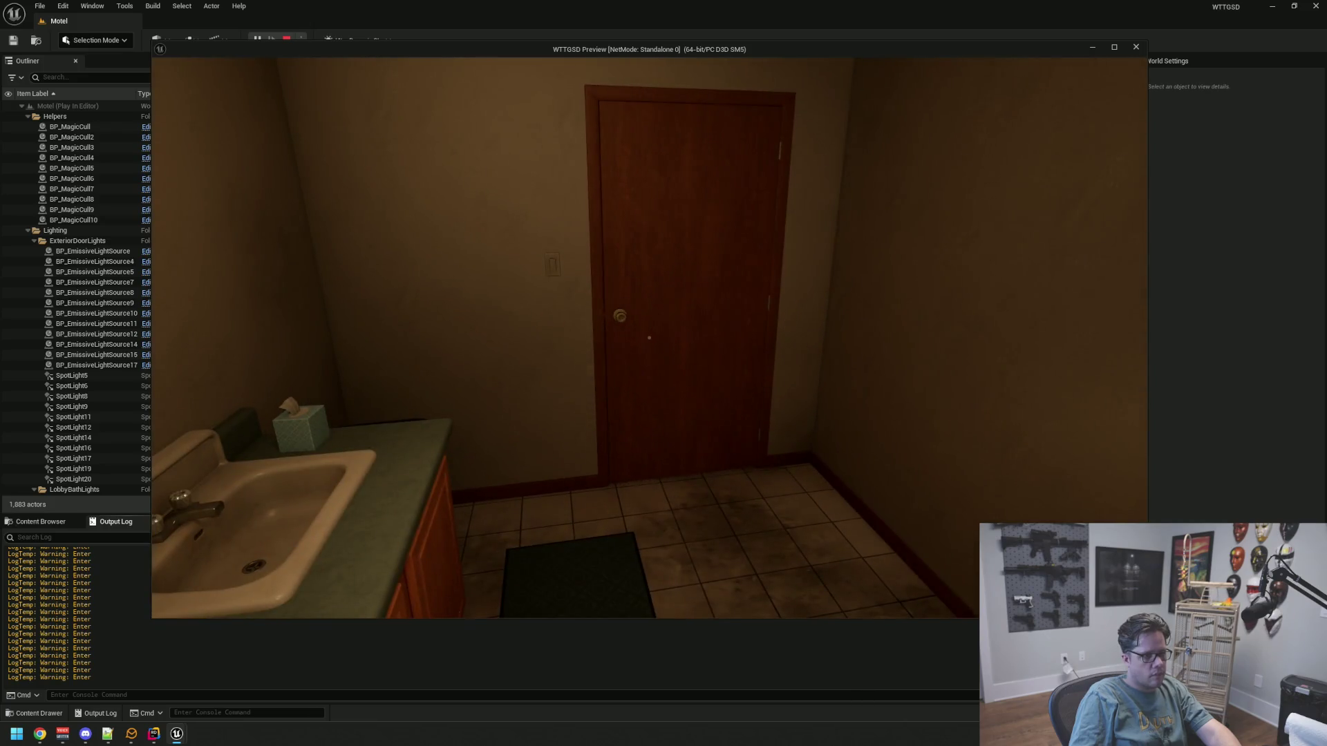
key("w")
left_click(649, 337)
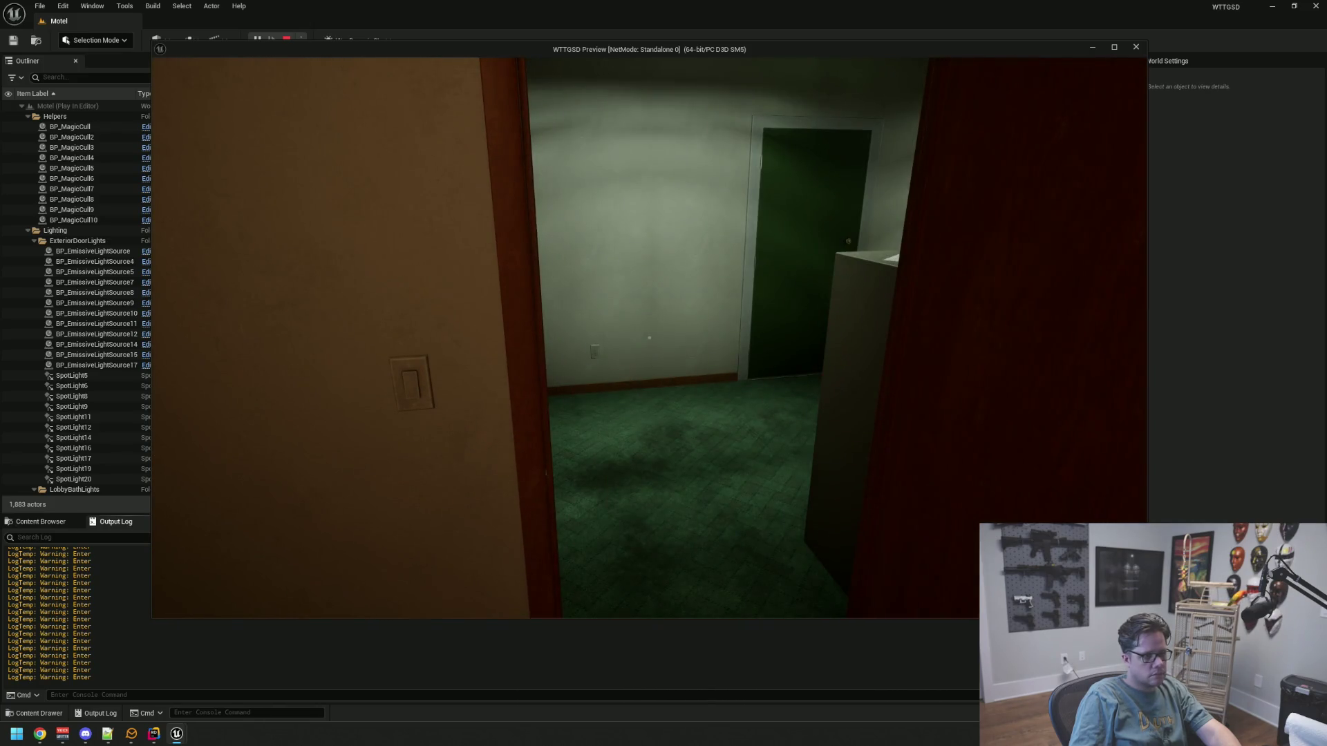
key("s")
left_click(649, 337)
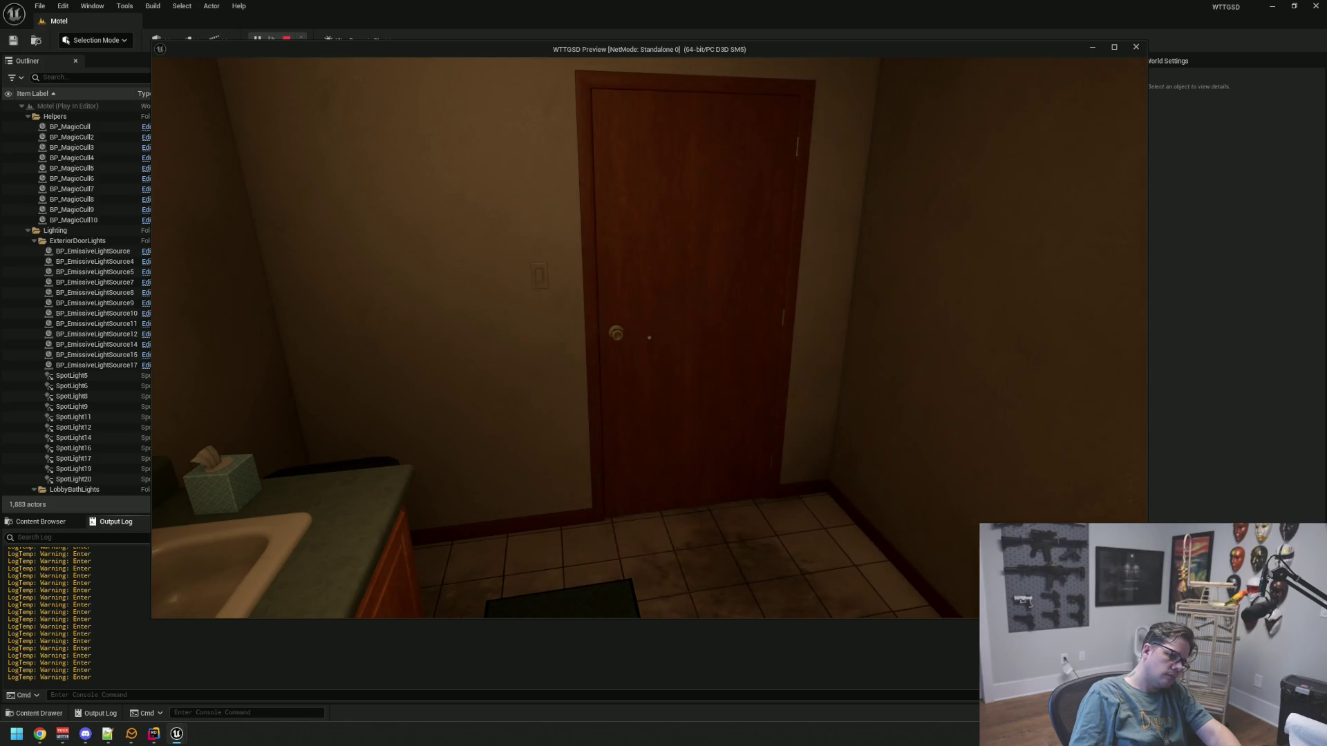
key("w")
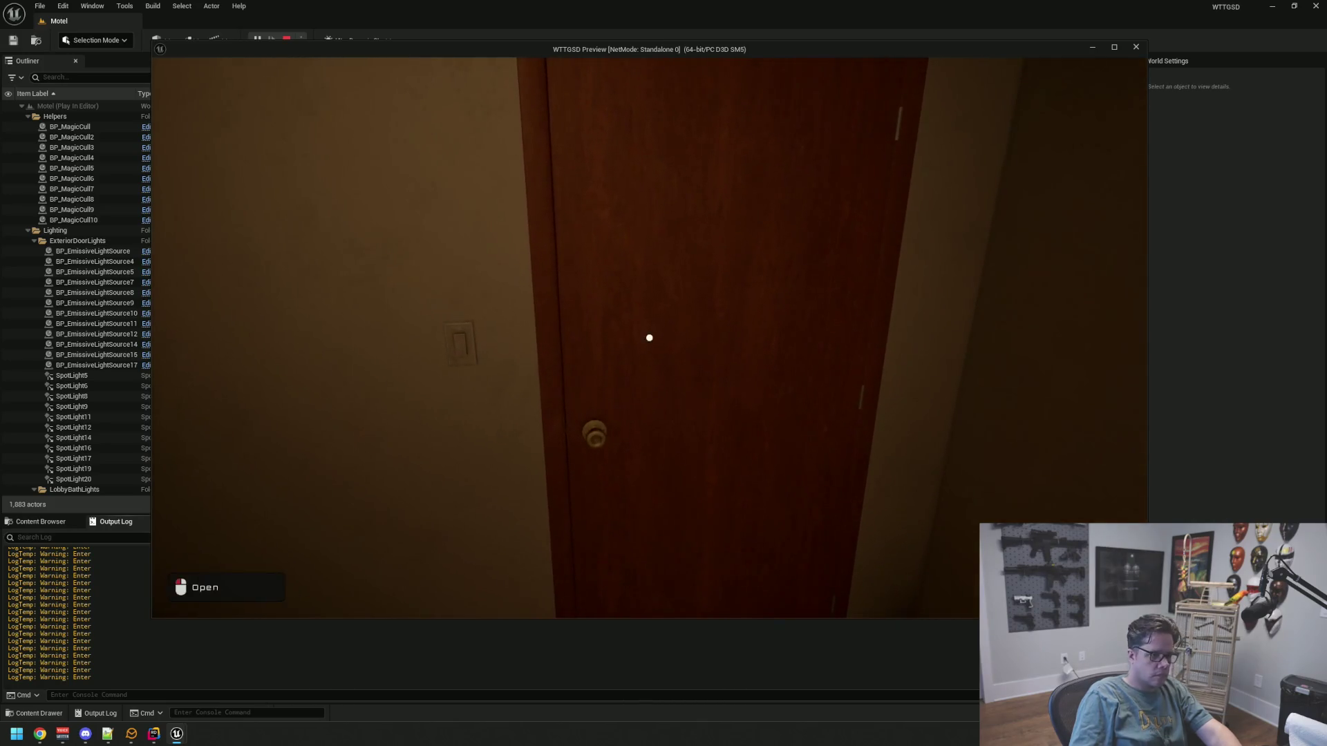
left_click(649, 337)
key("s")
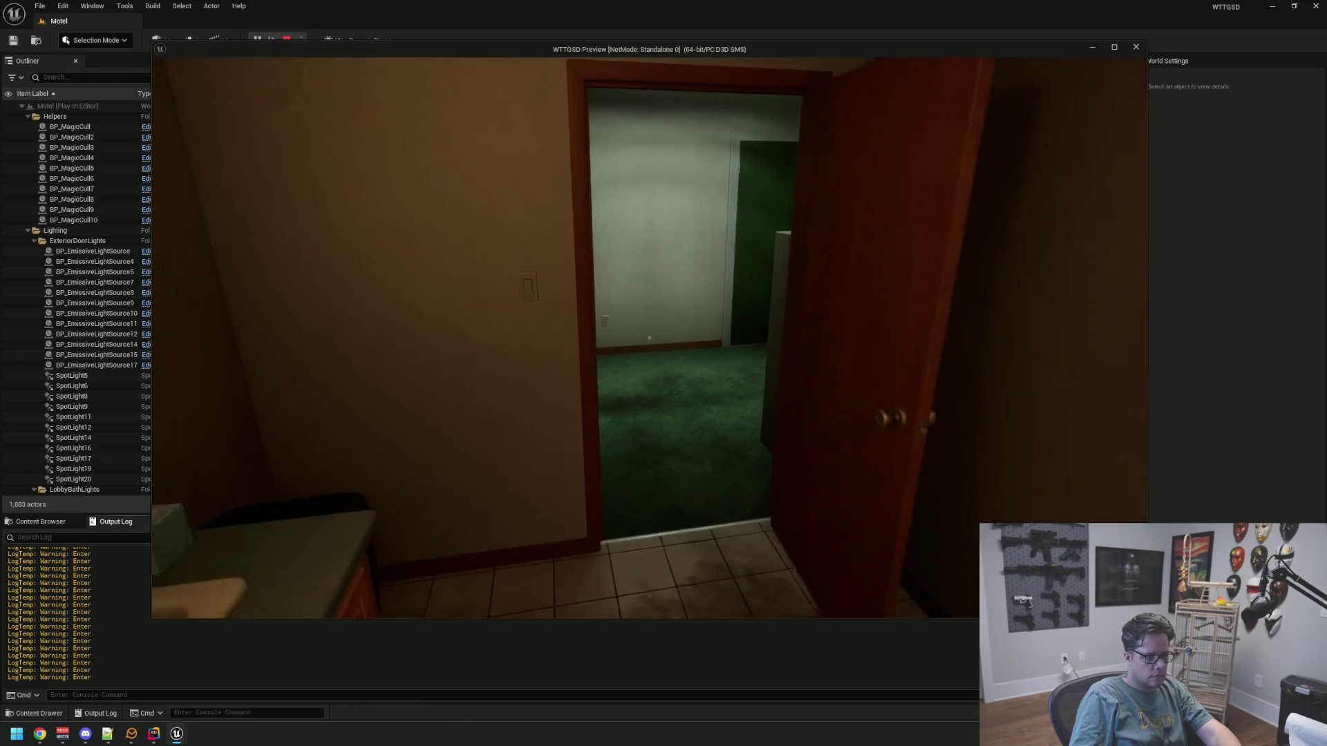
key("w")
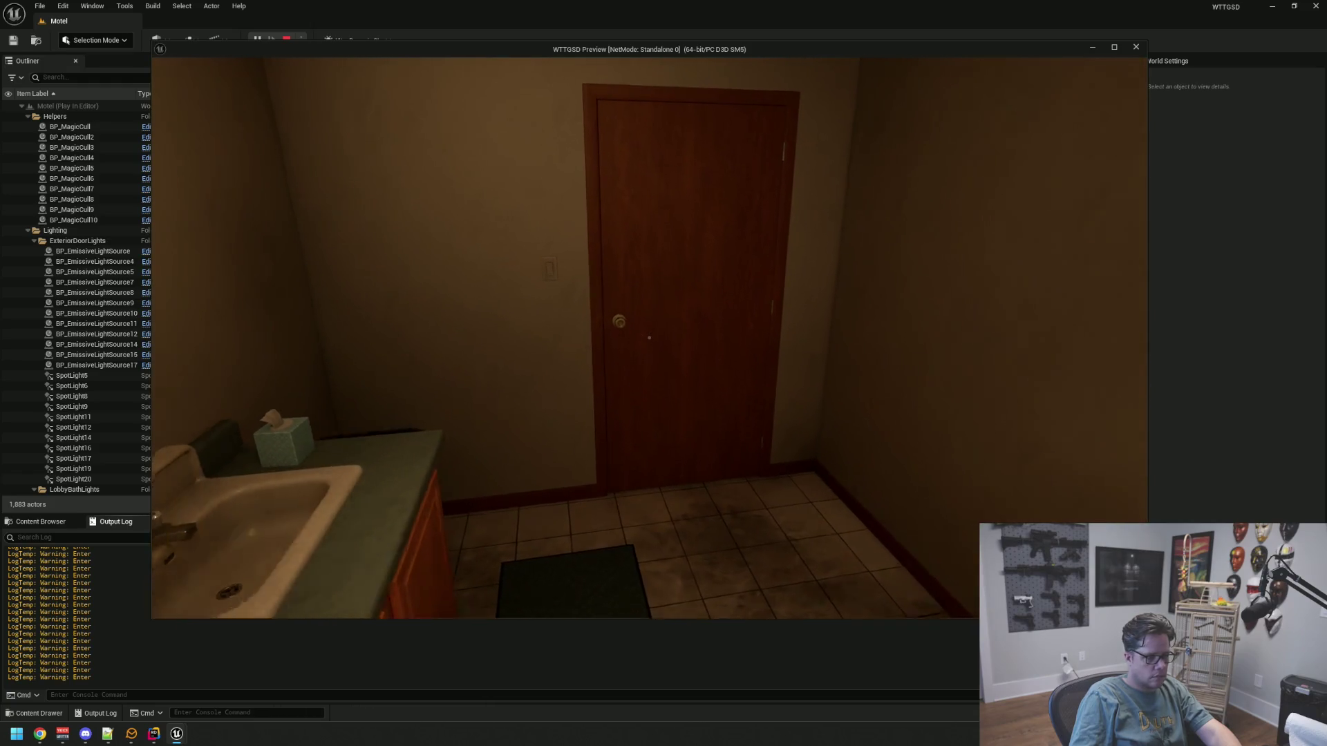
left_click(649, 337)
key("s")
left_click(649, 337)
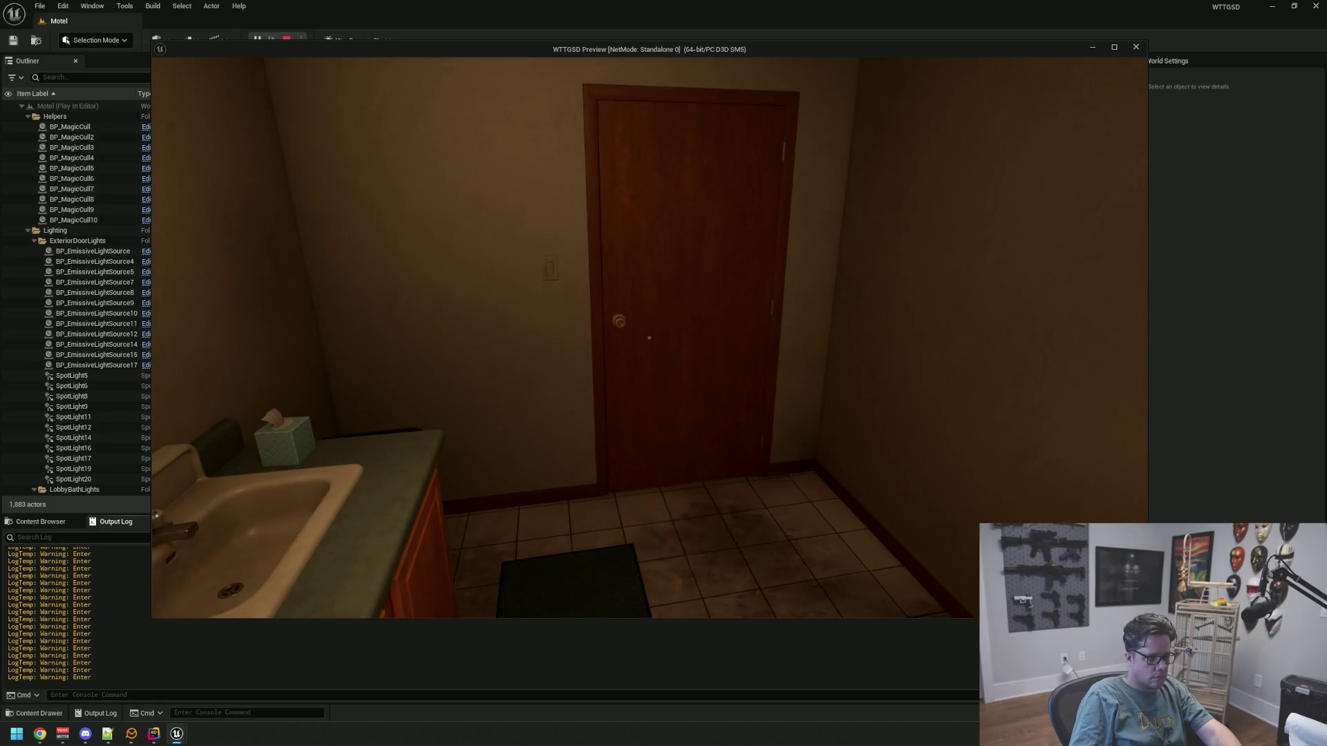
key("w")
left_click(648, 337)
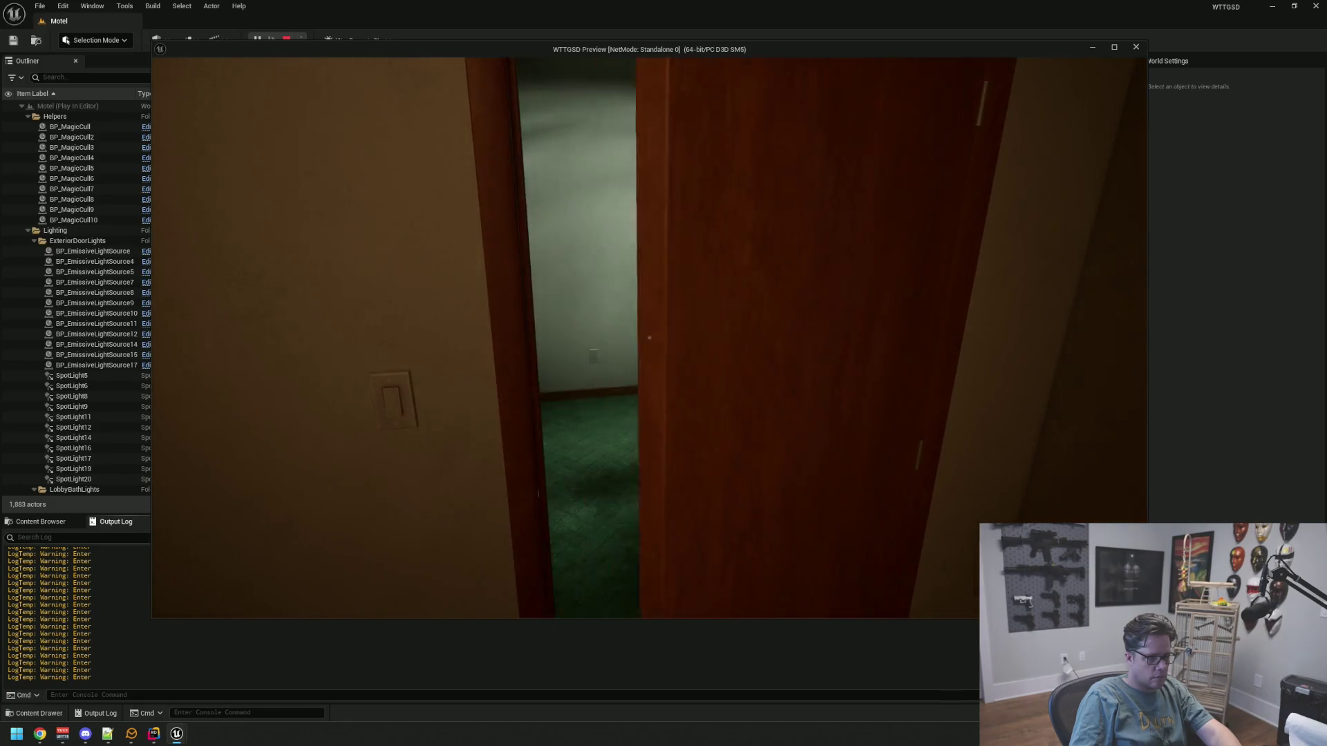
key("s")
left_click(649, 337)
- Stop the play session, glance around the lobby in the editor, and return to the code
key("Escape")
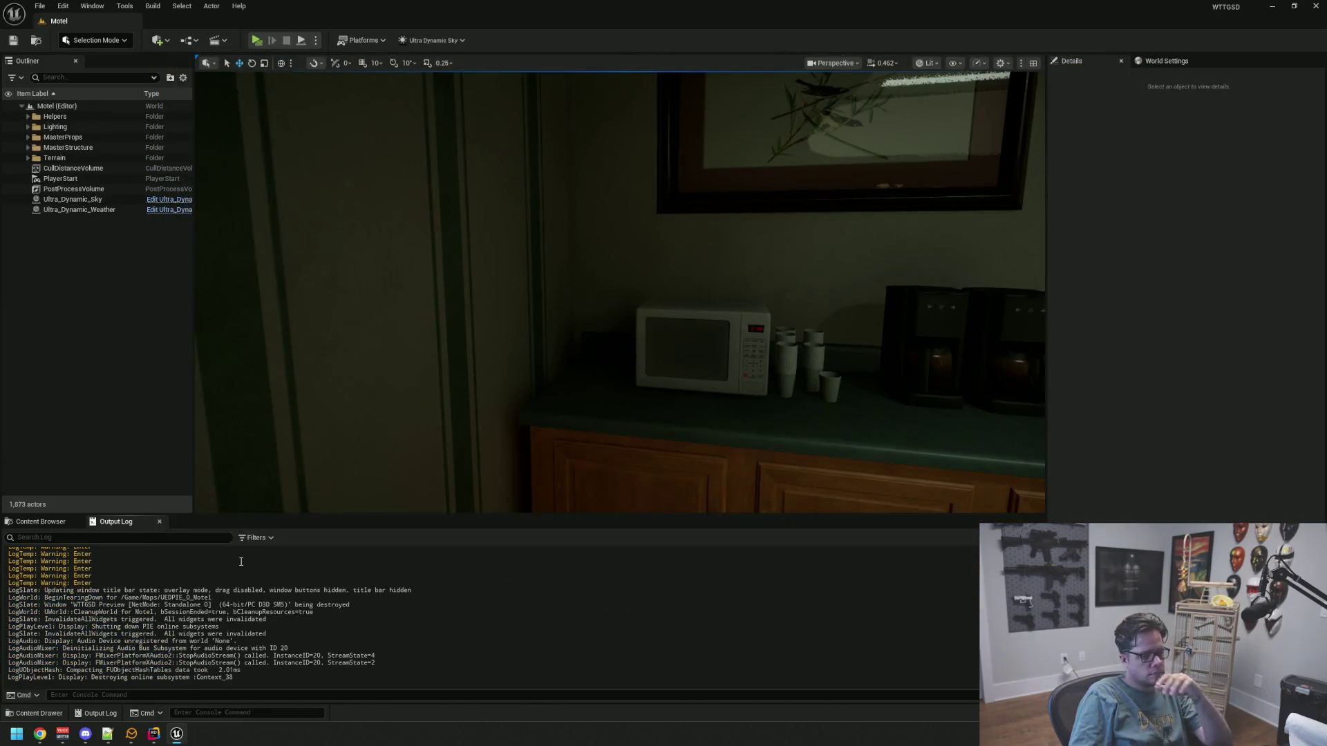
mouse_move(386, 458)
left_mouse_down()
mouse_move(387, 484)
mouse_move(277, 484)
mouse_move(276, 456)
left_mouse_up()
mouse_move(497, 401)
left_mouse_down()
mouse_move(498, 424)
mouse_move(553, 424)
mouse_move(477, 415)
left_mouse_up()
left_click(176, 734)
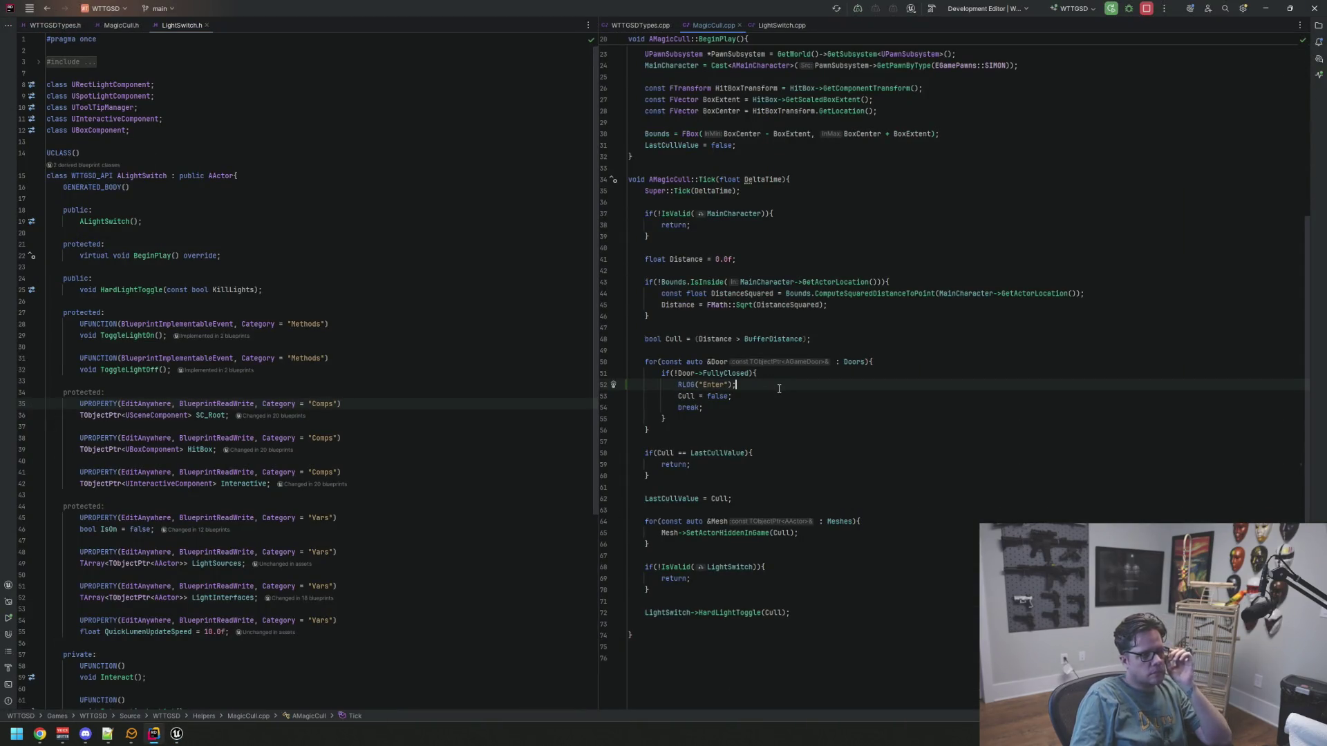
- Delete the Enter debug log line and review the LightSwitch header
key("BackSpace")
key("BackSpace")
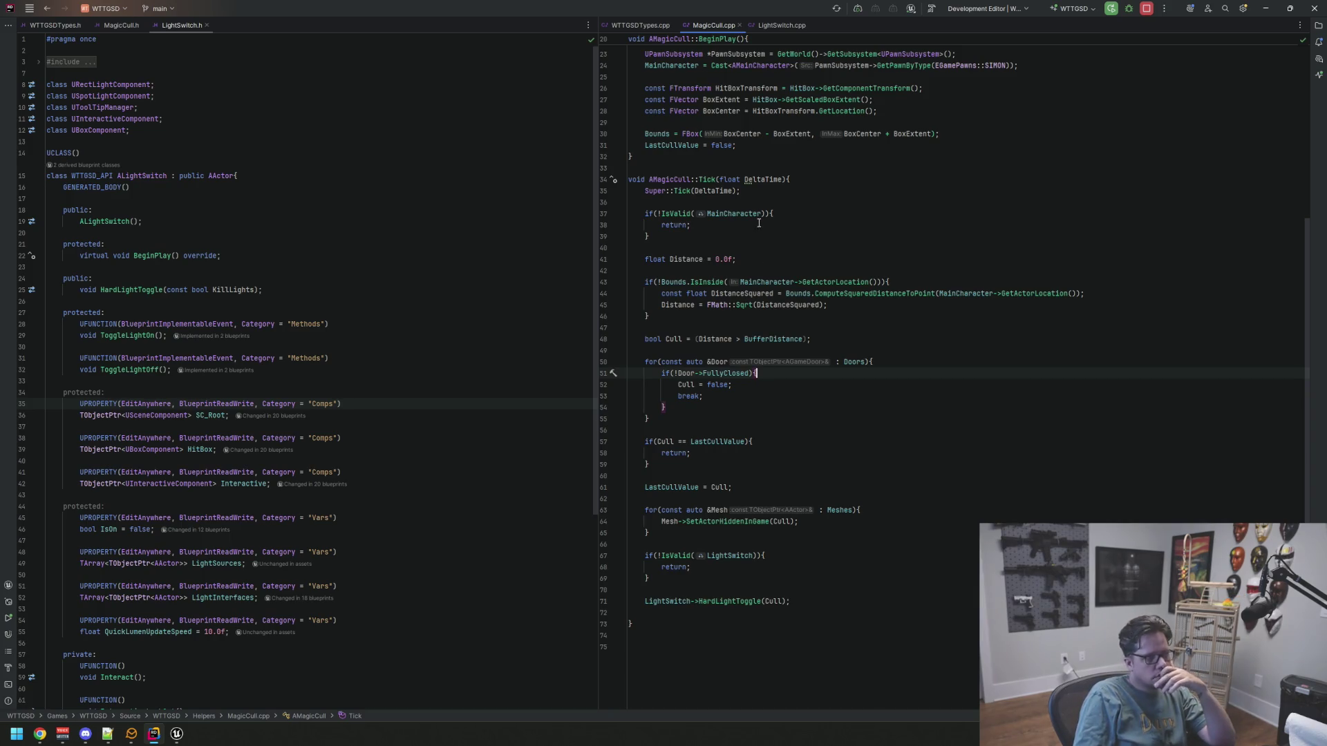
left_click(478, 103)
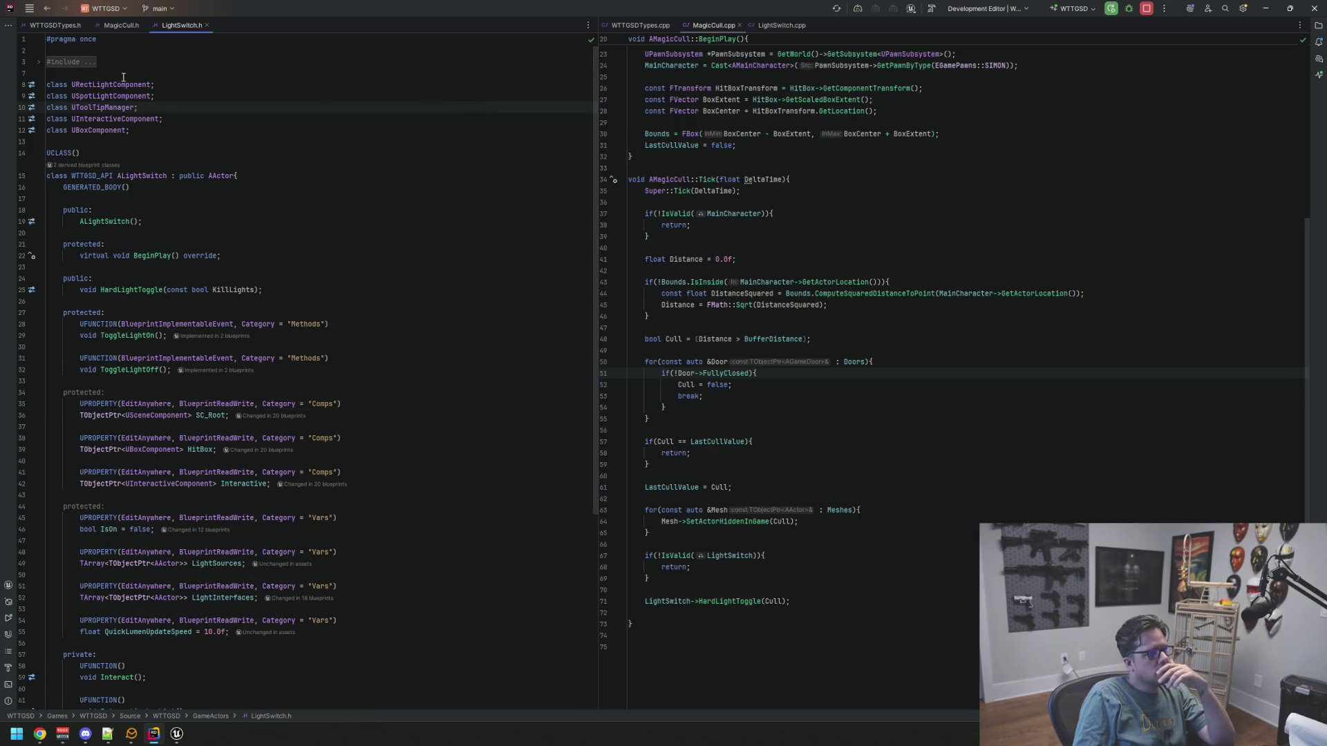
scroll(316, 125, "down", 9)
scroll(341, 174, "up", 9)
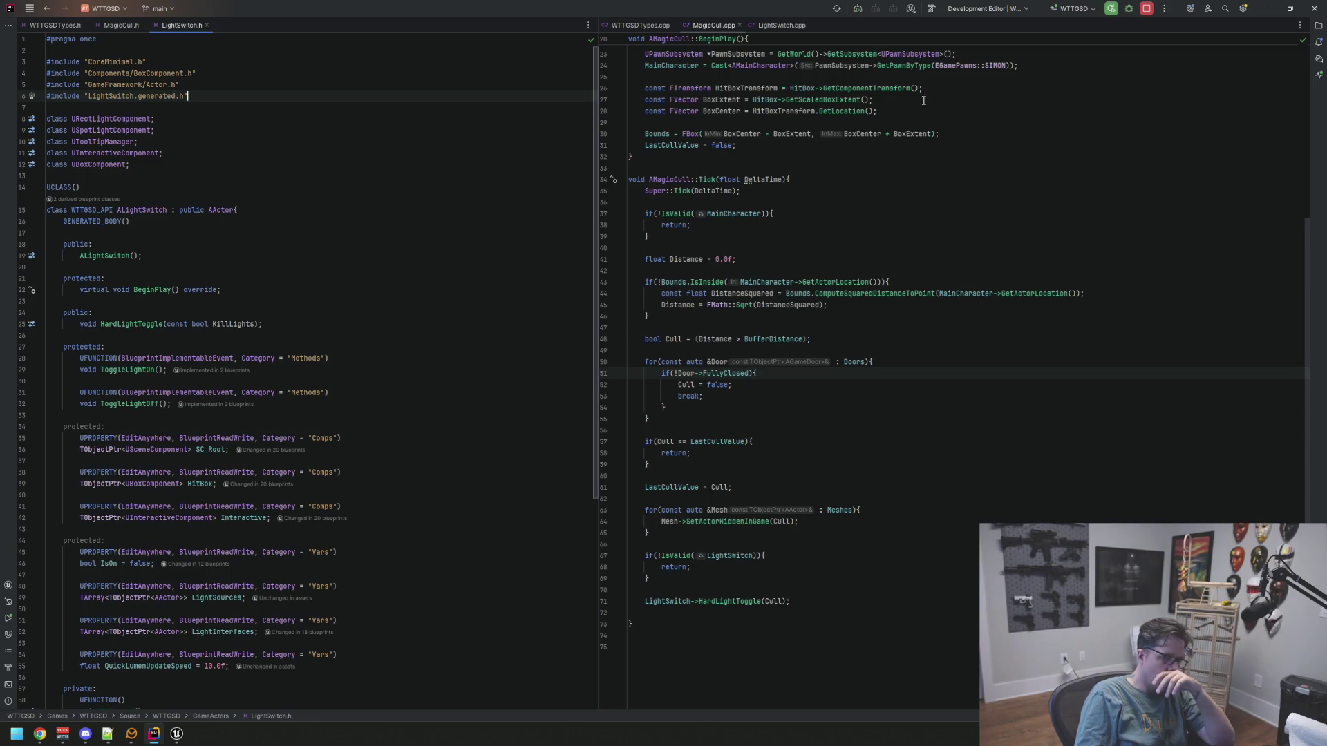
- Open the BasicDoor, GameDoor, MotelDoor and PlayerLockableDoor headers from the solution tree
left_click(1320, 26)
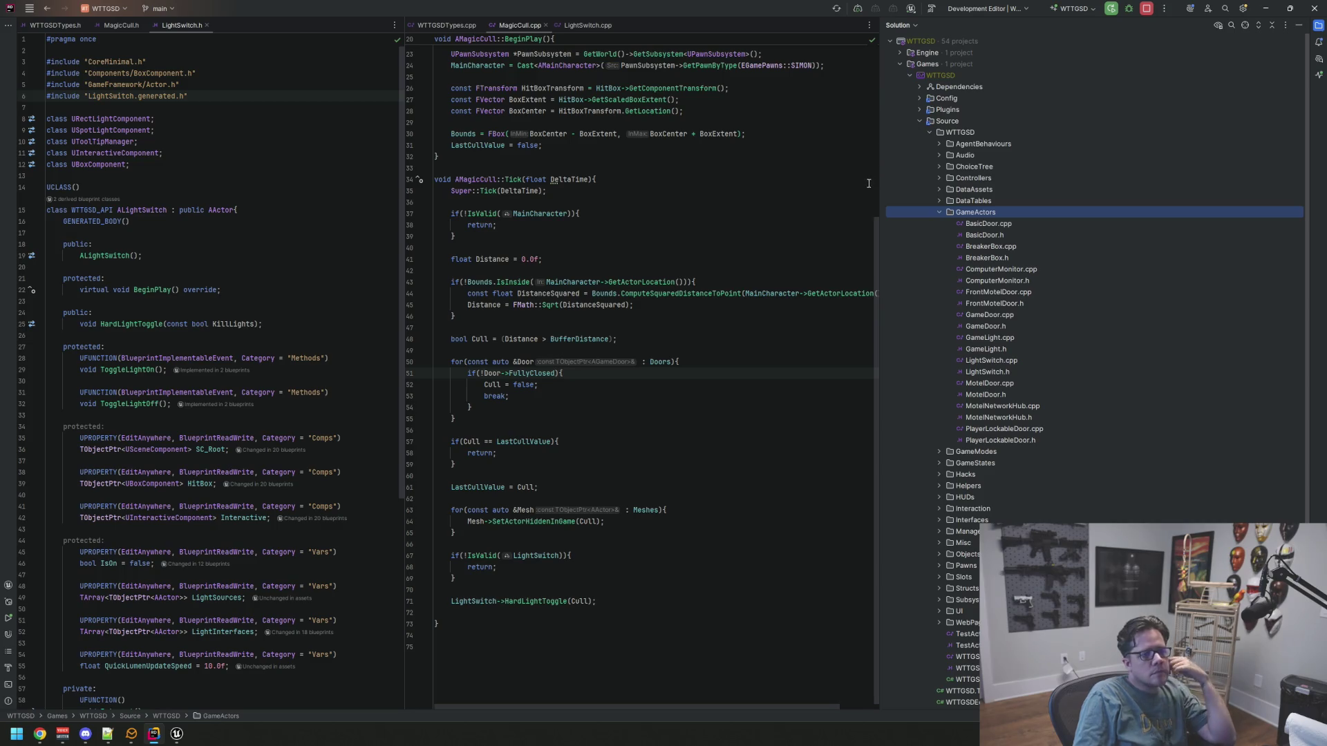
left_click_drag(878, 176, 1132, 179)
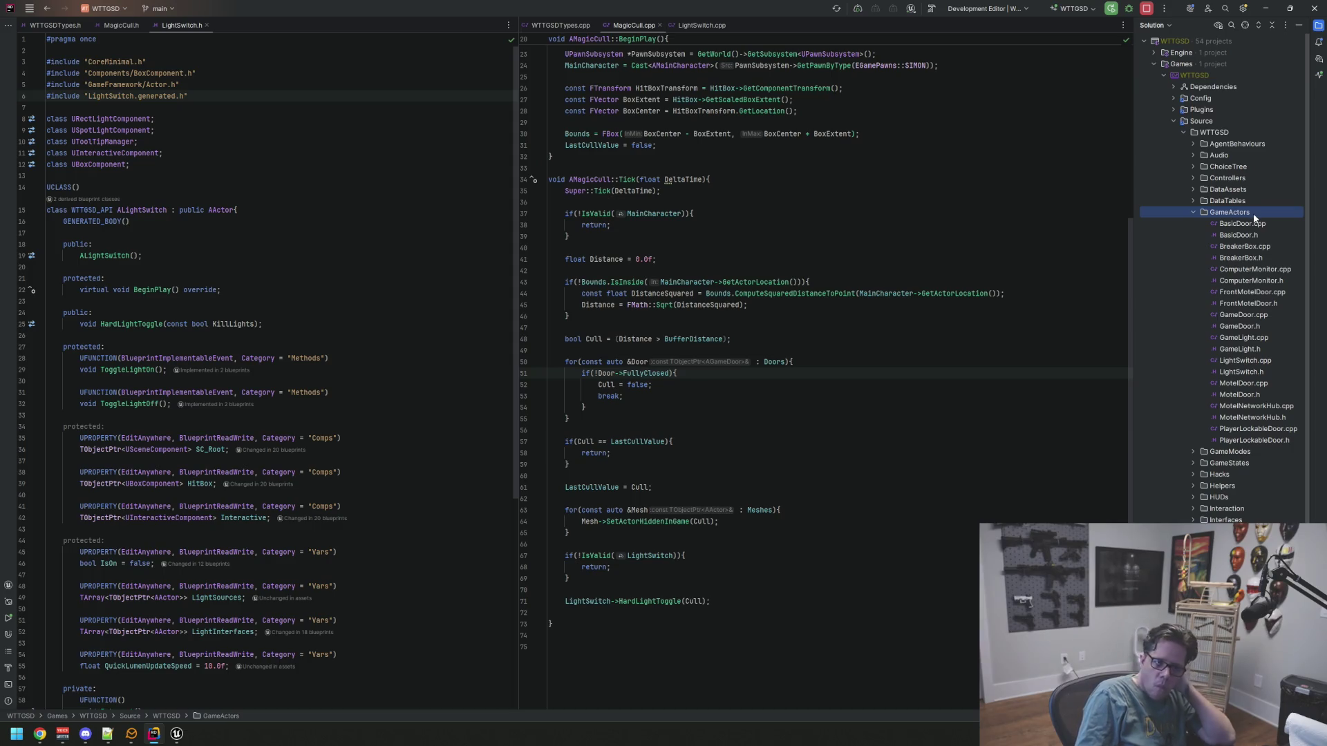
double_click(1236, 237)
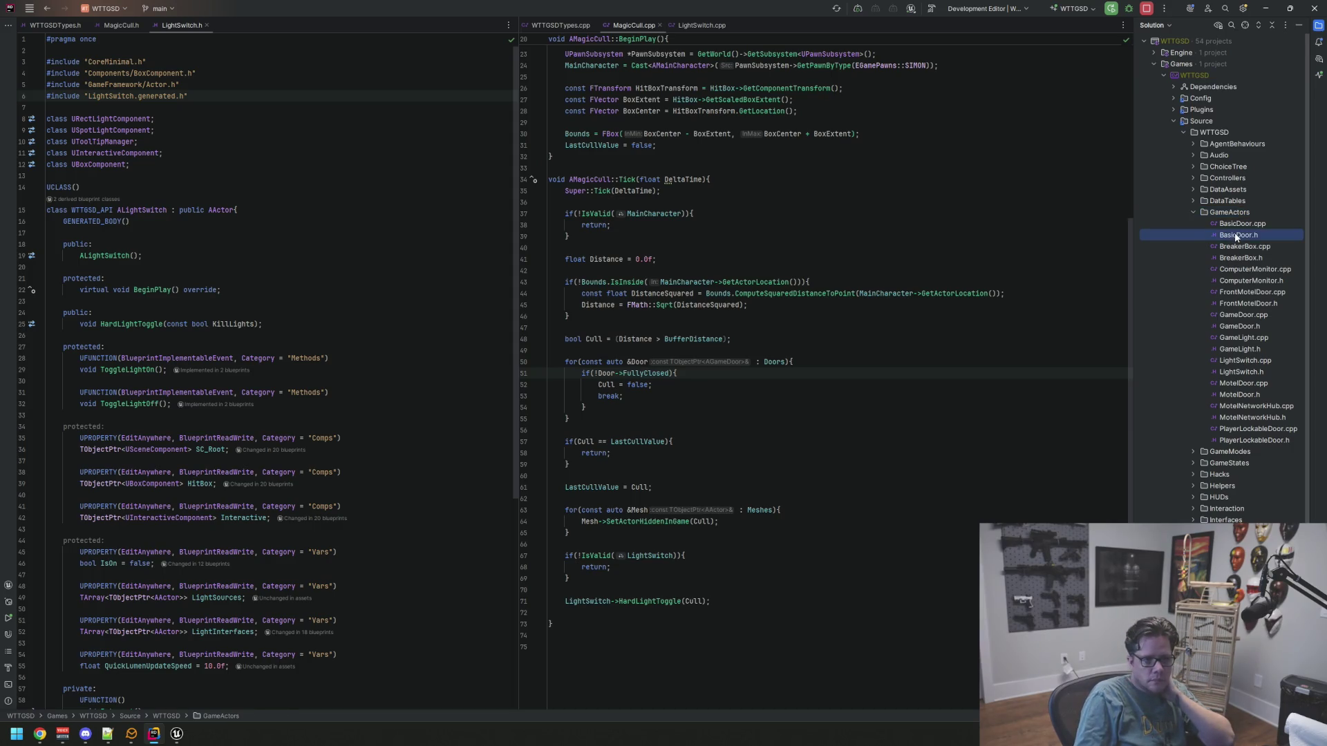
left_click(286, 119)
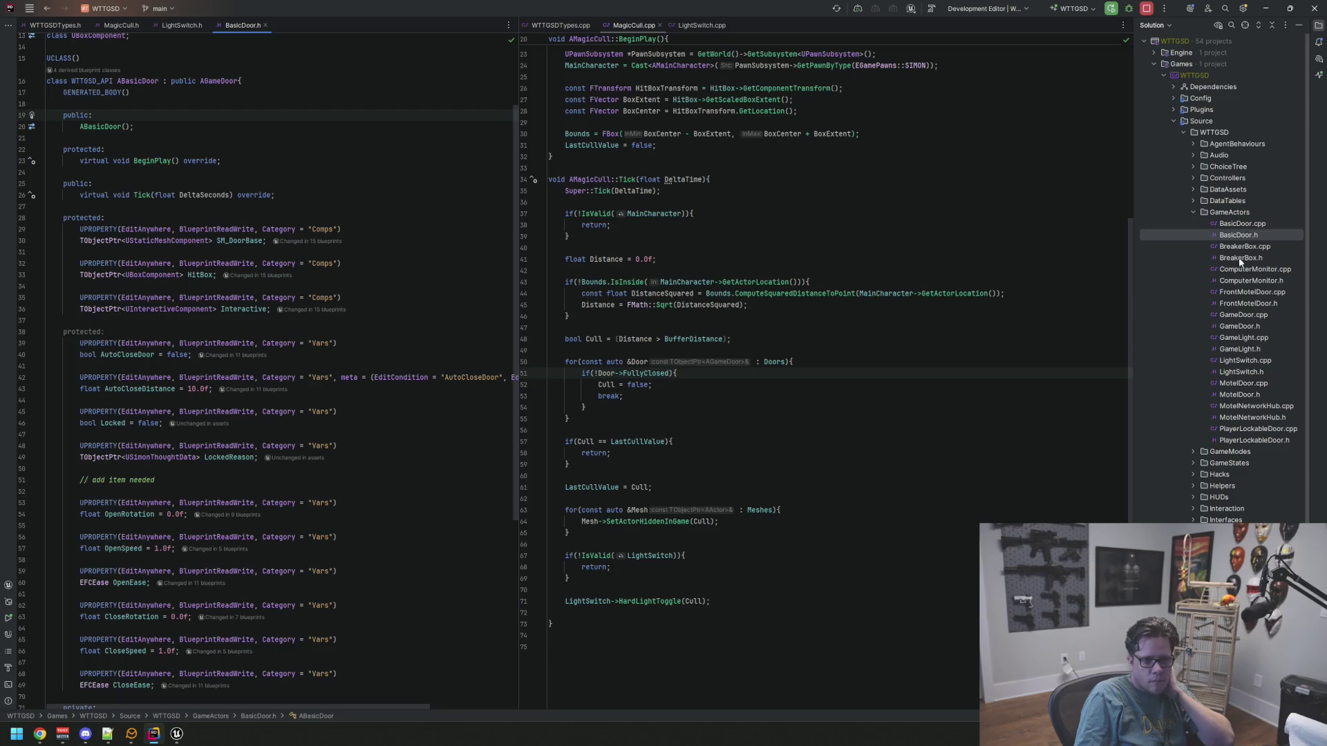
double_click(1242, 326)
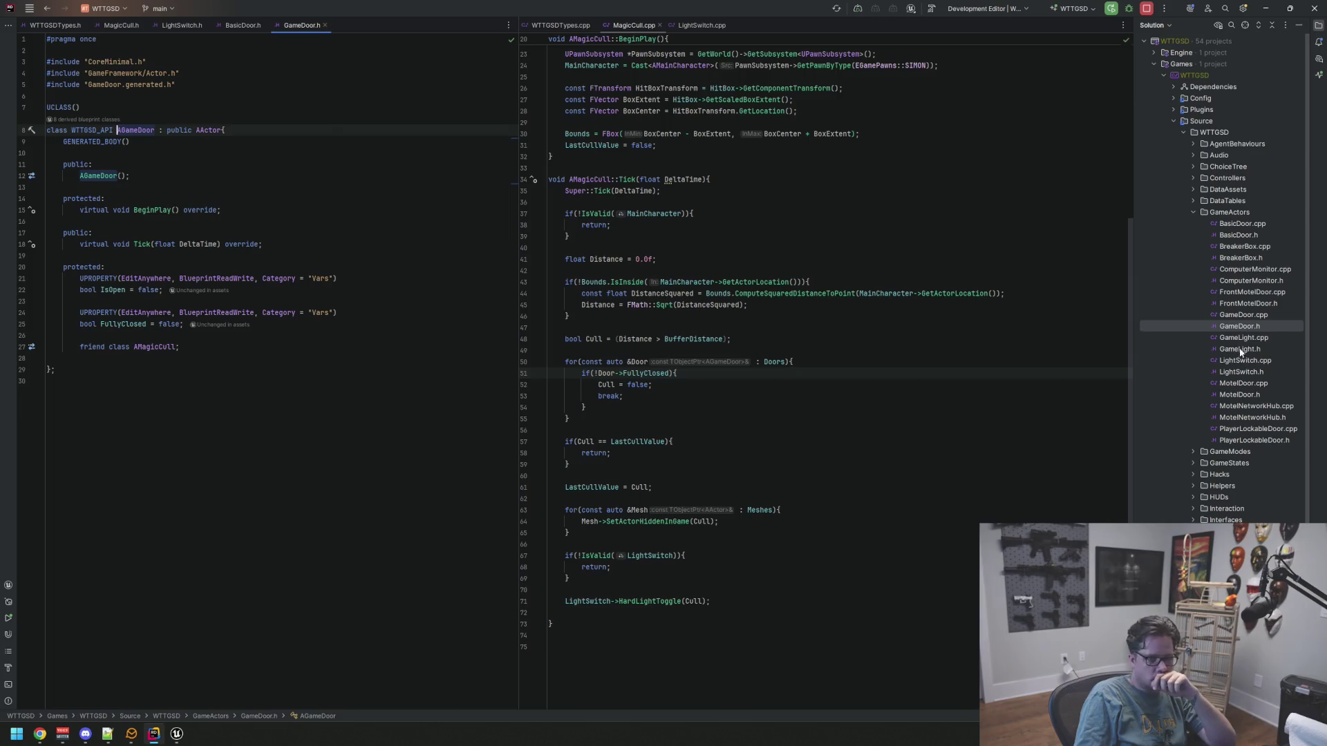
double_click(1239, 394)
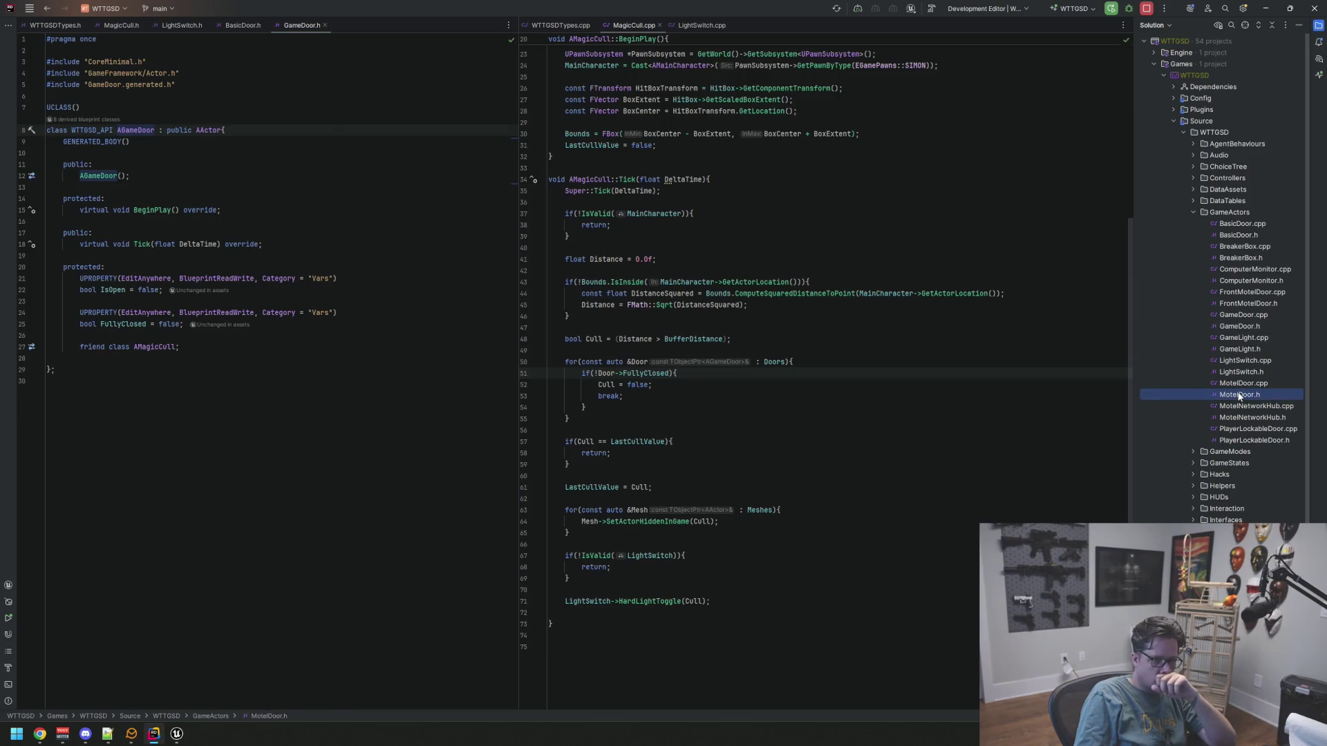
double_click(1248, 441)
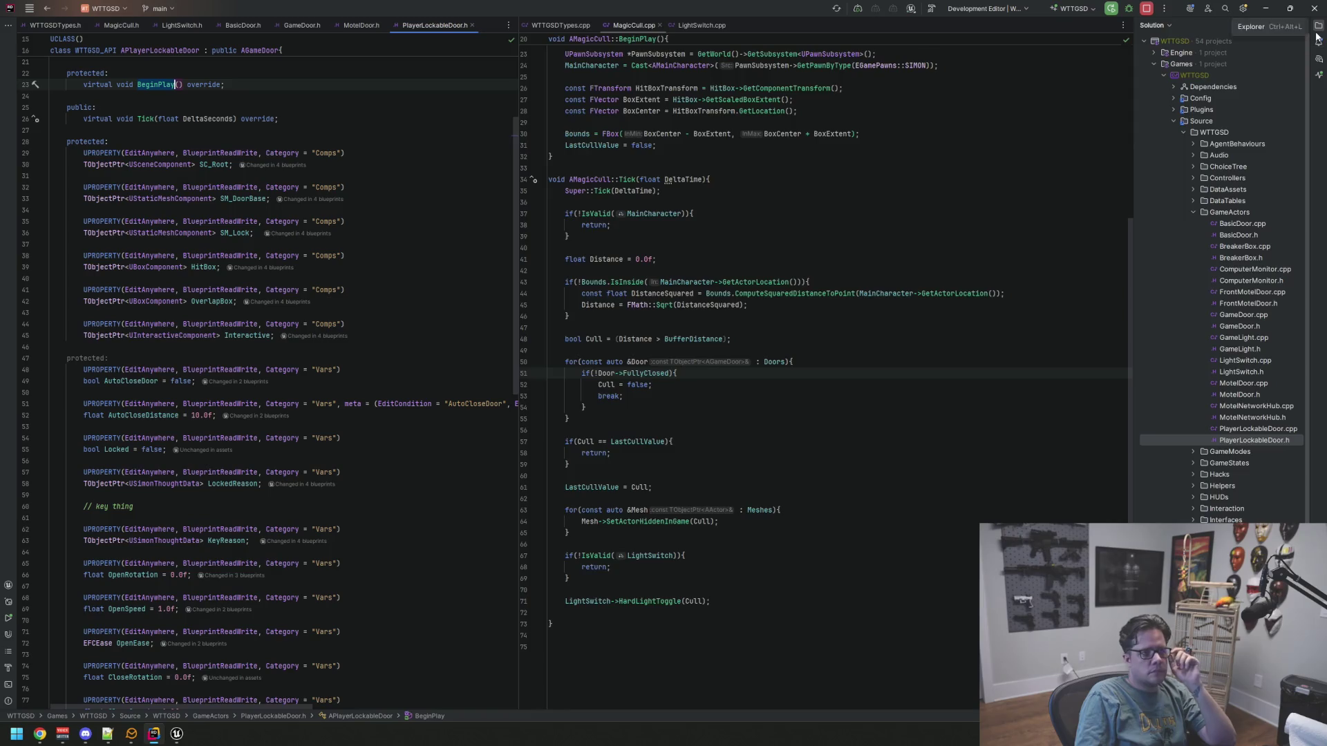
- Hide the solution tree, close the LightSwitch source, and move GameDoor.h first among the tabs
left_click(1298, 25)
left_click(777, 25)
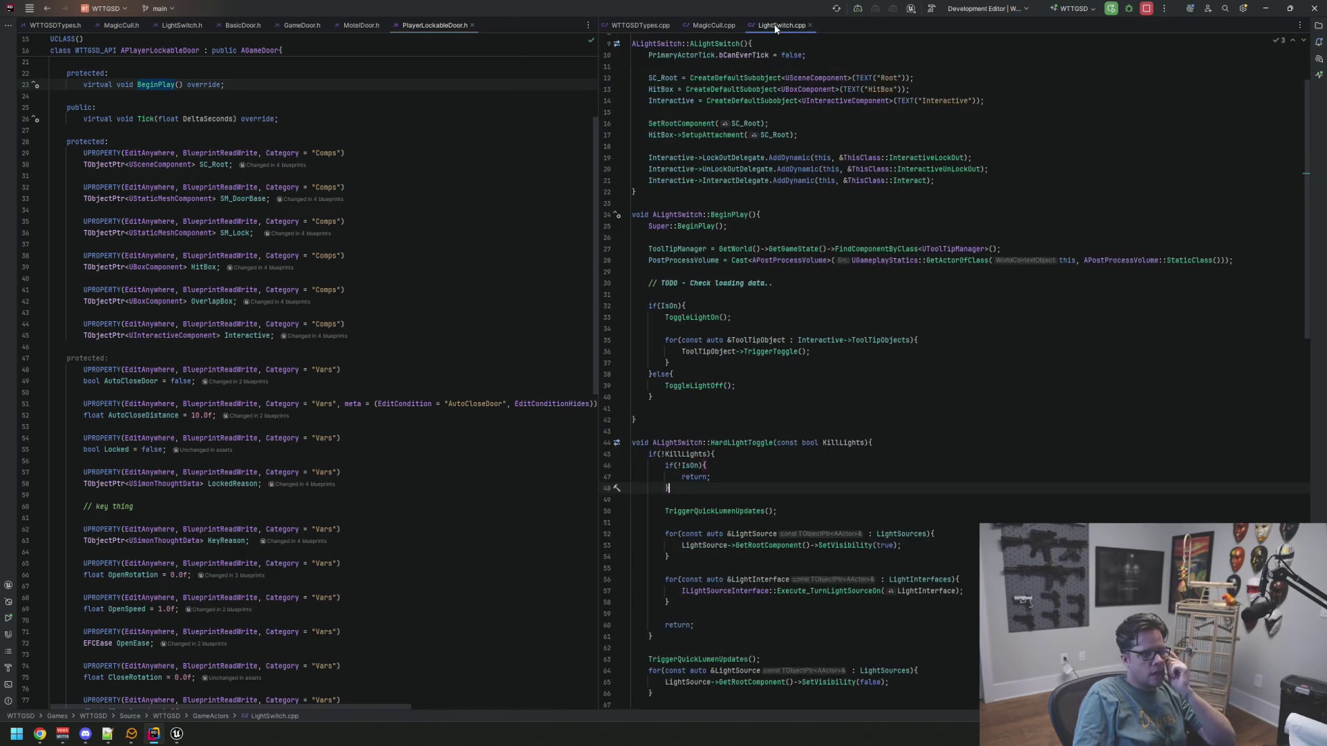
left_click(813, 25)
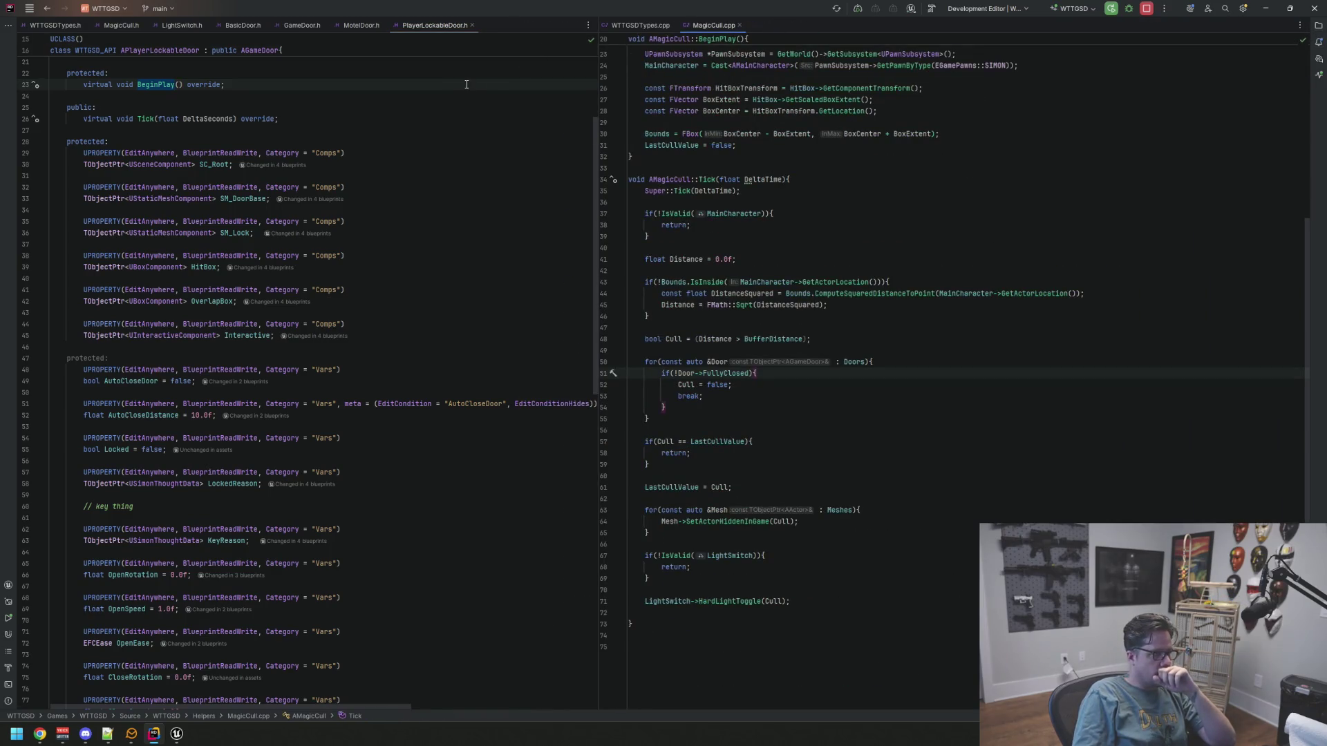
left_click(174, 26)
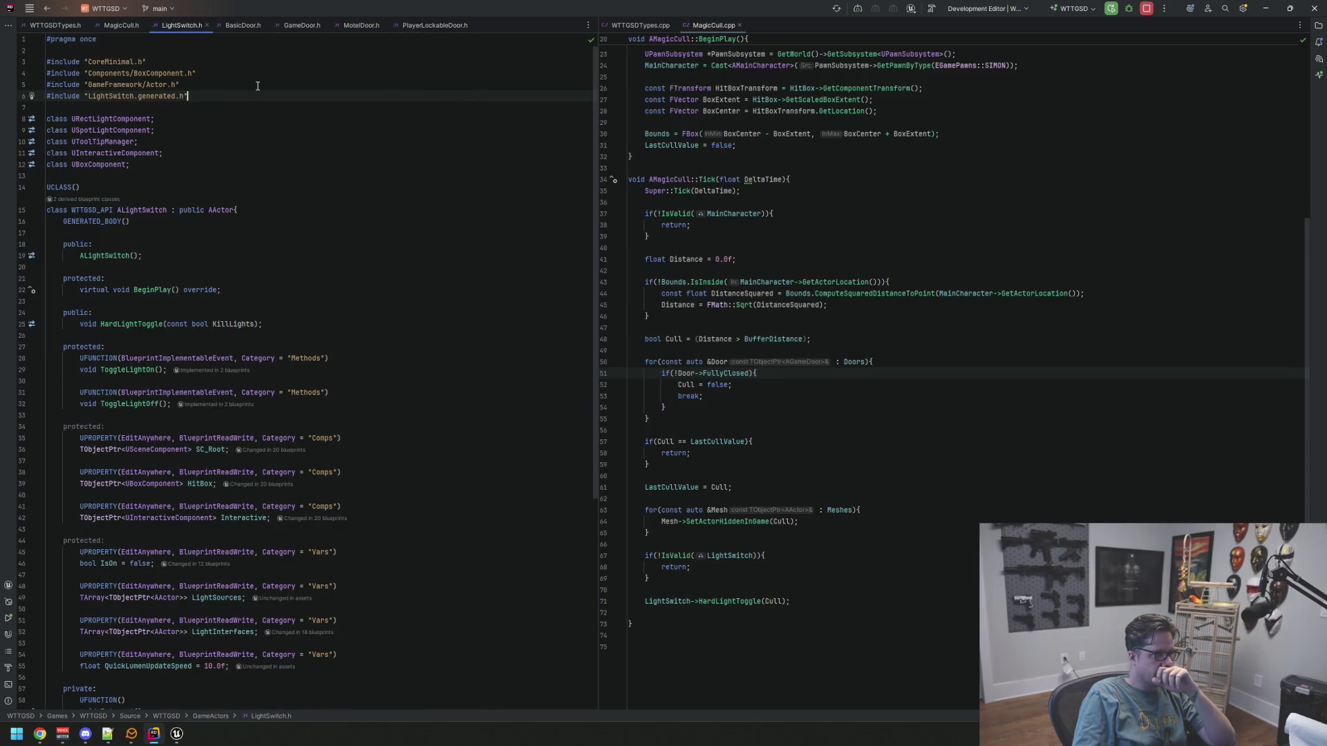
left_click(241, 26)
left_click_drag(298, 27, 239, 29)
- Remove FullyClosed's UPROPERTY line and put a protected: specifier in its place
left_click(242, 349)
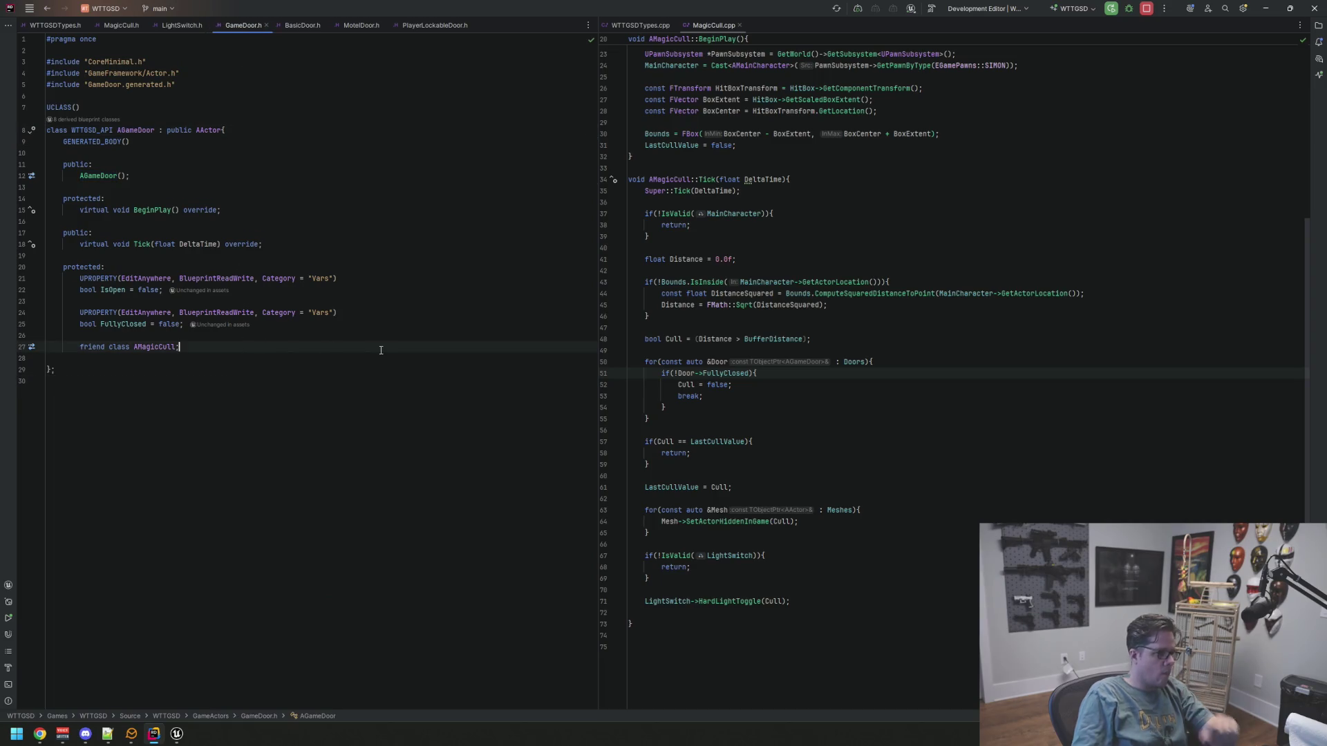
key("ctrl+alt+Return")
key("ctrl+alt+Return")
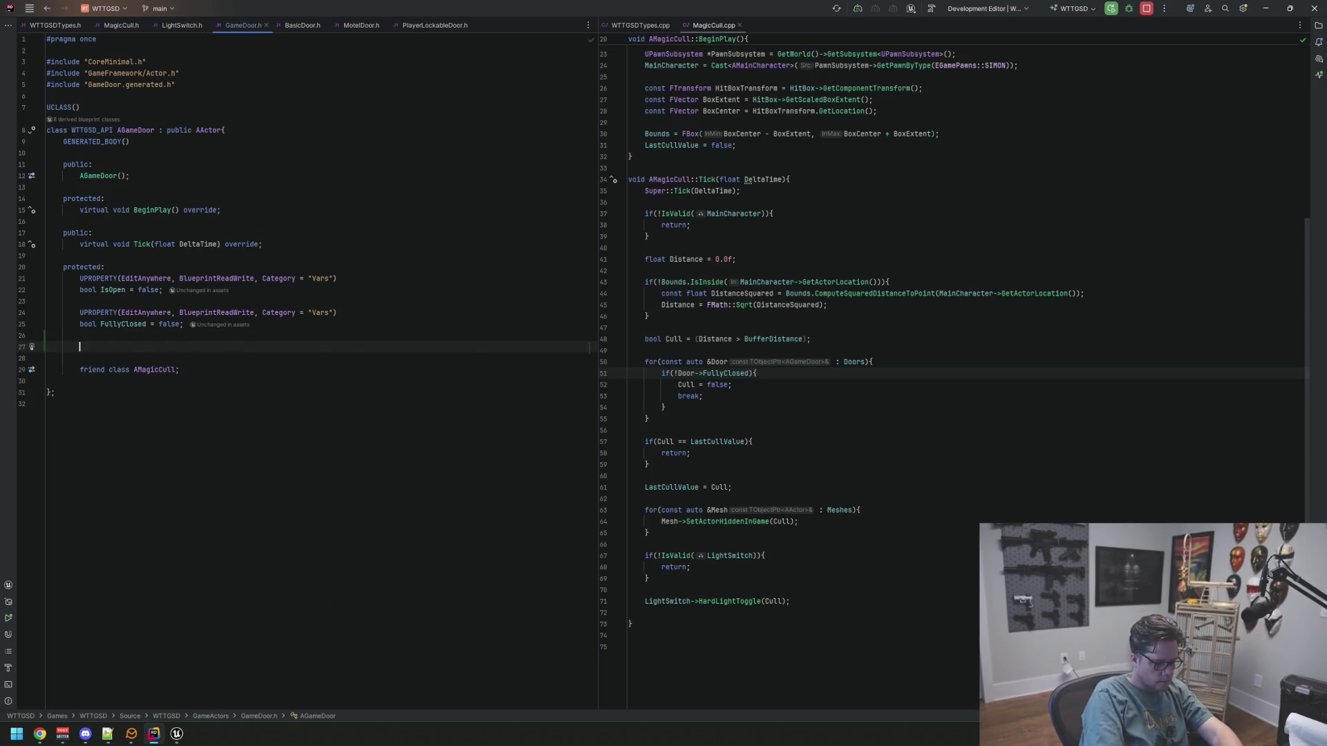
type("preote")
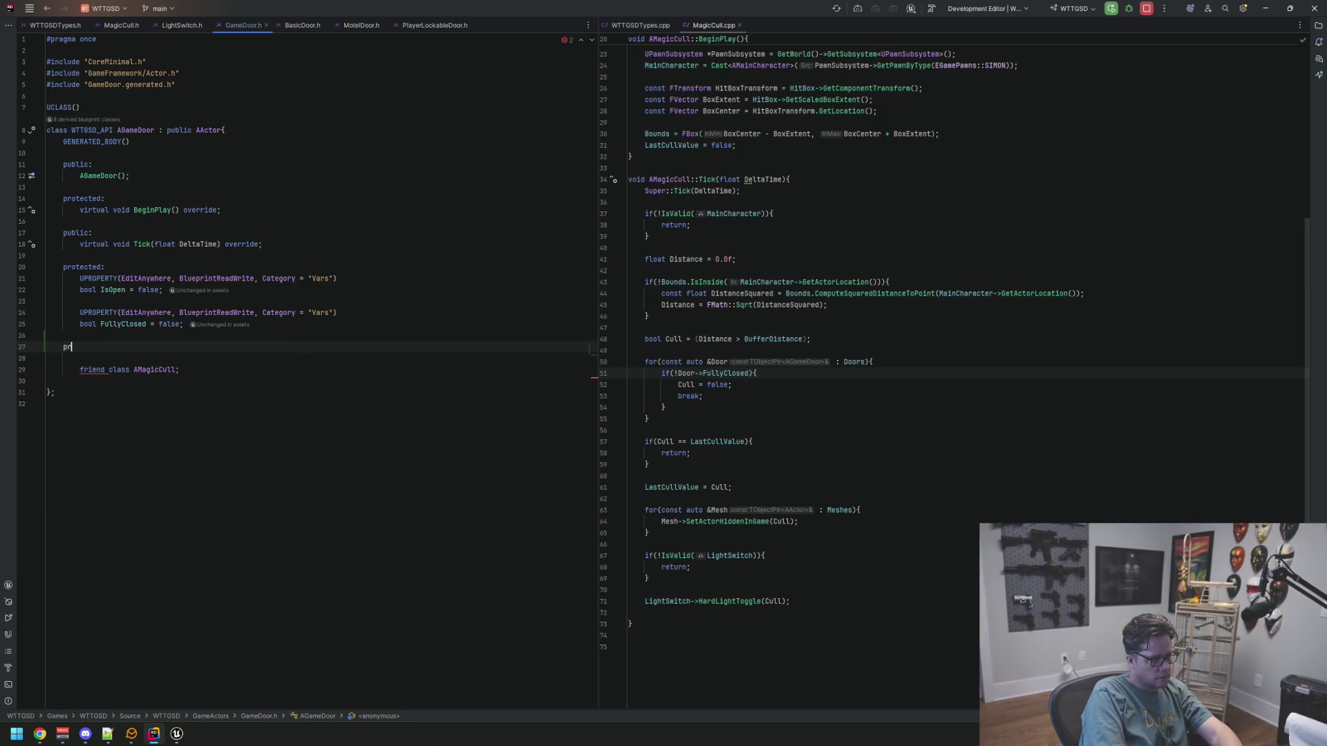
key("BackSpace")
key("BackSpace")
left_click(47, 335)
key("Up")
key("Up")
key("End")
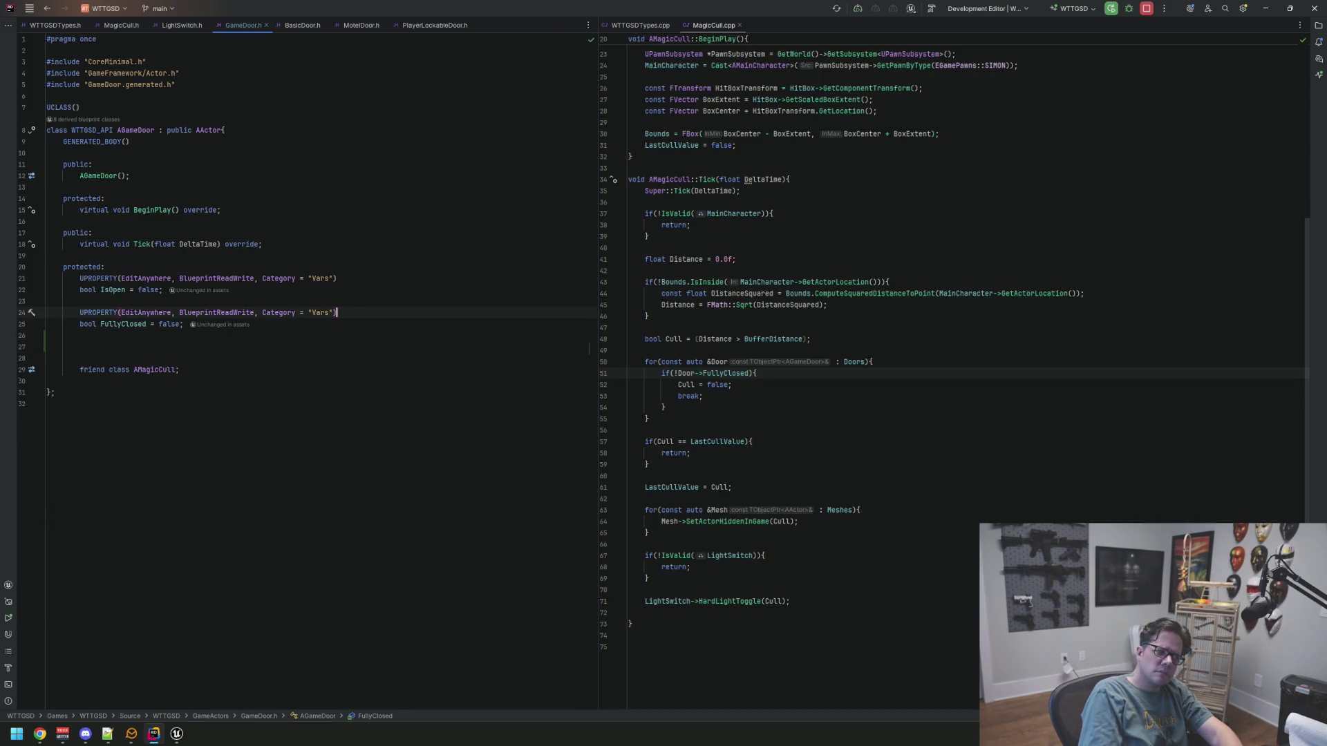
key("shift+Home")
key("BackSpace")
type("pro")
key("Return")
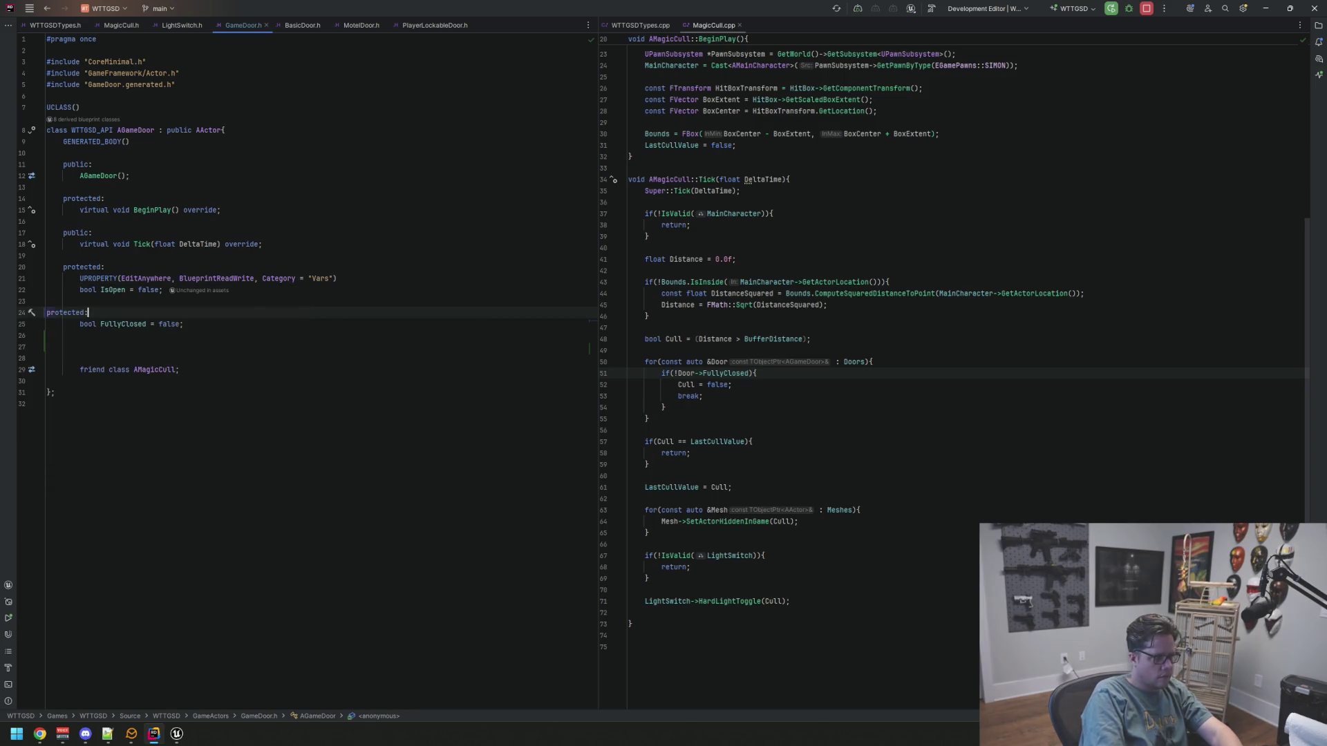
- Add bool DoorIsBusy = false below FullyClosed and remove the extra blank line
left_click(47, 335)
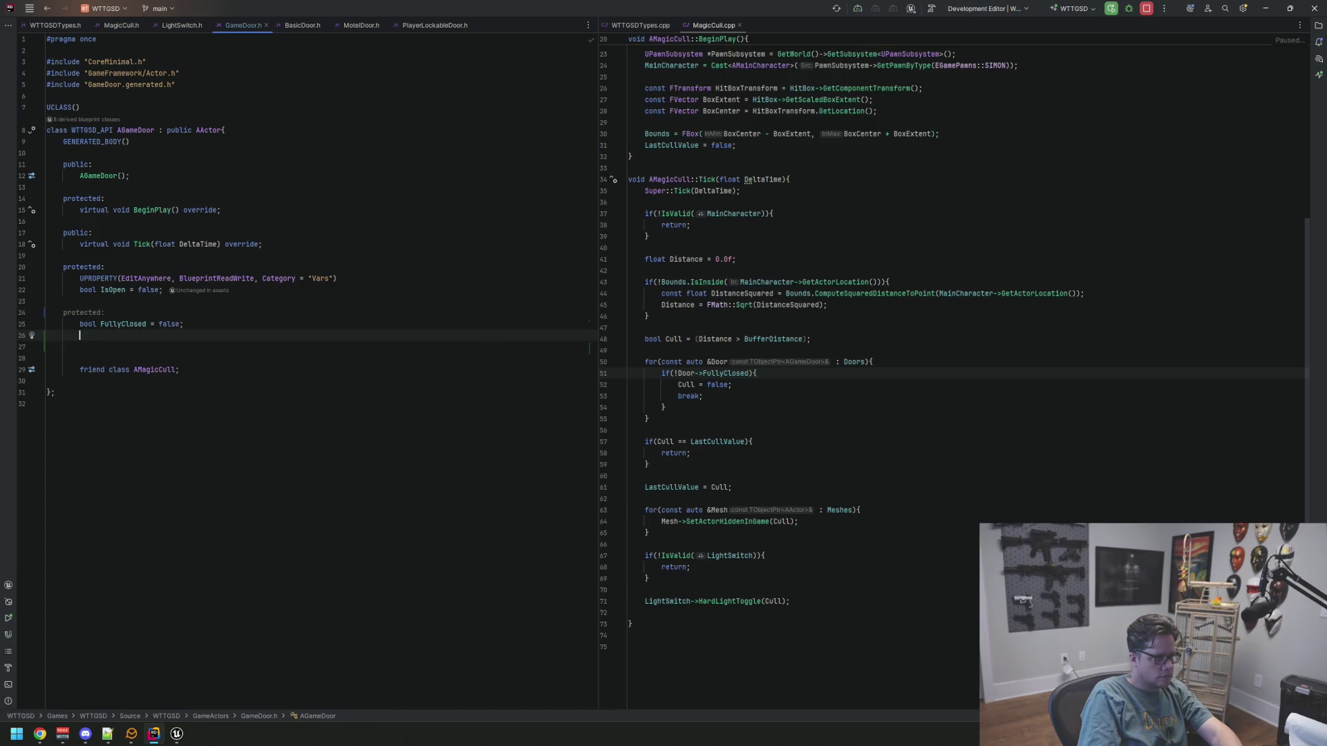
type("bool DoorIsBusy = false;")
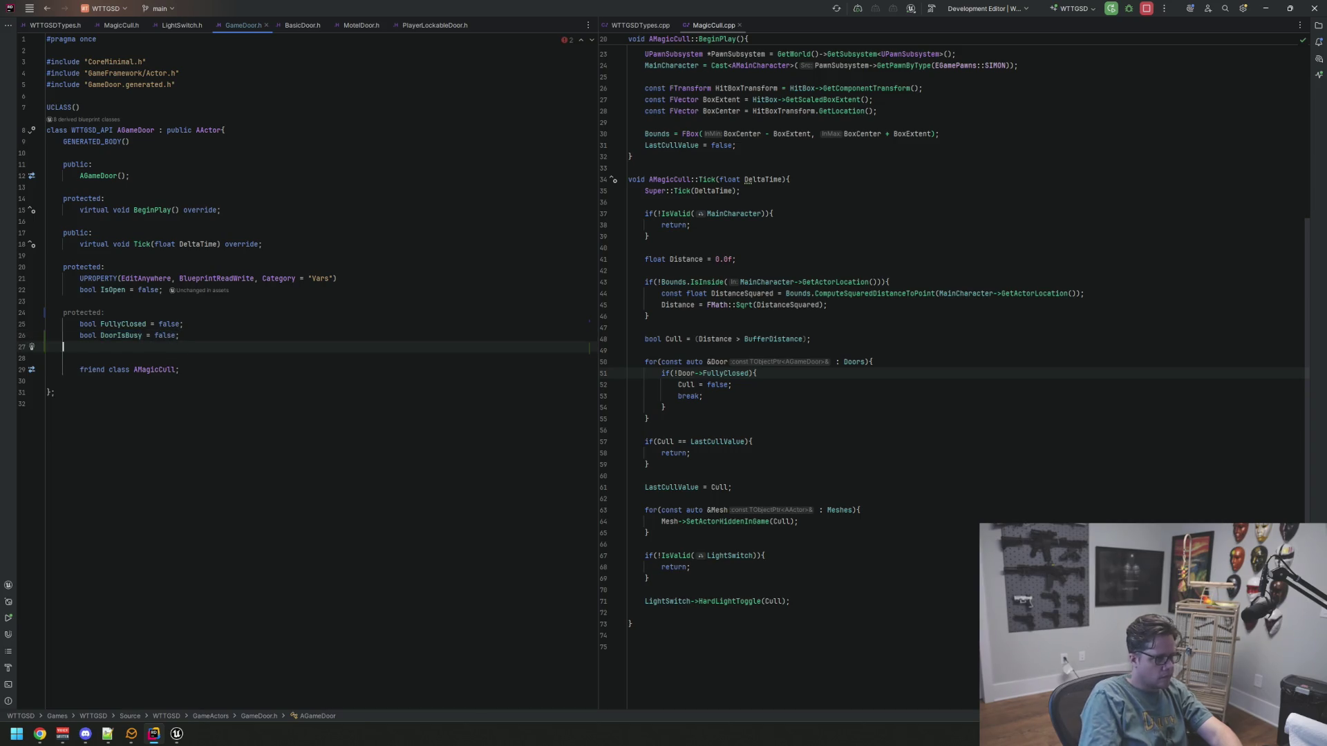
left_click_drag(63, 358, 47, 335)
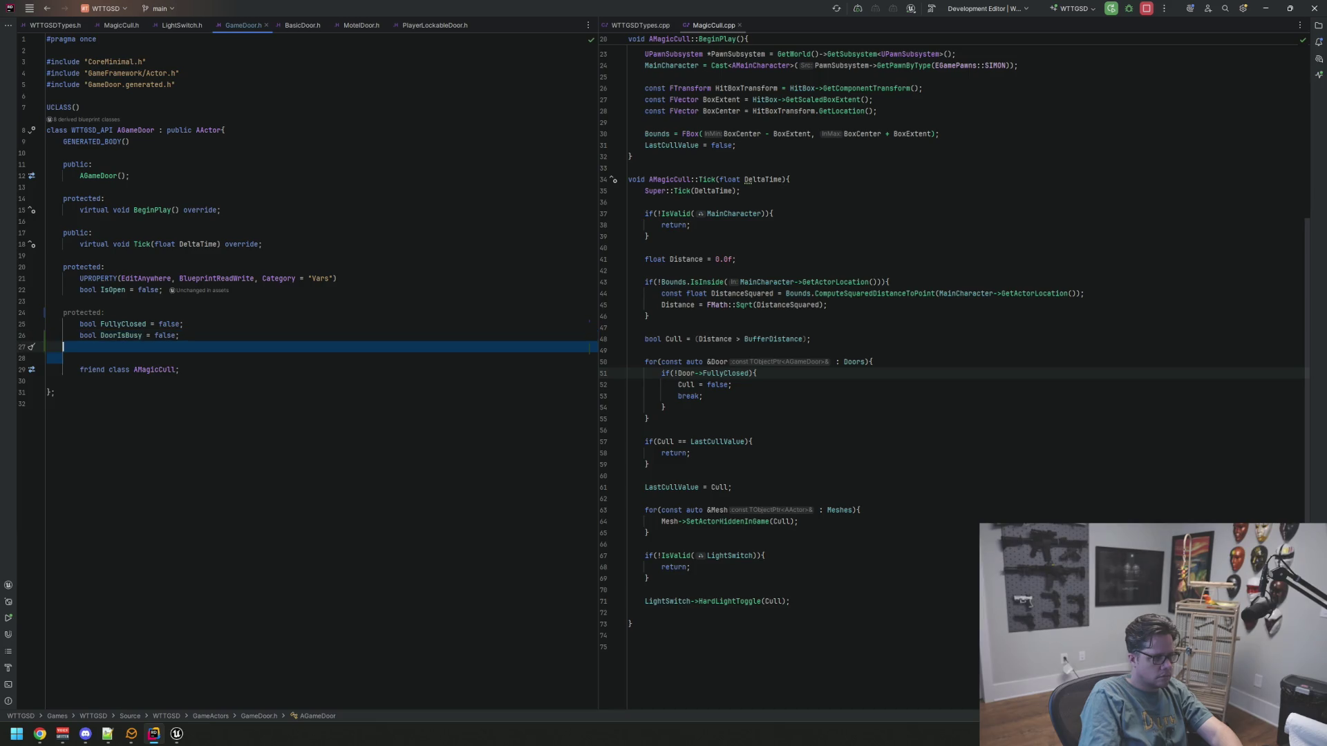
key("BackSpace")
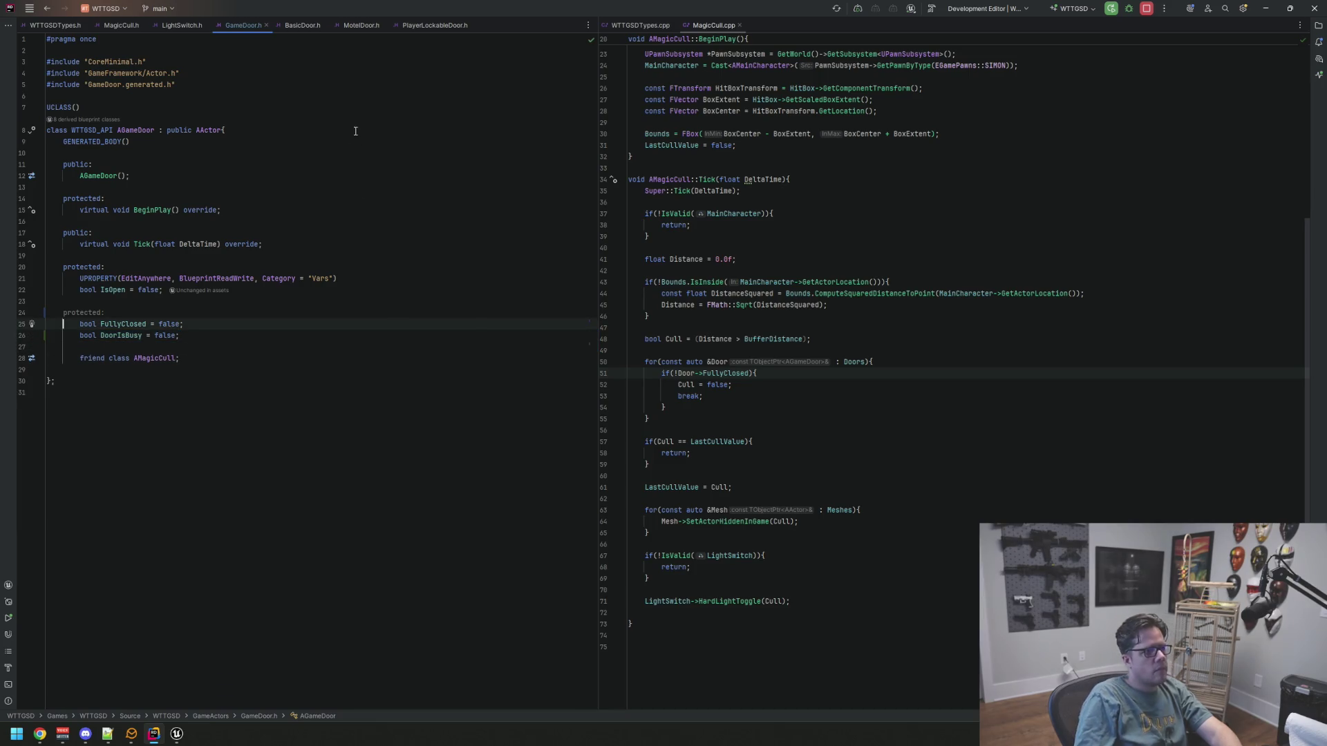
- Jump from BasicDoor.h's BeginPlay to BasicDoor.cpp and dock it in the right editor pane
left_click(302, 25)
scroll(305, 271, "down", 4)
scroll(304, 272, "up", 6)
scroll(290, 271, "down", 5)
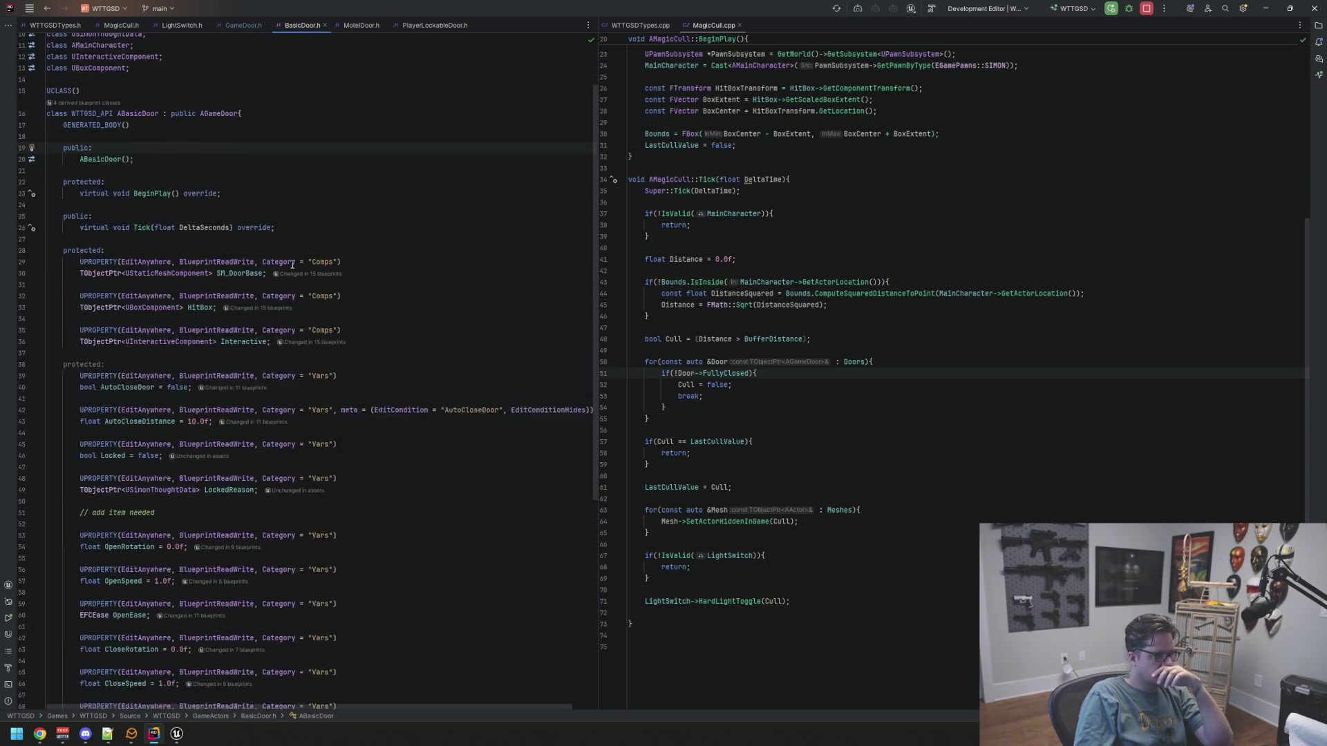
scroll(290, 271, "up", 8)
double_click(138, 256)
left_click(138, 256, "ctrl")
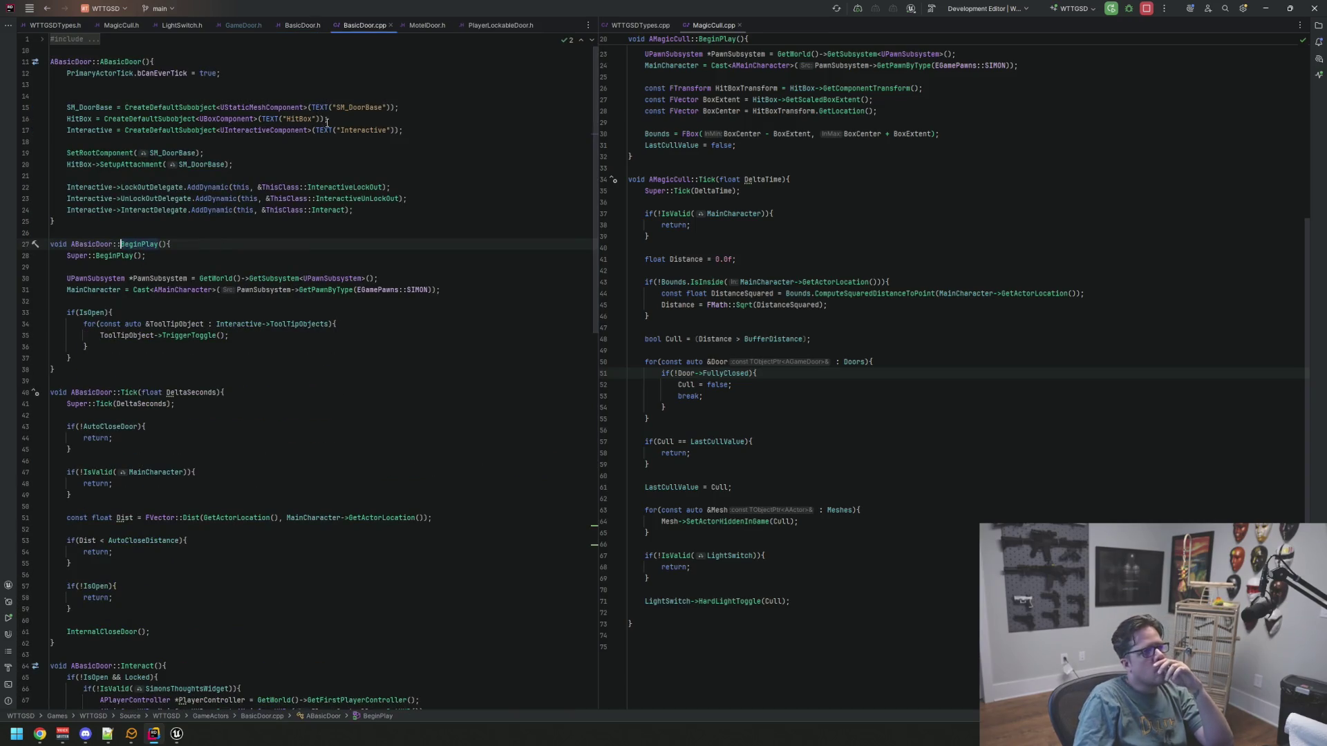
left_click_drag(367, 26, 899, 173)
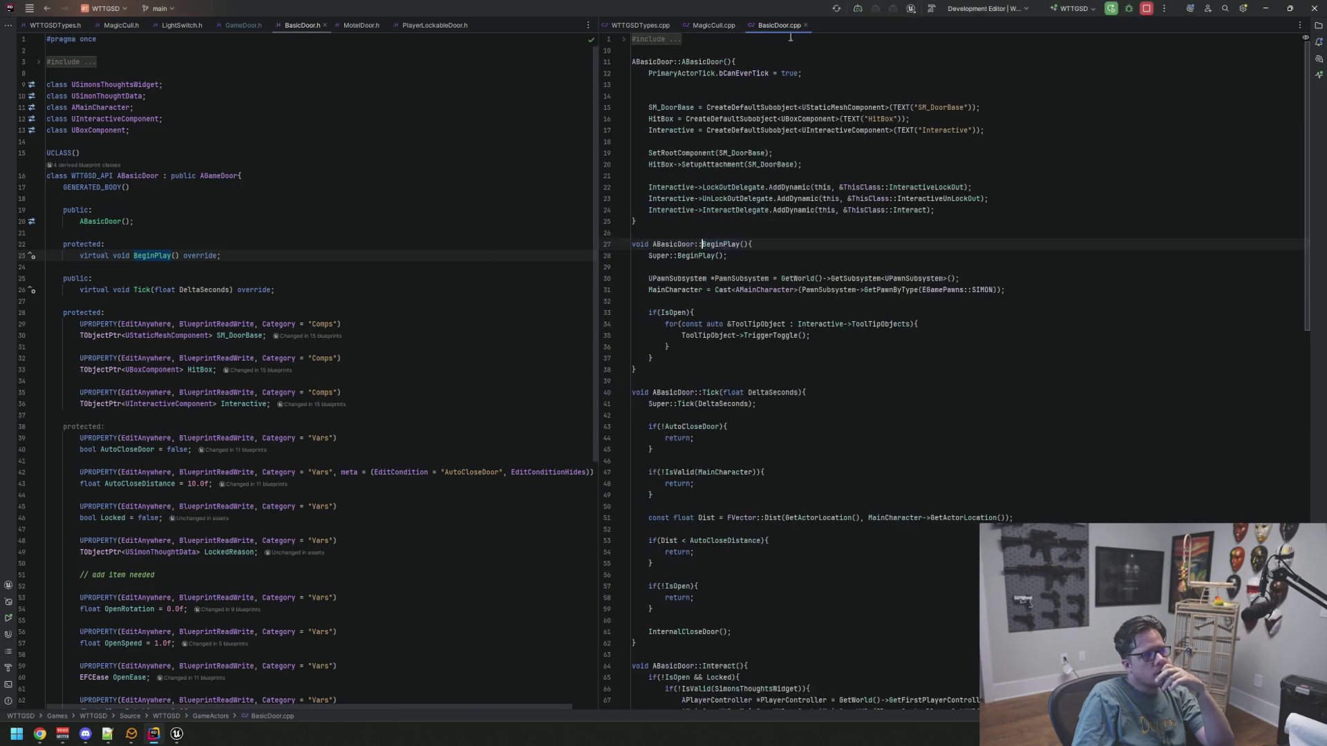
- Open MotelDoor.cpp and PlayerLockableDoor.cpp via their BeginPlay declarations and dock them on the right
left_click(359, 25)
scroll(212, 188, "up", 2)
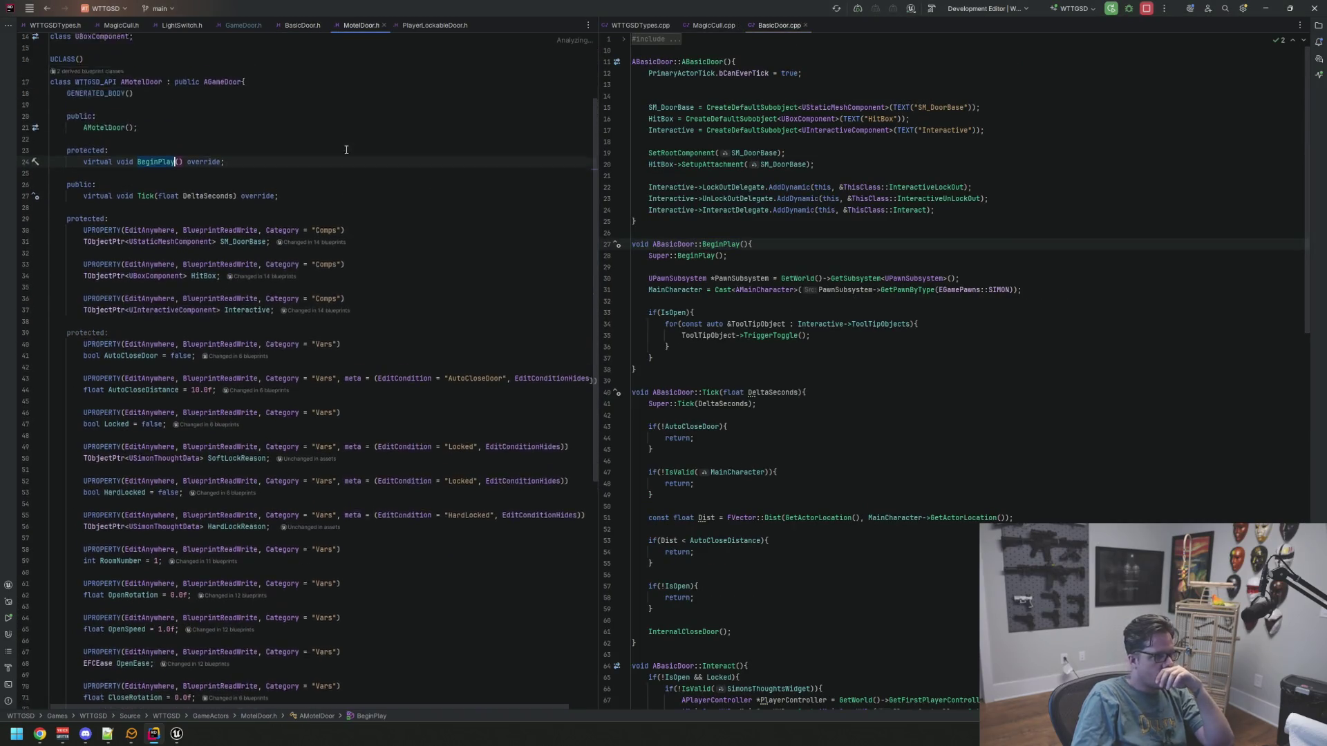
triple_click(167, 186)
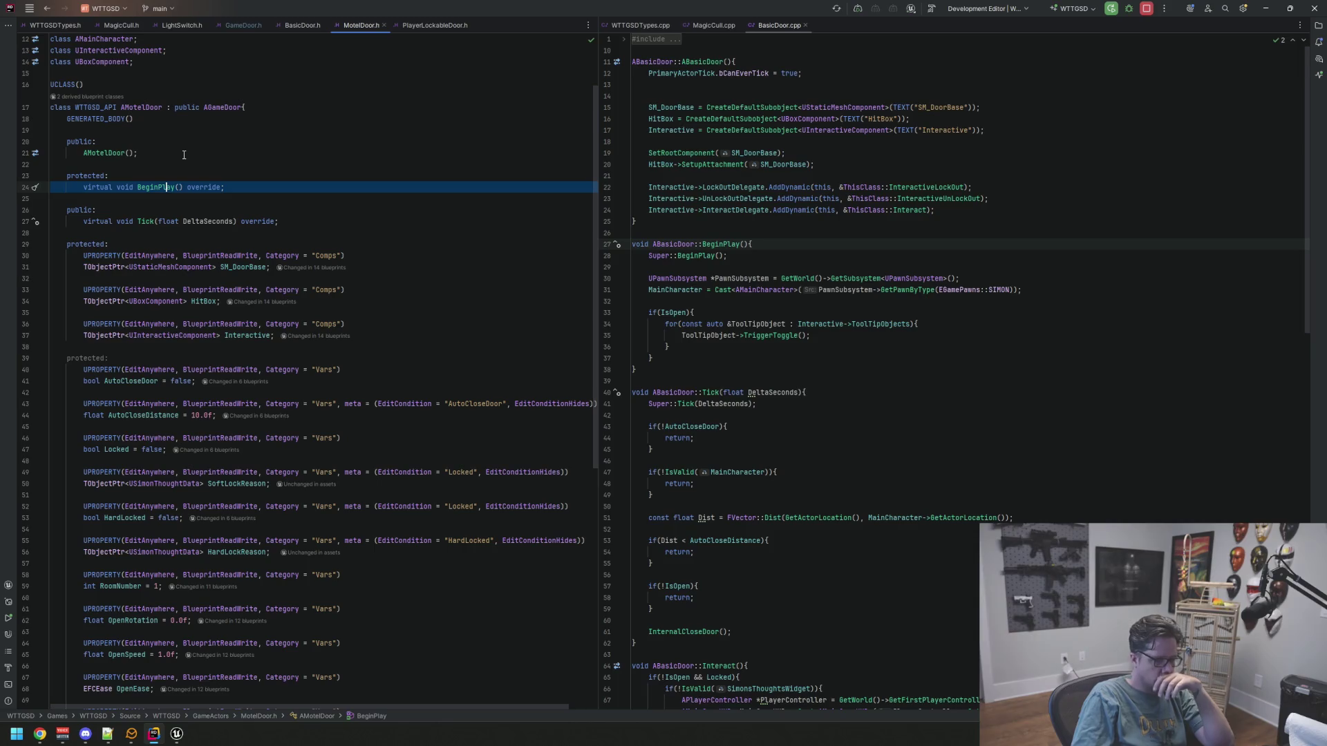
left_click(170, 187)
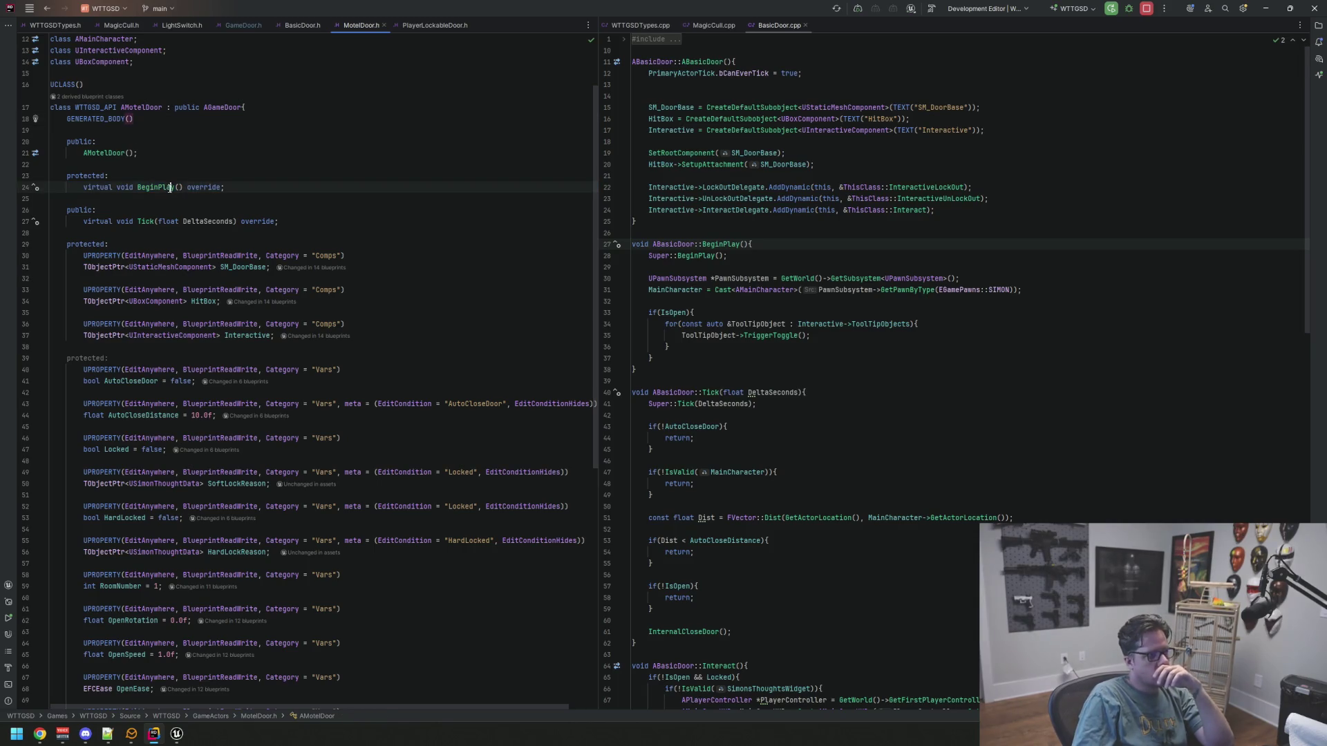
key("ctrl+b")
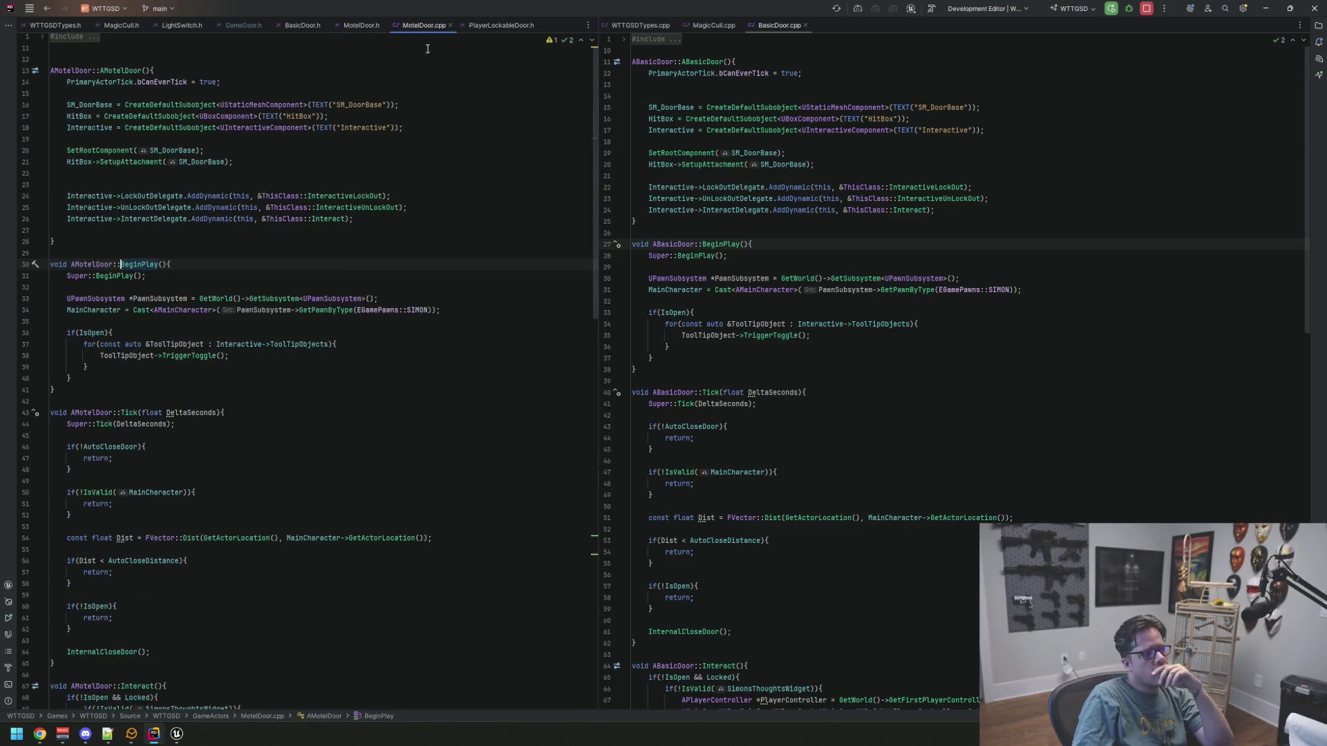
left_click_drag(422, 27, 864, 41)
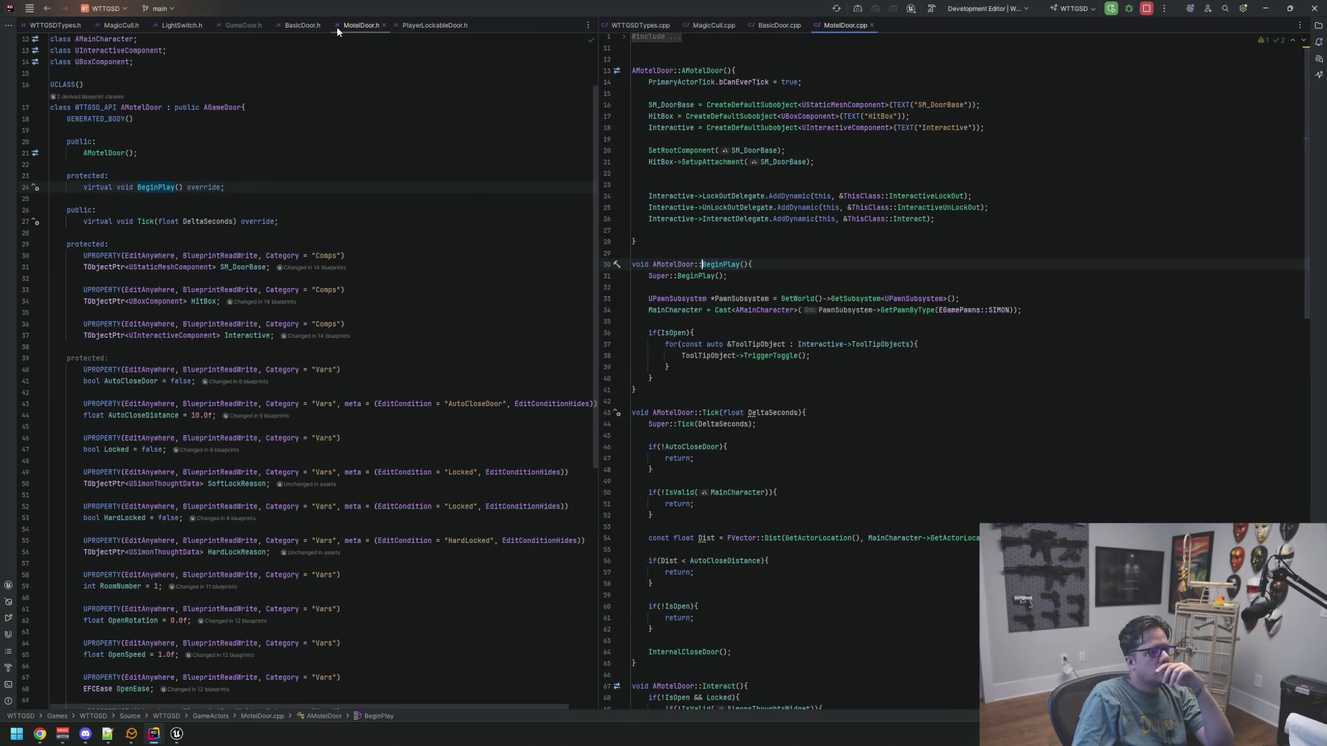
scroll(333, 167, "up", 5)
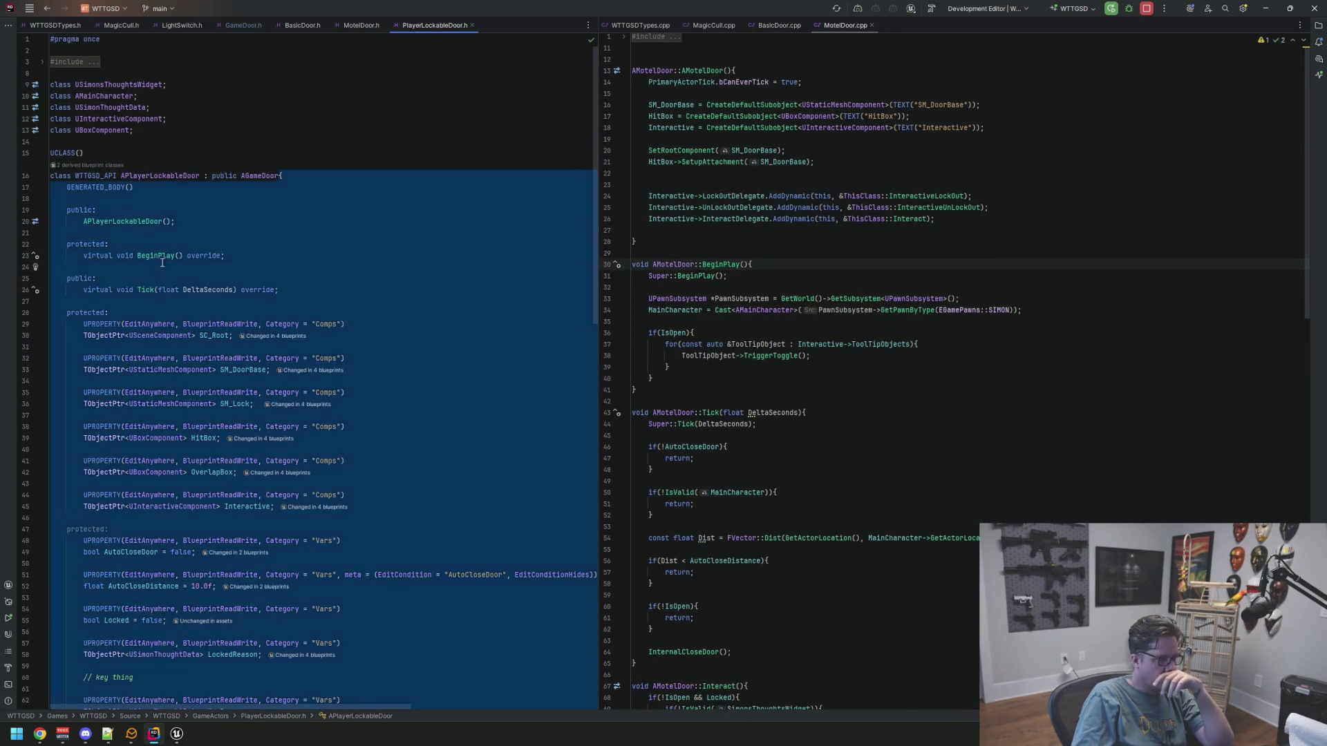
key("ctrl+b")
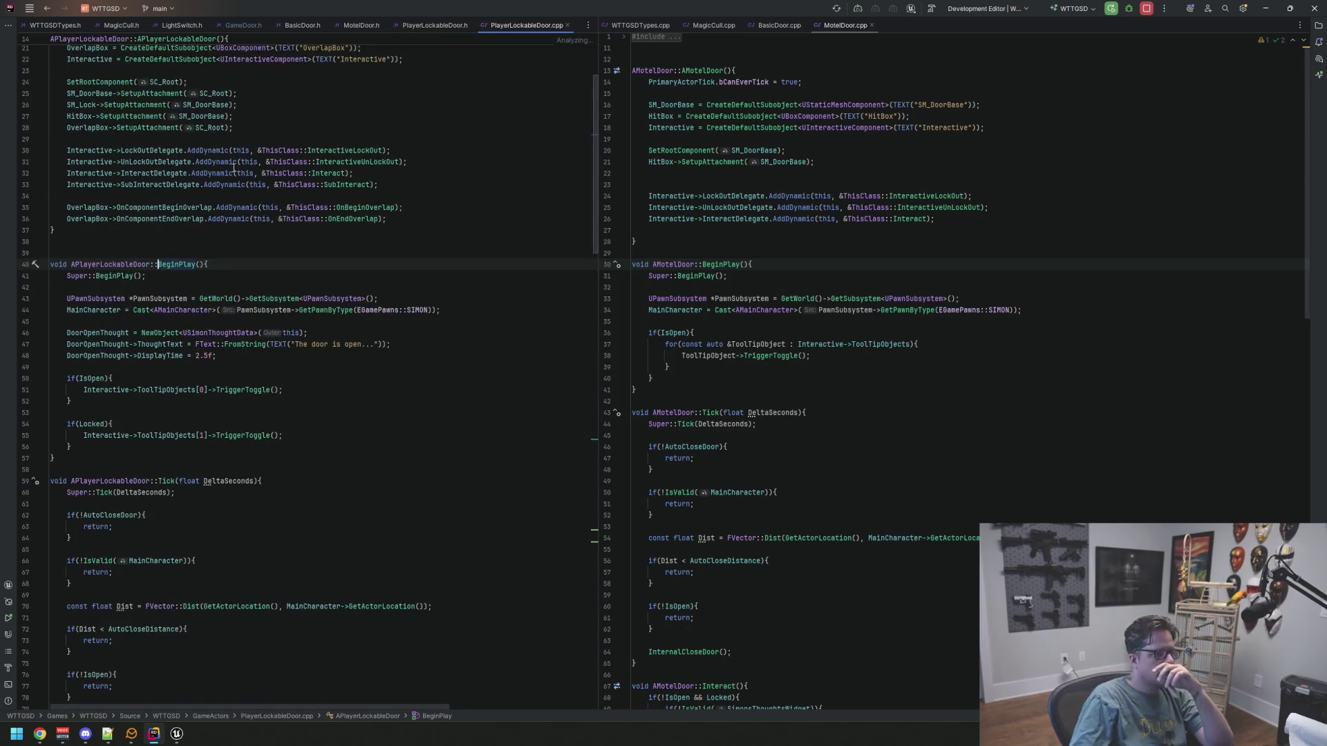
left_click_drag(525, 24, 948, 36)
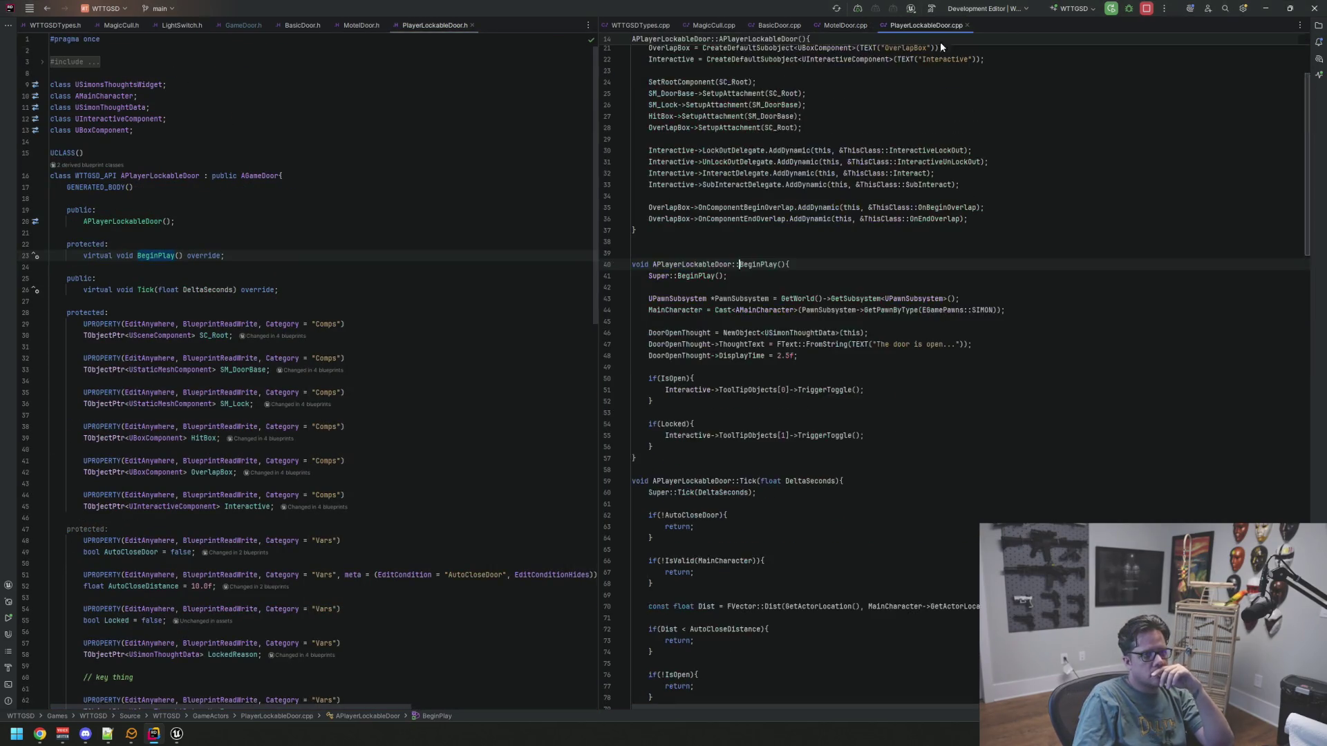
- Return to BasicDoor.cpp and place the caret on the empty line above FCTween::Play in Interact
left_click(779, 25)
left_click(793, 153)
left_click(767, 284)
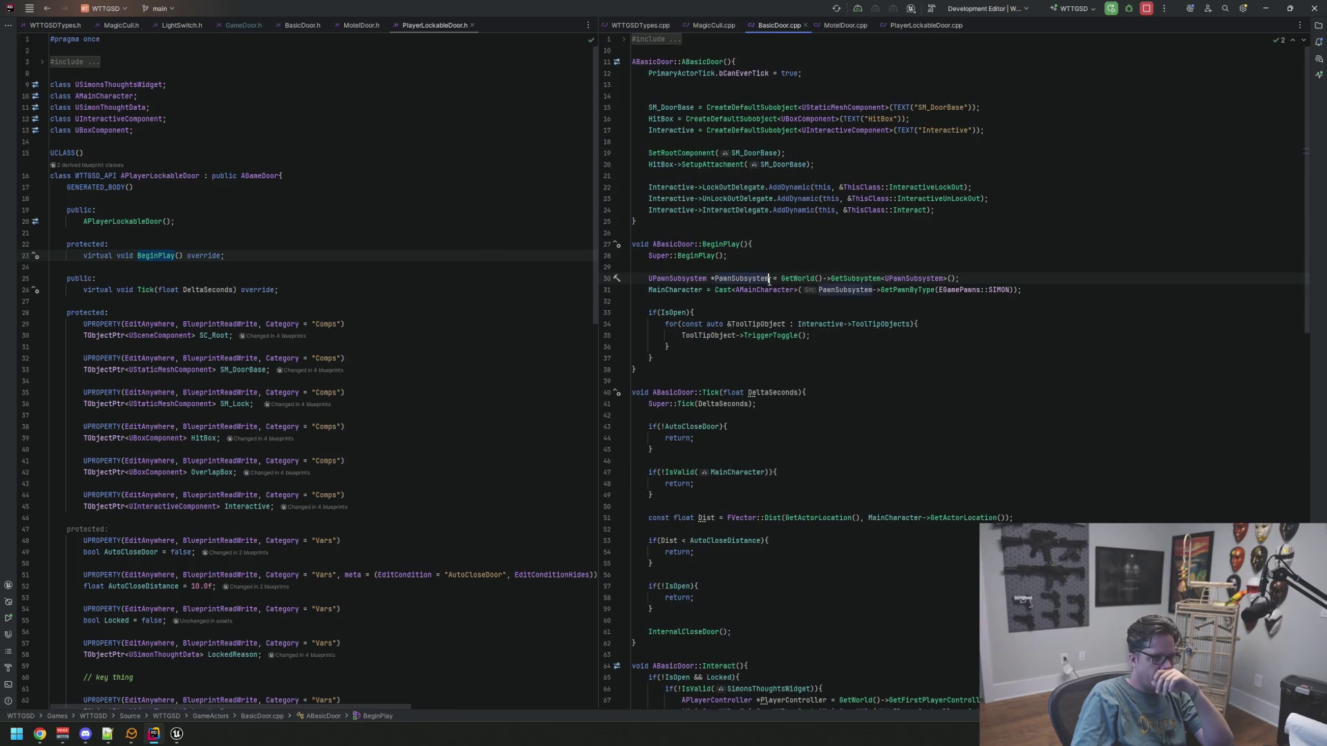
scroll(769, 287, "down", 10)
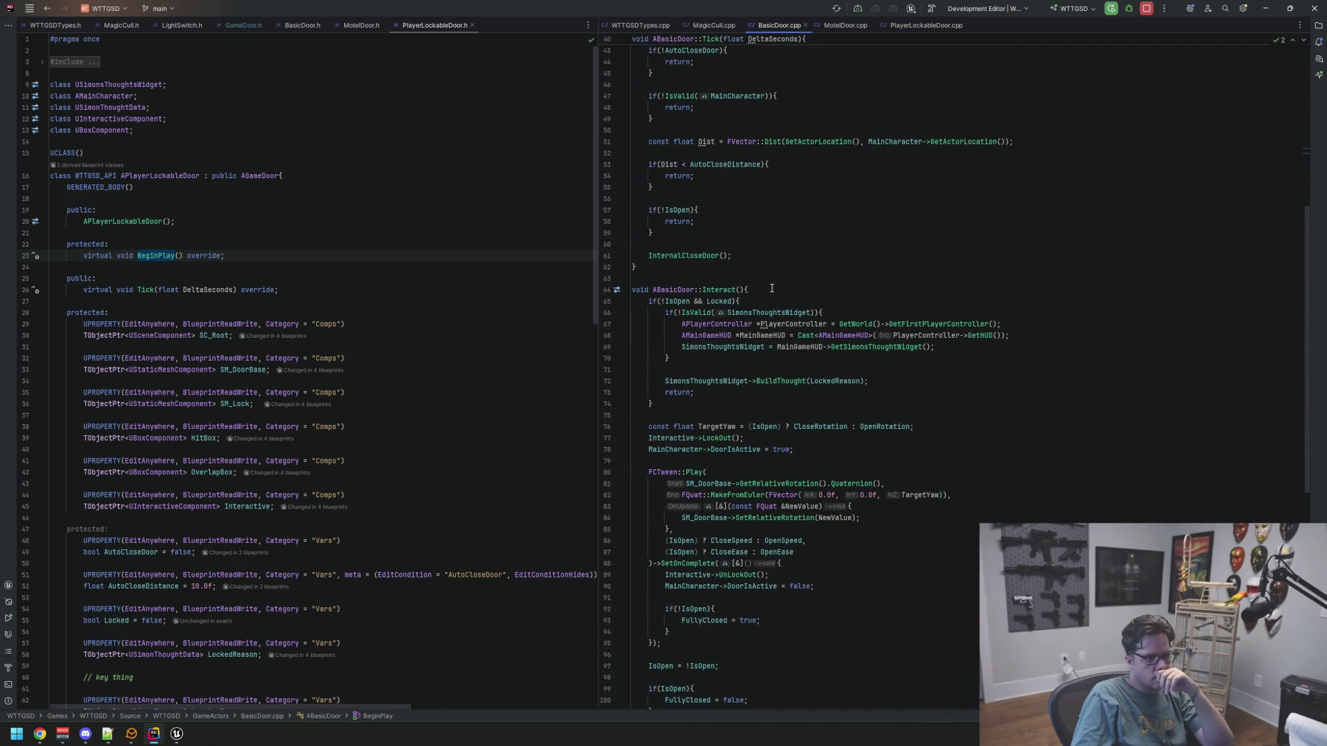
scroll(772, 289, "down", 5)
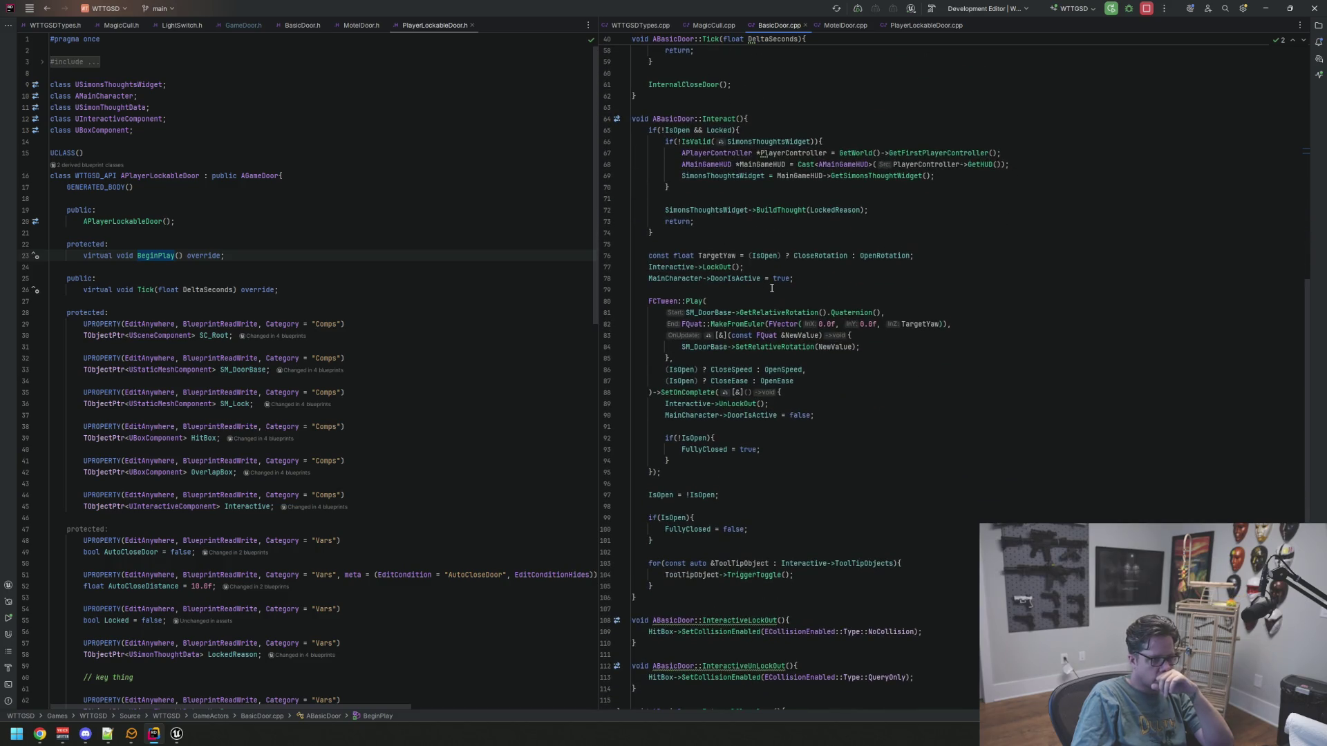
left_click(772, 288)
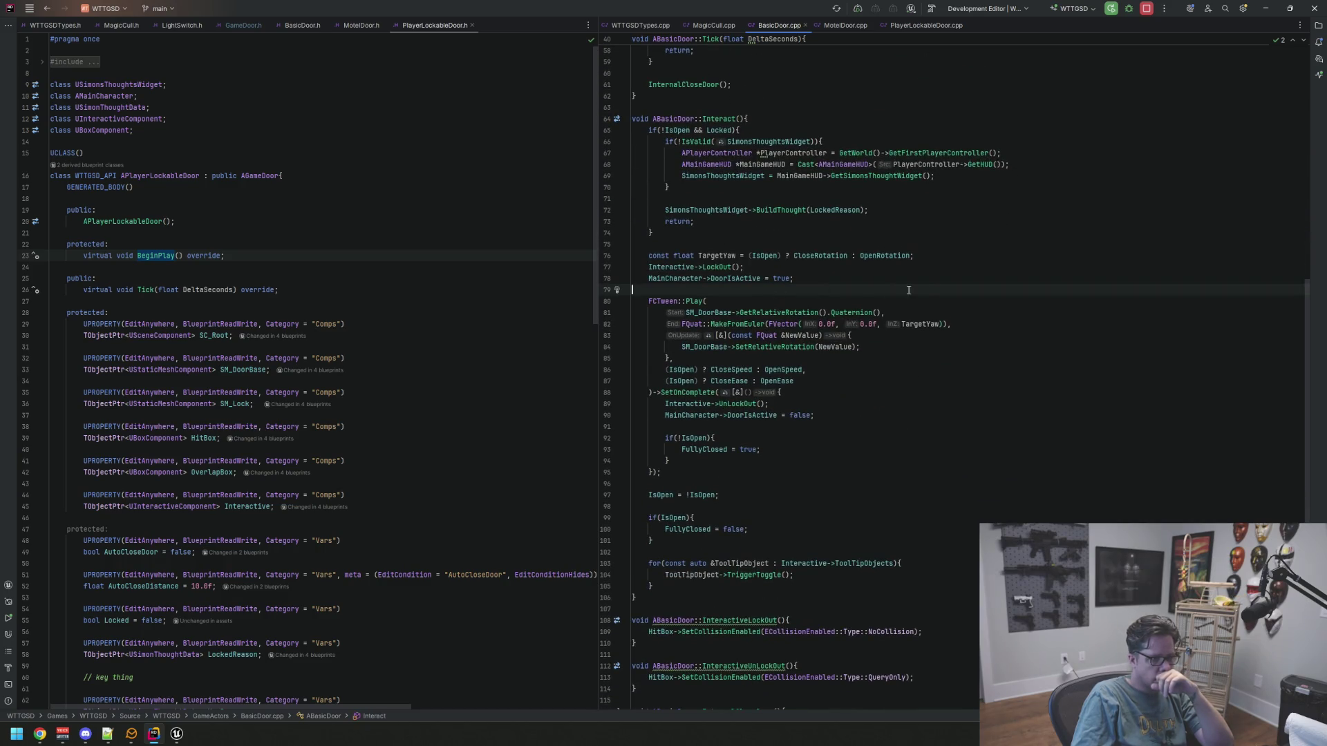
- Insert 'DoorIsBusy = true;' before the FCTween::Play call in BasicDoor's Interact
left_click(760, 278)
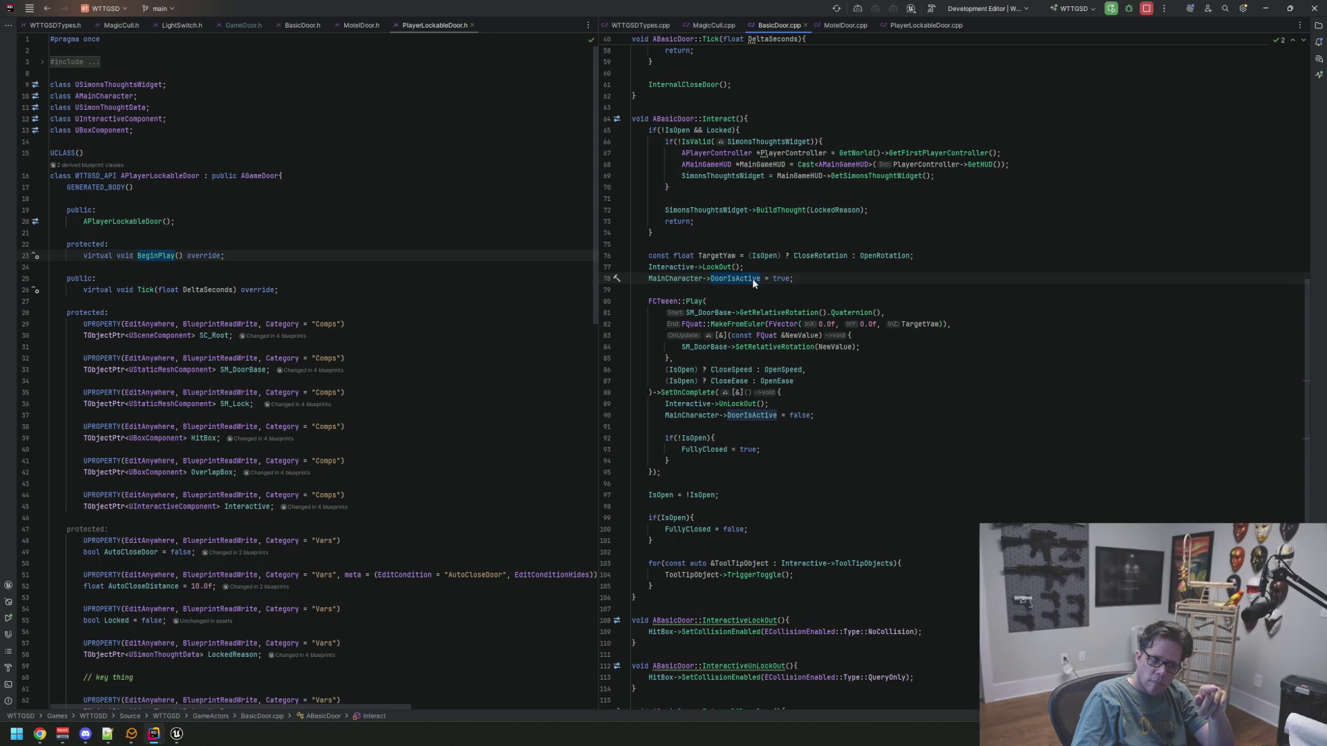
mouse_move(753, 282)
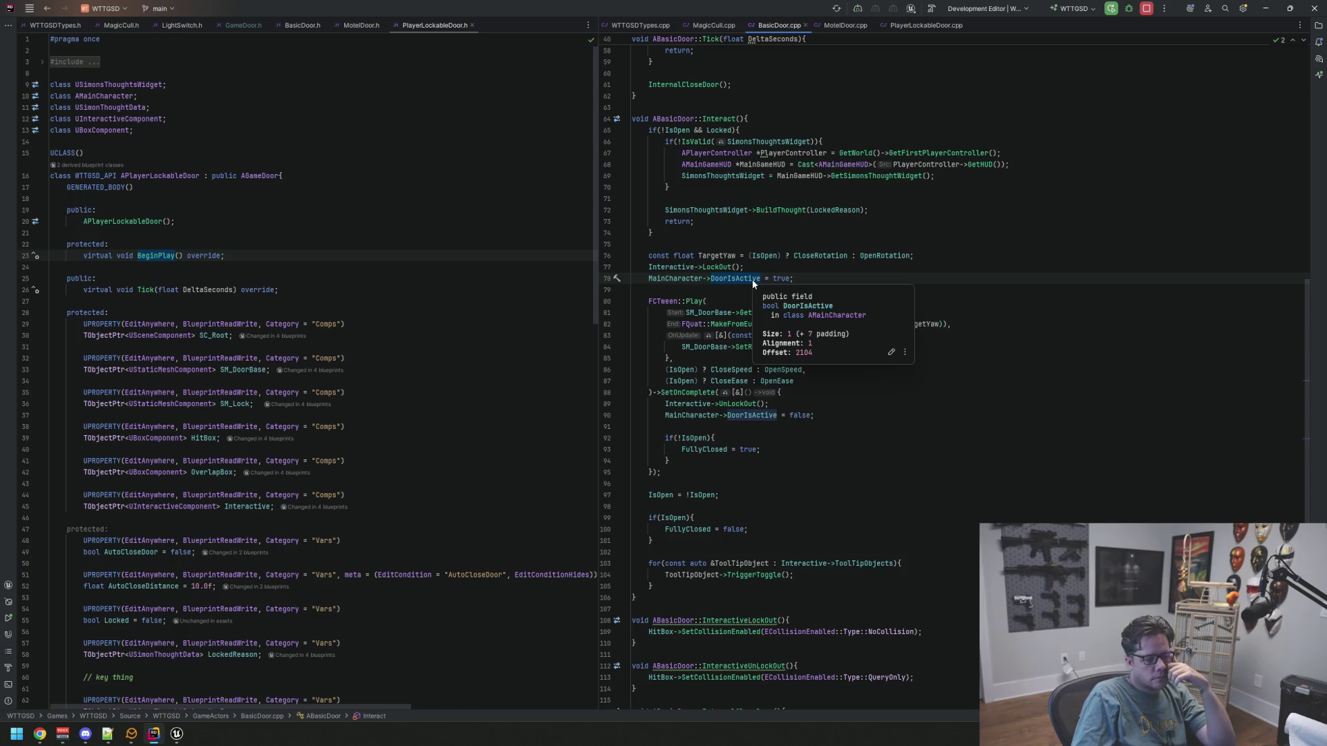
left_click(794, 256)
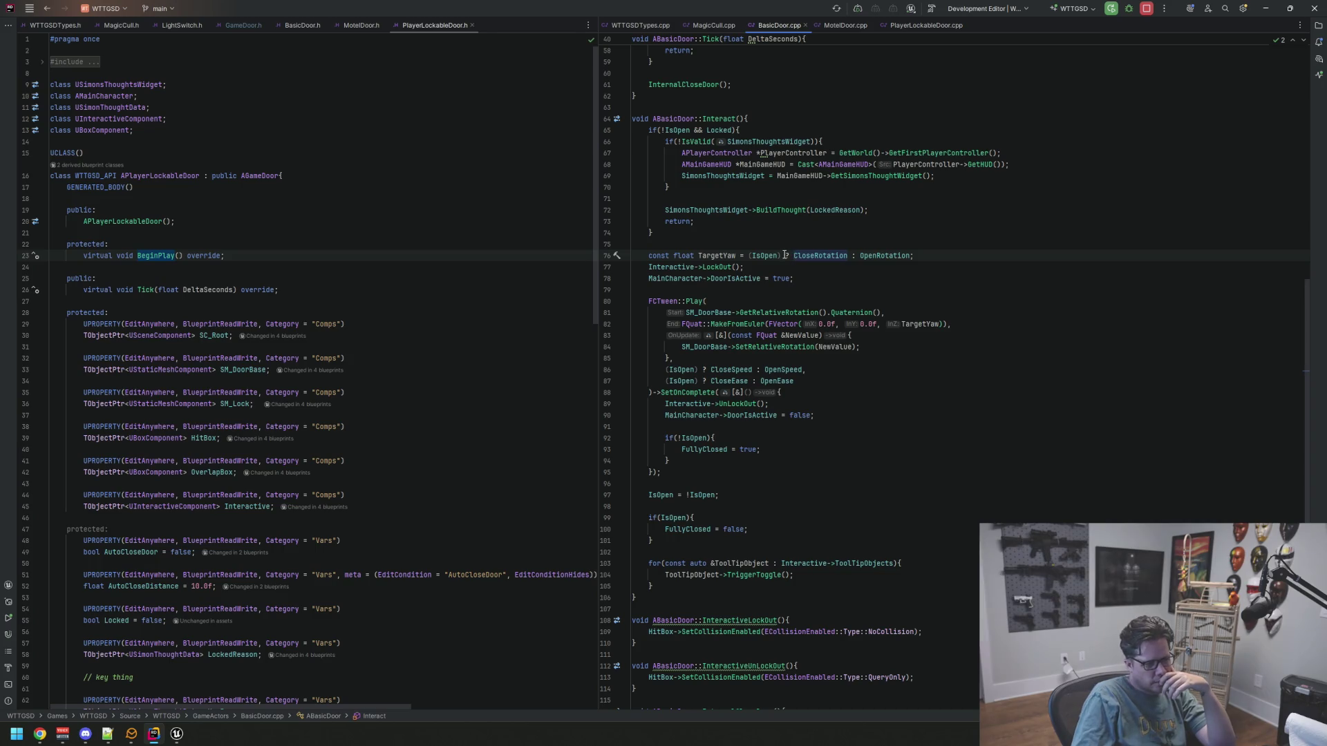
mouse_move(784, 256)
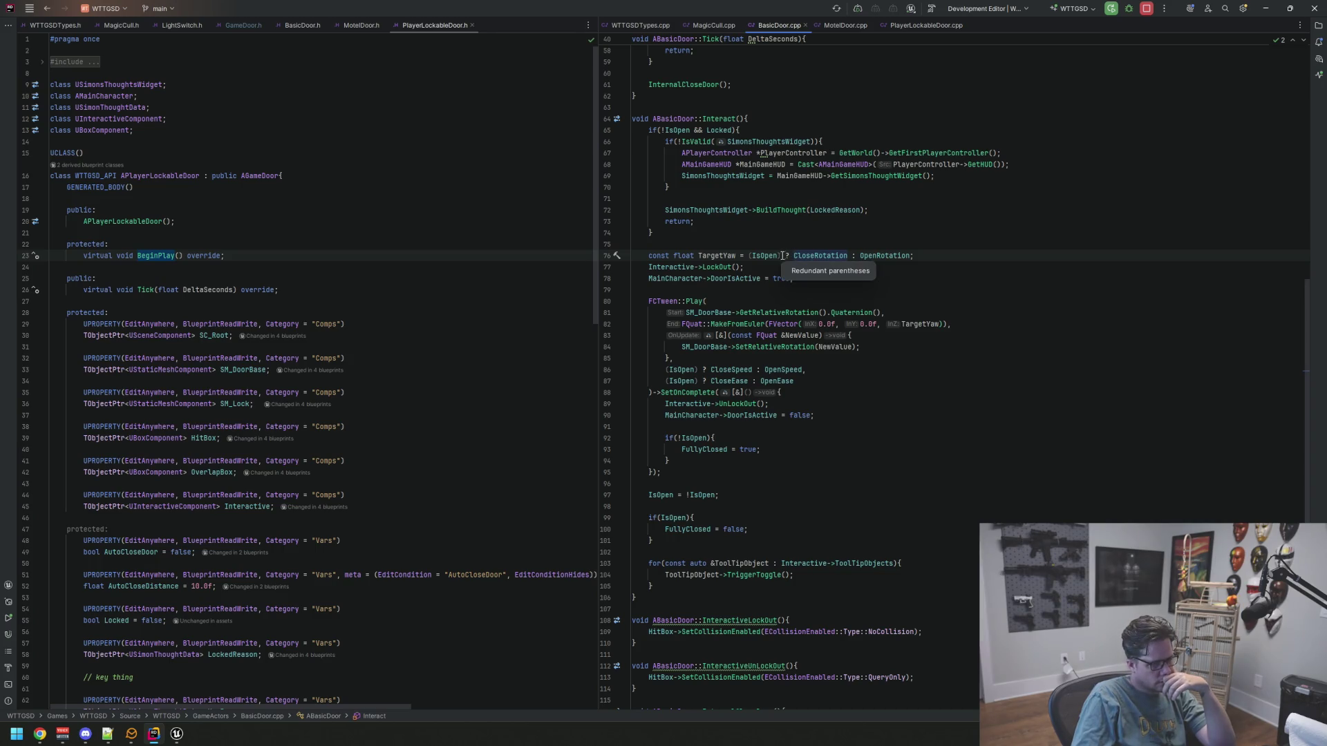
left_click(755, 292)
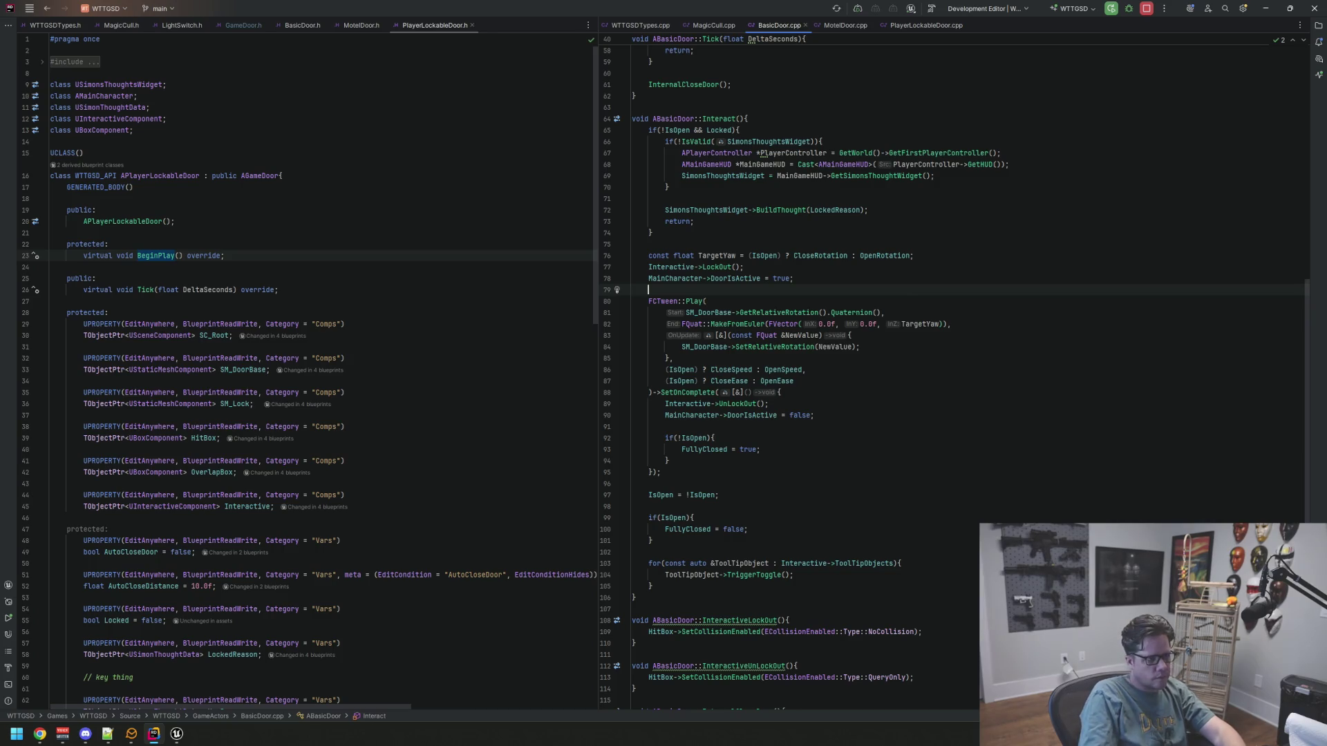
key("Return")
type("Doo")
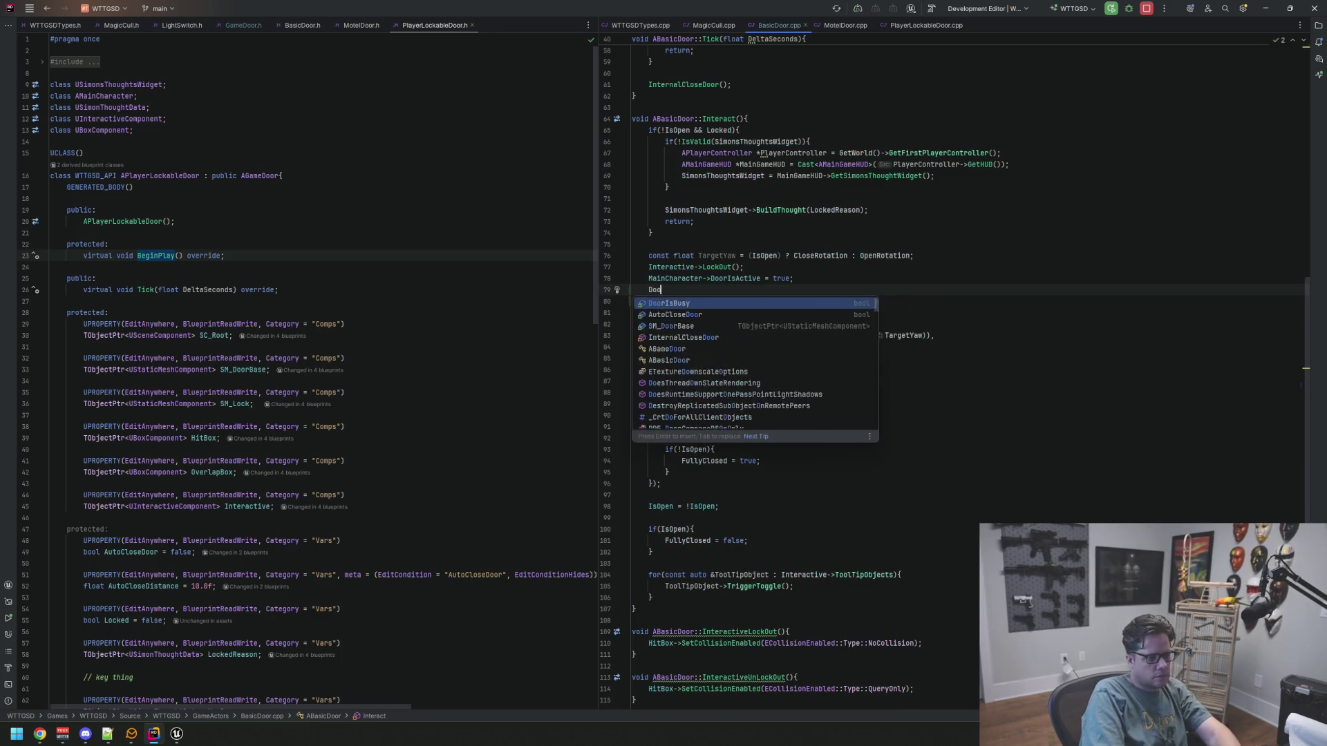
type("rIsBusy = true;")
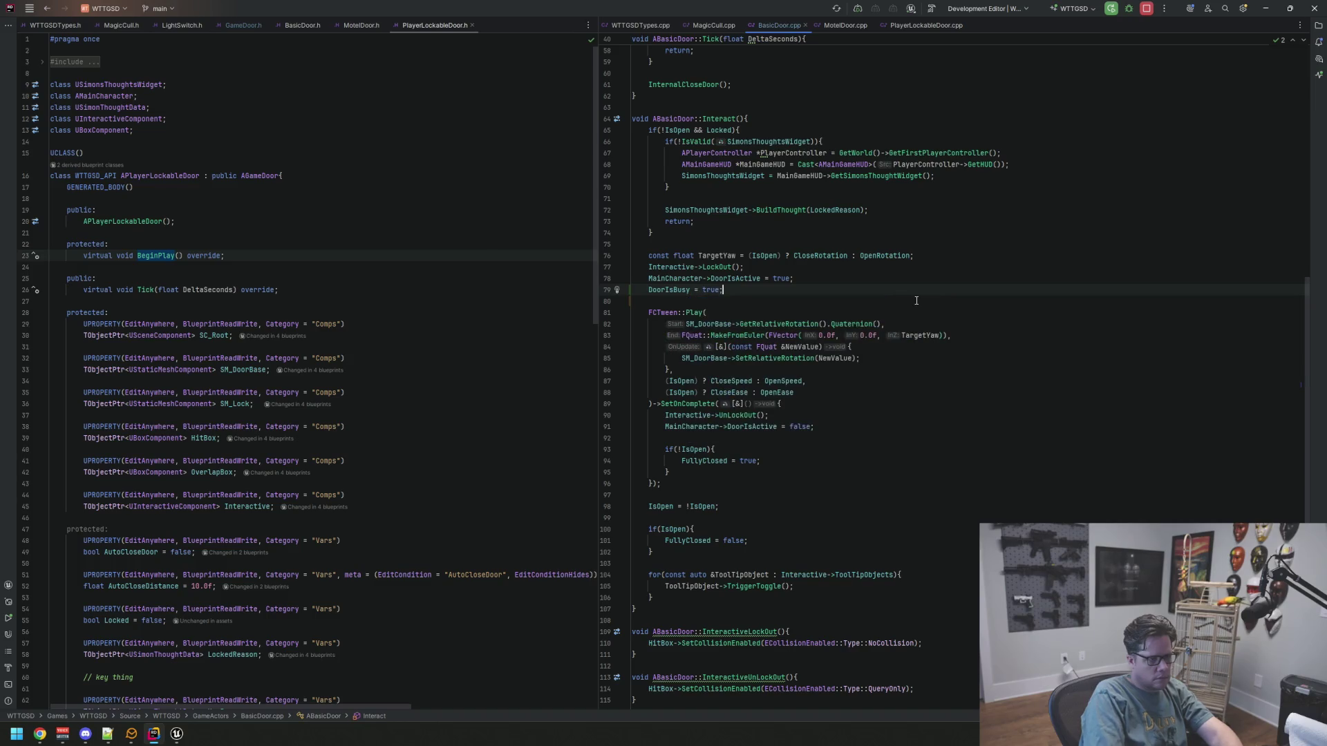
- Add 'DoorIsBusy = false;' inside the SetOnComplete callback, then switch to MotelDoor.cpp
left_click(648, 438)
key("Up")
key("Down")
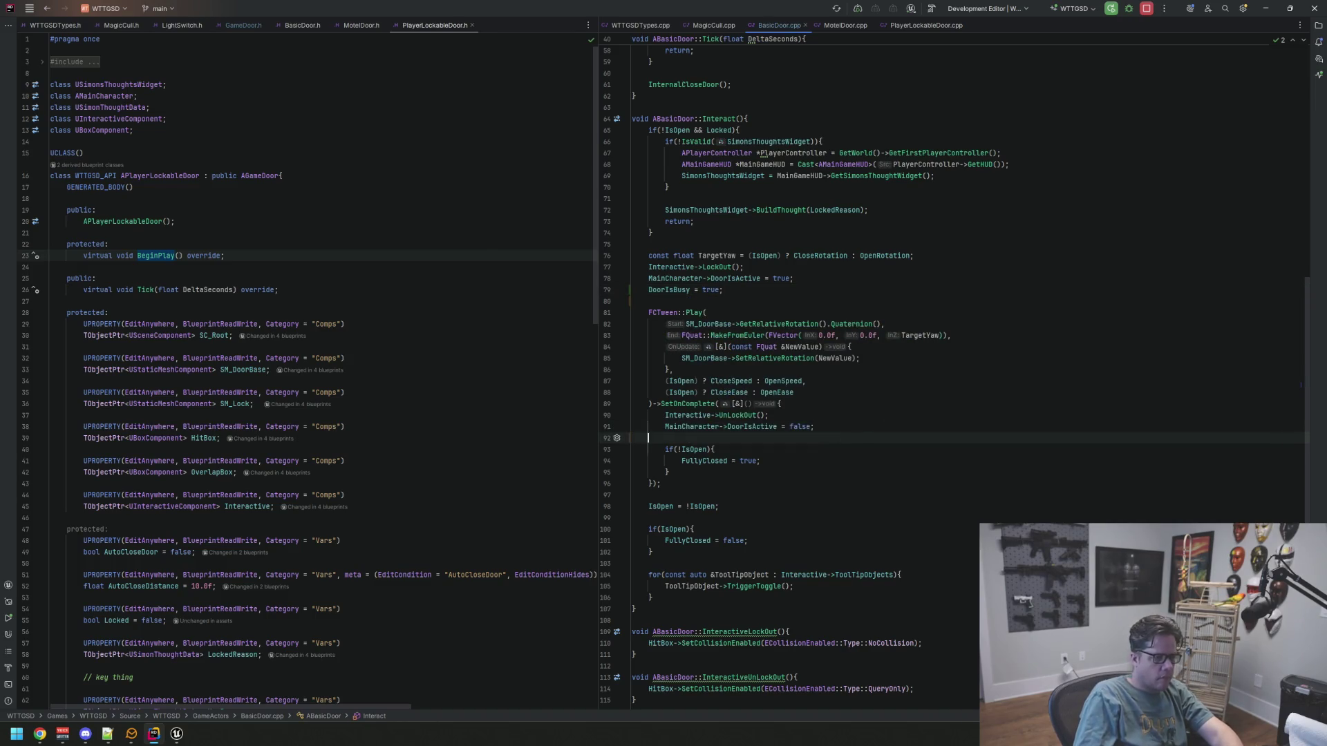
key("Return")
key("Up")
type("DoorI")
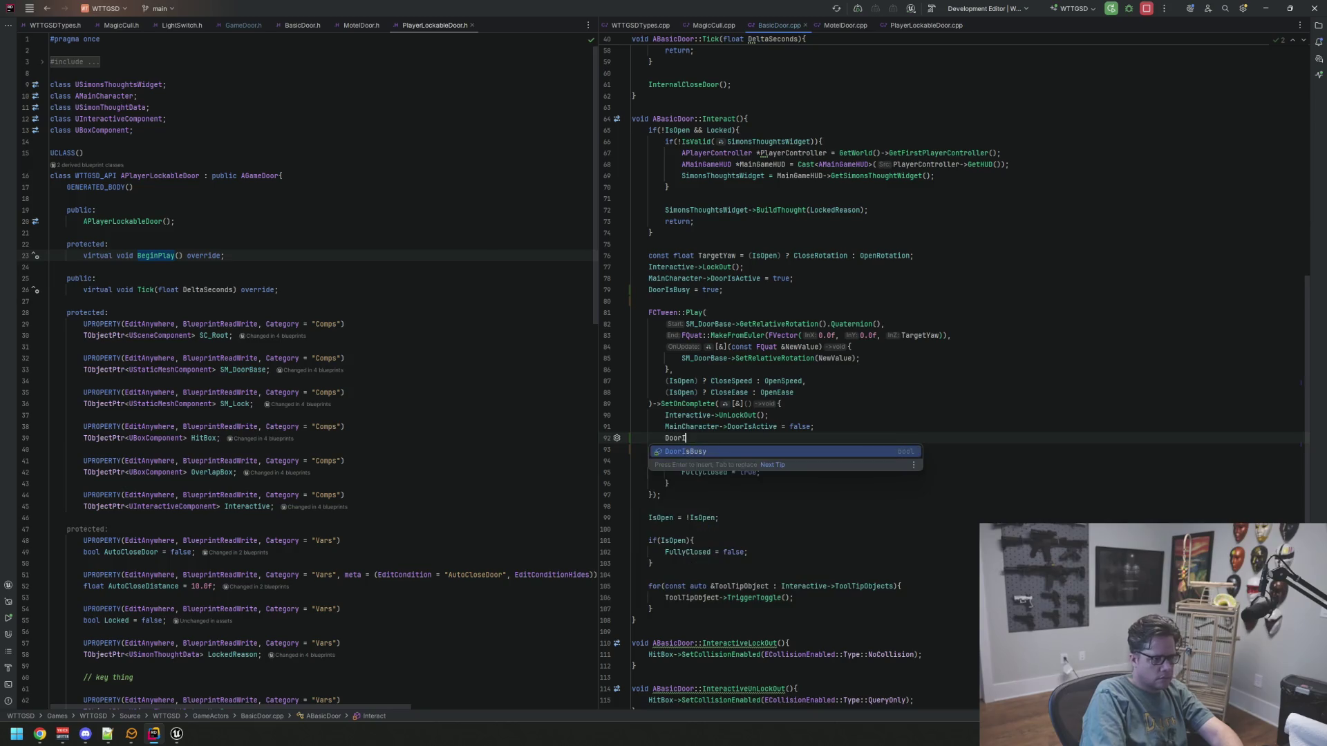
type("sBusy = false;")
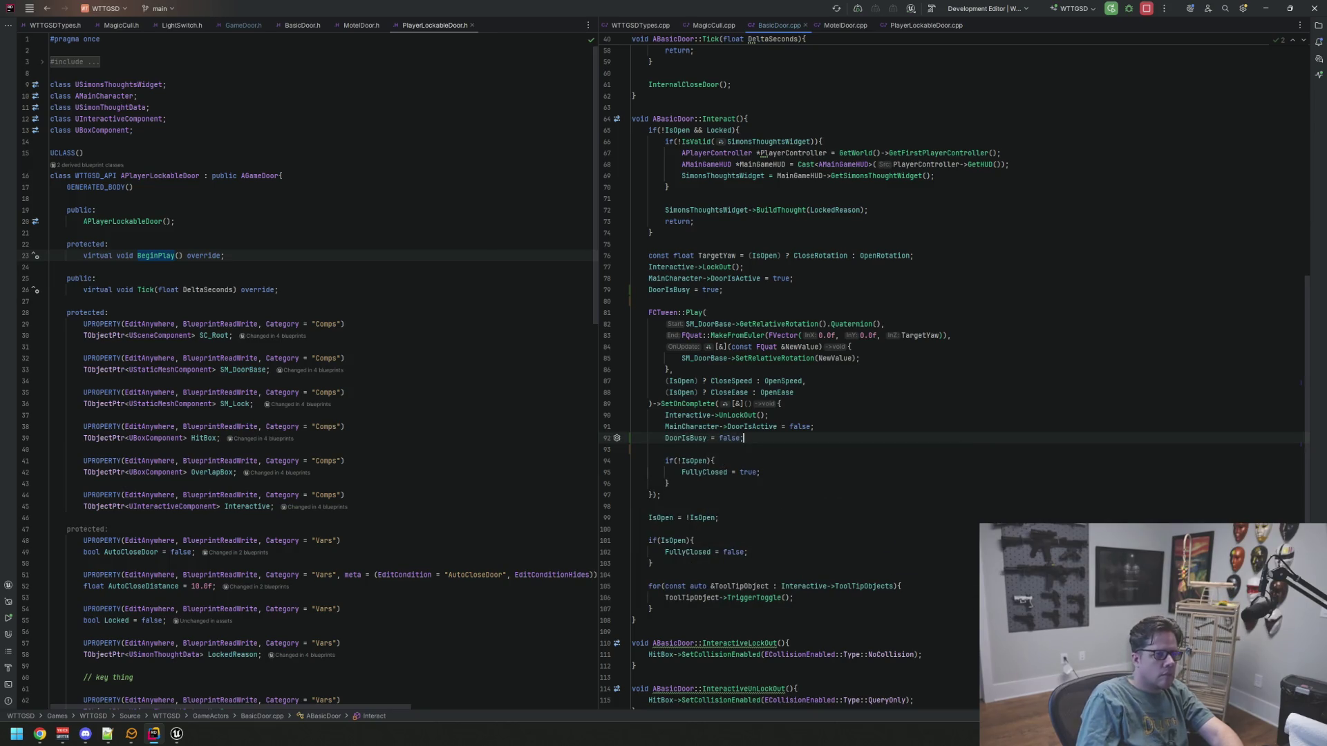
left_click(845, 25)
left_click(754, 320)
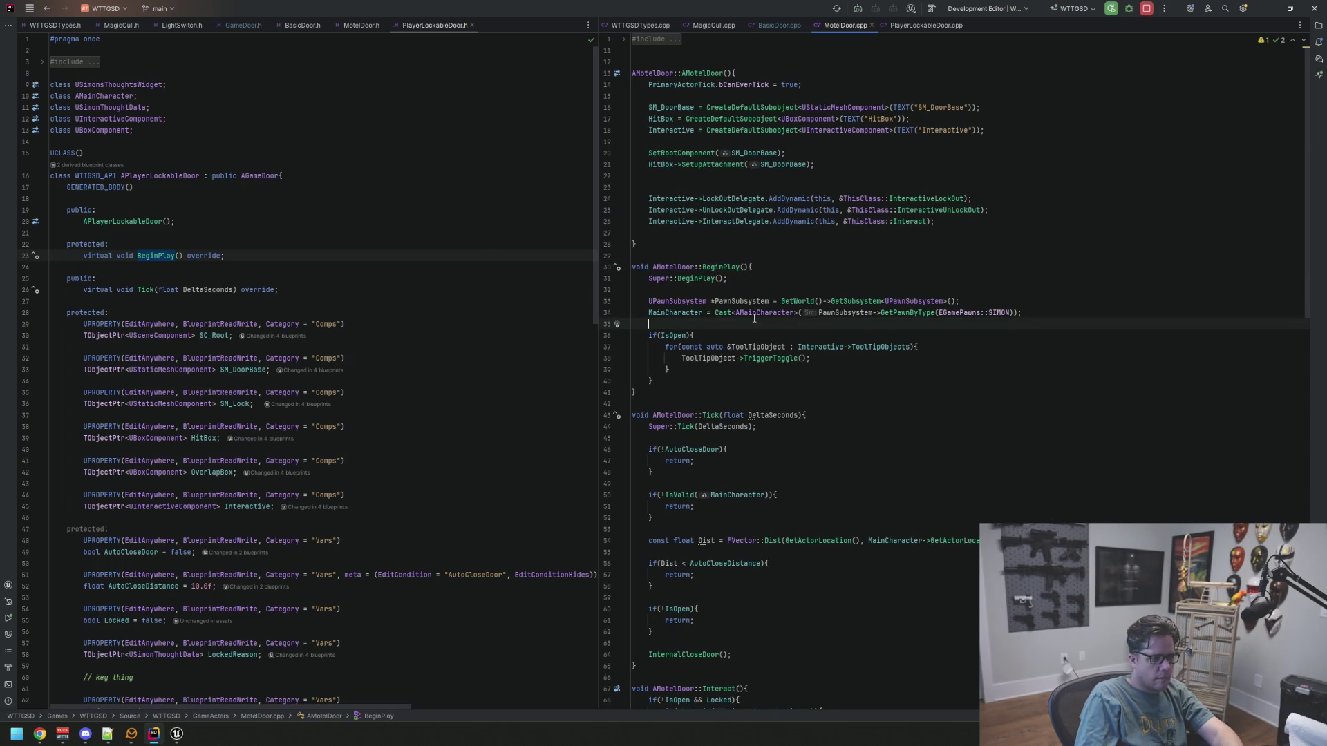
- In MotelDoor.cpp's Interact, set DoorIsBusy = true before the tween and false in SetOnComplete
scroll(753, 318, "down", 7)
scroll(754, 317, "down", 11)
left_click(837, 297)
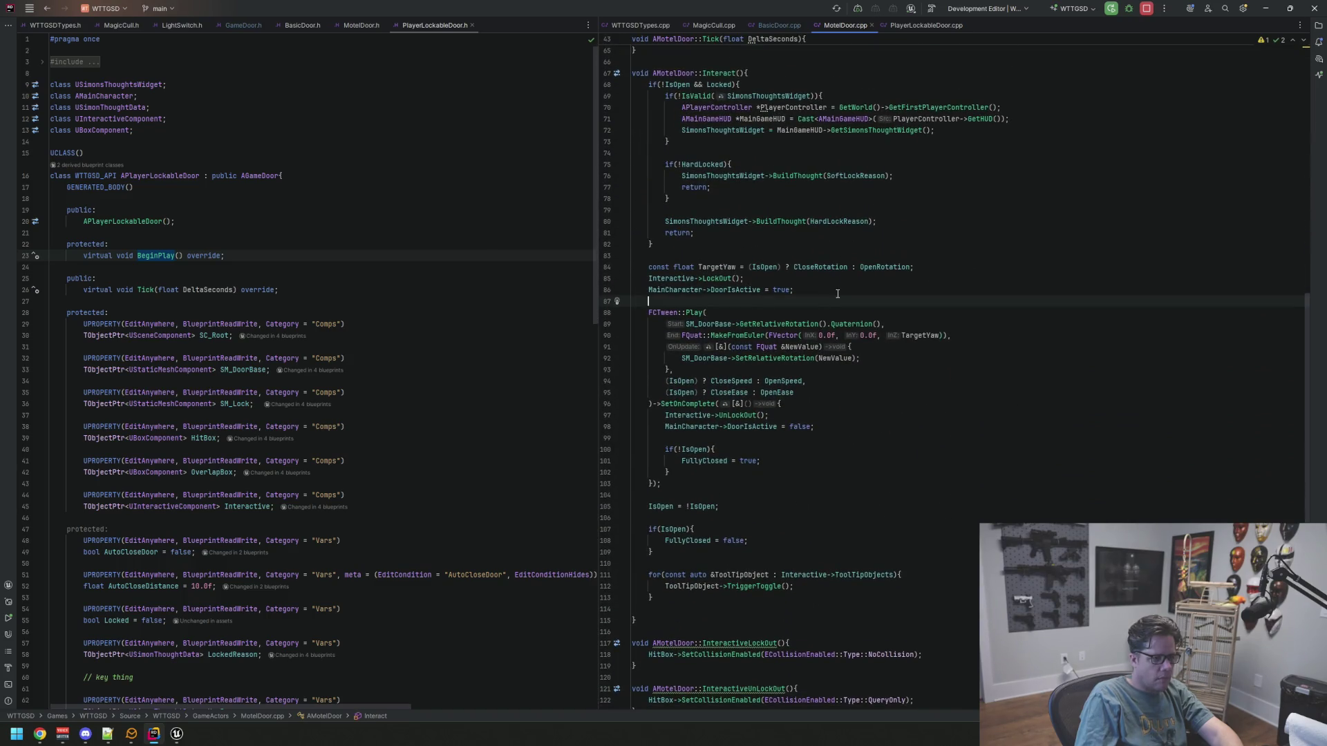
key("Return")
key("Up")
type("Door")
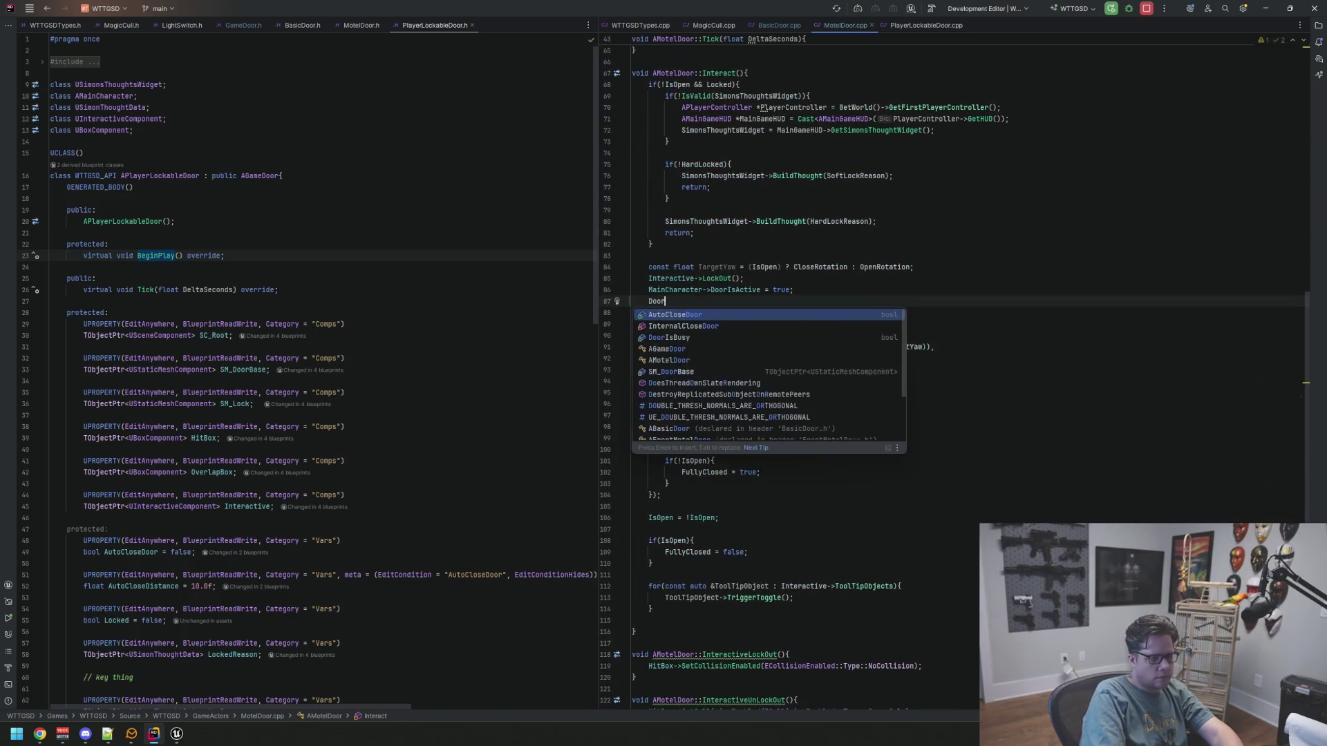
type("IsBusy = true;")
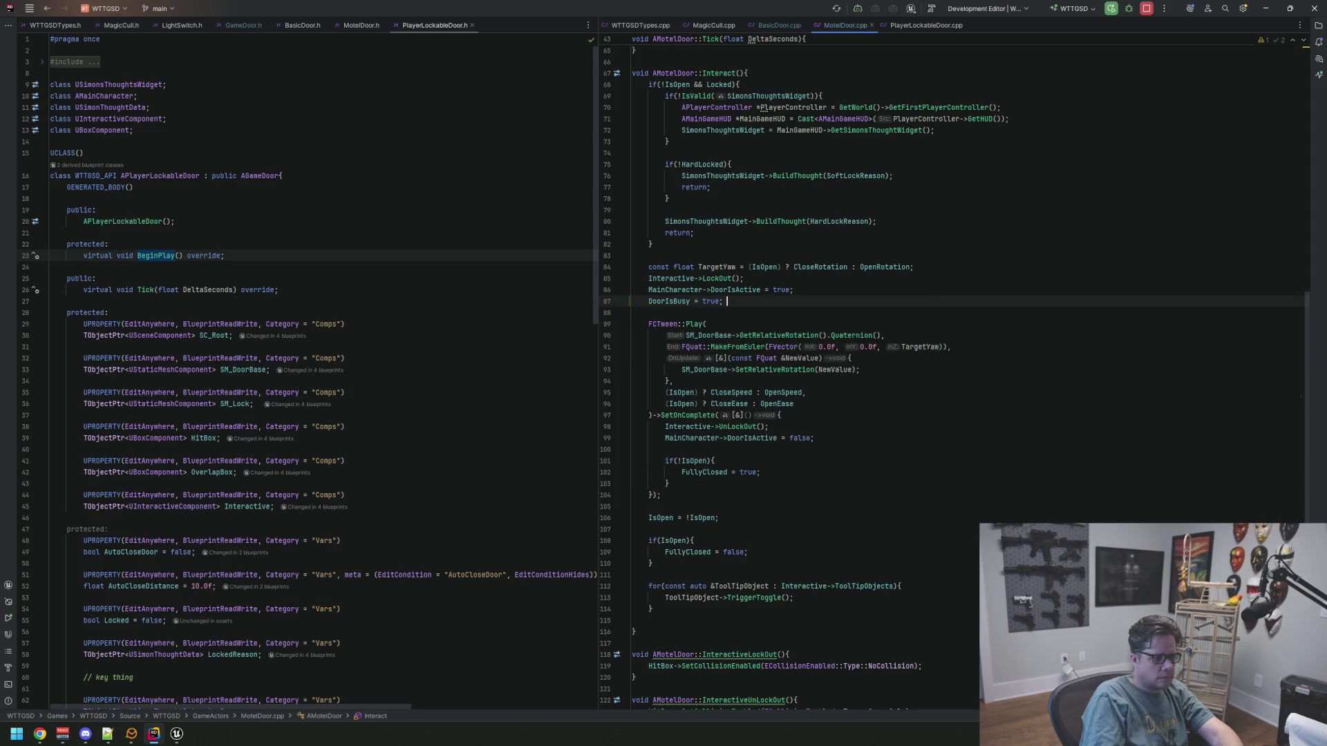
left_click(800, 438)
key("End")
key("Return")
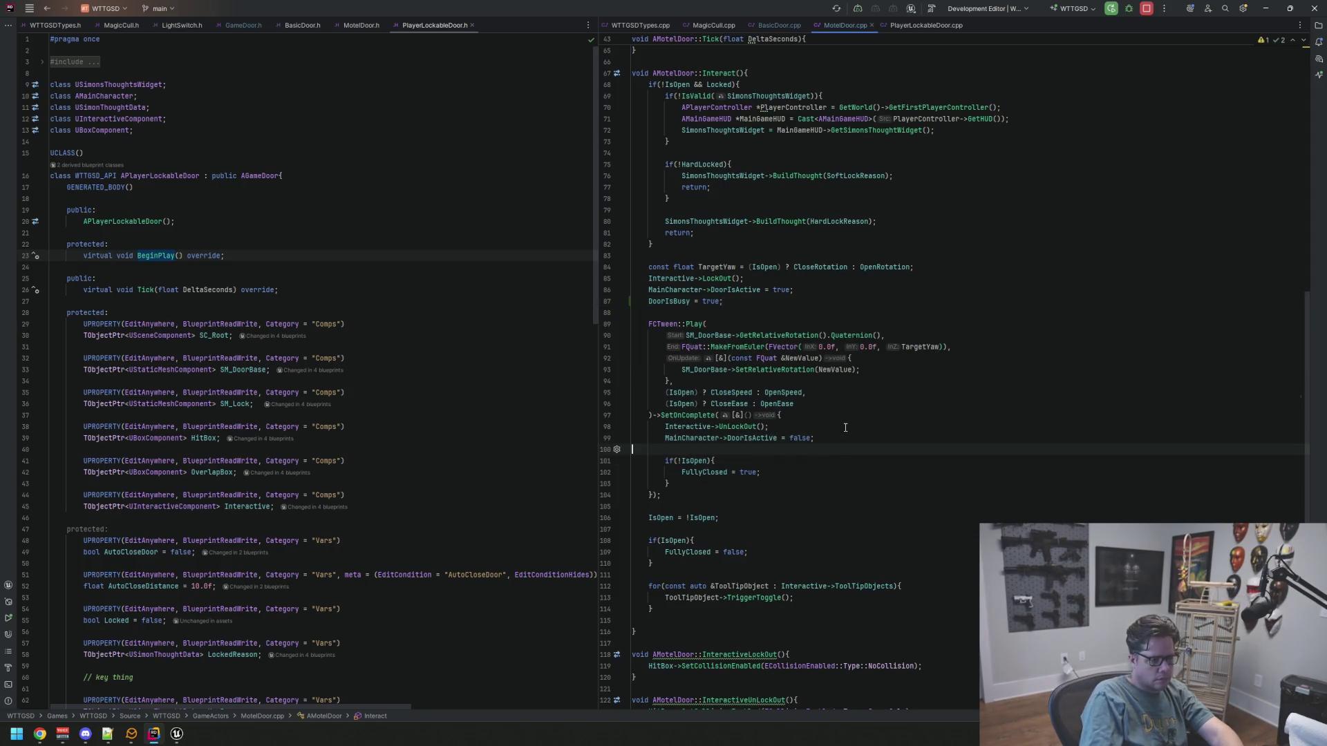
type("oorIsBusy = false;")
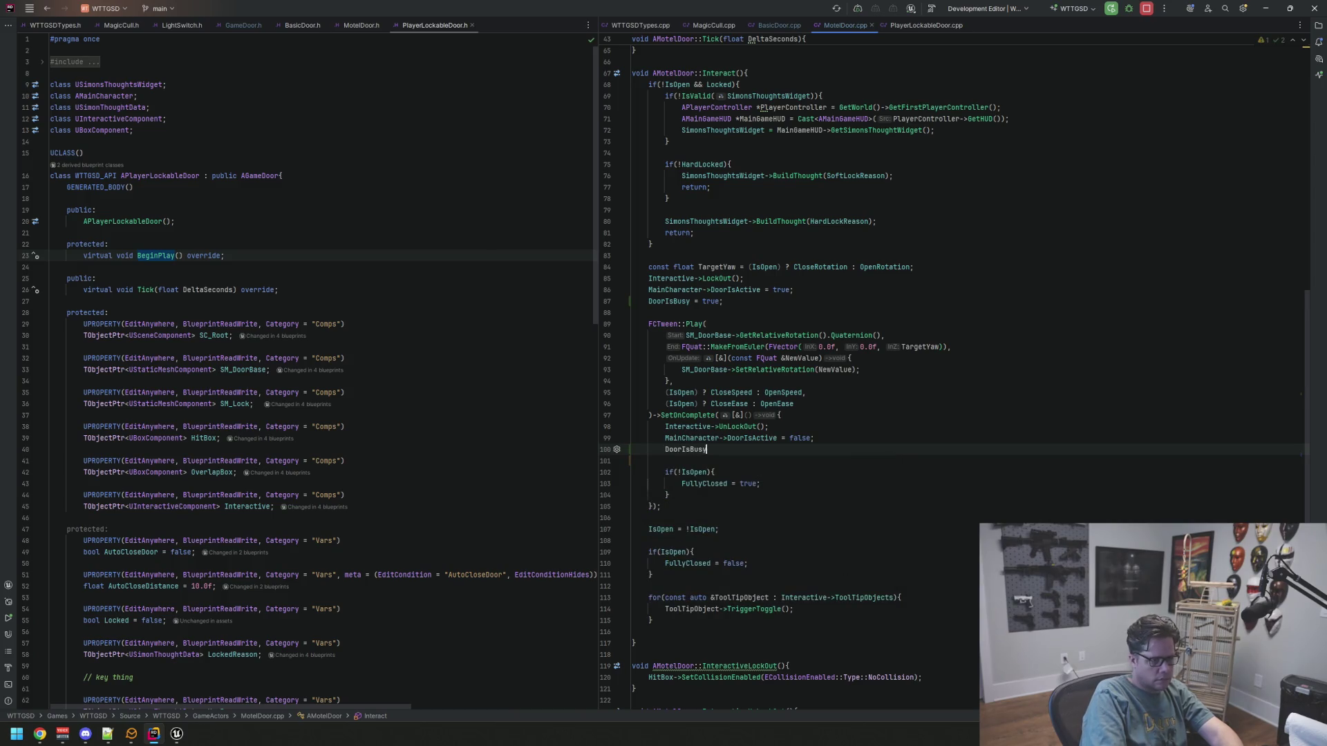
- Add the same DoorIsBusy = true / DoorIsBusy = false lines around PlayerLockableDoor.cpp's Interact tween
left_click(898, 26)
scroll(757, 309, "down", 9)
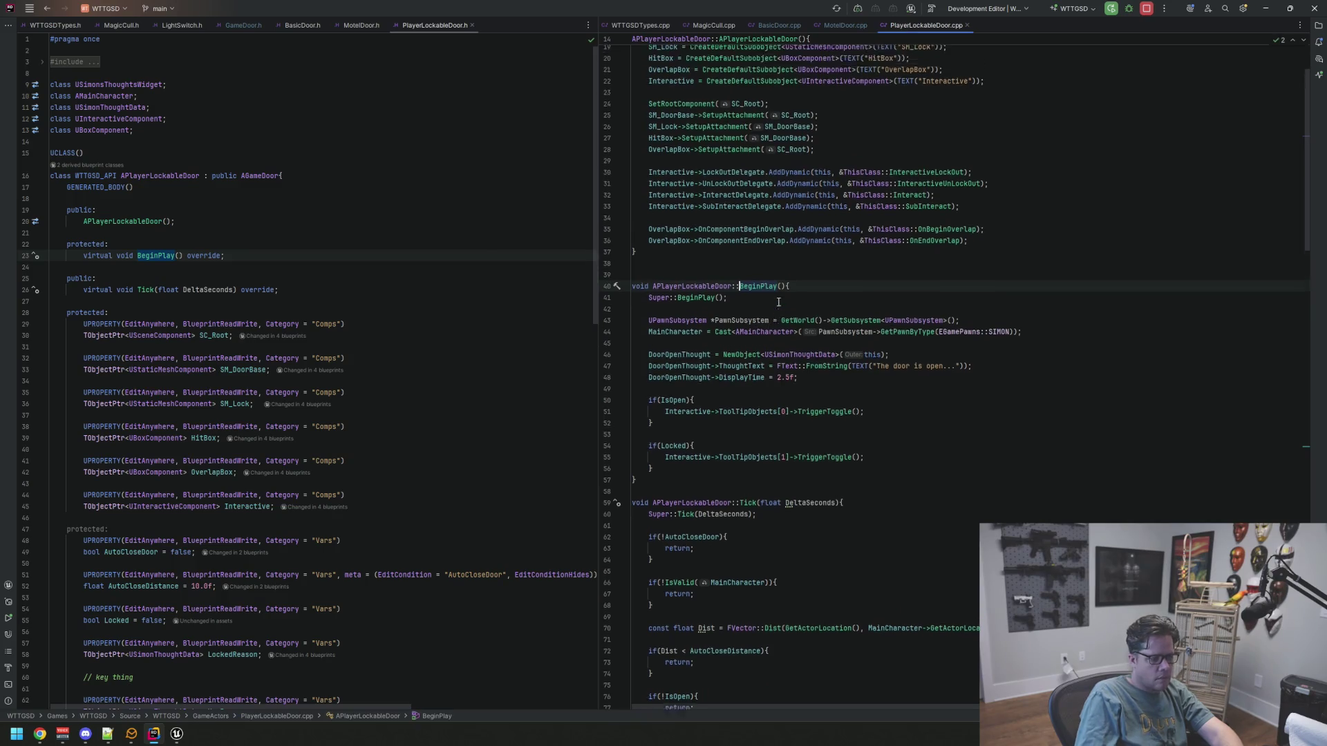
scroll(779, 302, "down", 9)
left_click(765, 340)
key("Return")
key("Up")
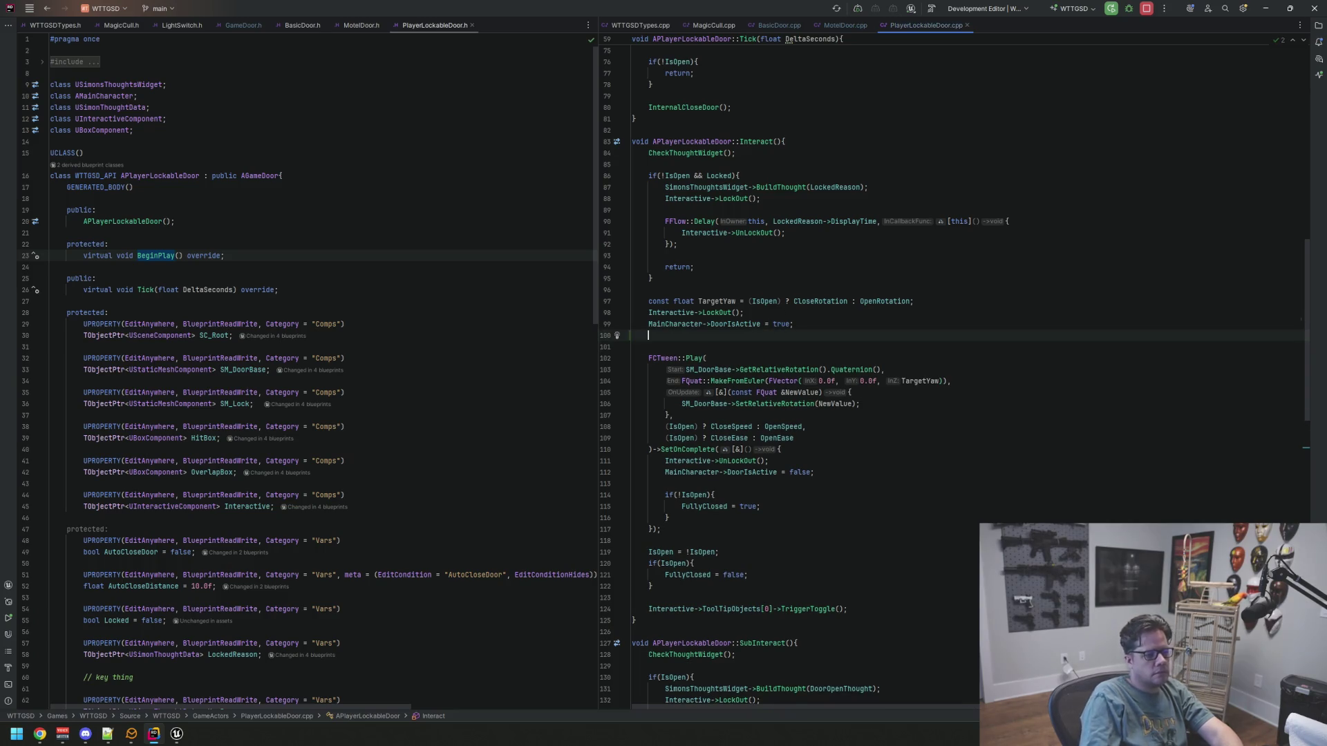
type("DoorIs")
key("Return")
type("= true;")
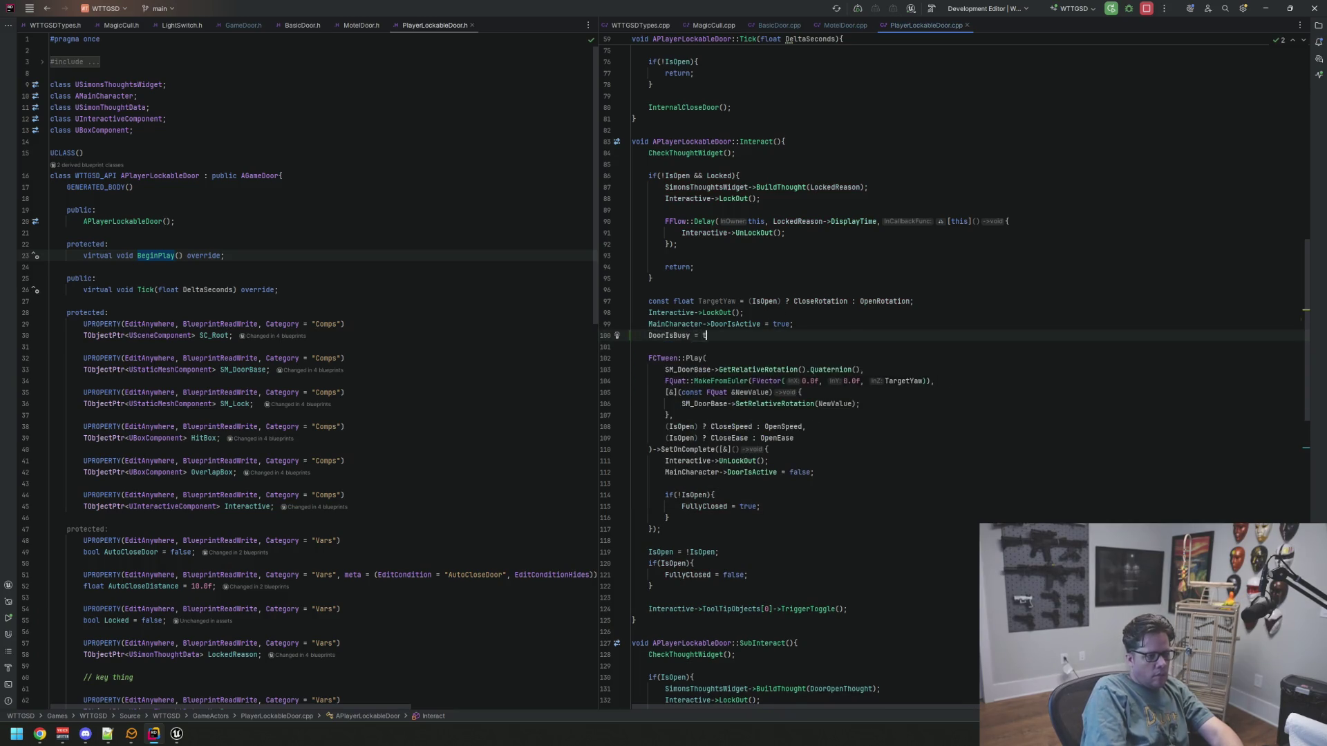
left_click(781, 483)
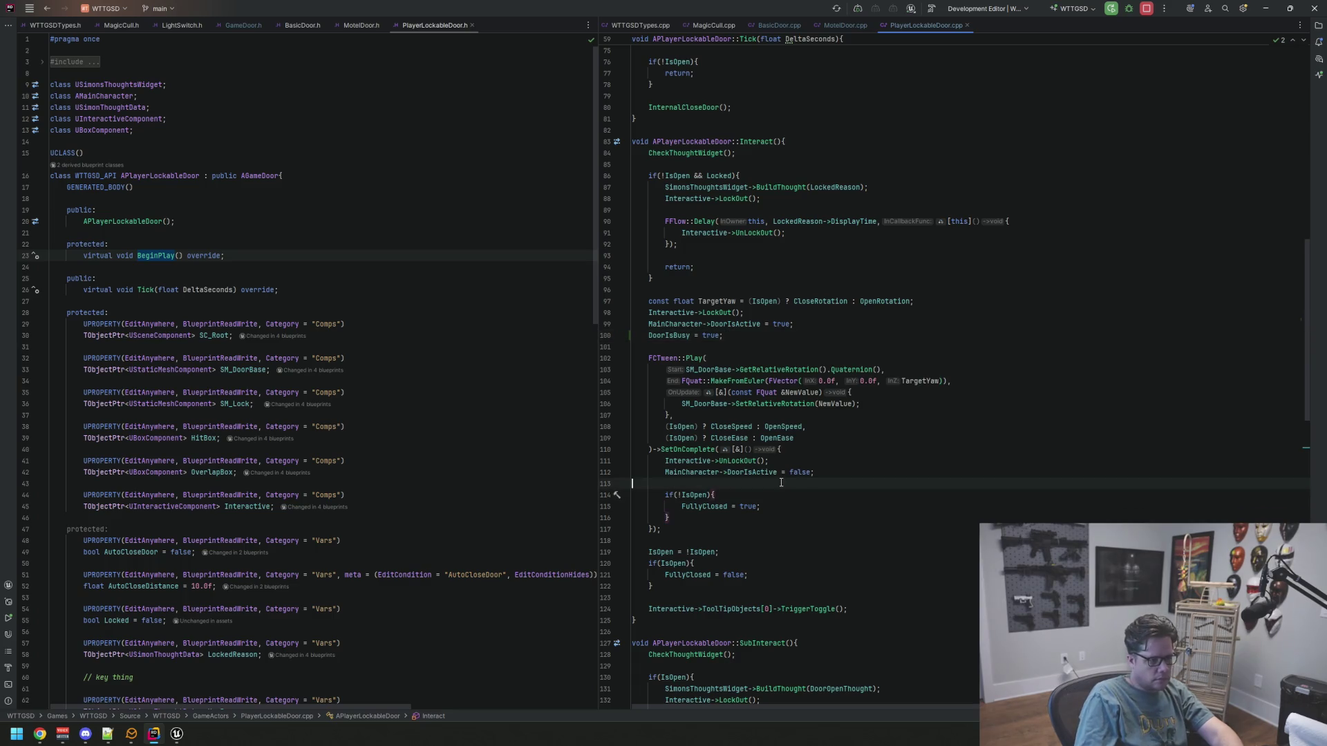
key("Return")
key("Up")
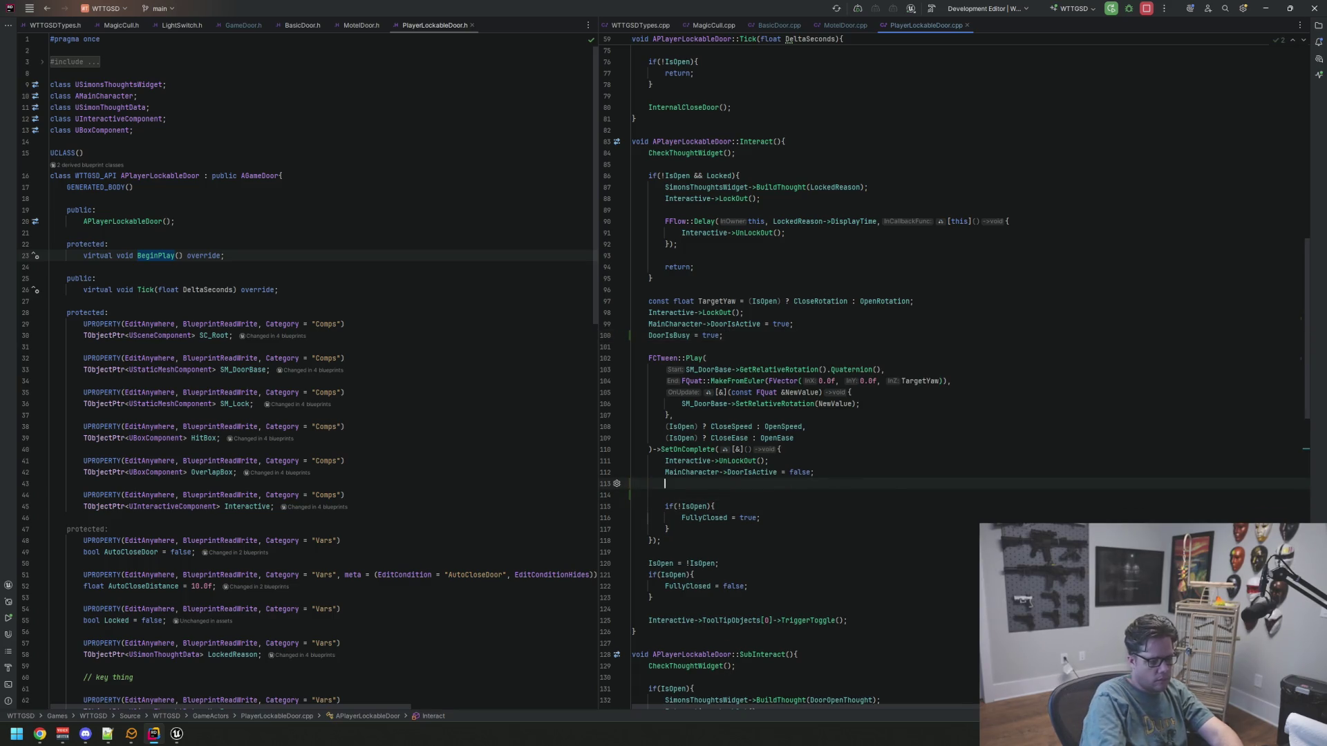
type("Door")
key("Return")
type("= false;")
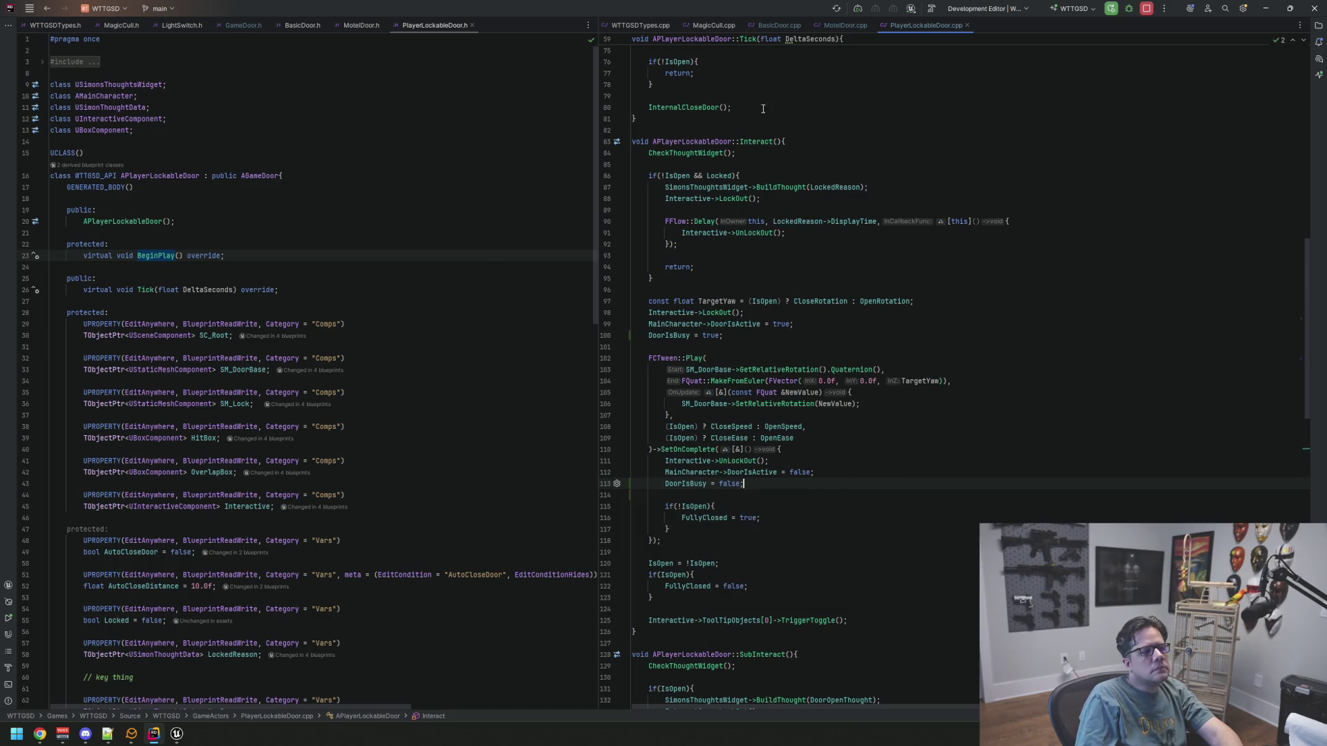
- Close the door and LightSwitch header and source tabs, leaving MagicCull.cpp open
middle_click(912, 31)
middle_click(857, 30)
middle_click(799, 30)
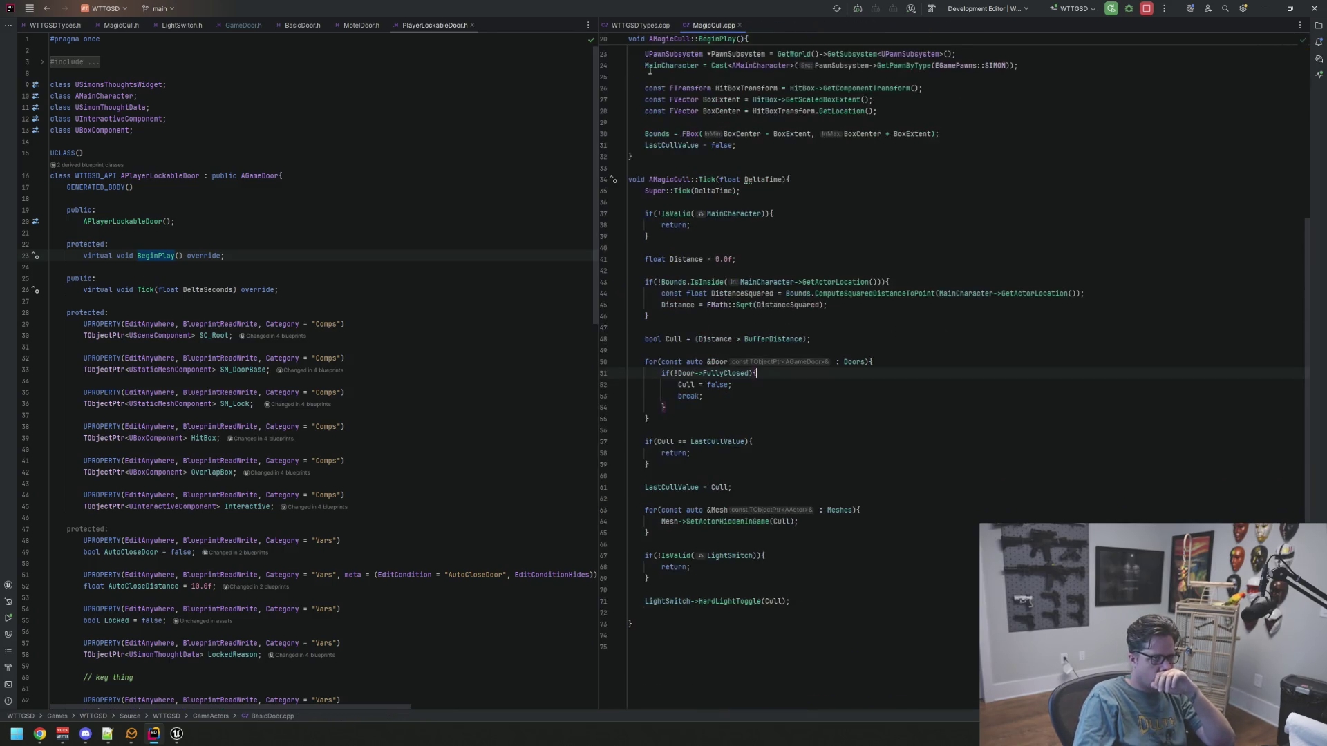
middle_click(415, 28)
middle_click(352, 27)
middle_click(297, 29)
middle_click(233, 30)
middle_click(176, 28)
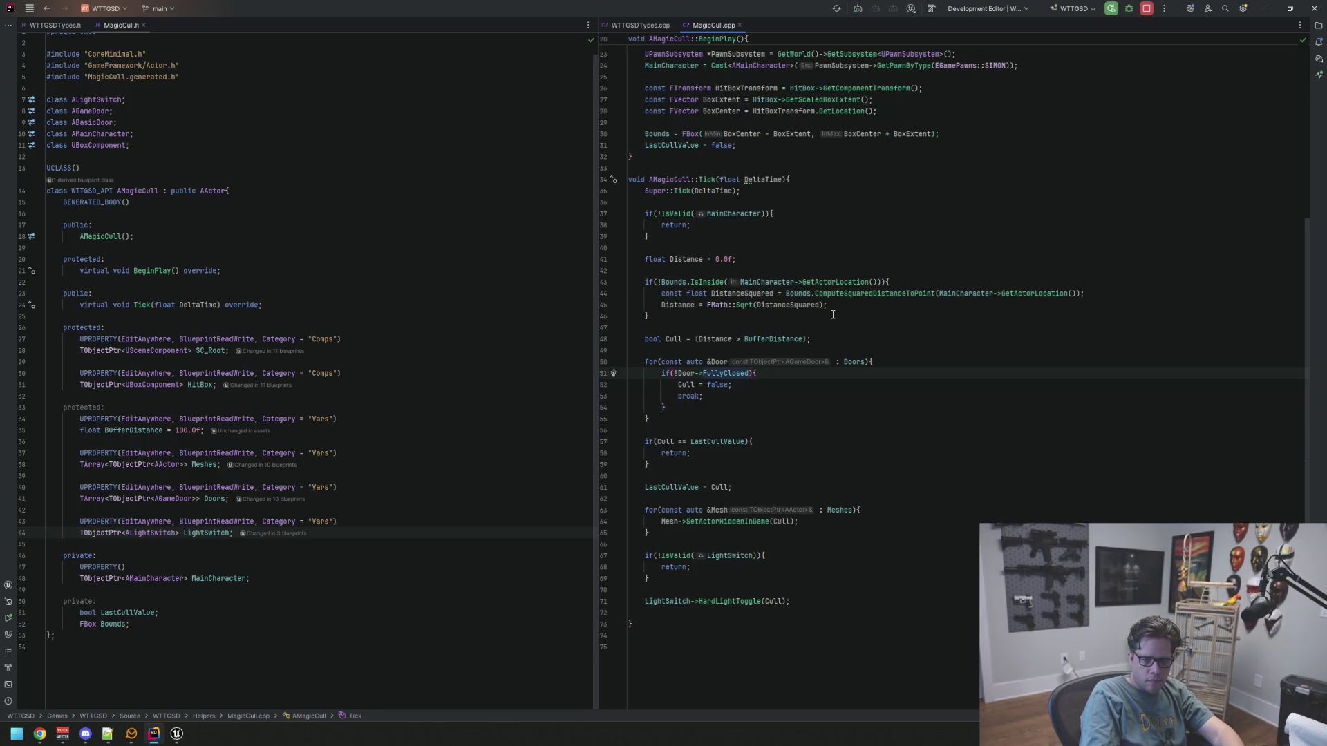
- Change MagicCull's door check to if(!Door->FullyClosed || Door->DoorIsBusy) and tidy the blank lines
key("Return")
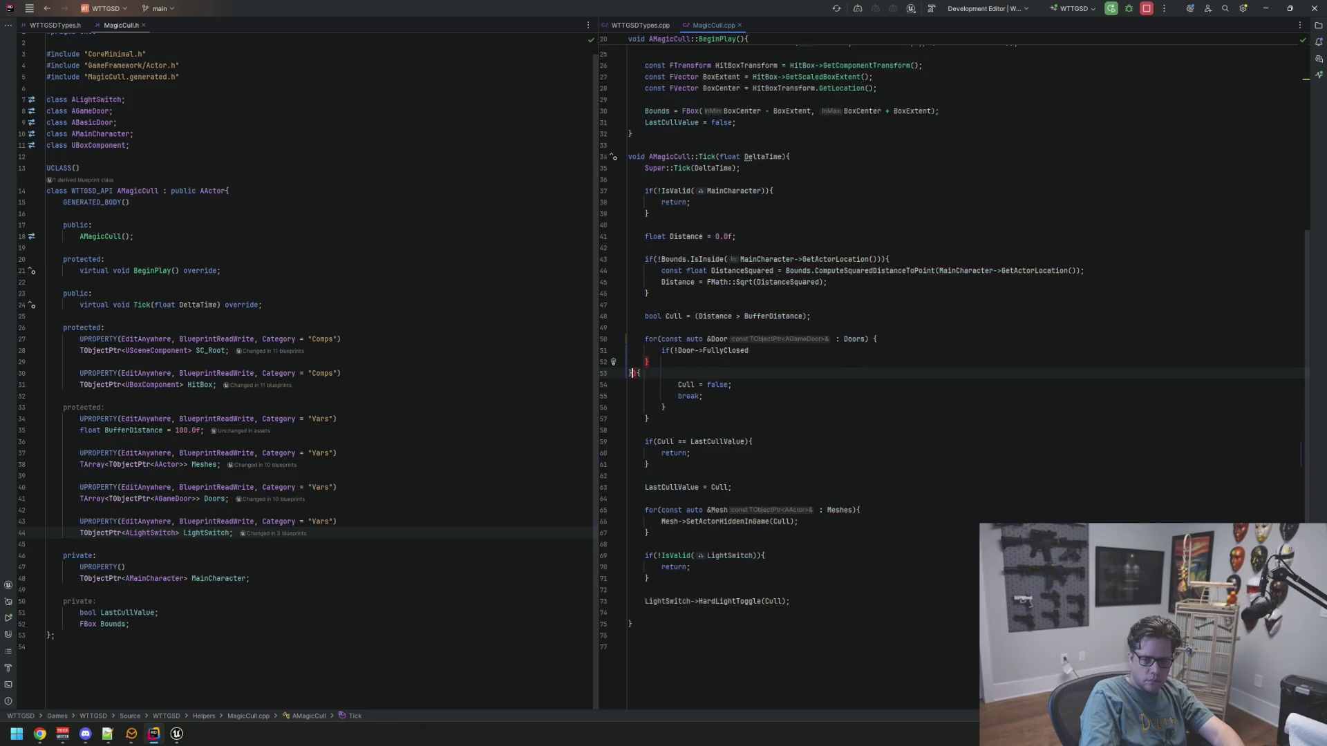
key("ctrl+z")
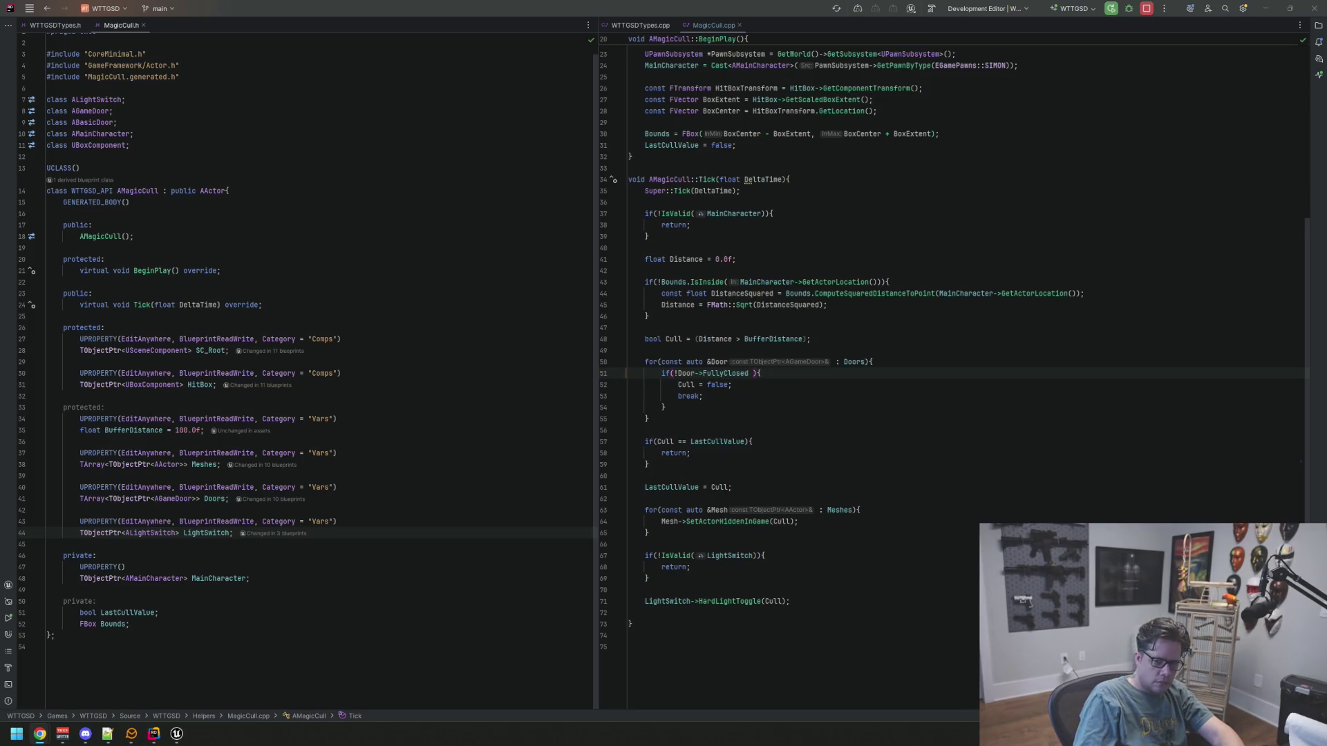
left_click(748, 373)
type("||")
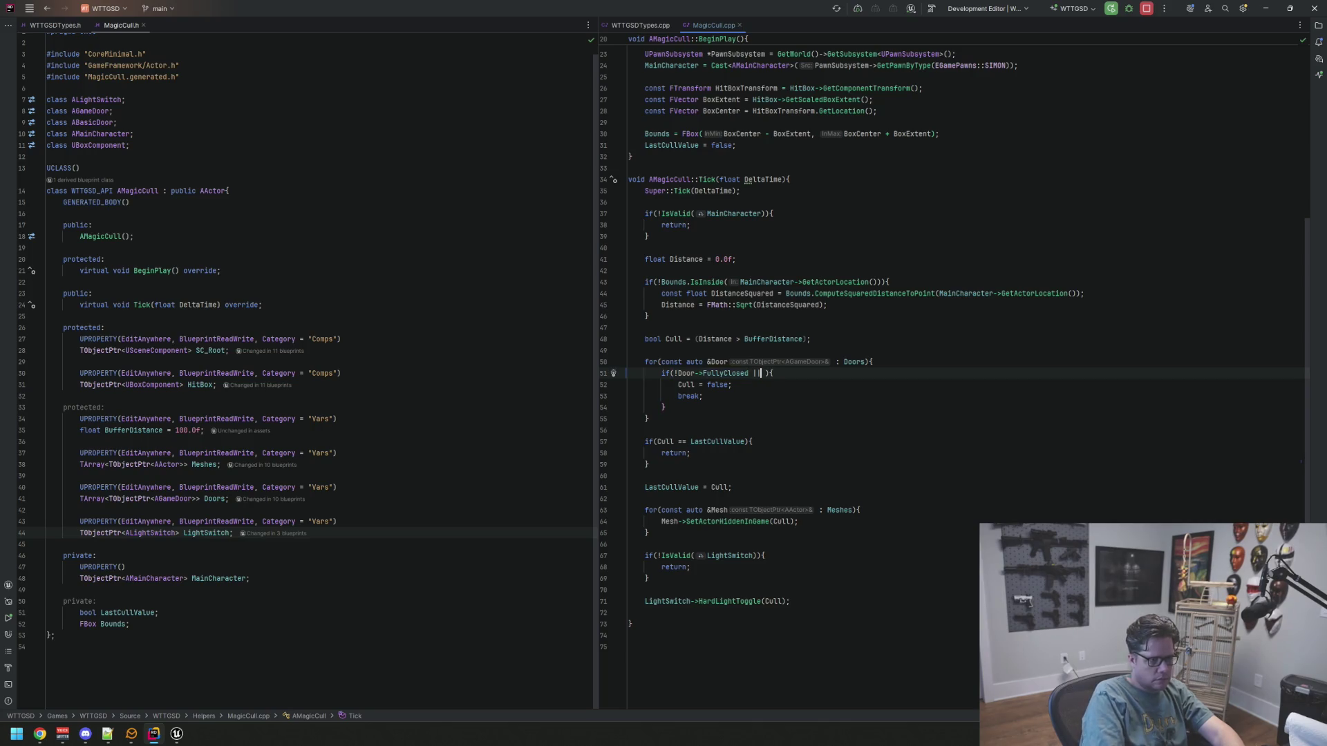
type("D")
key("BackSpace")
key("BackSpace")
type("Door->DoorI")
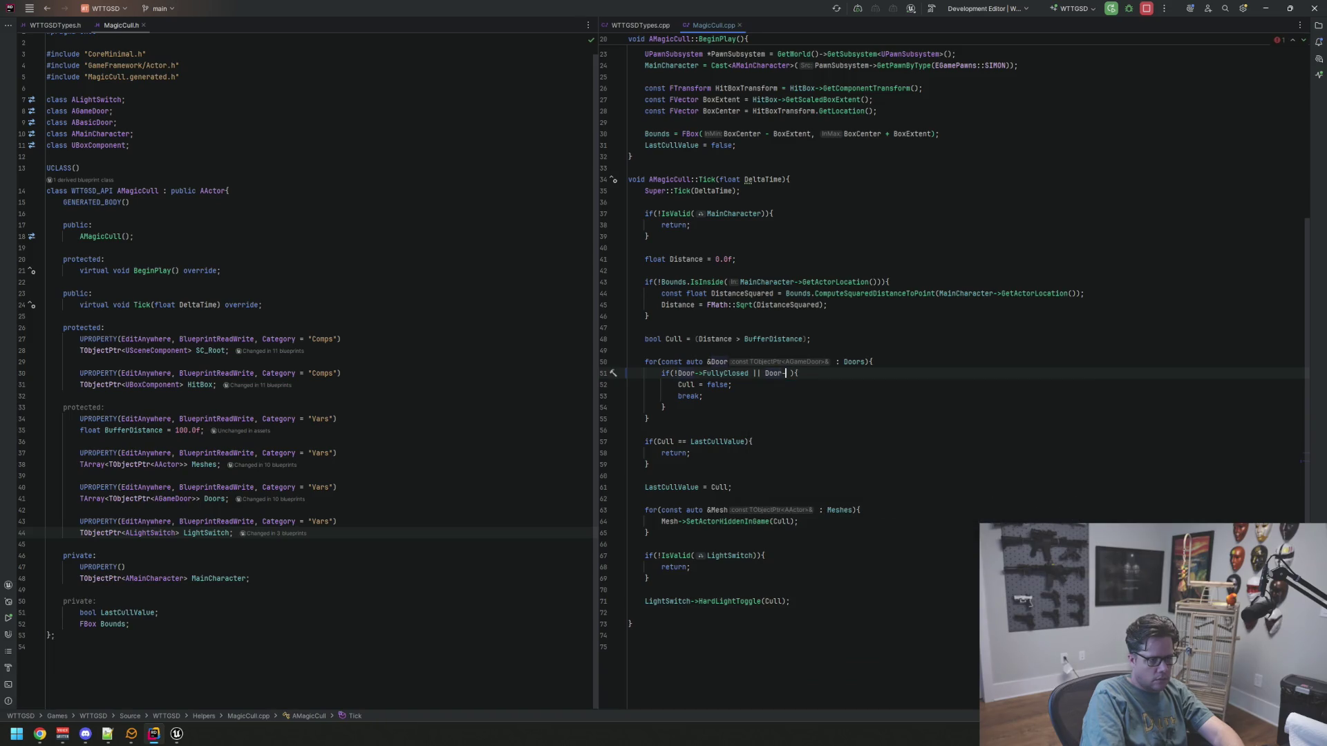
type("sB")
key("Return")
key("BackSpace")
key("Down")
key("Down")
key("Down")
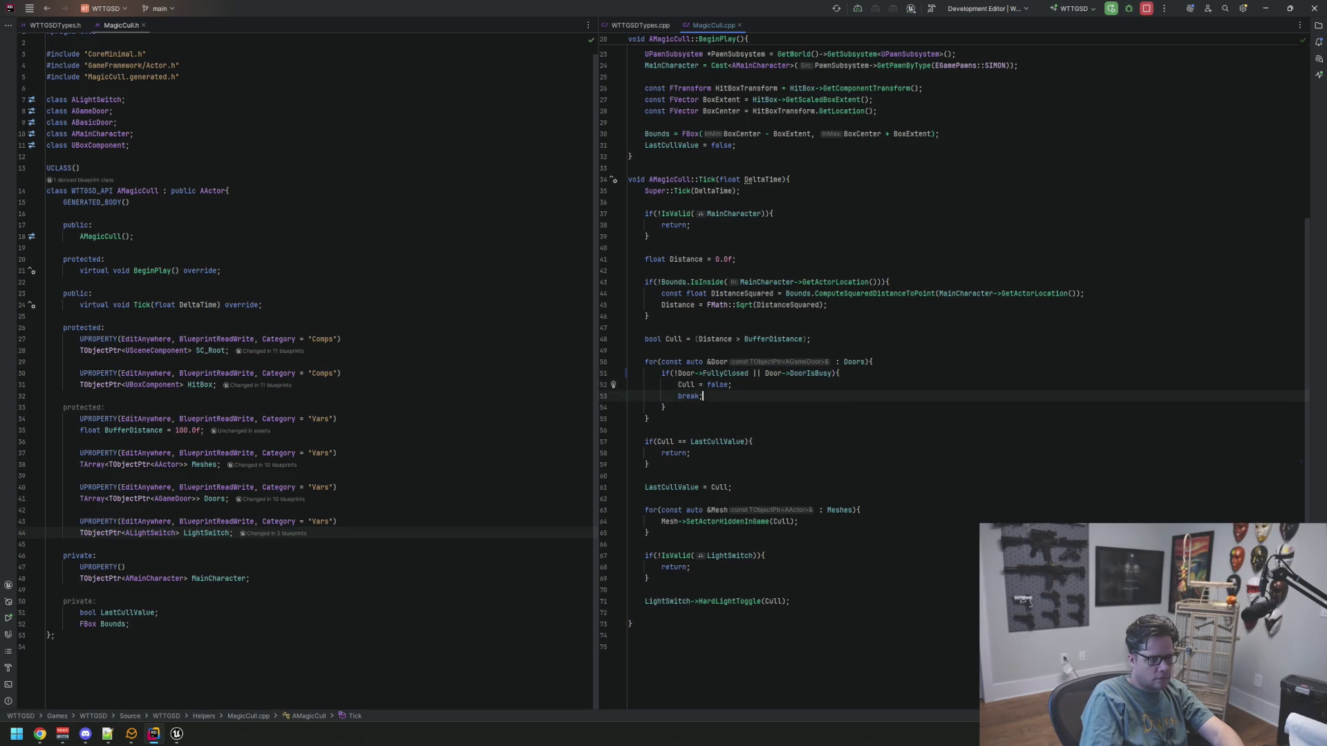
key("Delete")
key("Return")
key("Up")
key("Up")
key("Up")
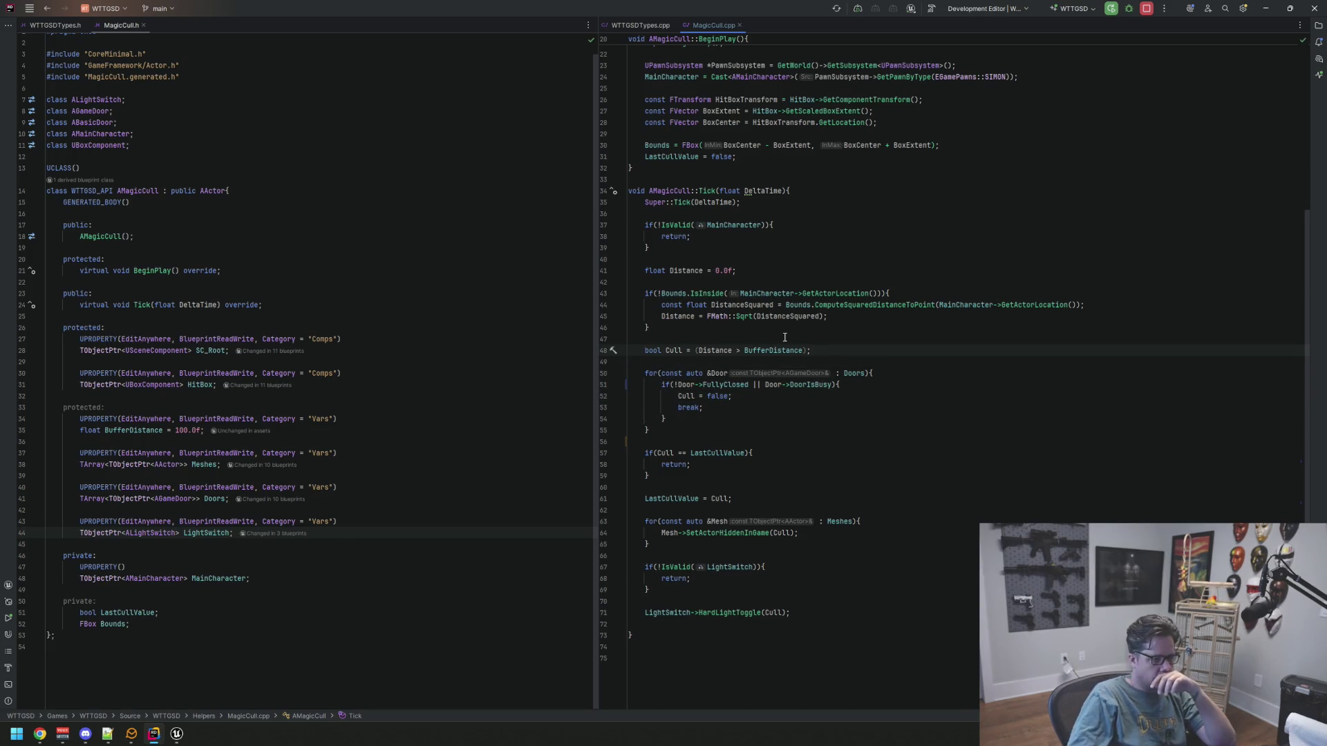
left_click(177, 734)
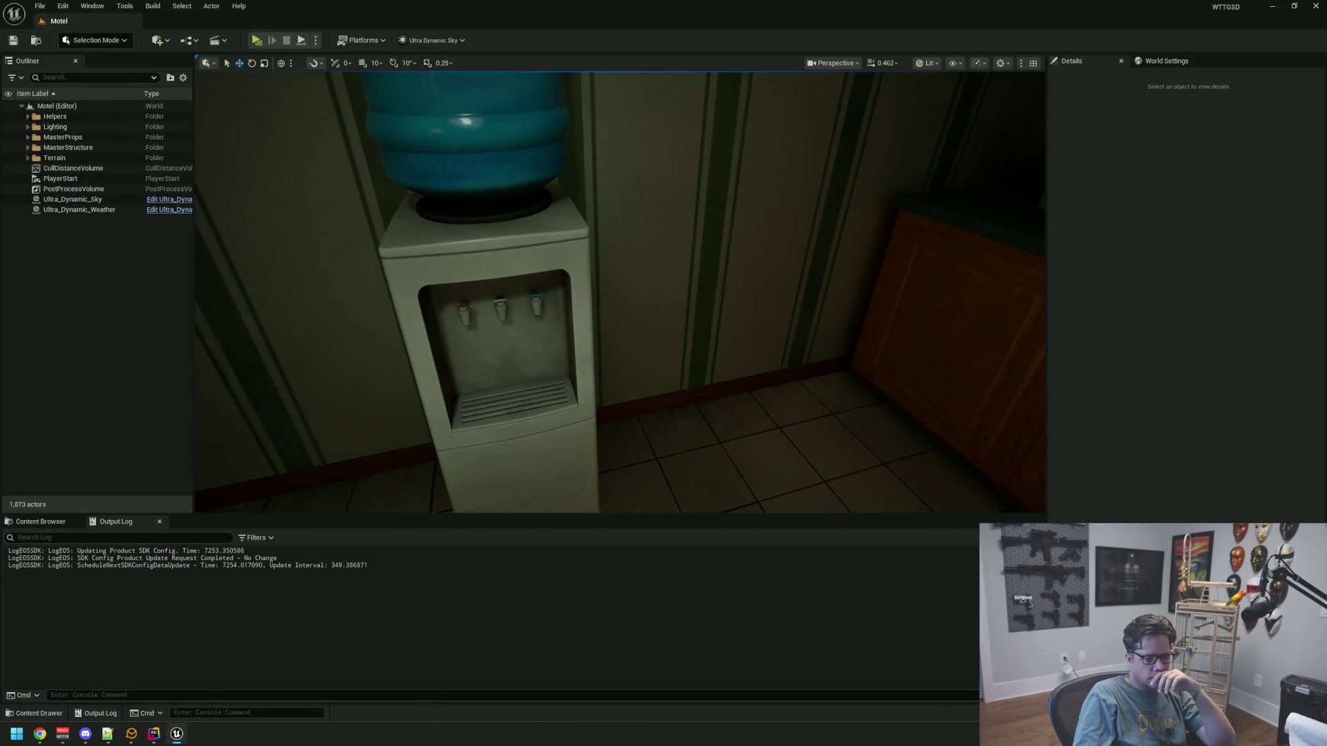
- Run Live Coding with Ctrl+Alt+F11, dismiss the finished compile window, and play the Motel level
key("ctrl+alt+F11")
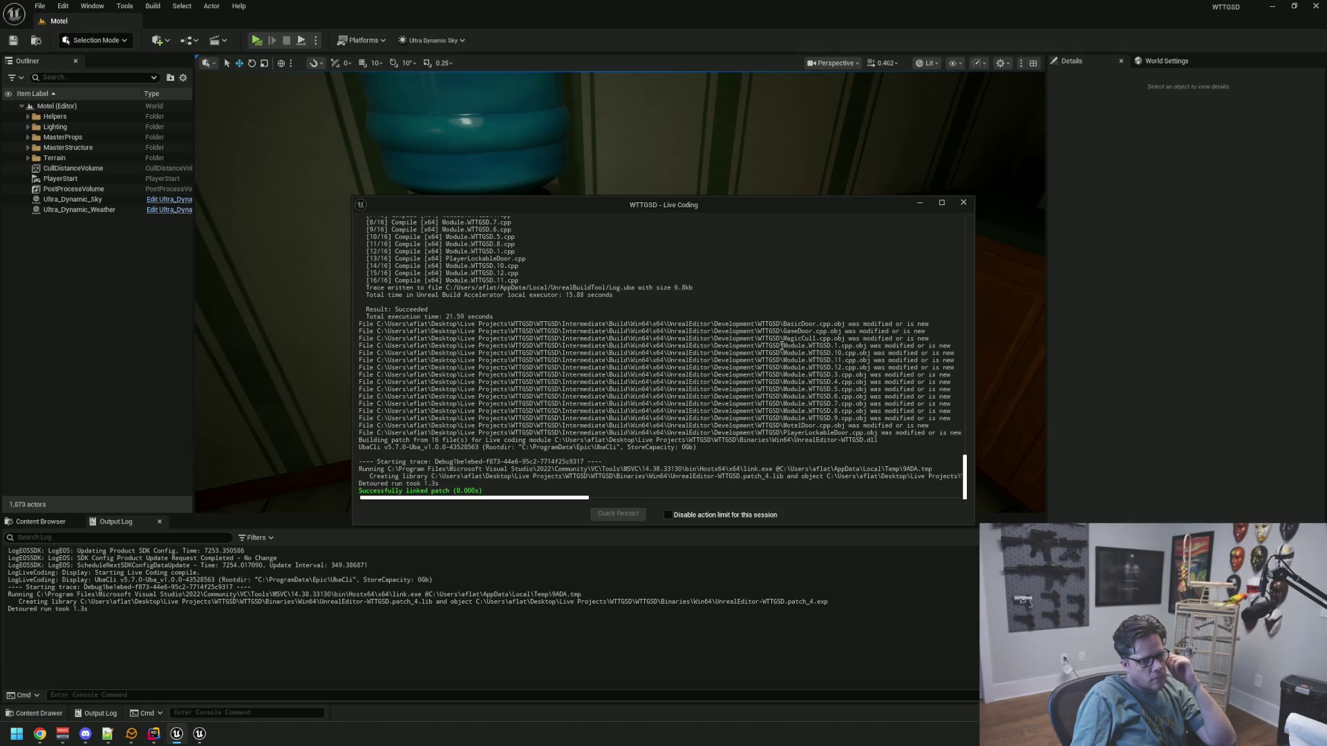
left_click(963, 203)
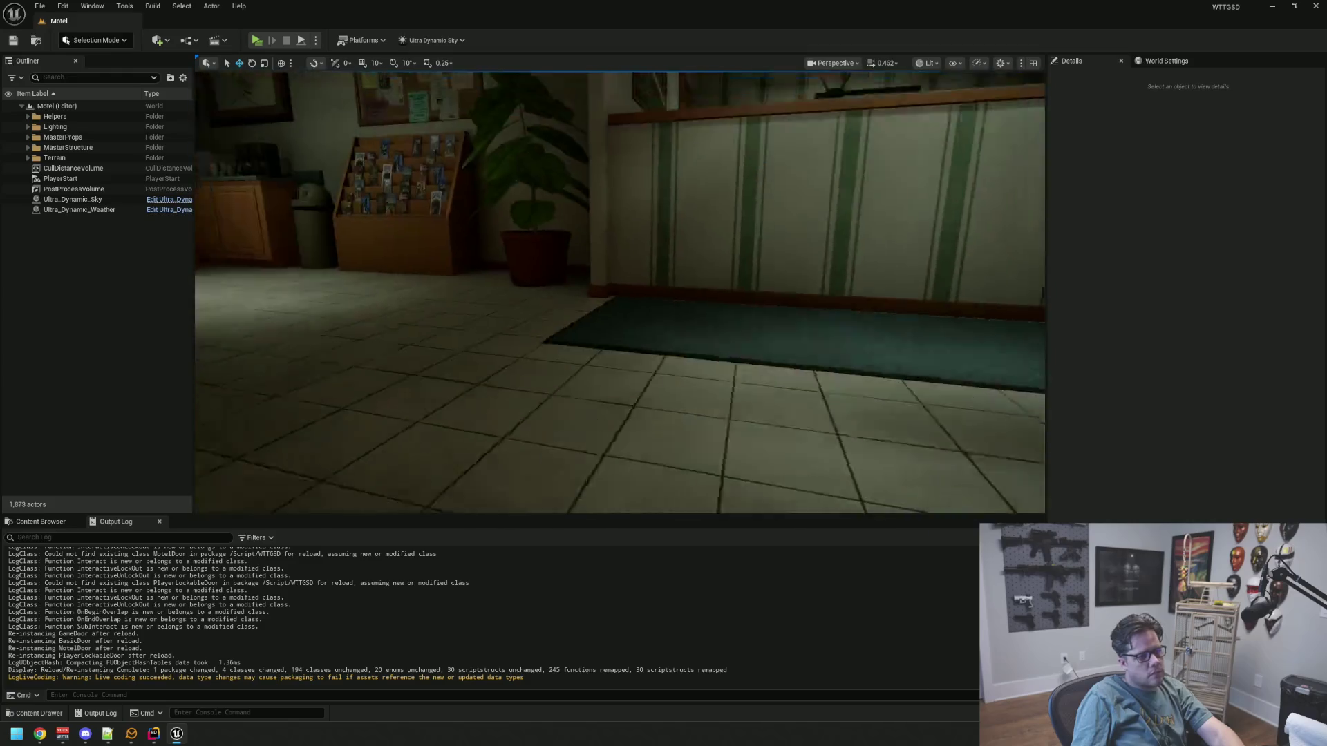
left_click_drag(554, 254, 553, 255)
left_click(257, 41)
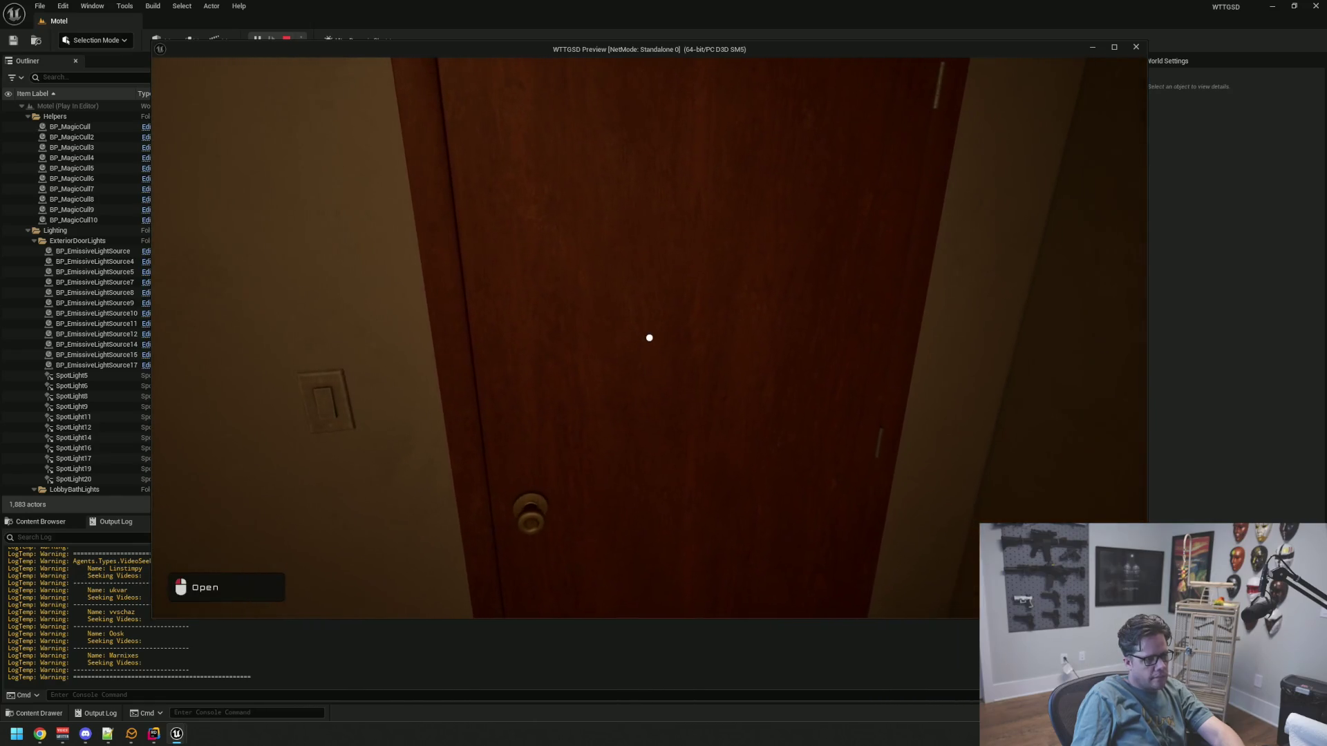
- Open and close the bathroom's wooden door several times, stepping in and out of the doorway
left_click(649, 338)
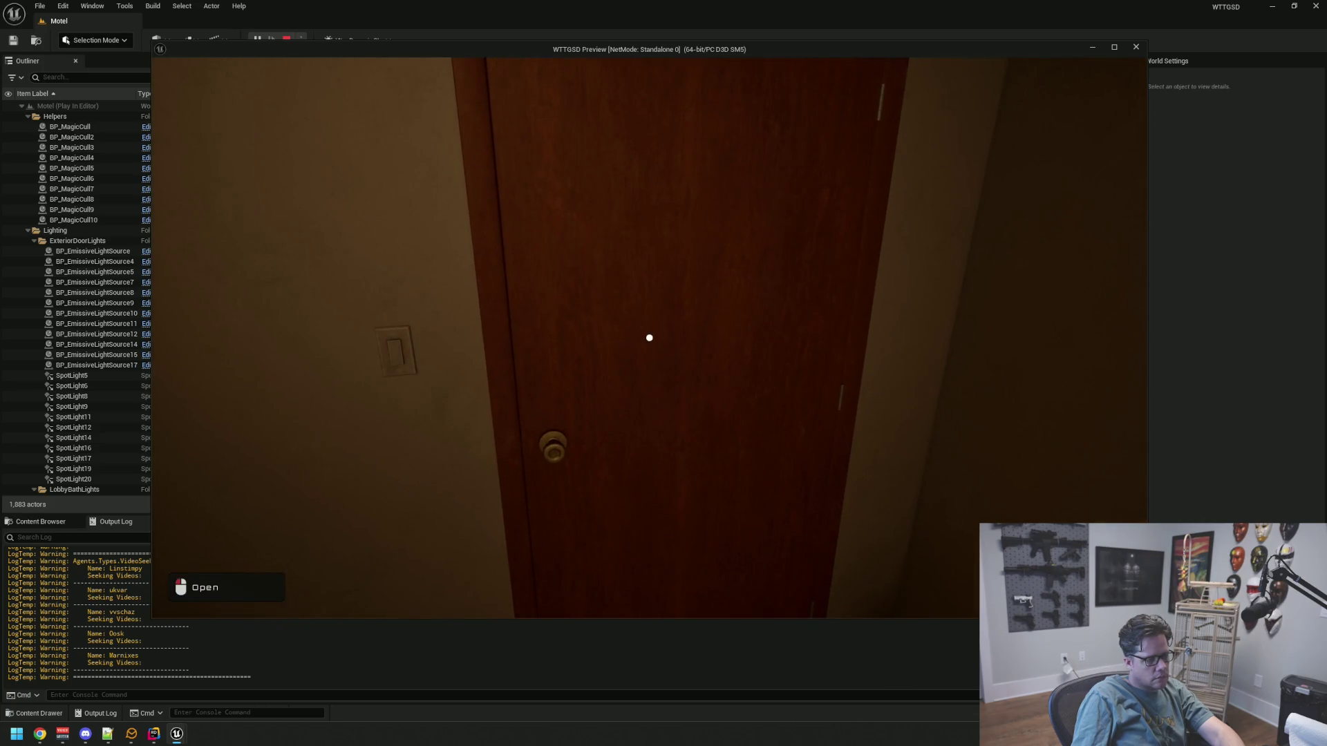
left_click(649, 338)
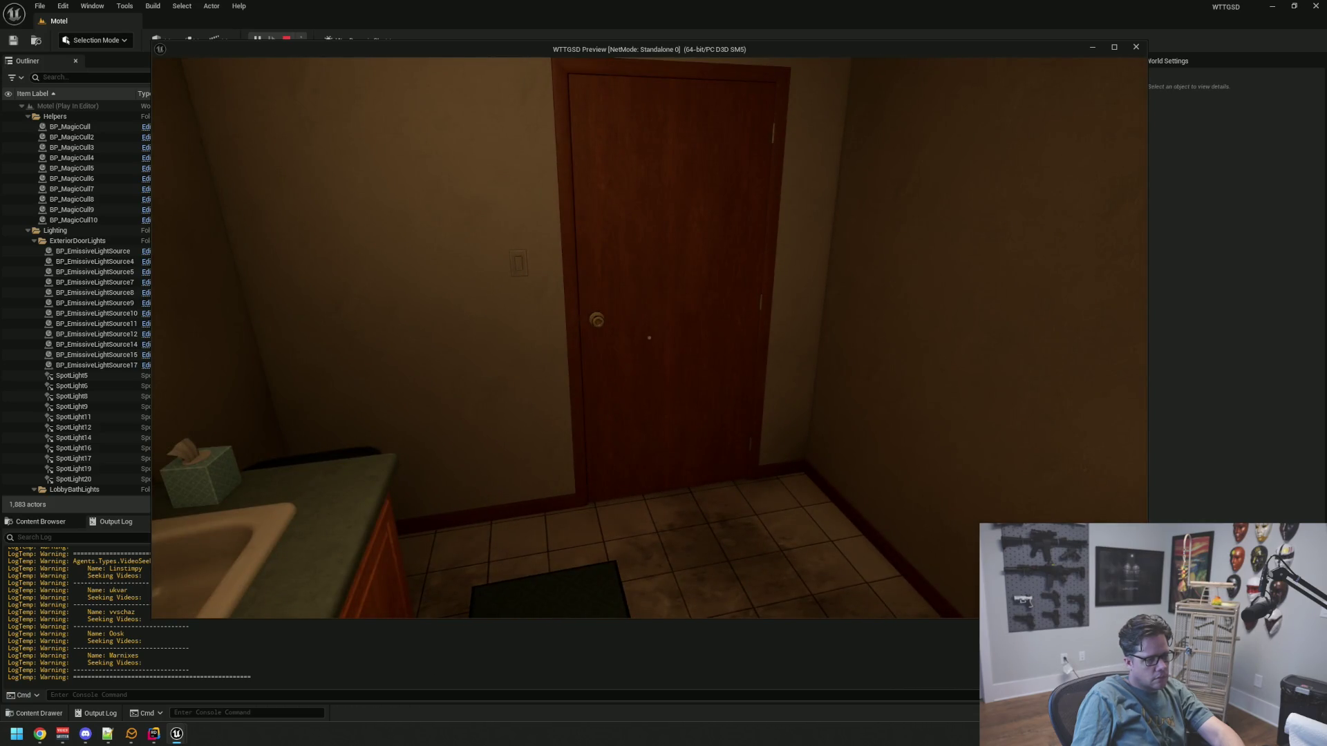
left_click(649, 338)
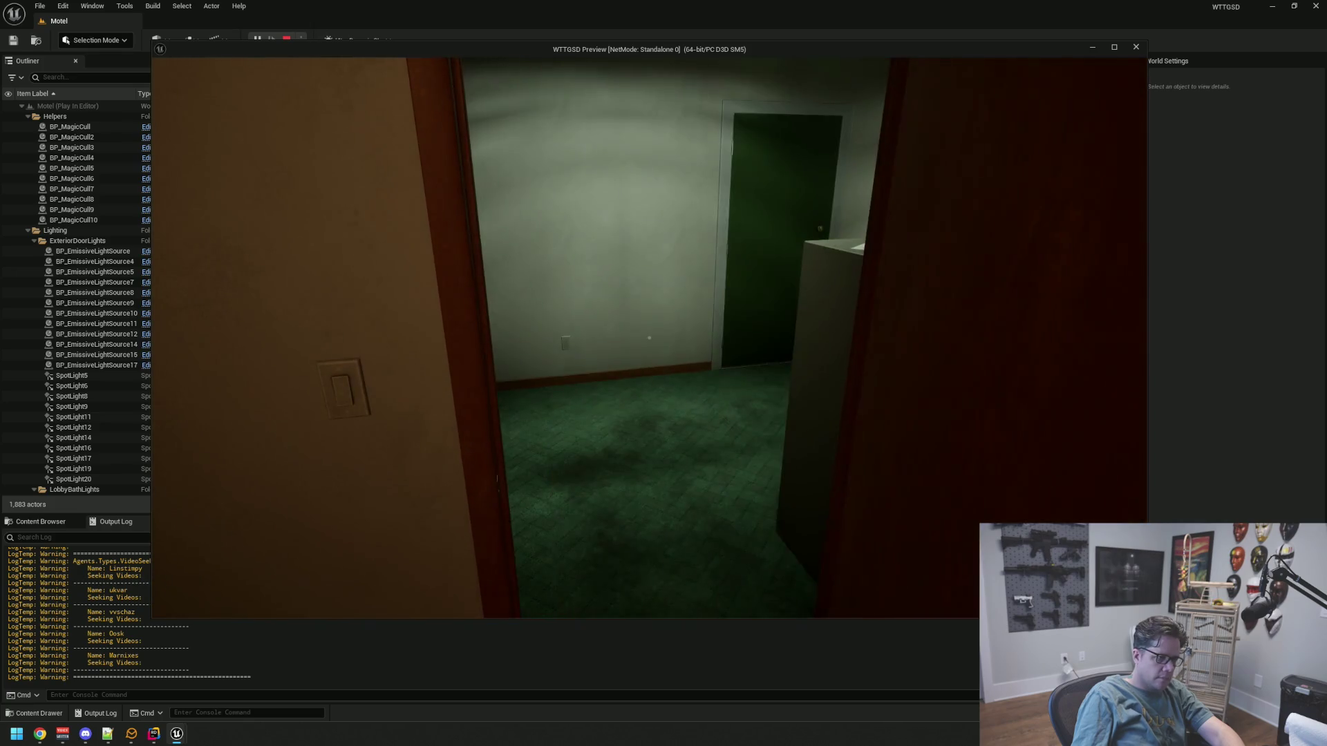
key("s")
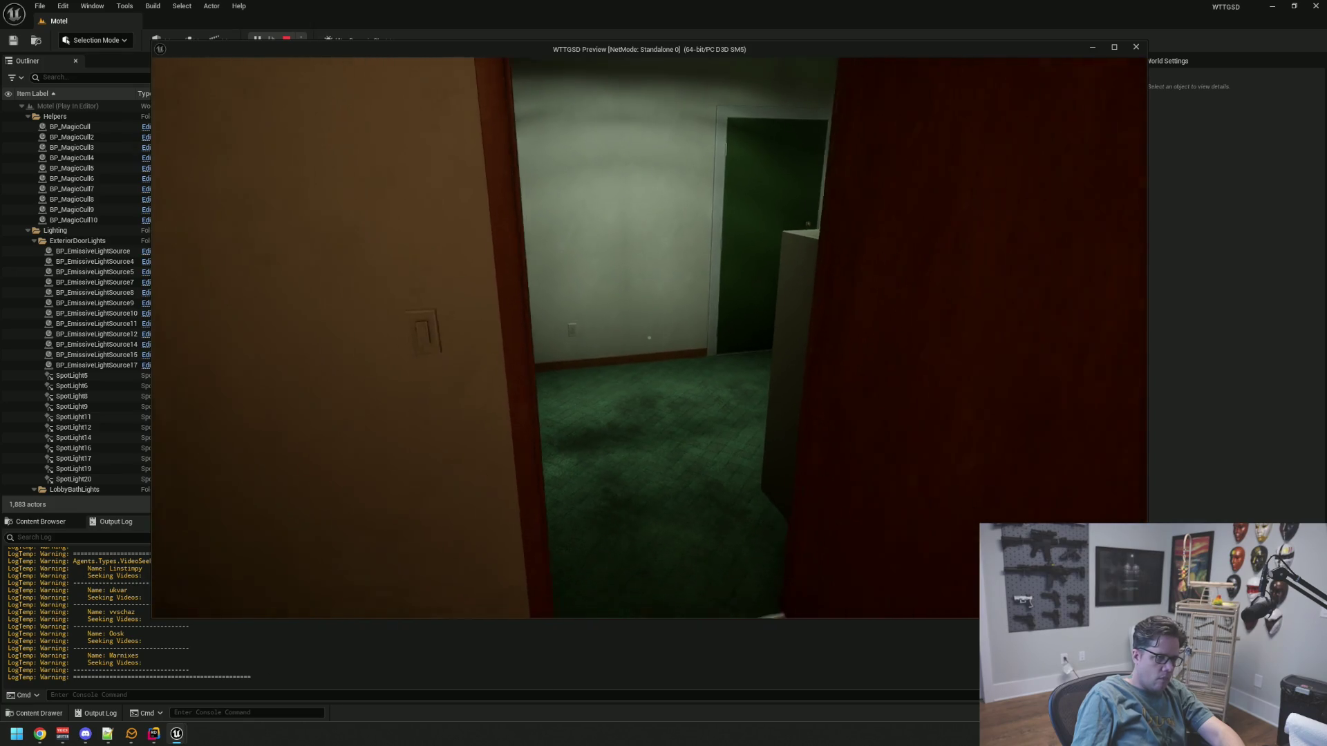
key("w")
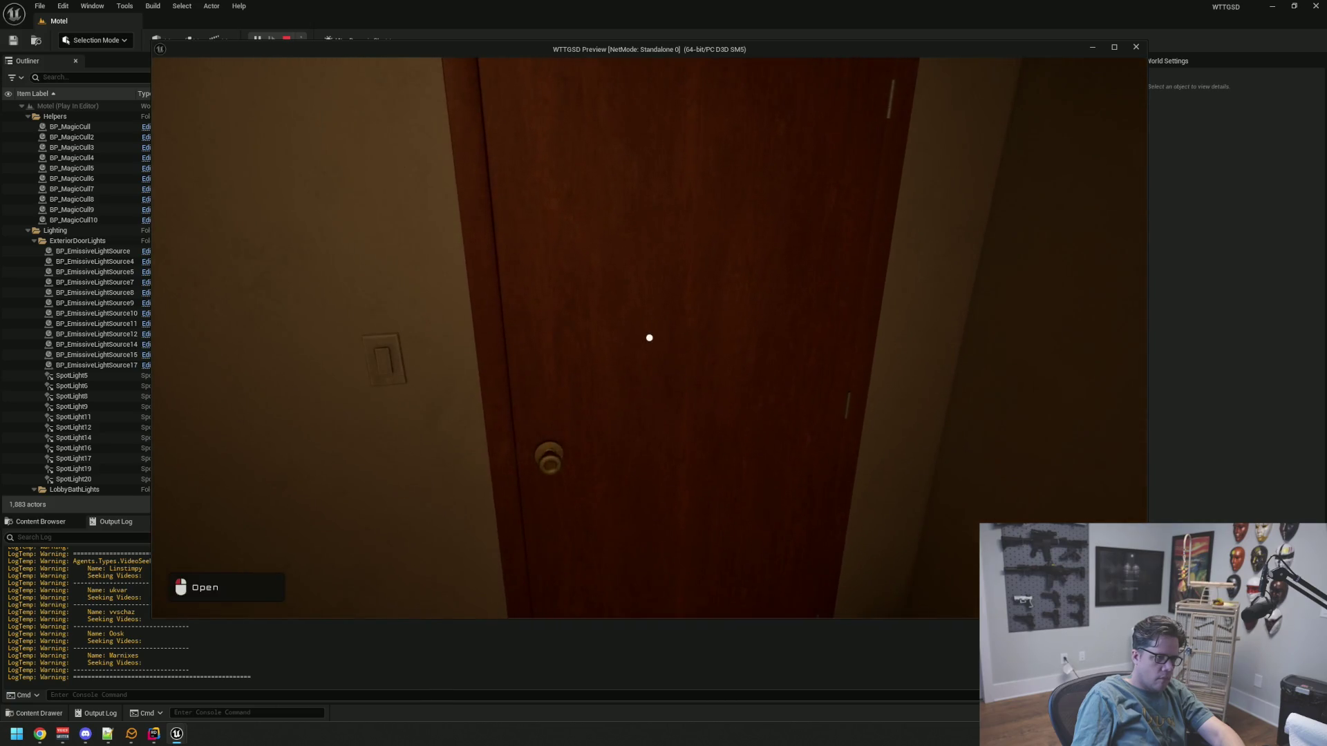
left_click(649, 338)
key("s")
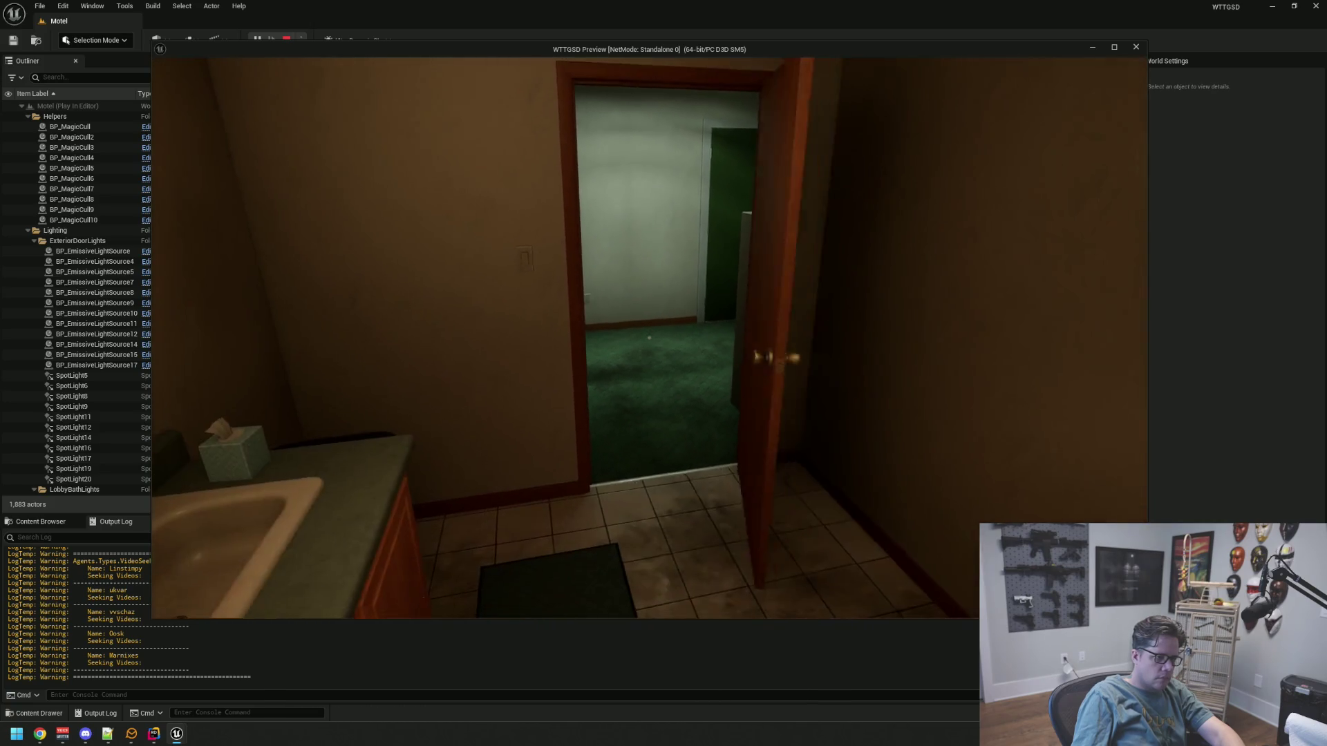
left_click(649, 338)
- Toggle the door again mid-motion, then stop play with Esc and return to the code in Rider
key("w")
left_click(649, 338)
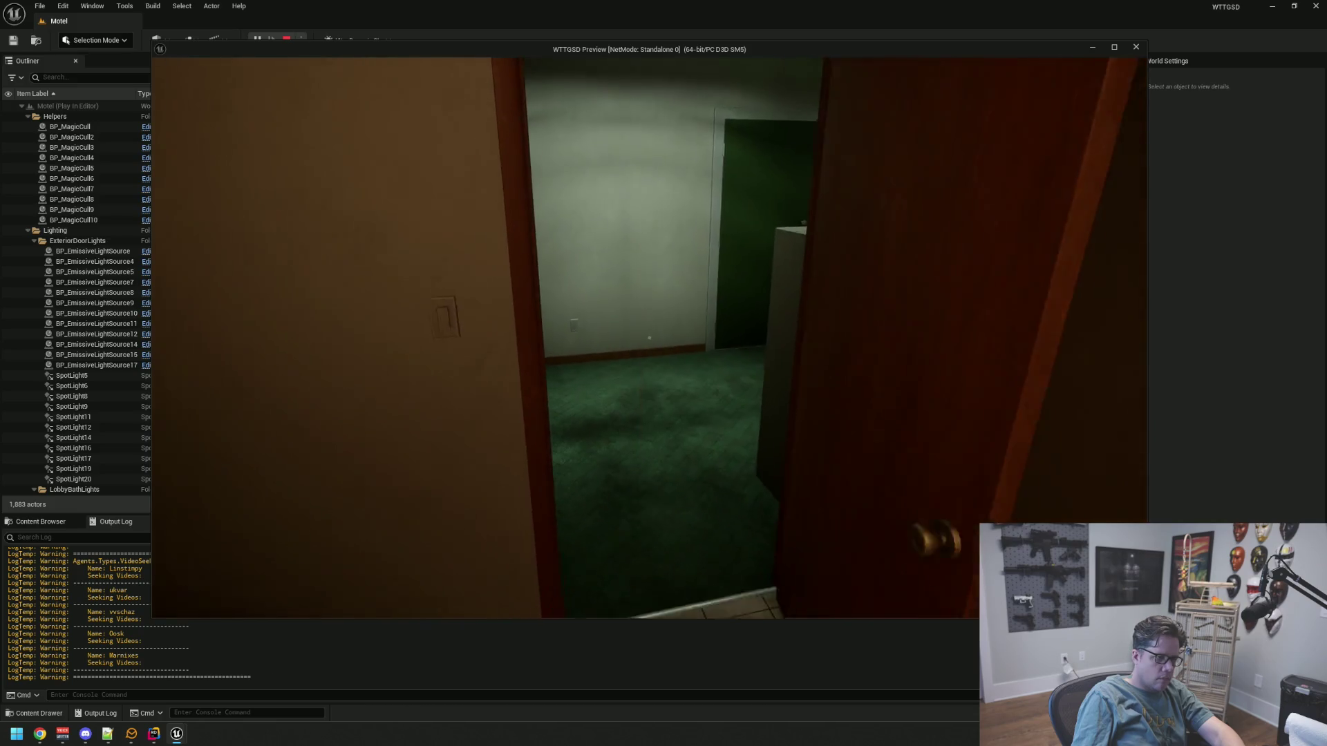
key("s")
left_click(649, 338)
key("Escape")
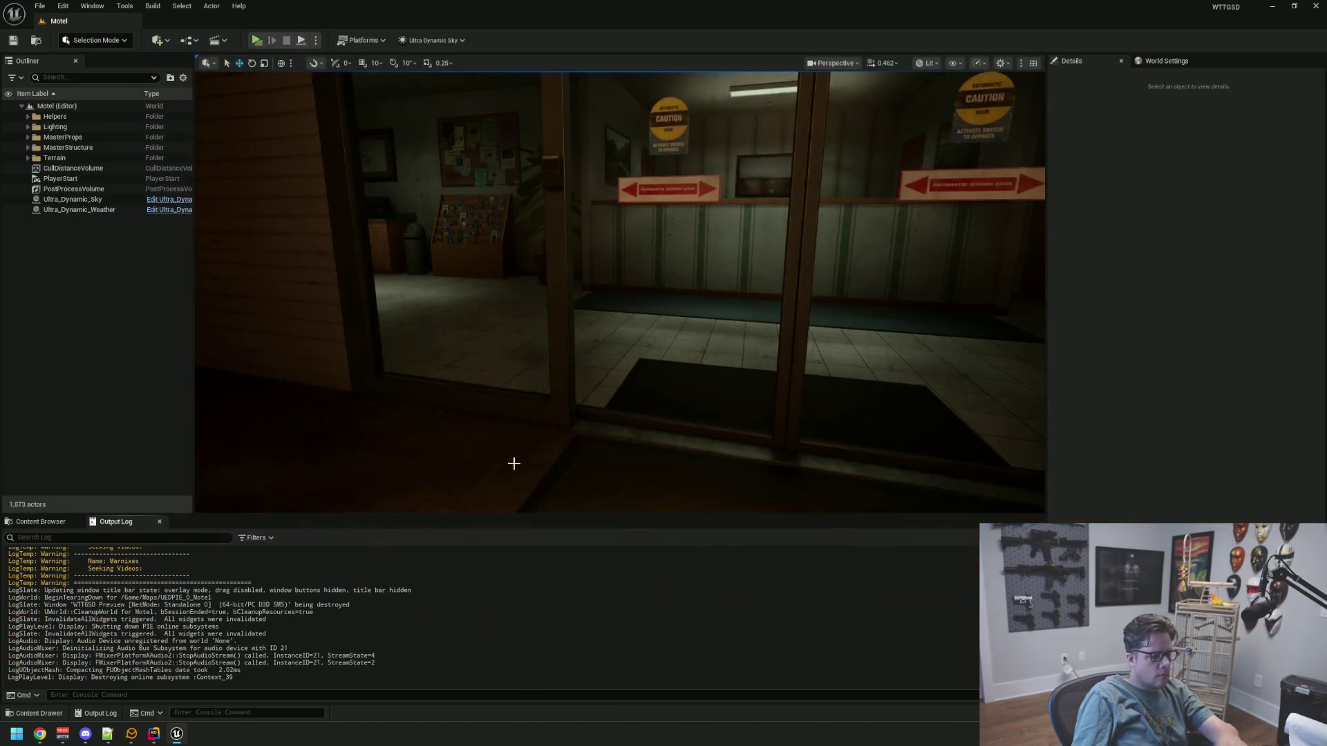
key("alt+Tab")
left_click(763, 491)
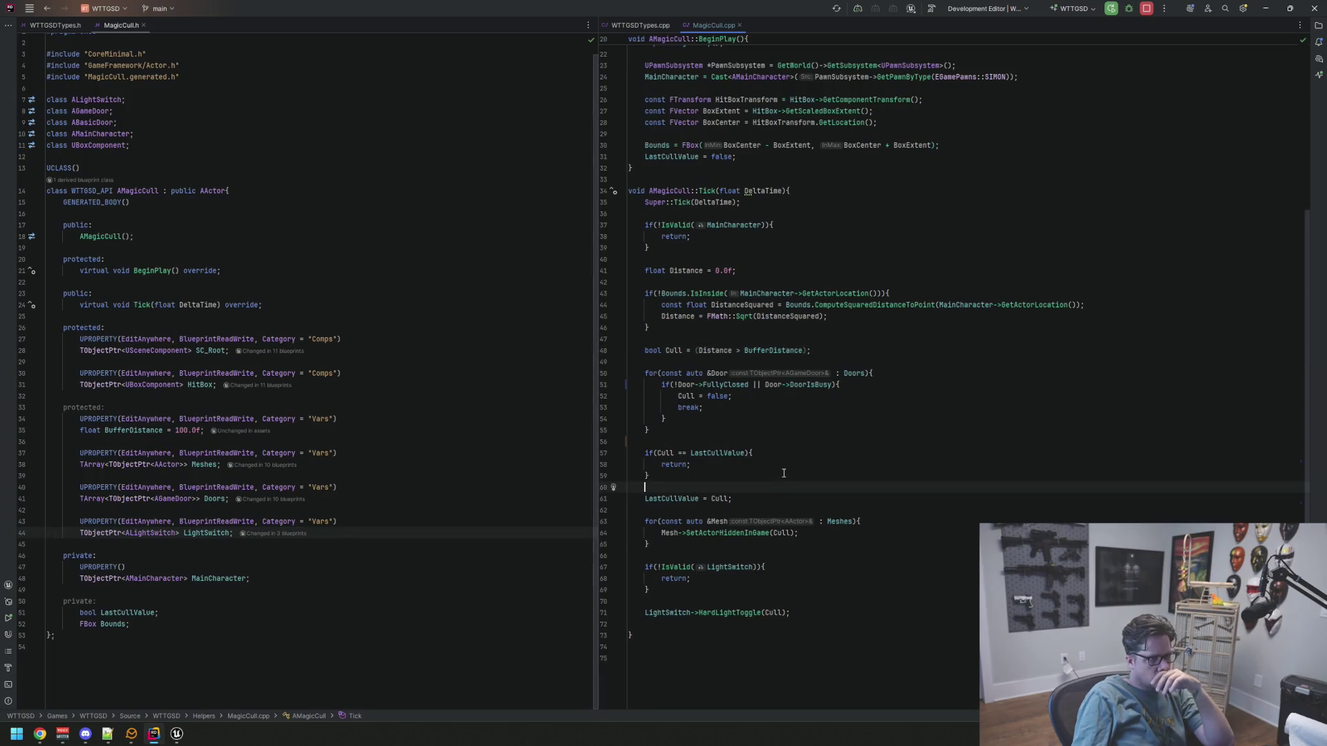
- Open BasicDoor.h through Search Everywhere by typing 'Basi'
left_click(458, 214)
key("shift")
key("shift")
type("Basi")
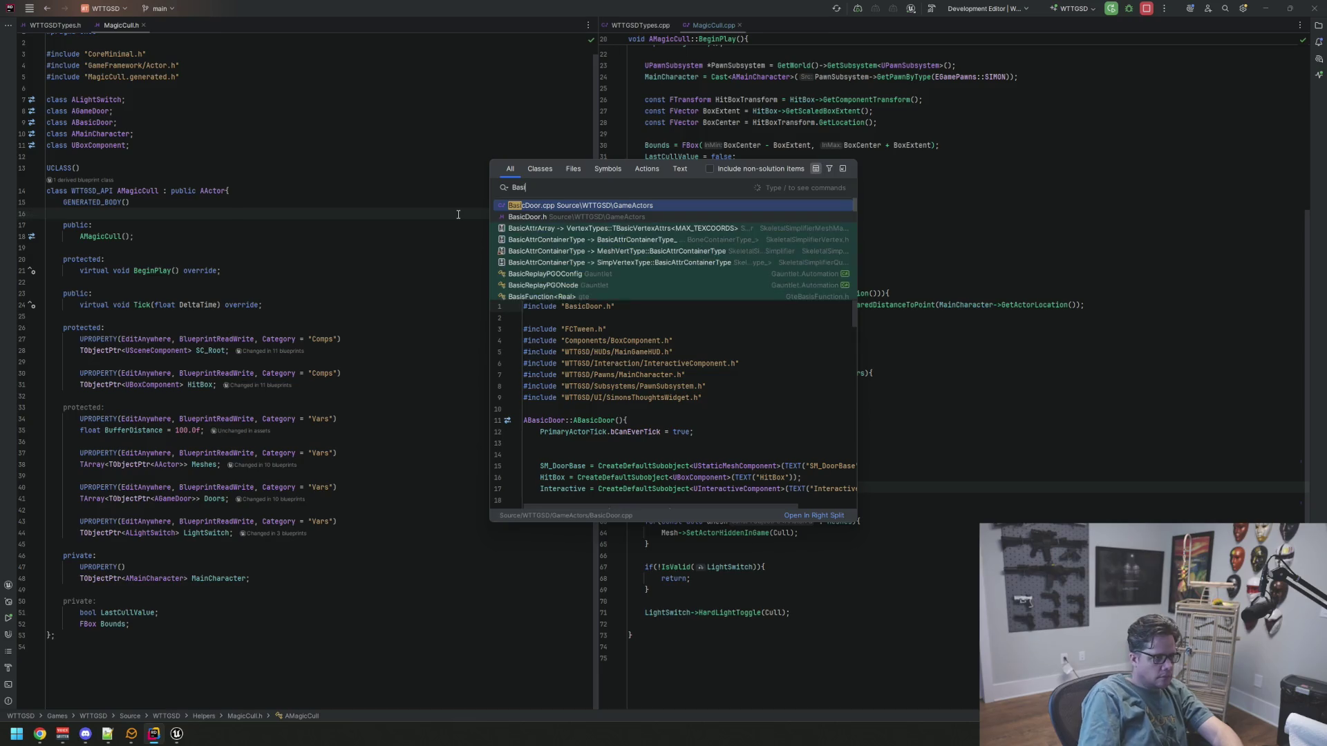
key("Return")
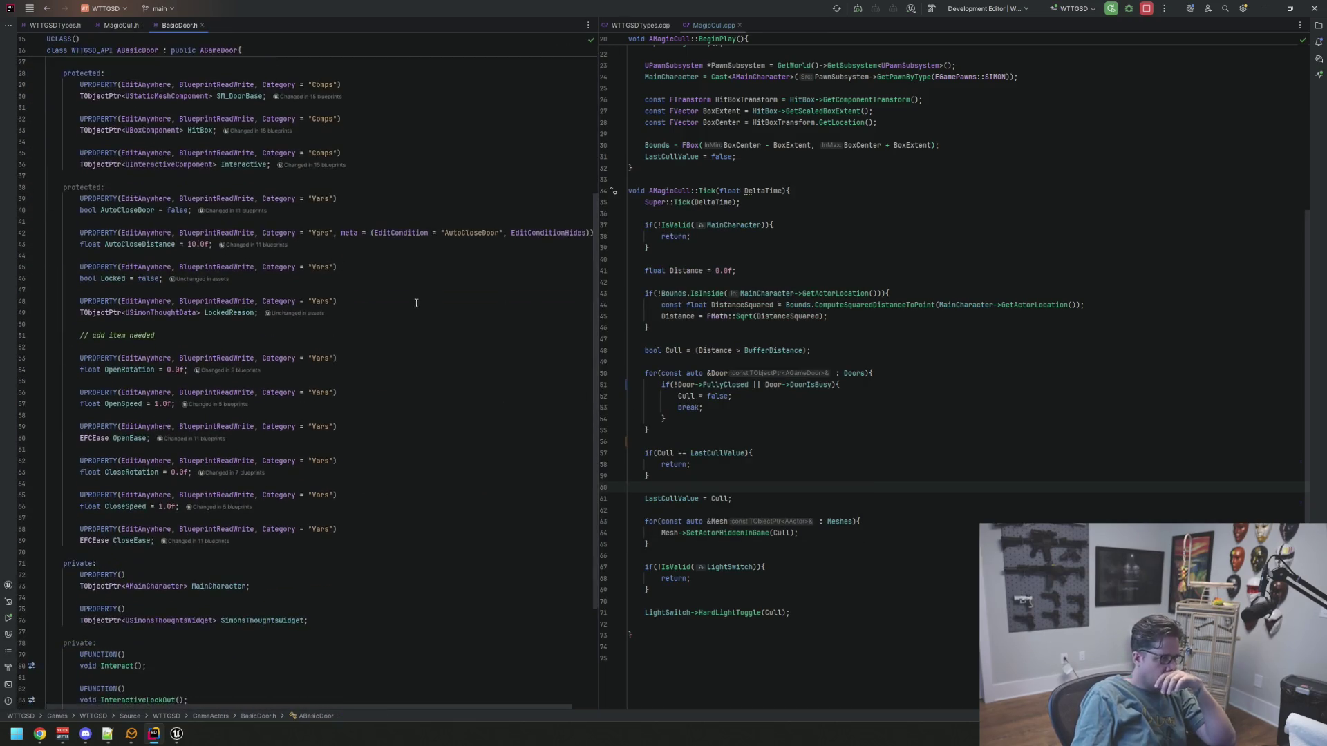
- Jump from the BeginPlay declaration to BasicDoor.cpp and dock it in the right-hand split
left_click(163, 248)
left_click(164, 255)
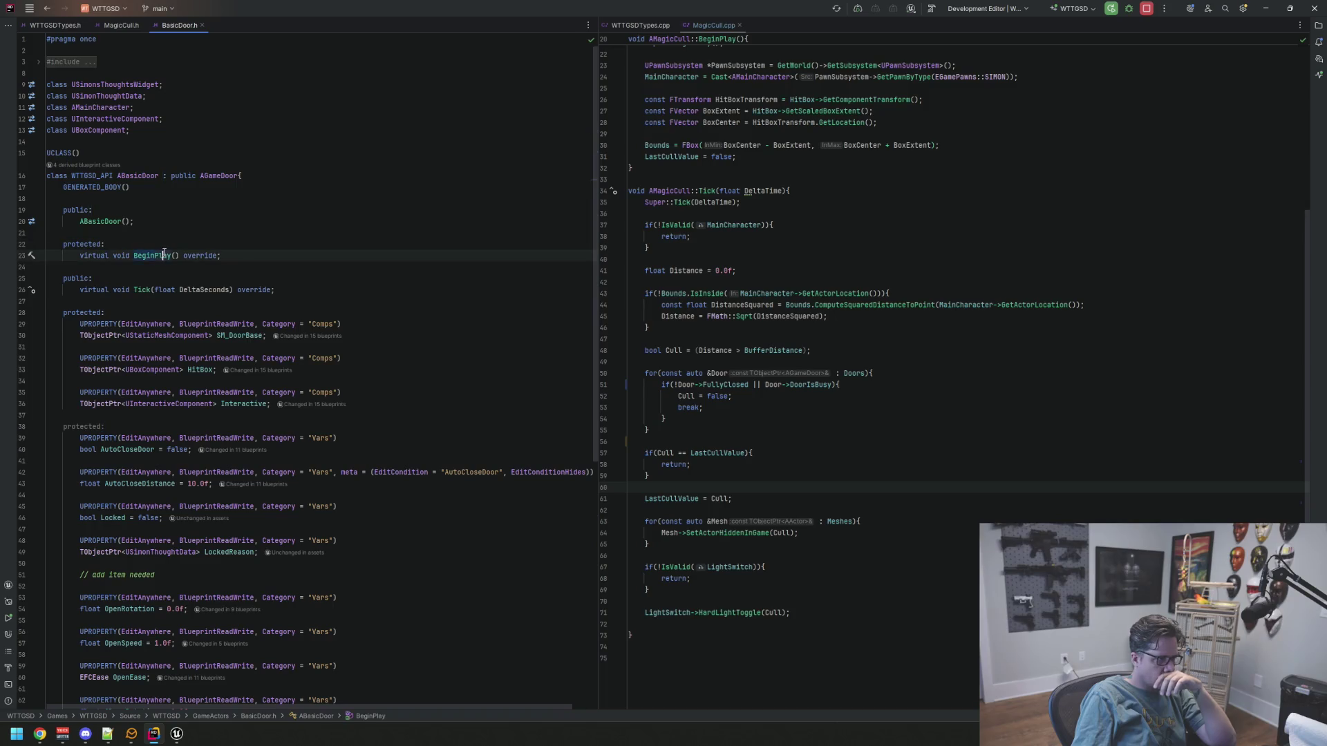
key("ctrl+b")
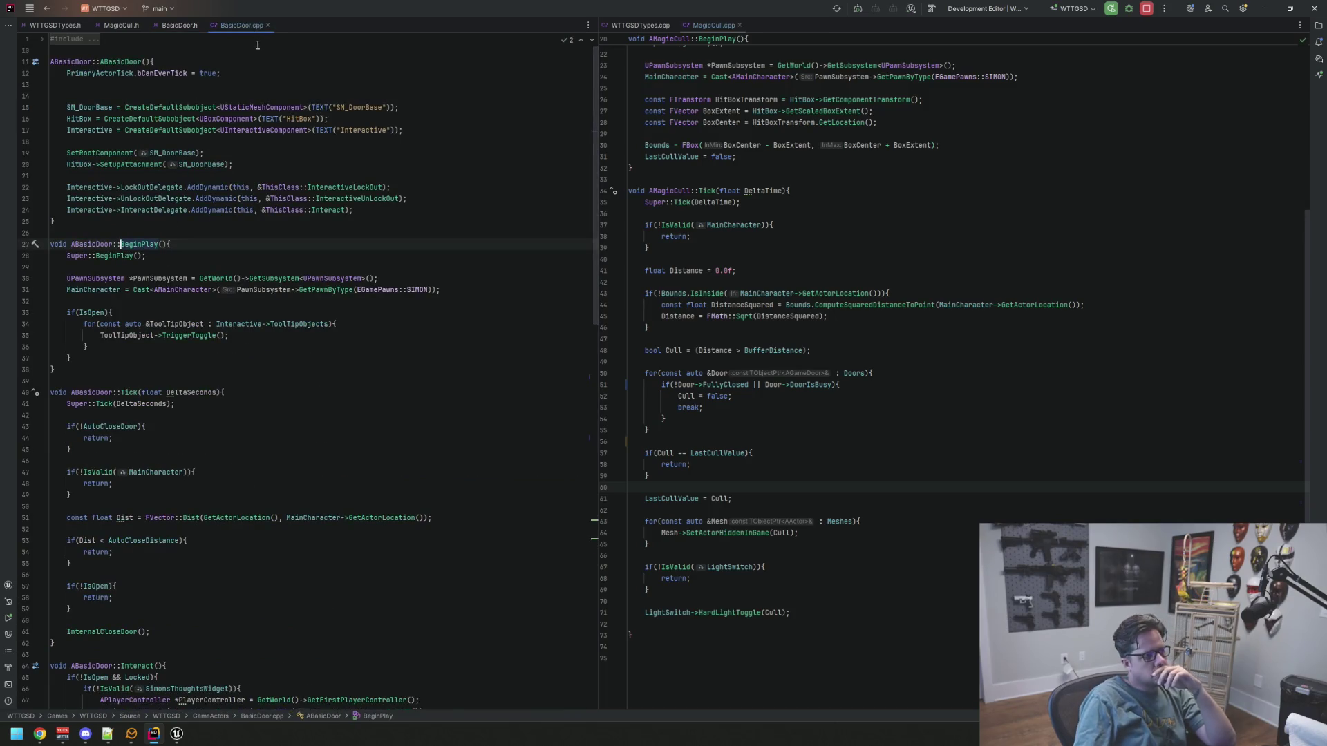
left_click_drag(247, 27, 815, 48)
left_click(174, 737)
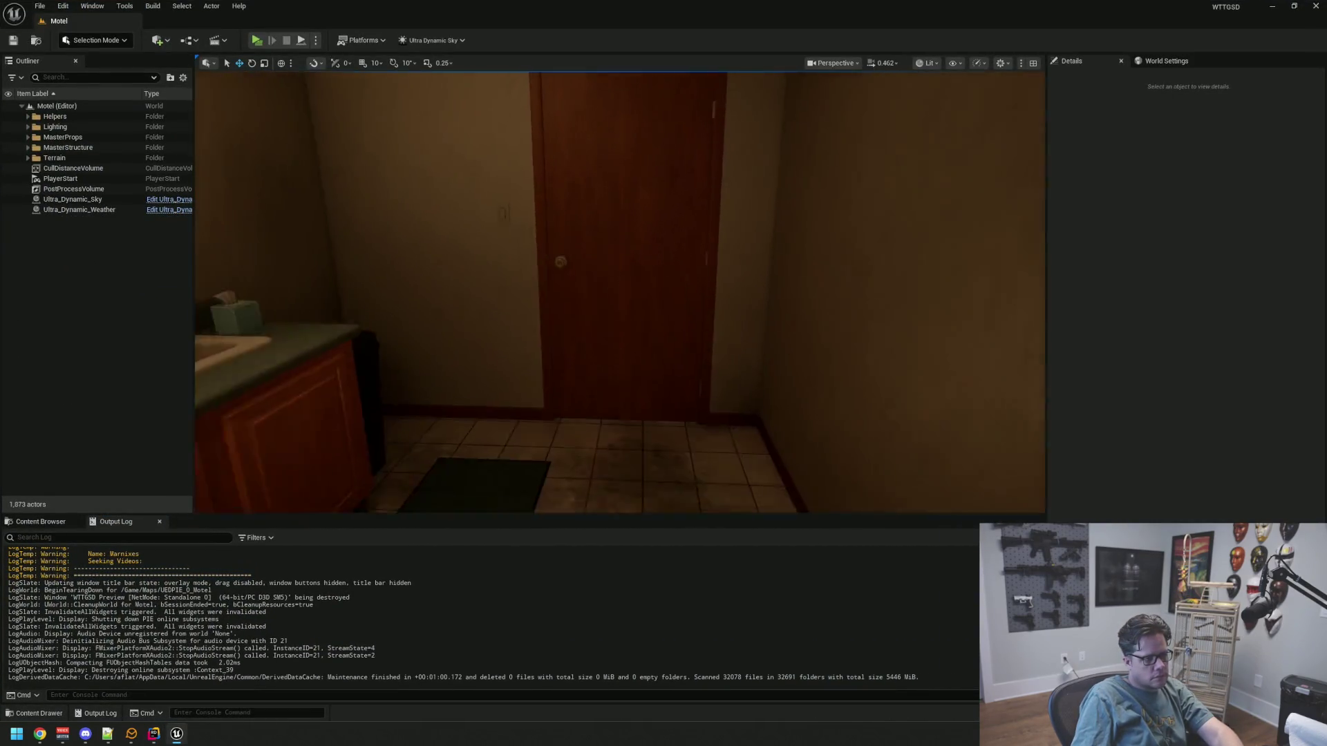
- Review BP_WoodDoorB2's door settings, collapse the Doors and MasterStructure folders, then go to ABasicDoor::Tick
left_click(716, 370)
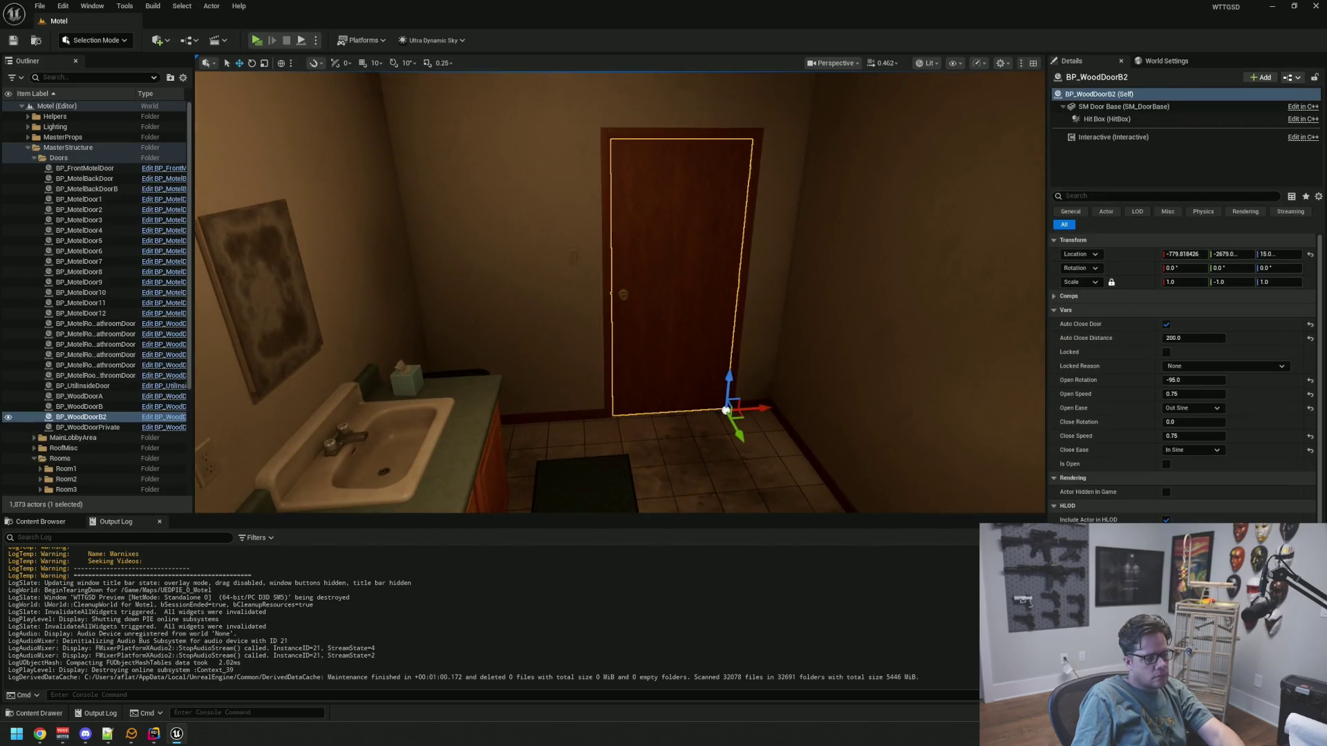
left_click(164, 417)
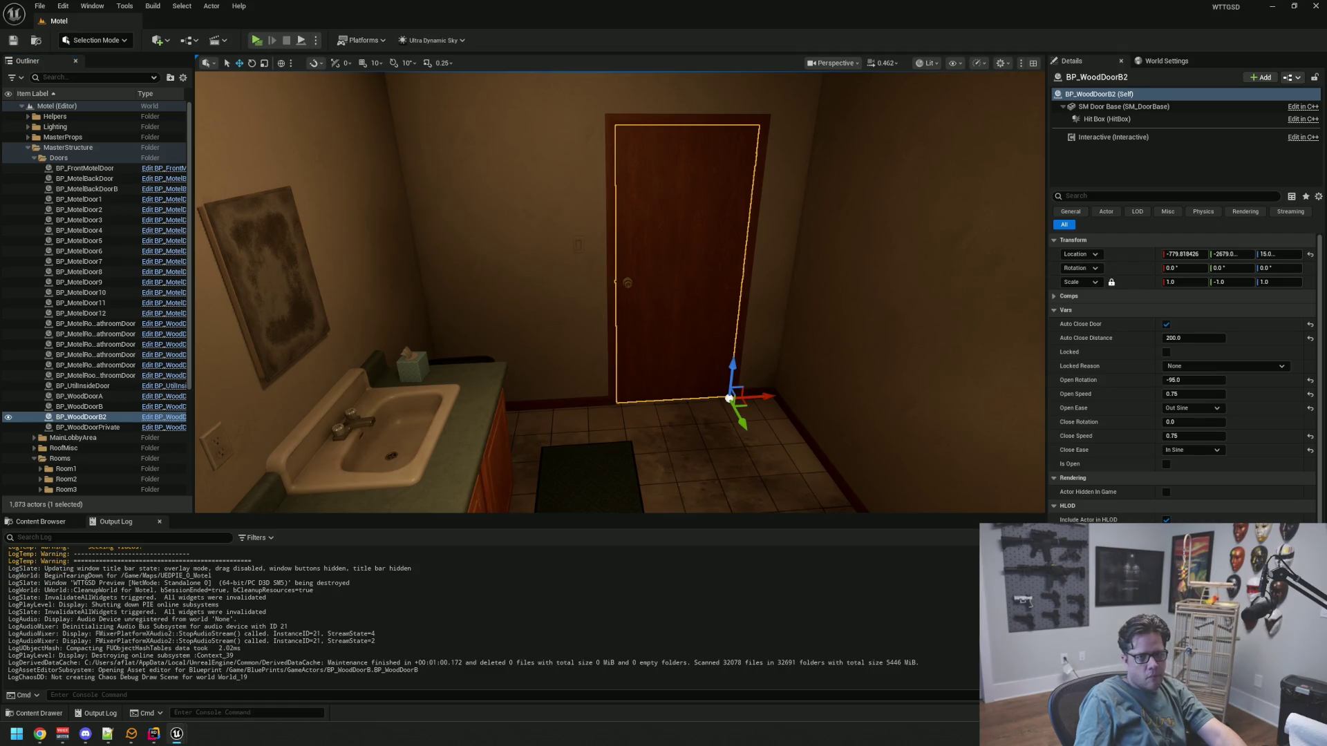
key("Escape")
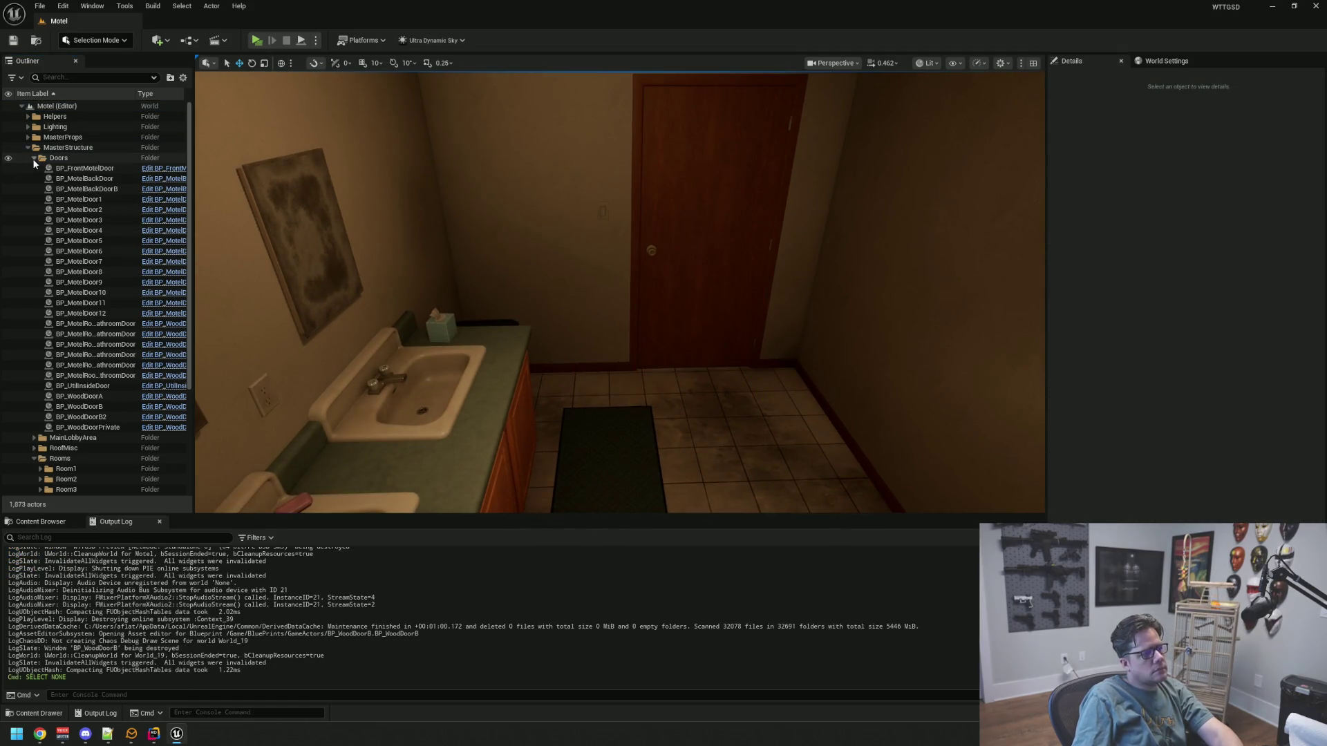
left_click(33, 159)
left_click(27, 147)
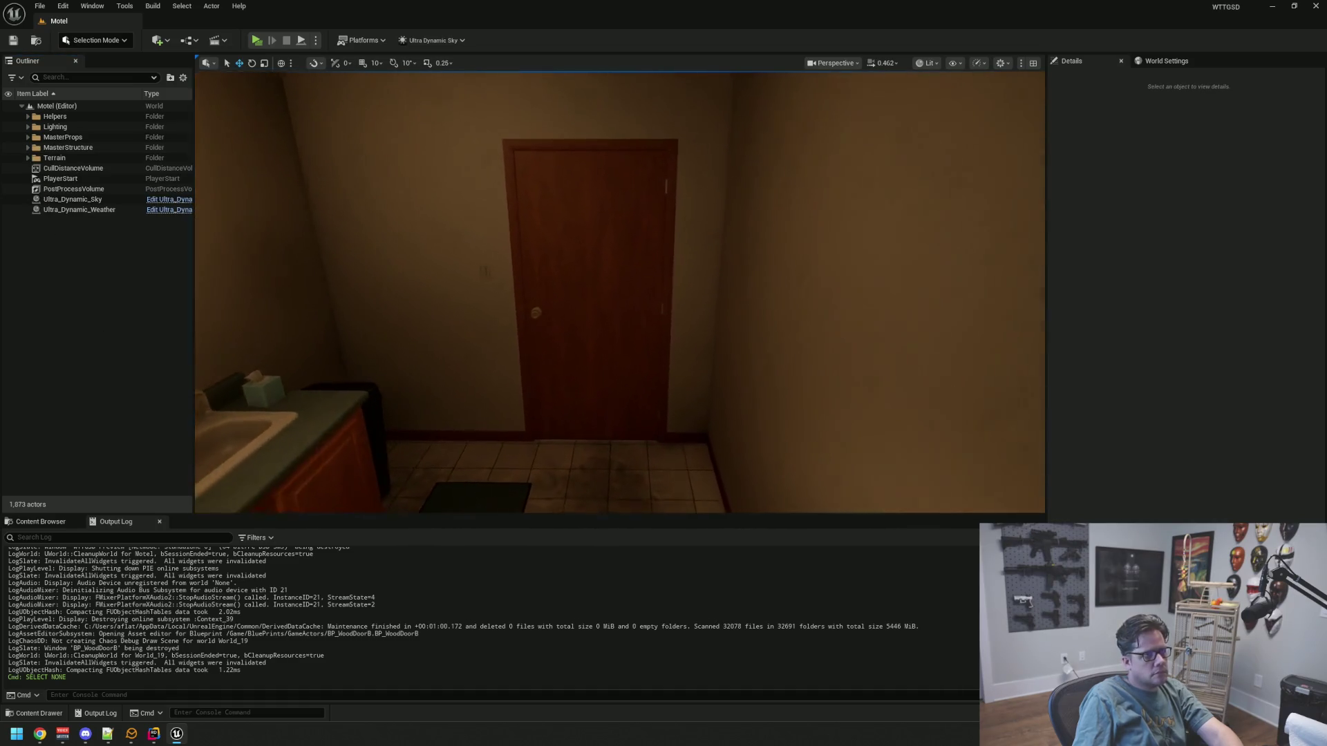
key("w")
left_click(154, 734)
left_click(851, 391)
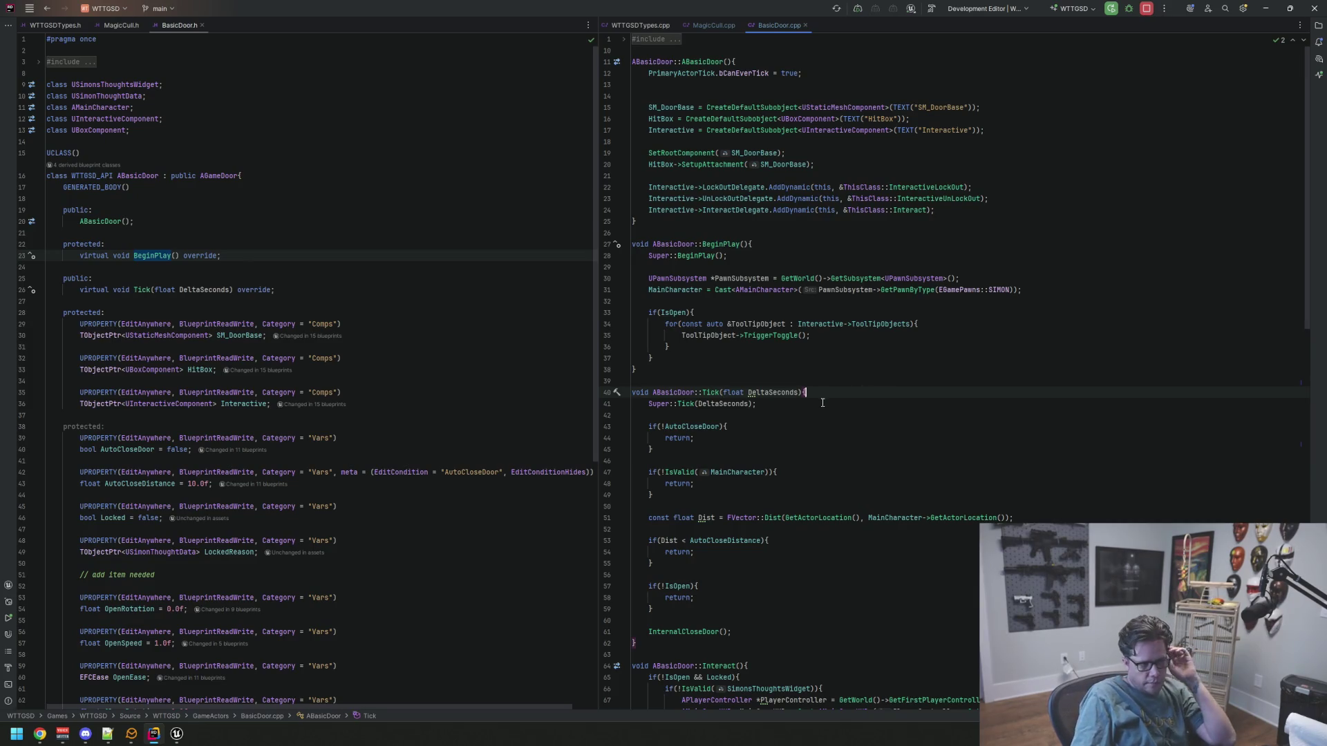
- Read through BasicDoor.cpp, then open GameDoor.h from the AGameDoor base class in BasicDoor.h
scroll(823, 402, "down", 10)
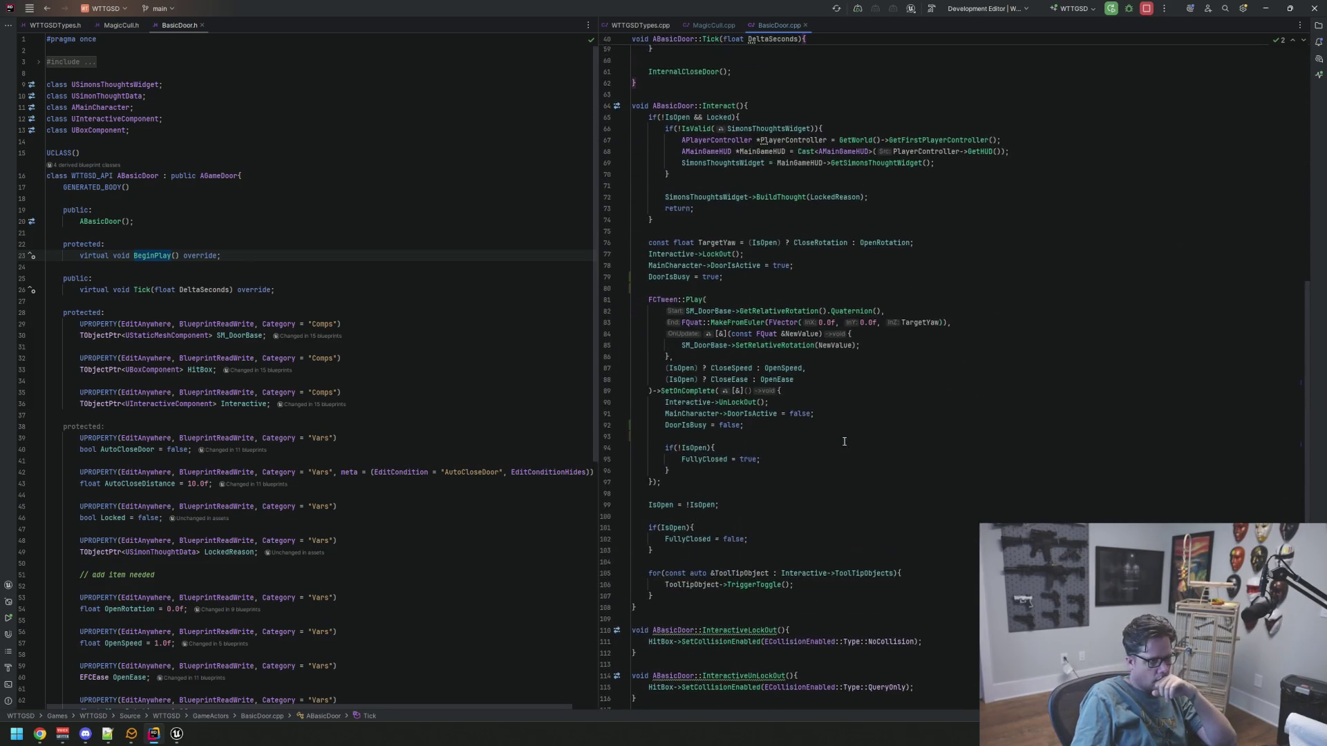
scroll(844, 441, "down", 6)
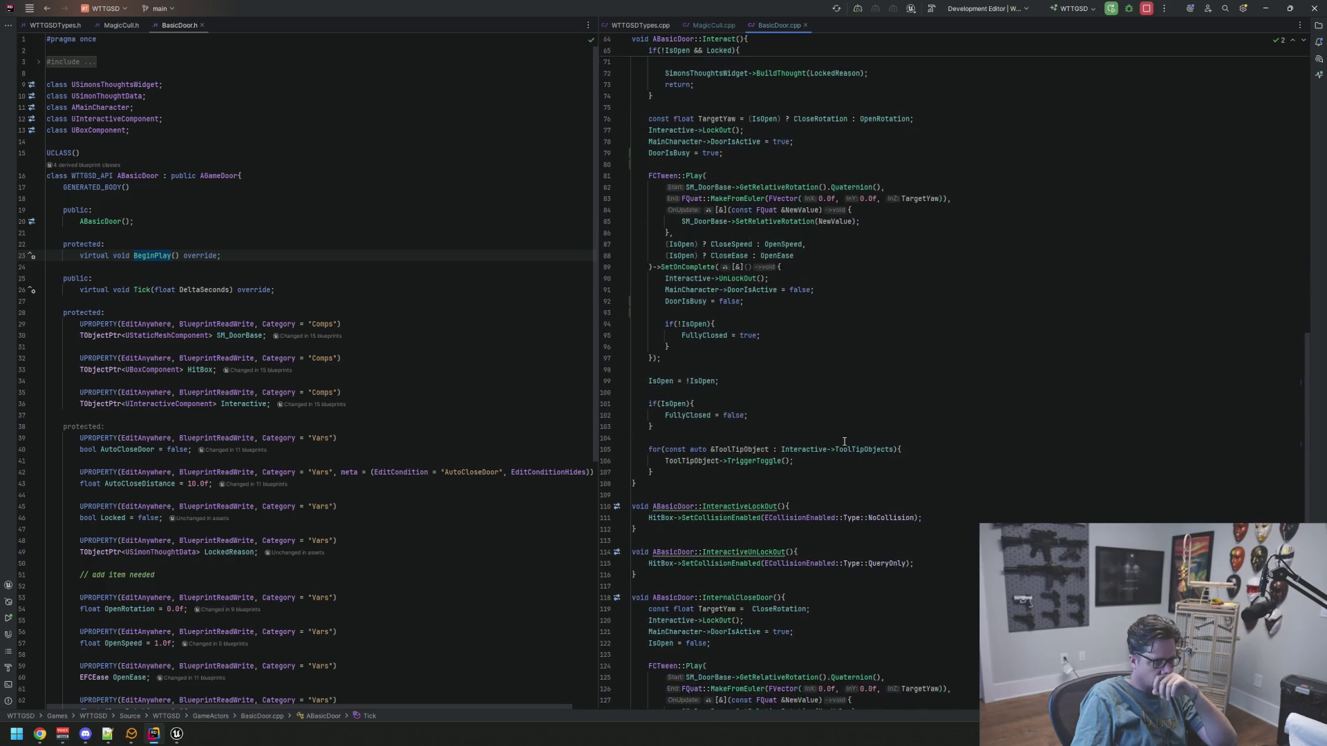
scroll(843, 441, "down", 7)
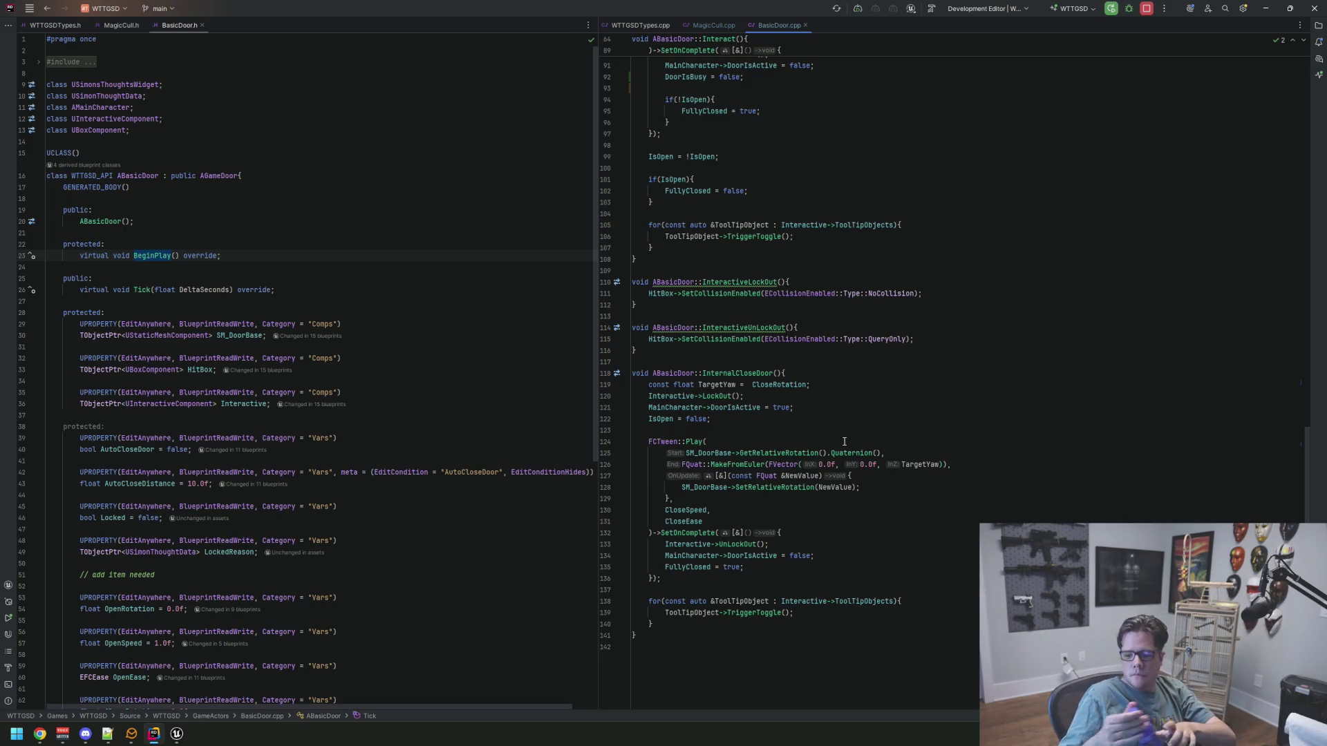
scroll(379, 436, "down", 10)
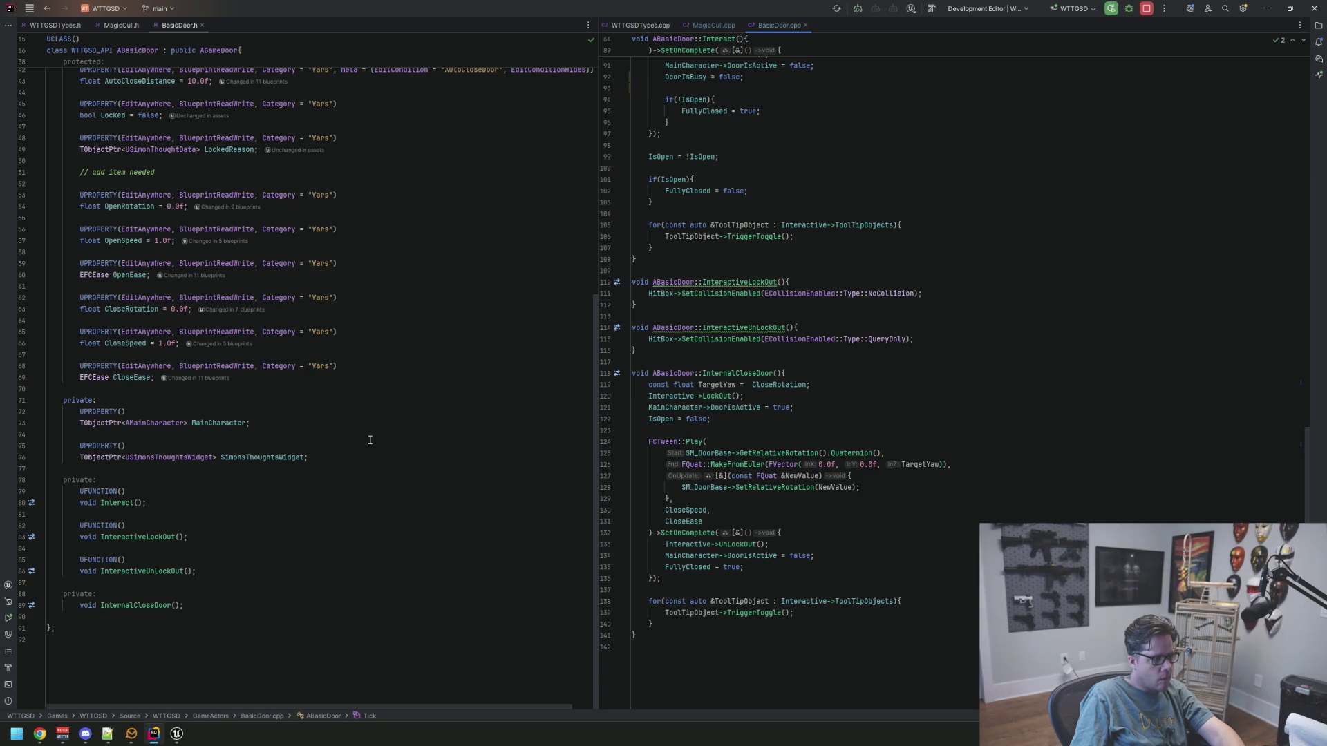
scroll(370, 440, "up", 10)
scroll(373, 434, "down", 10)
scroll(373, 434, "down", 1)
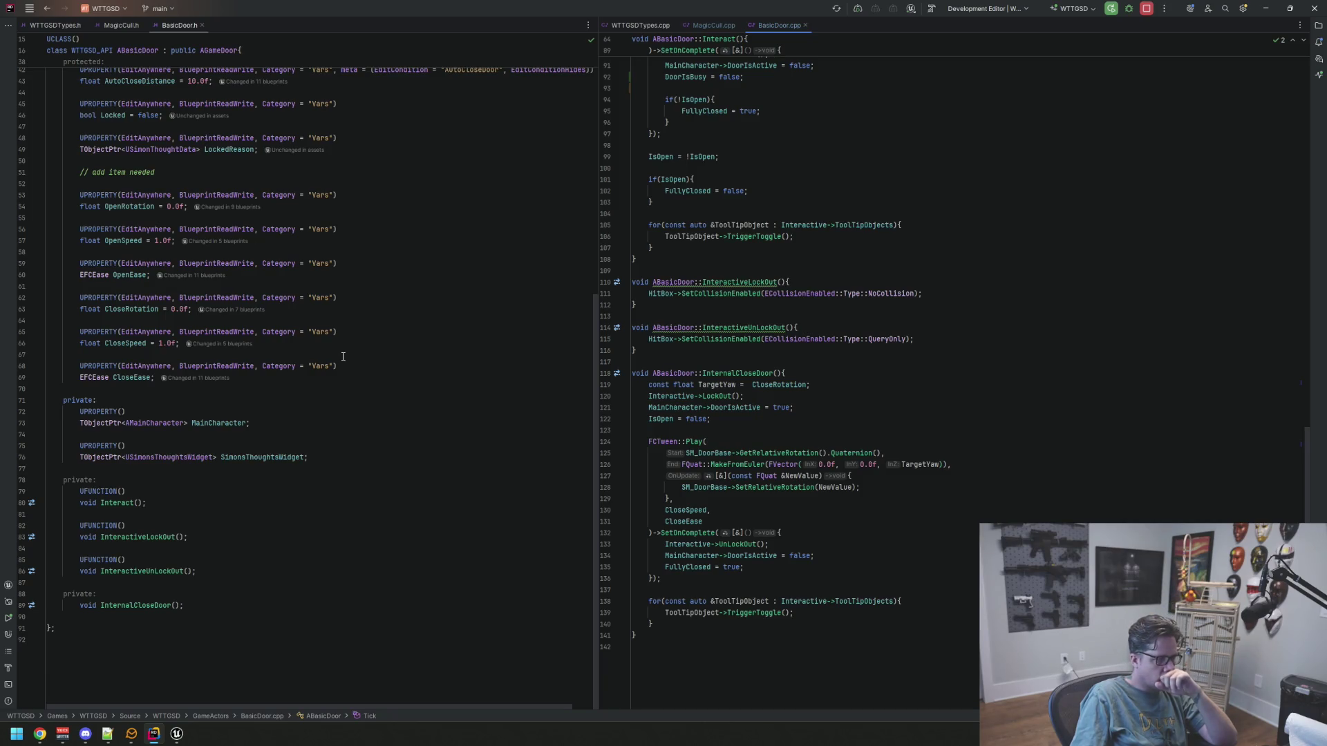
scroll(343, 356, "up", 13)
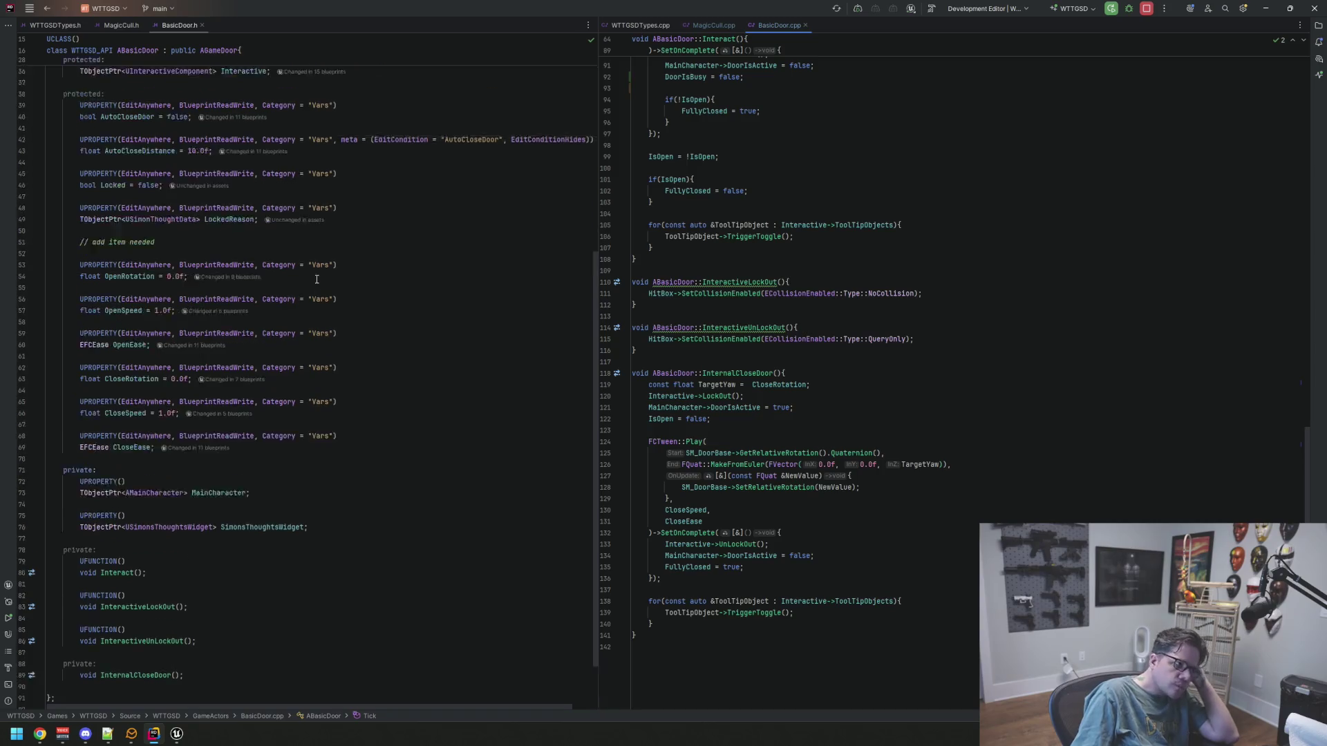
left_click(230, 149)
double_click(230, 149)
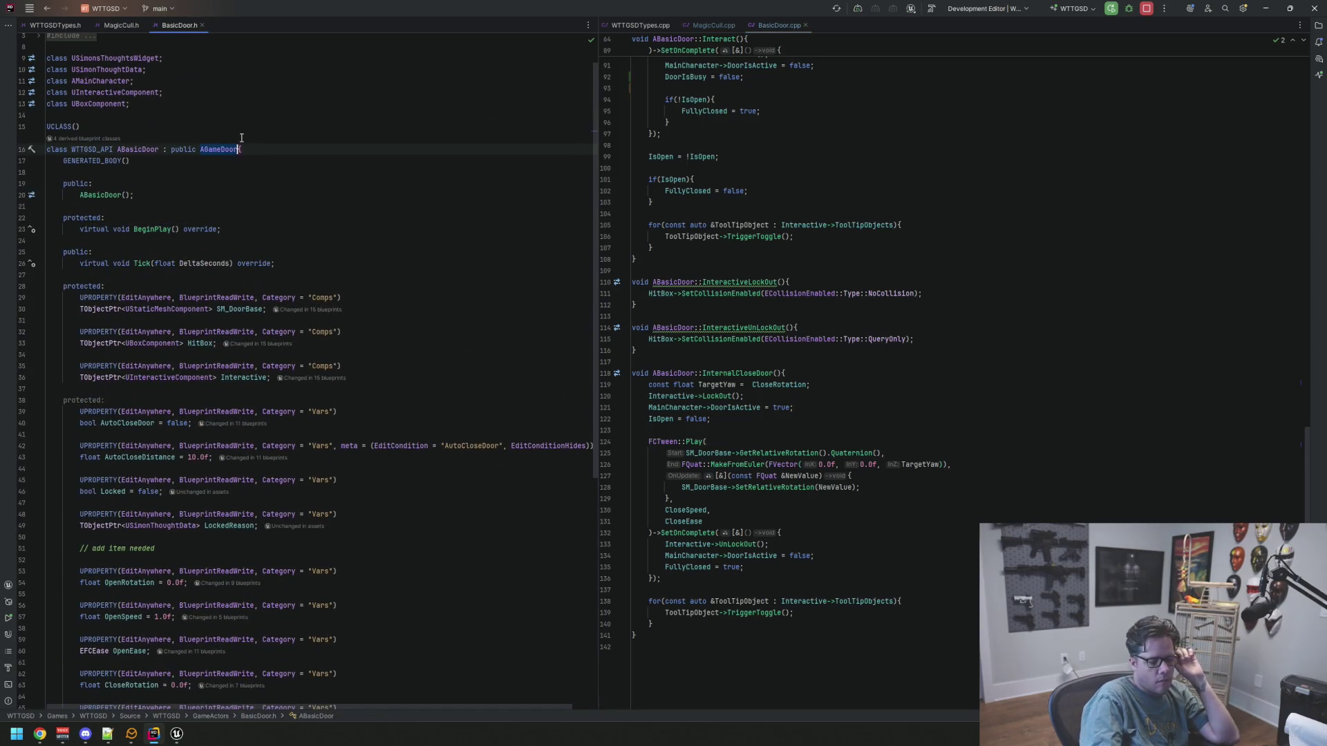
key("ctrl+b")
left_click(319, 70)
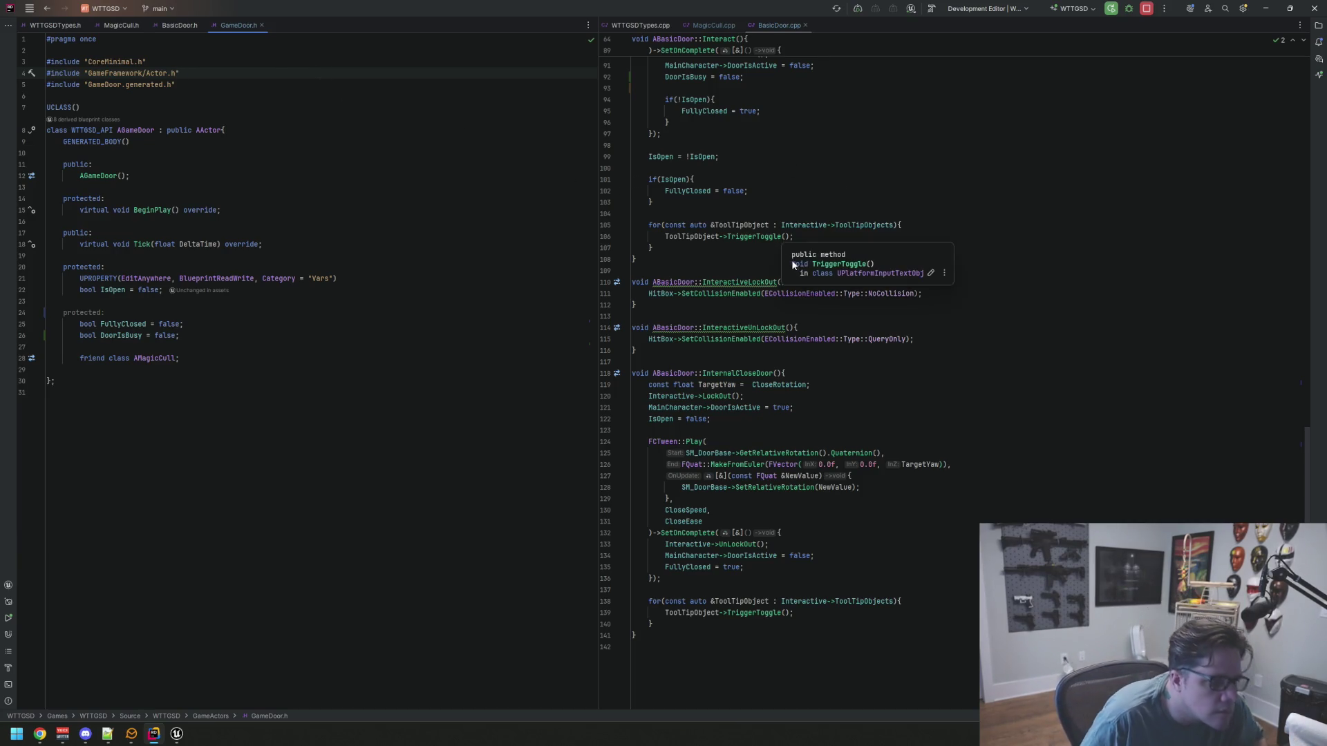
scroll(777, 228, "up", 15)
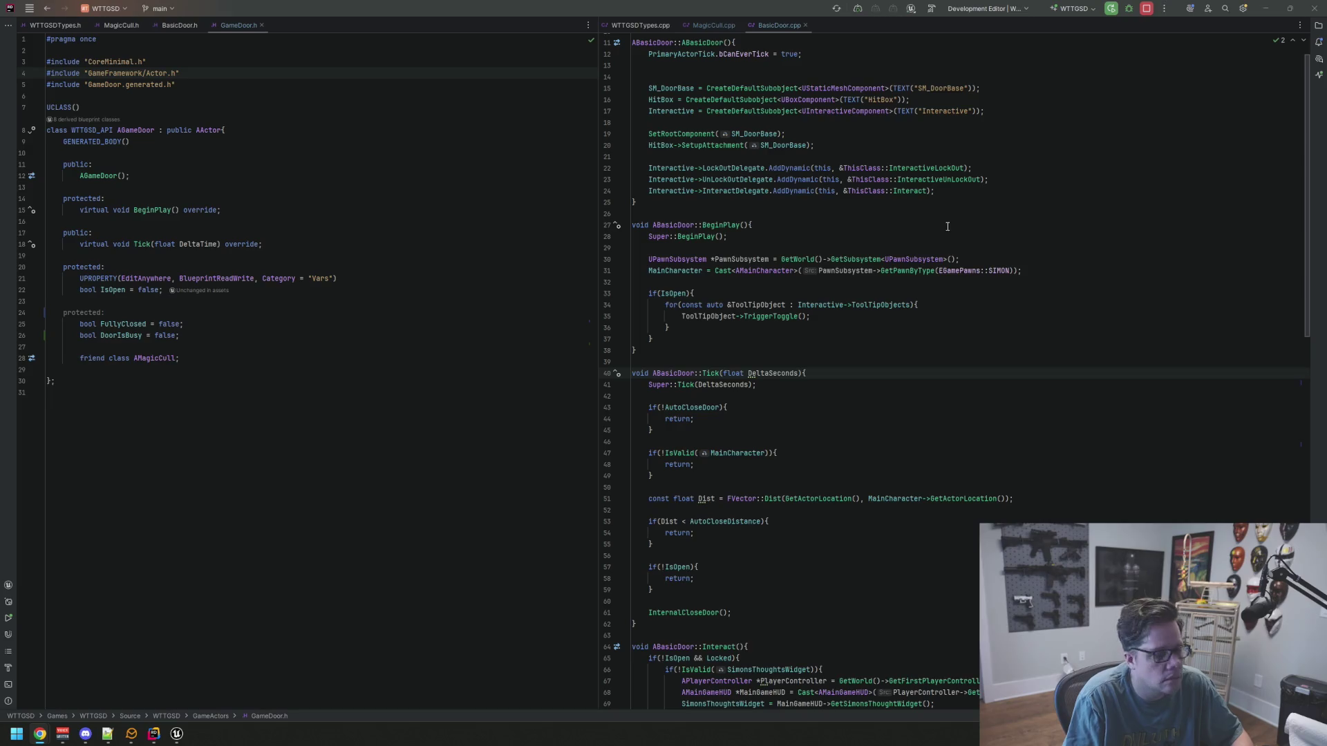
left_click(795, 225)
left_click(430, 166)
left_click(371, 179)
left_click(287, 354)
left_click(287, 345)
key("Return")
key("Return")
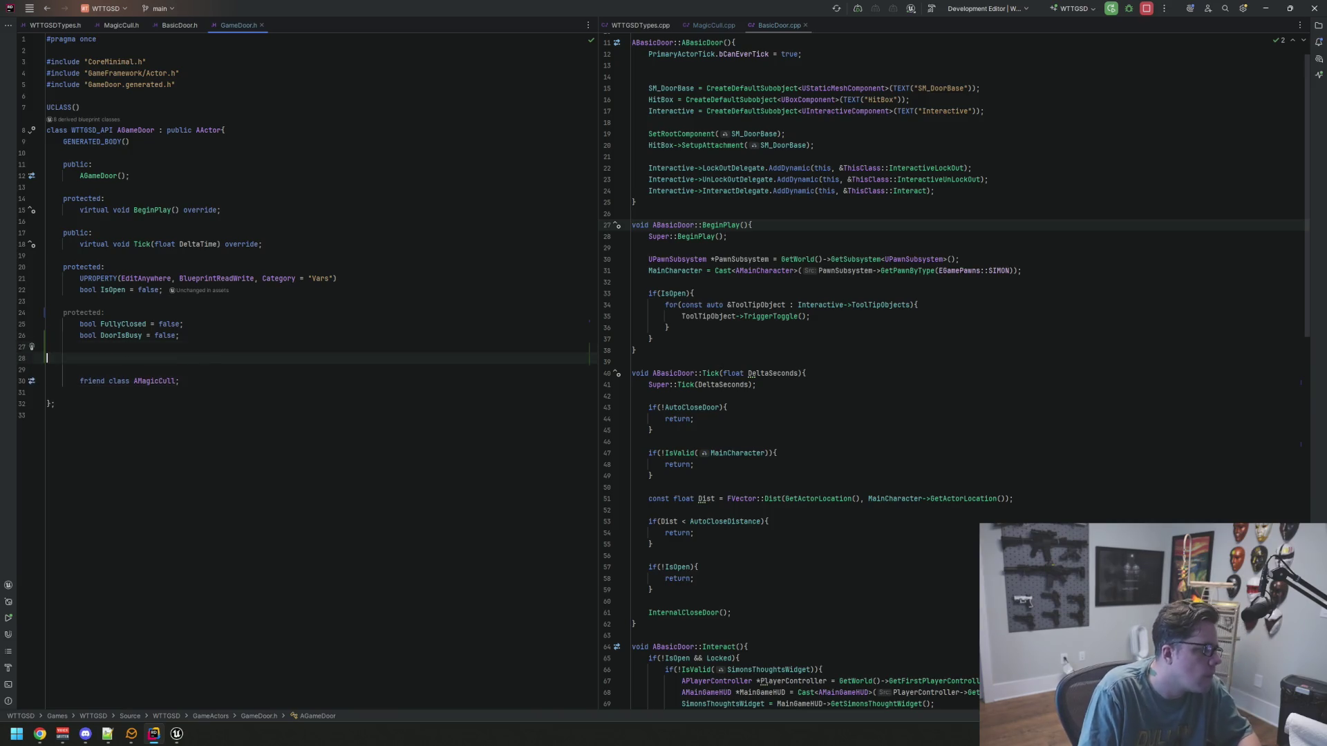
- Declare a protected 'FCTweenInstance *DoorTween;' in GameDoor.h, adding a forward declaration of FCTweenInstance
key("BackSpace")
key("BackSpace")
key("BackSpace")
key("Up")
key("Up")
key("Up")
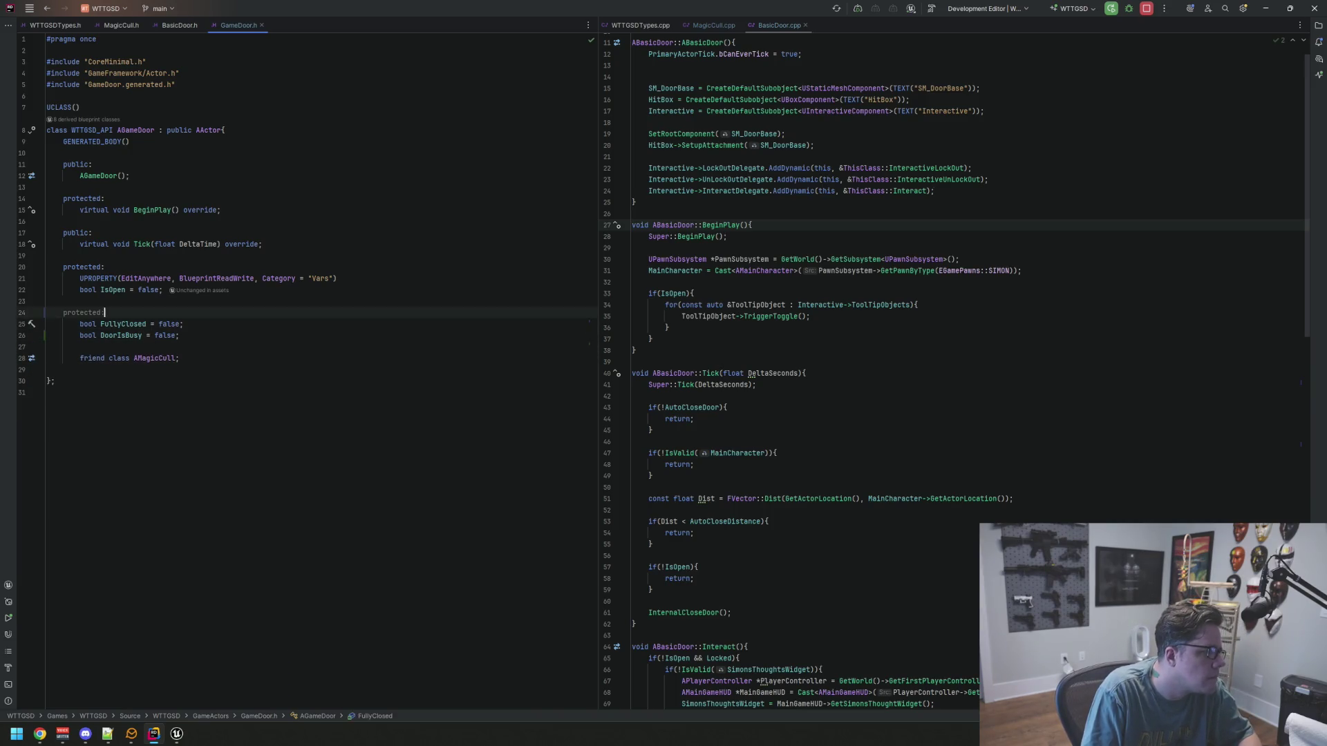
key("Return")
key("Return")
key("Down")
key("Down")
key("End")
key("Return")
key("Return")
key("Up")
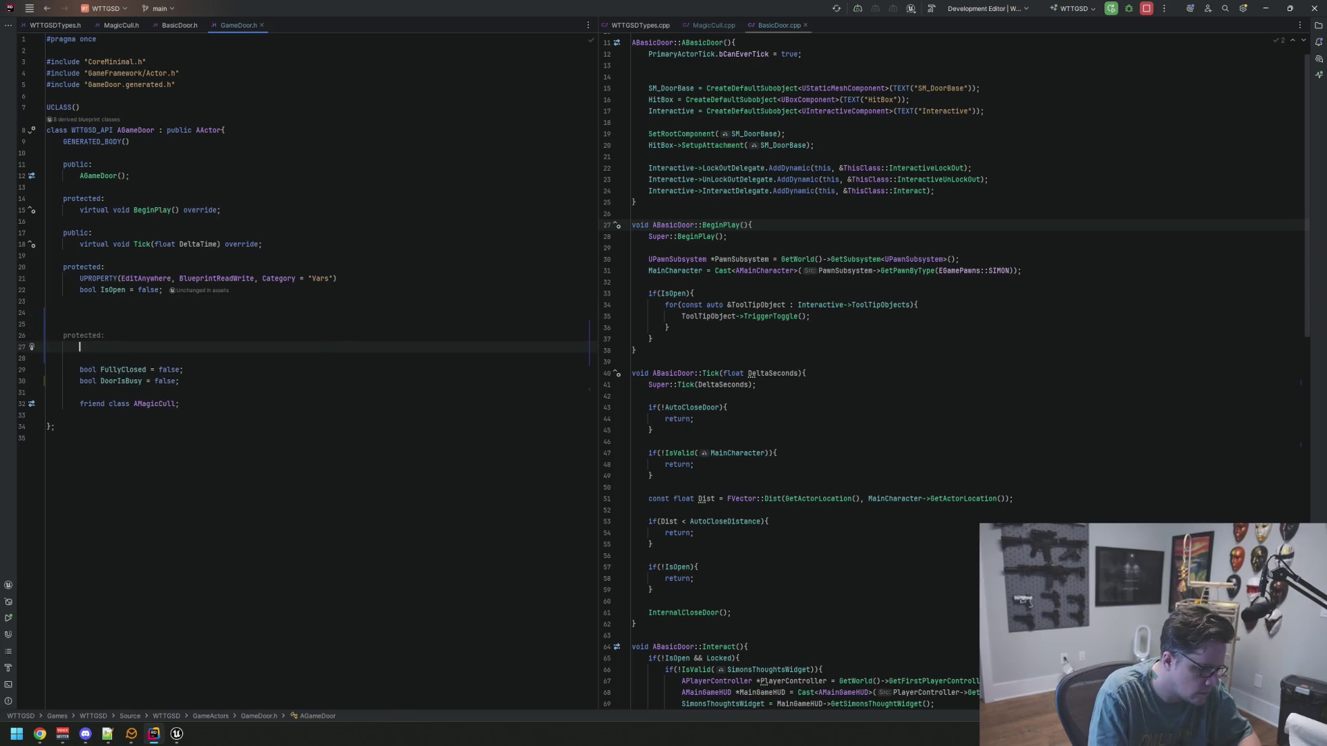
type("FCTweenins")
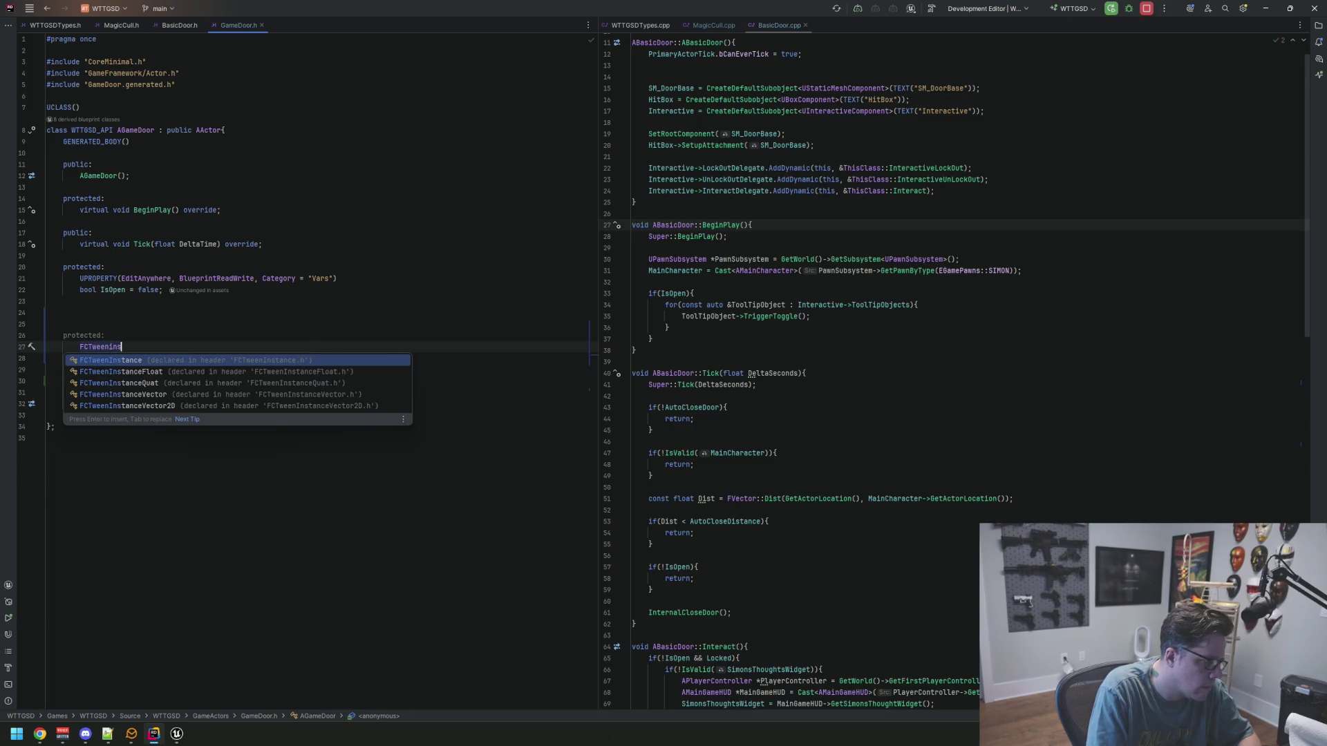
key("Return")
key("alt+Return")
key("Down")
key("Return")
type("*")
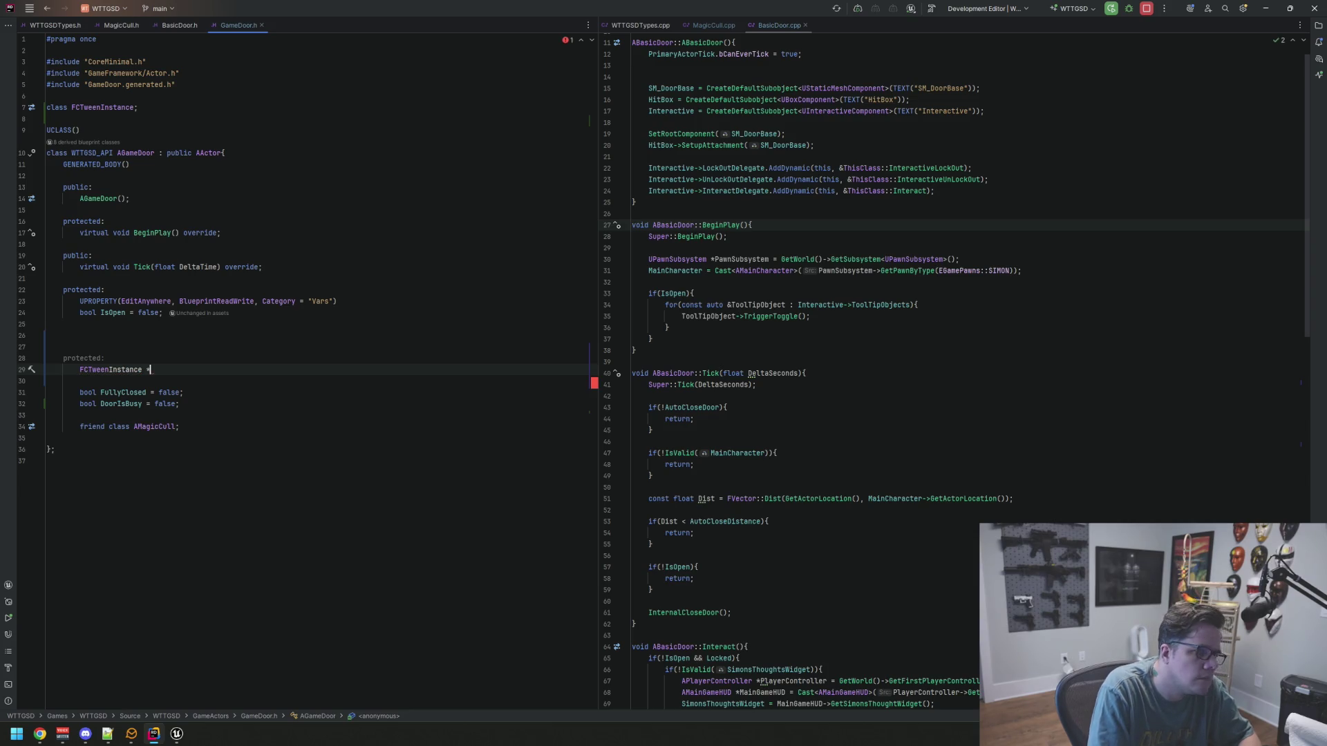
type("DoorTween;")
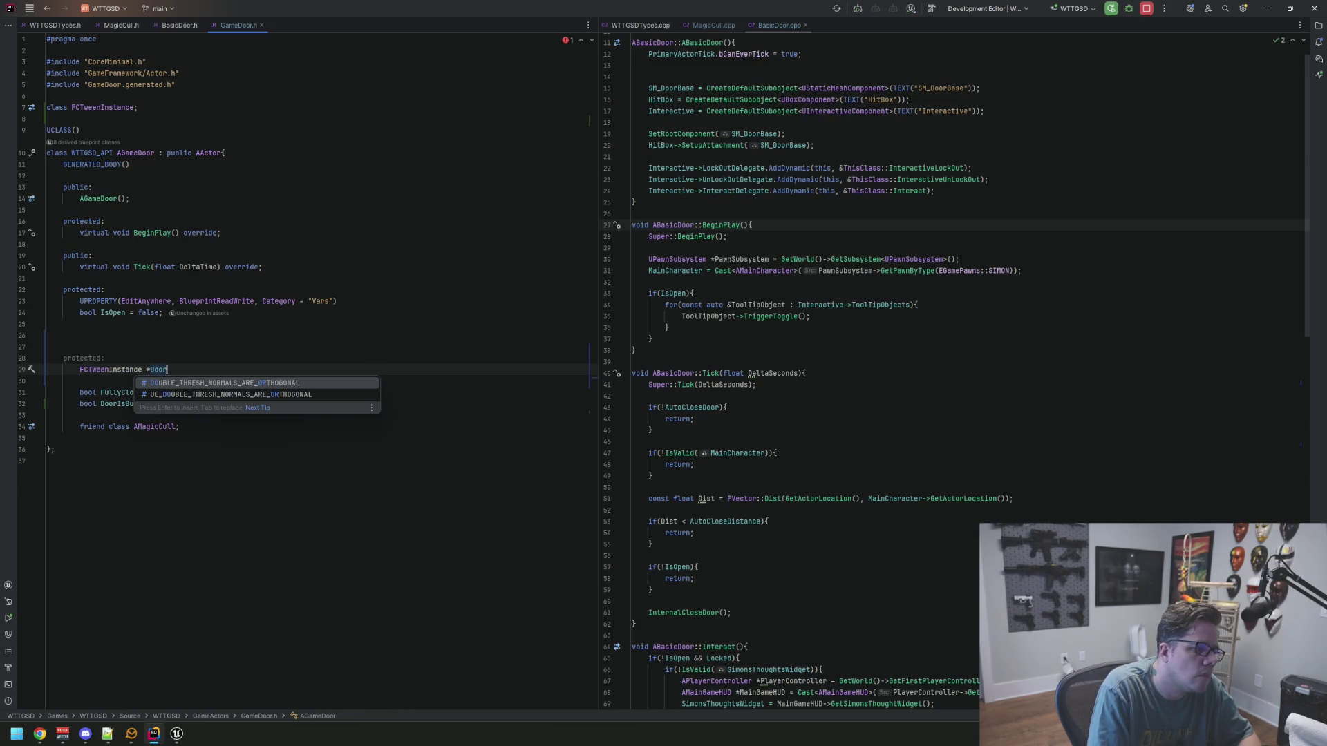
key("Up")
key("Up")
key("Up")
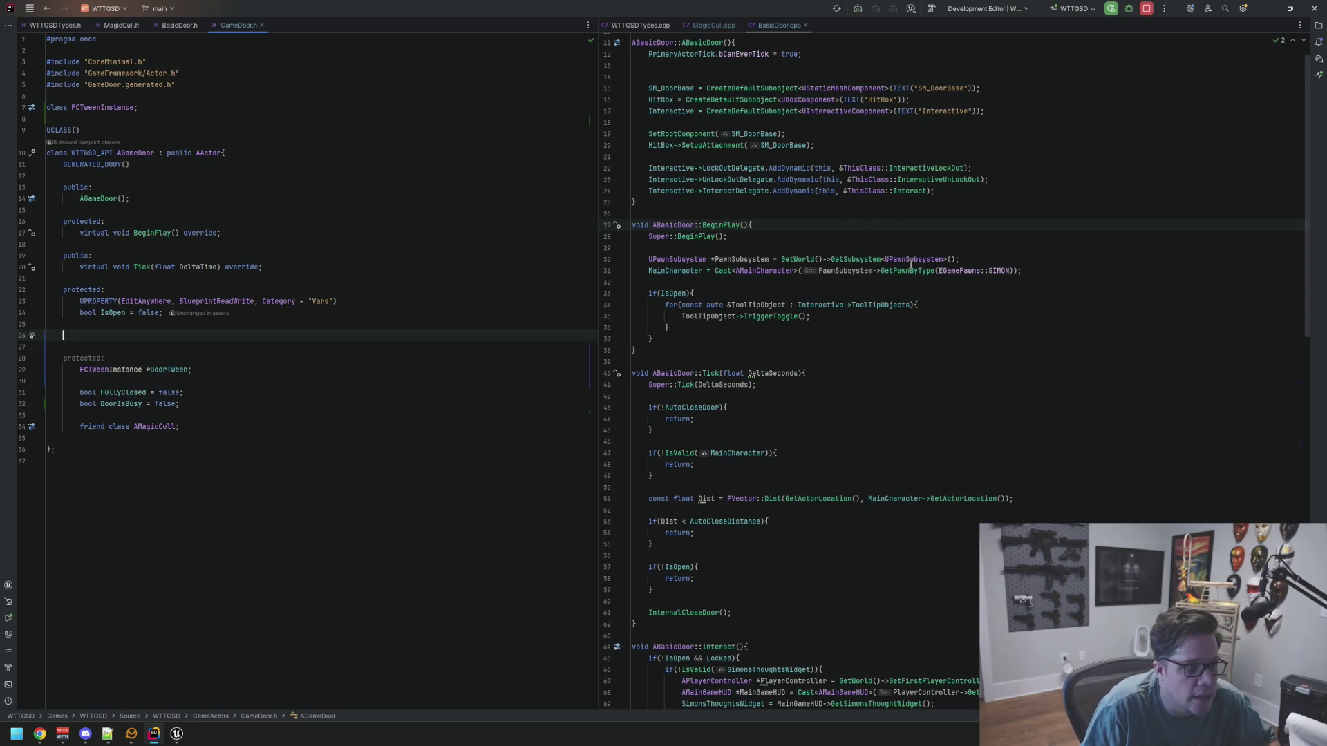
scroll(898, 260, "down", 15)
scroll(859, 272, "up", 5)
- In BasicDoor.cpp's Interact, assign the FCTween::Play result to DoorTween
left_click(179, 25)
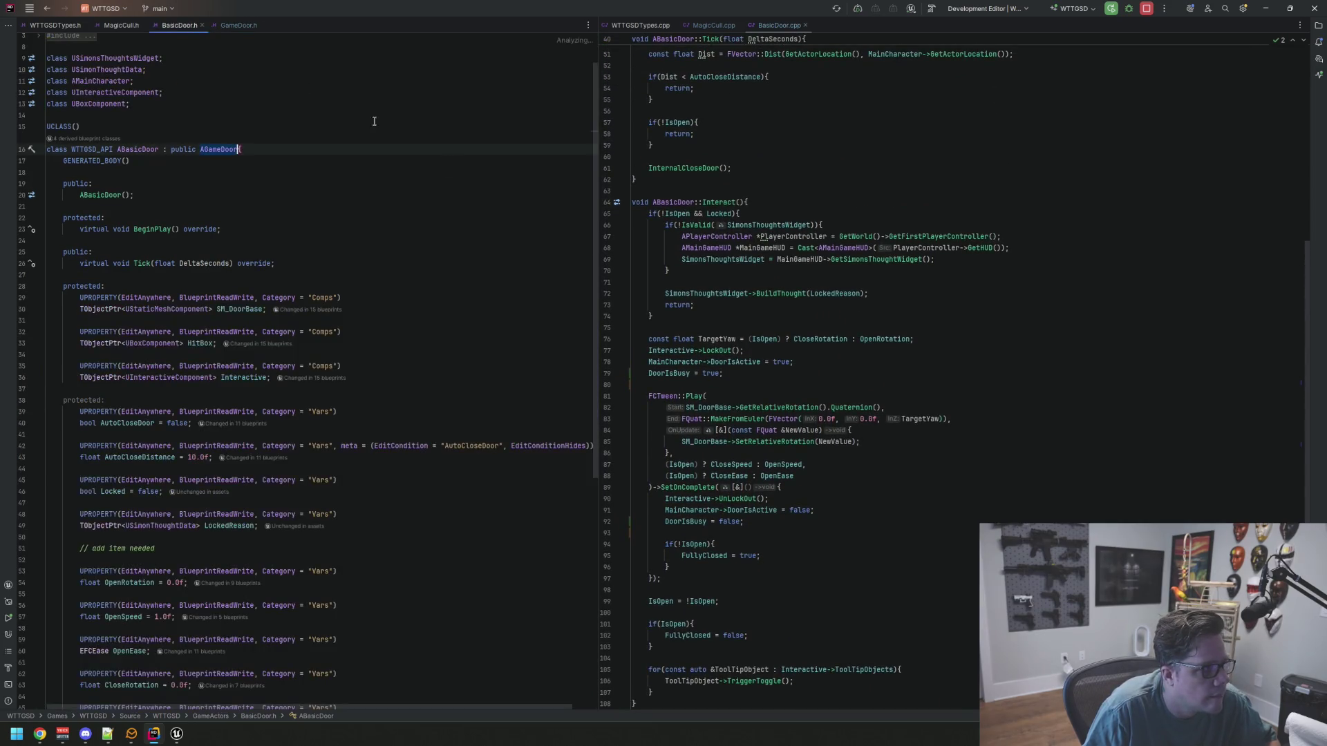
left_click(784, 396)
key("Home")
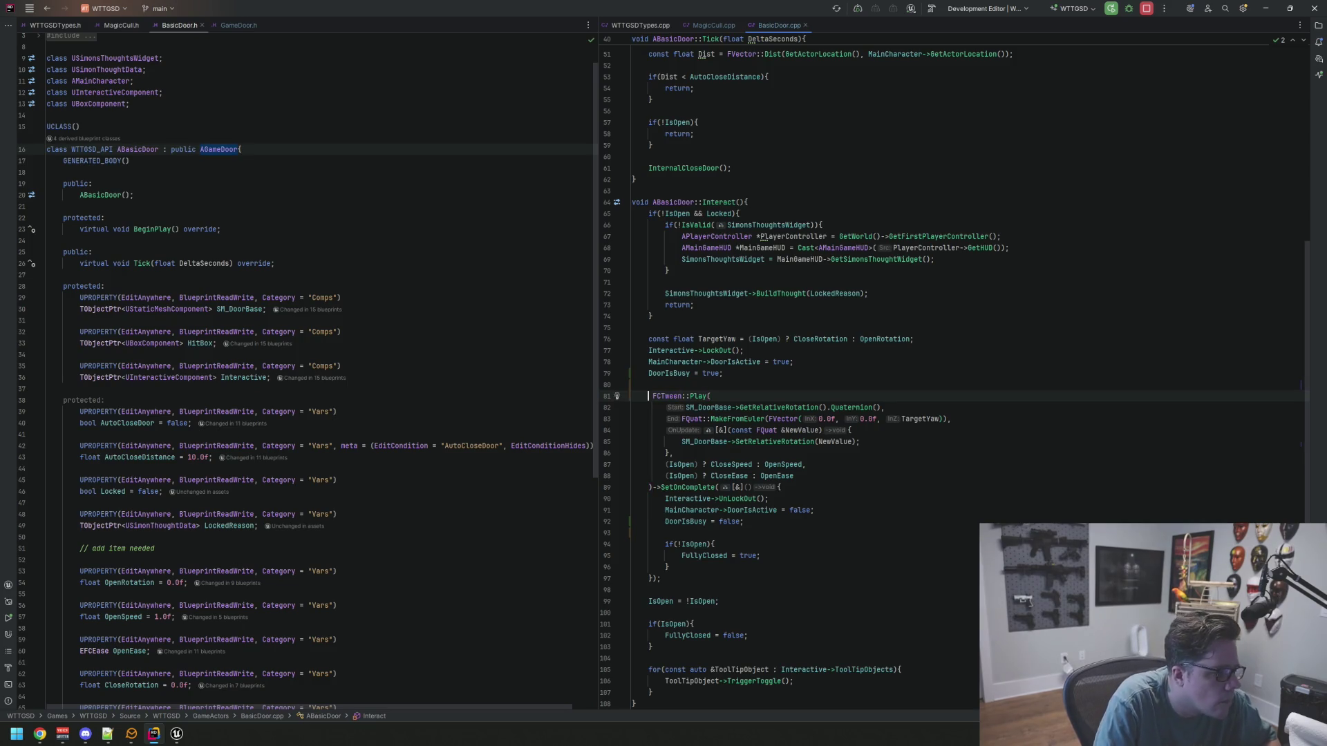
type("DoorTween =")
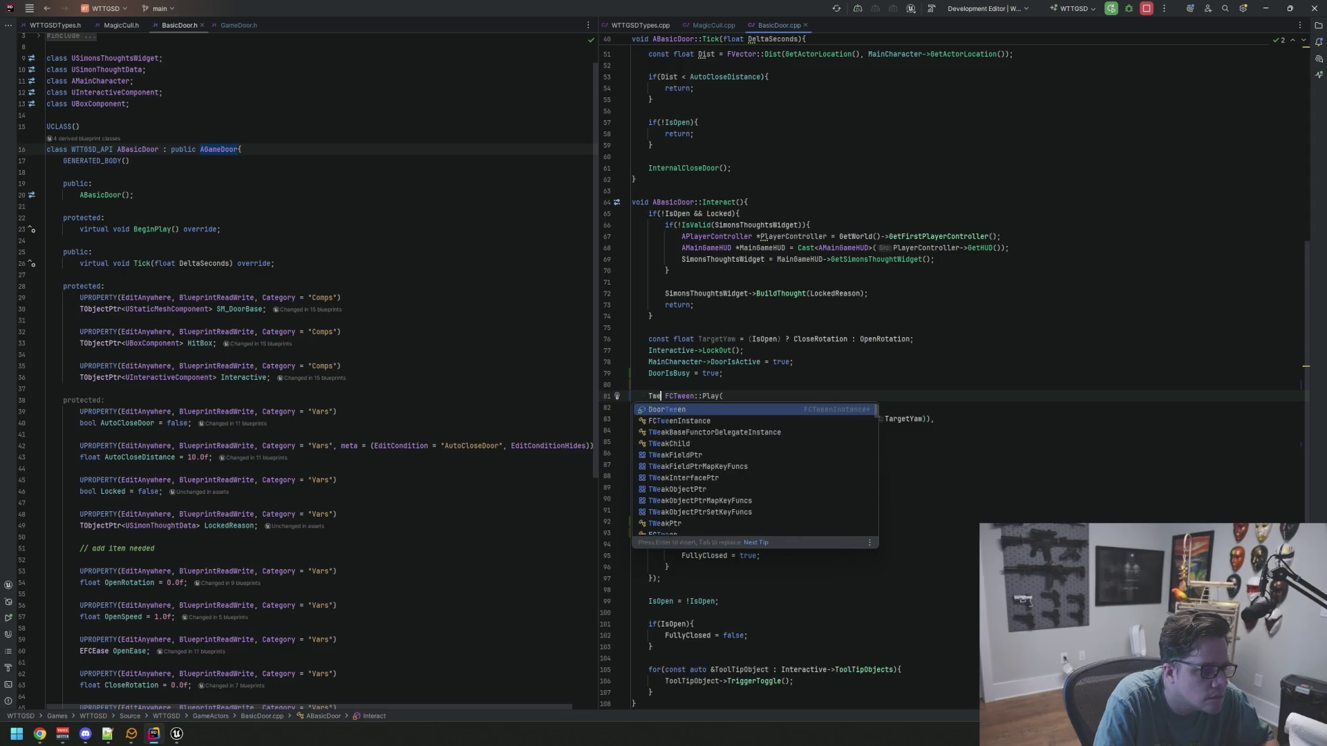
left_click(648, 385)
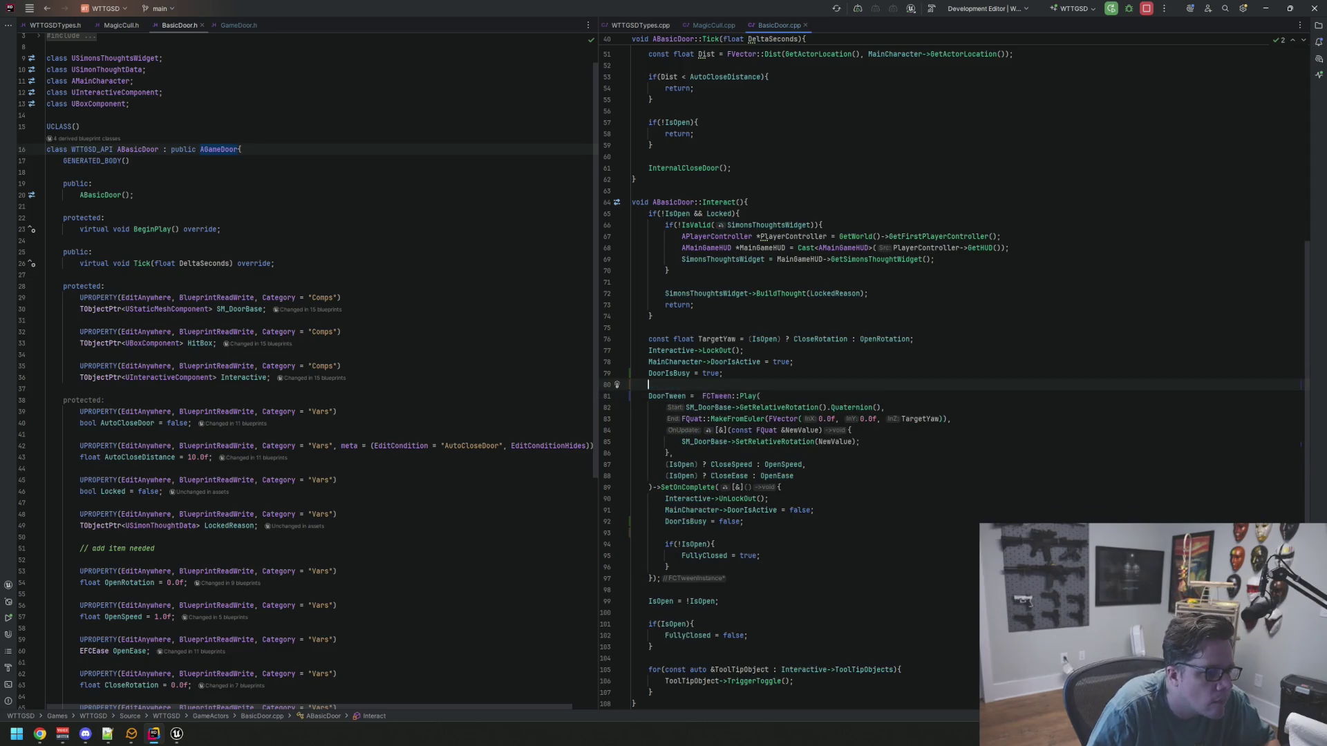
key("Return")
key("Up")
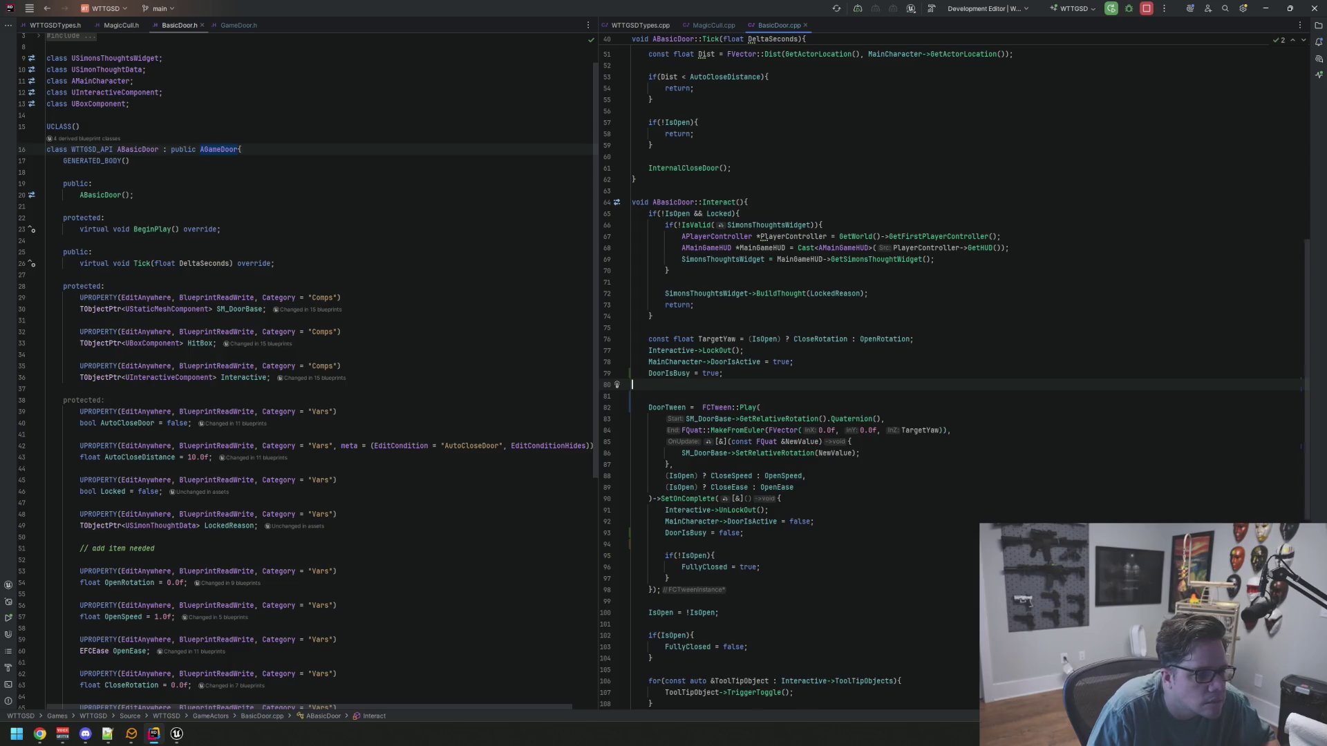
- Start an if (DoorTween) block with braces above the TargetYaw line in Interact
key("Return")
type("if(")
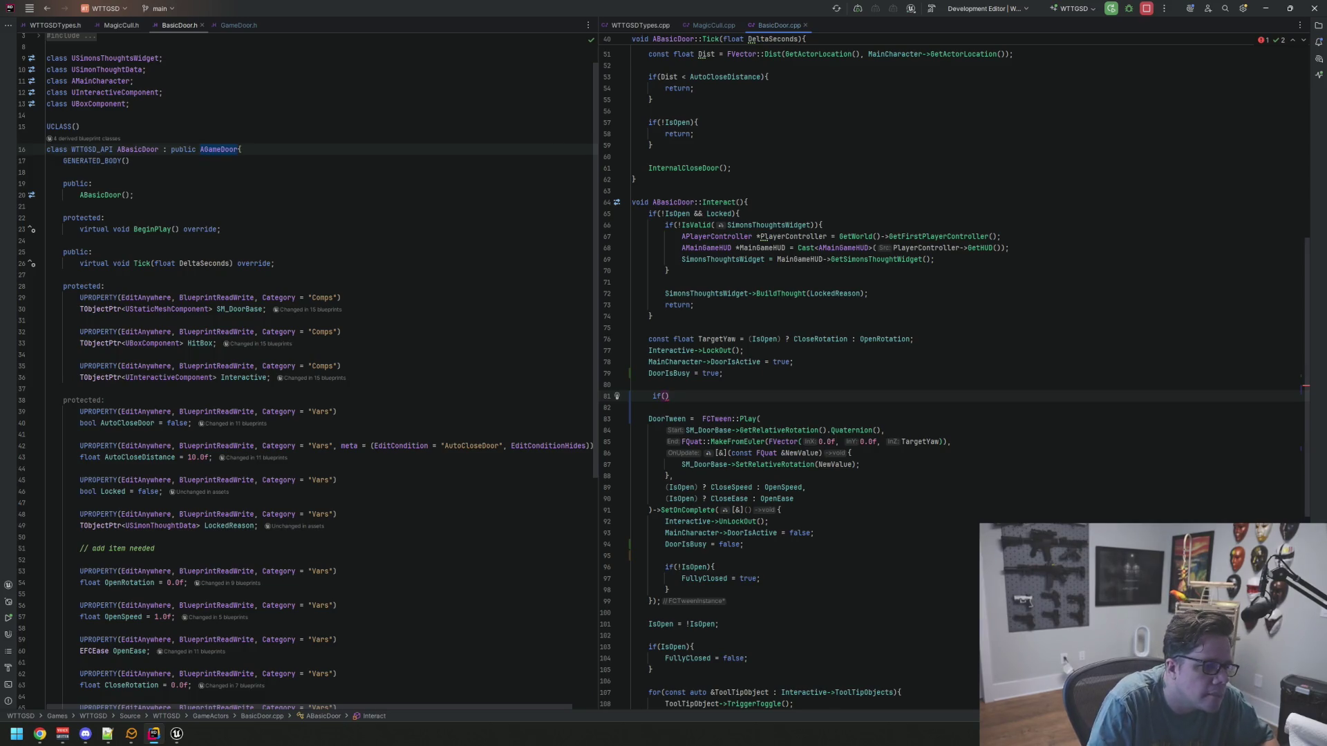
key("BackSpace")
key("BackSpace")
key("BackSpace")
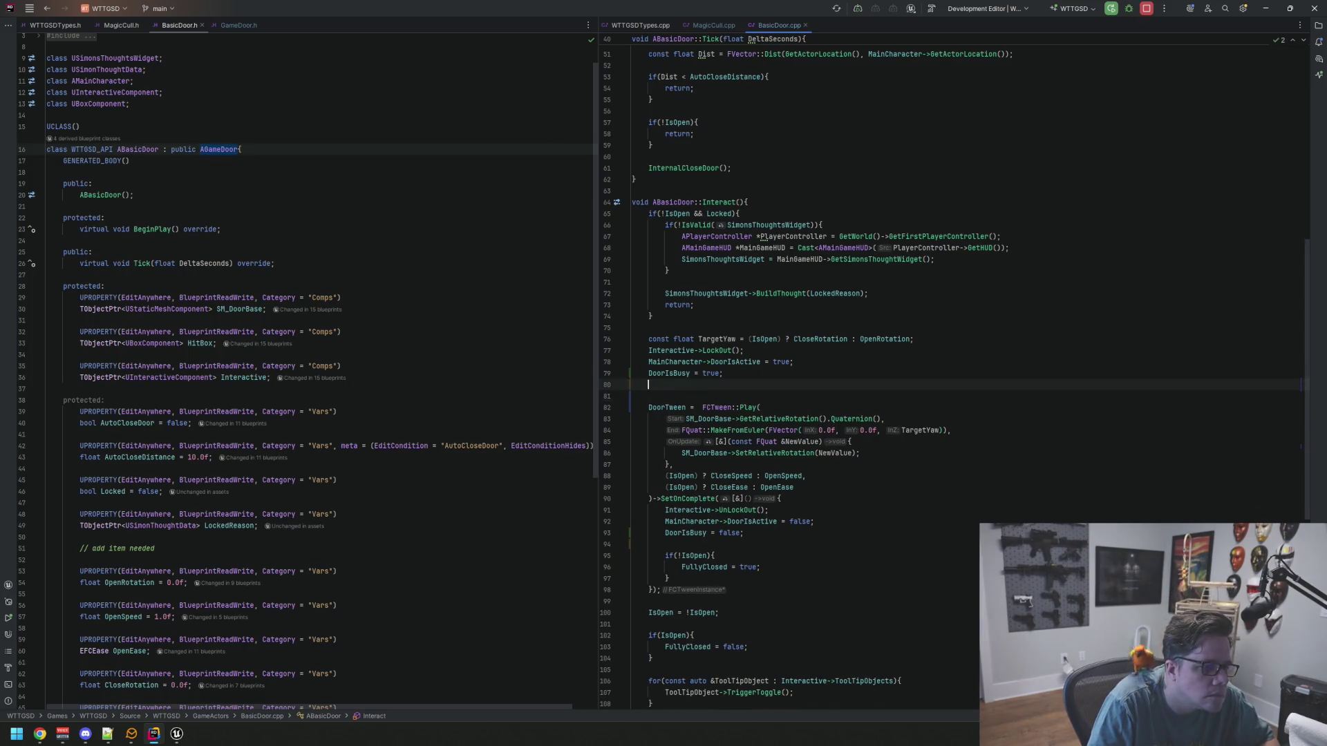
key("Up")
key("Up")
key("Up")
key("Return")
key("Return")
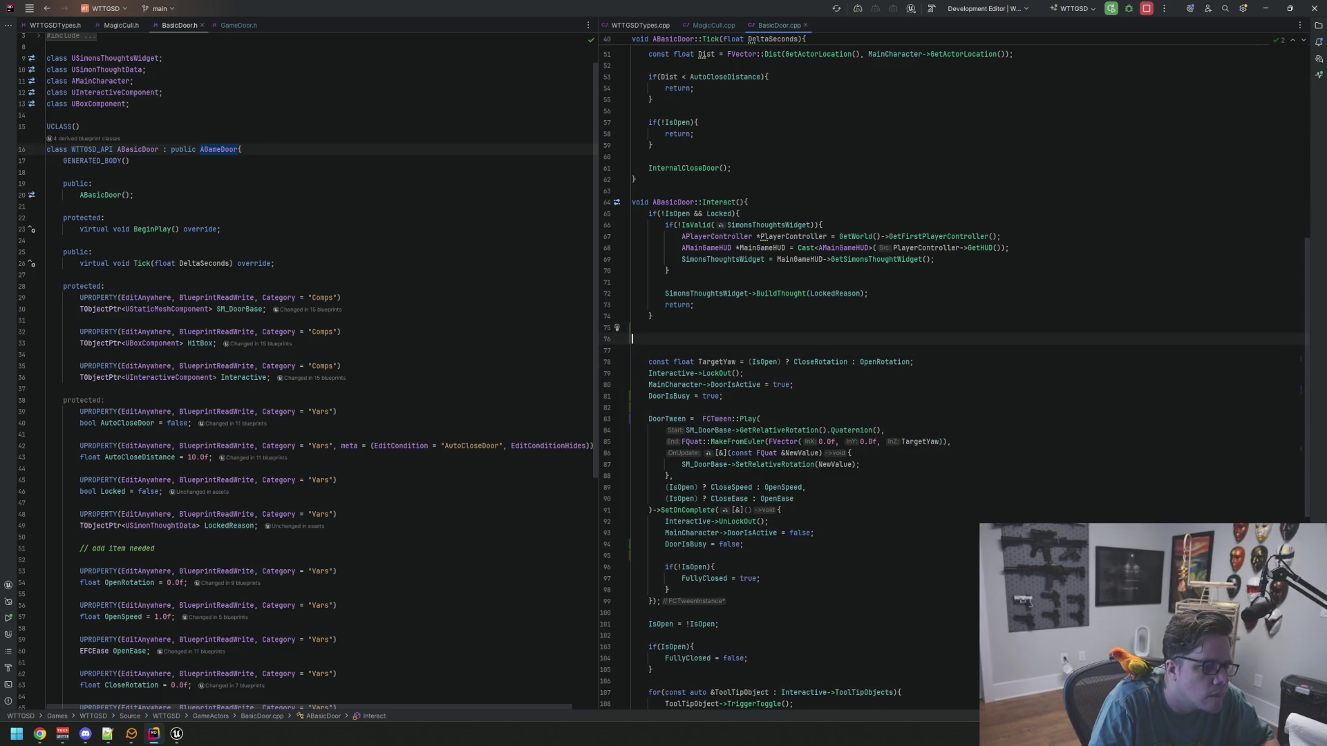
type("if(DoorT")
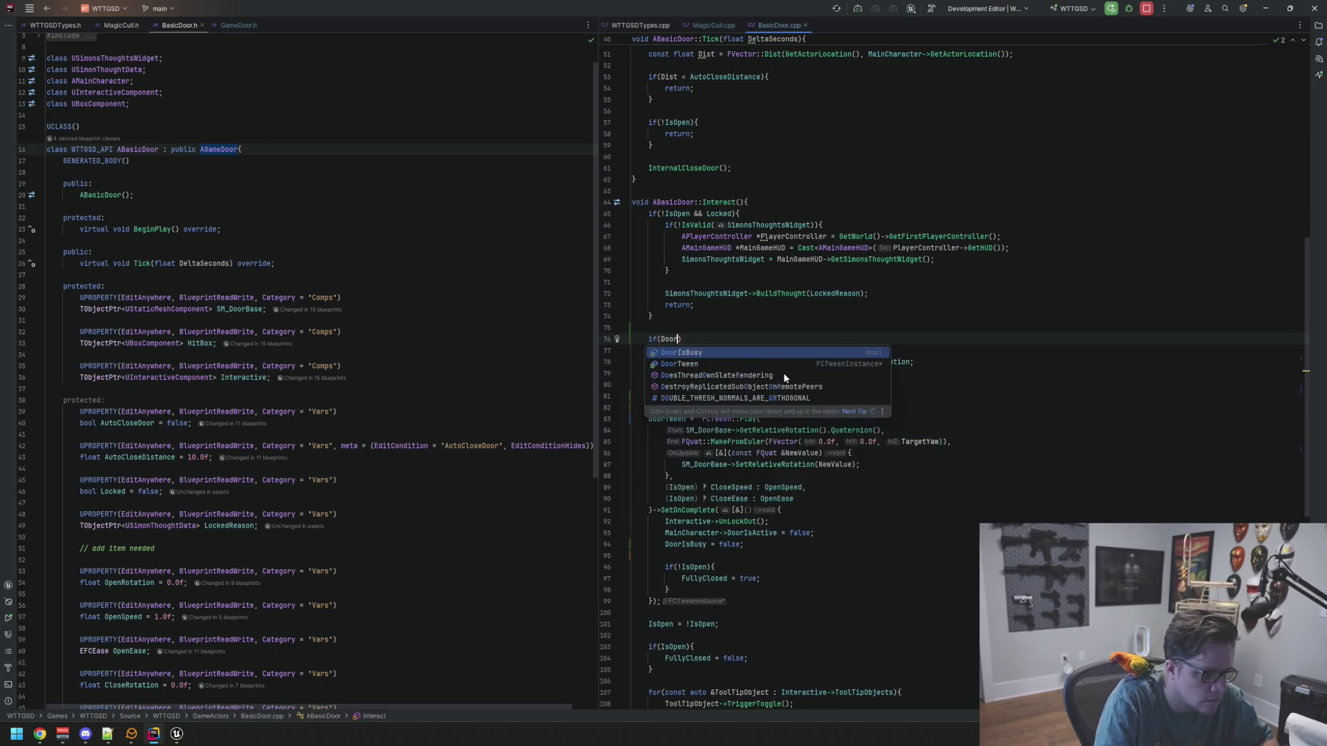
key("Return")
type(")")
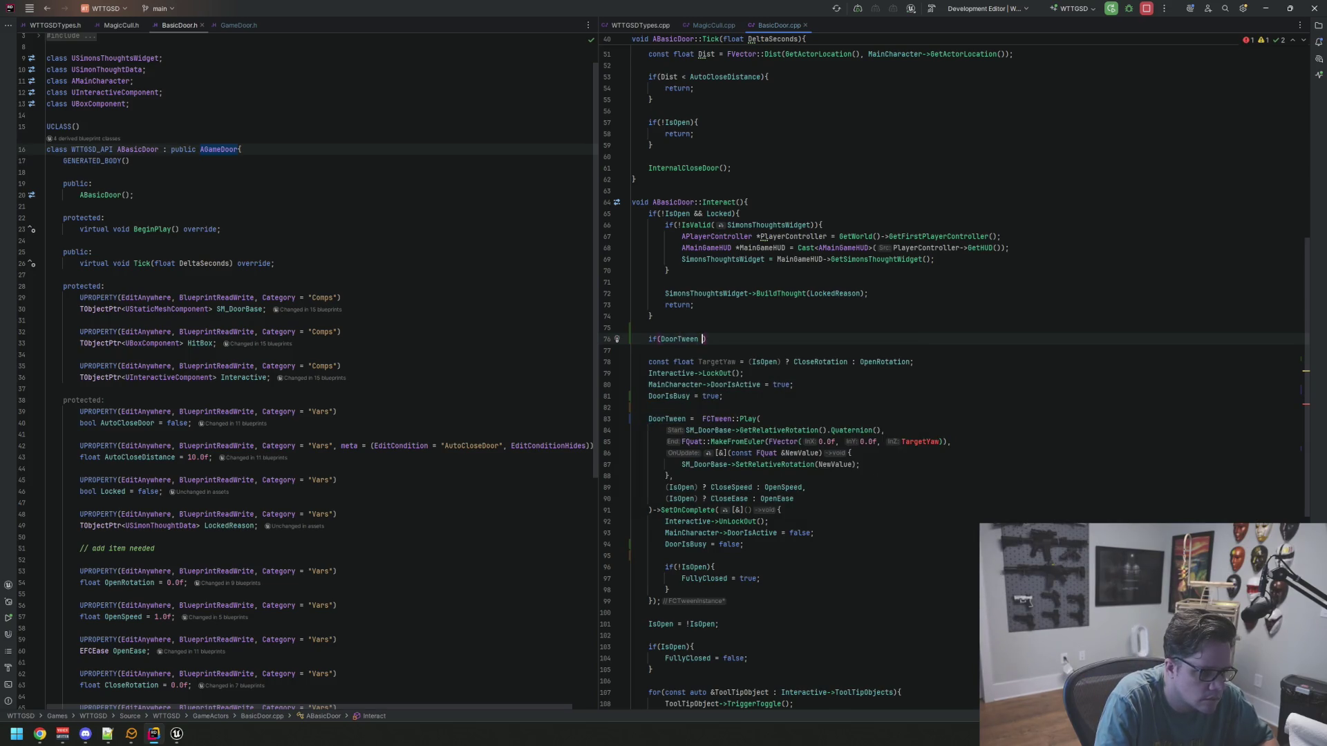
type(" {")
key("Return")
key("Up")
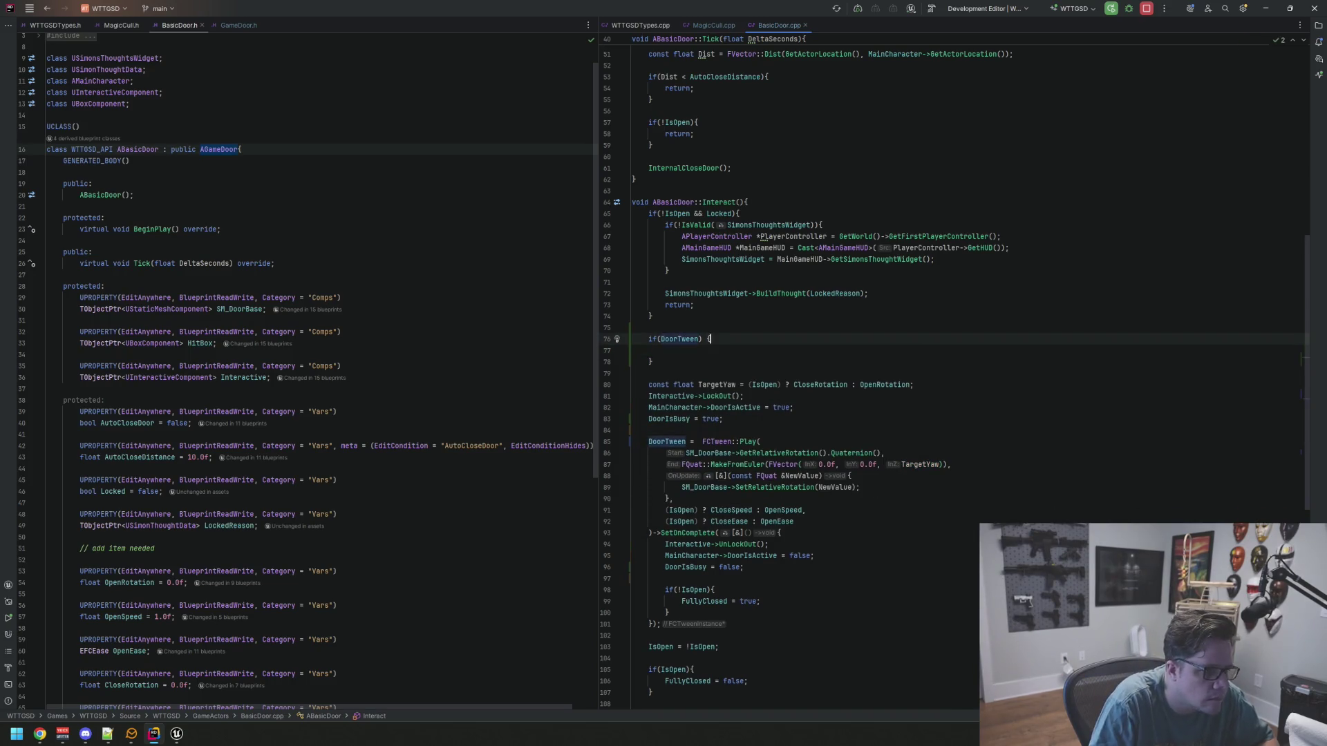
- Complete the condition as DoorTween != nullptr and place the caret inside the empty block
key("BackSpace")
key("Left")
type("!=nn")
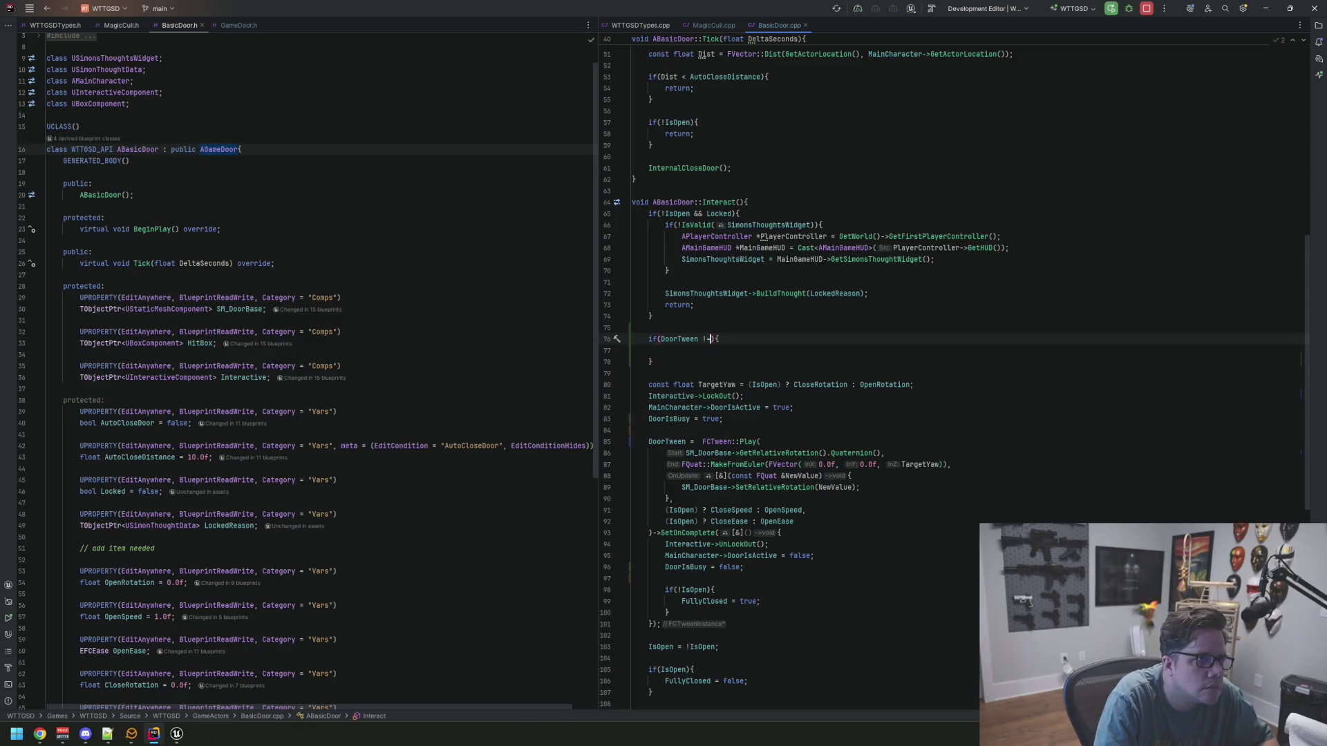
key("BackSpace")
key("BackSpace")
key("BackSpace")
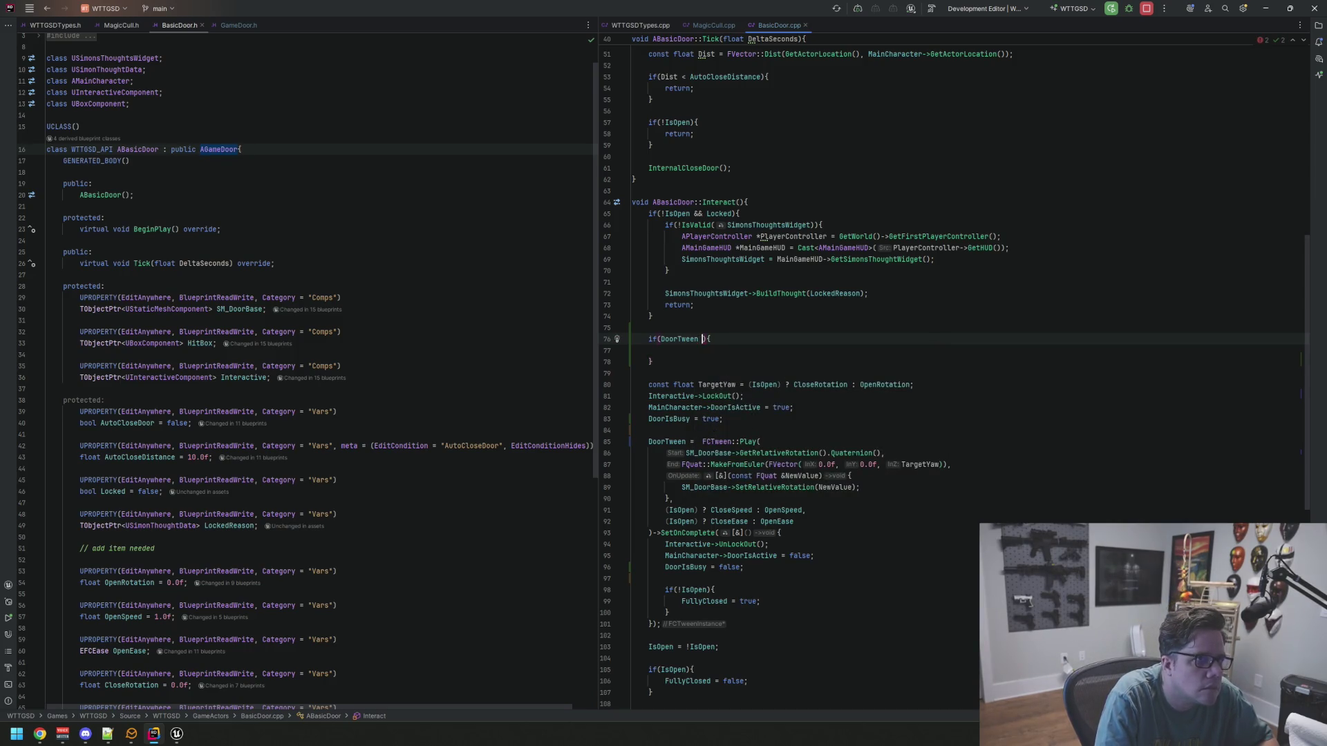
type("!= nullptr")
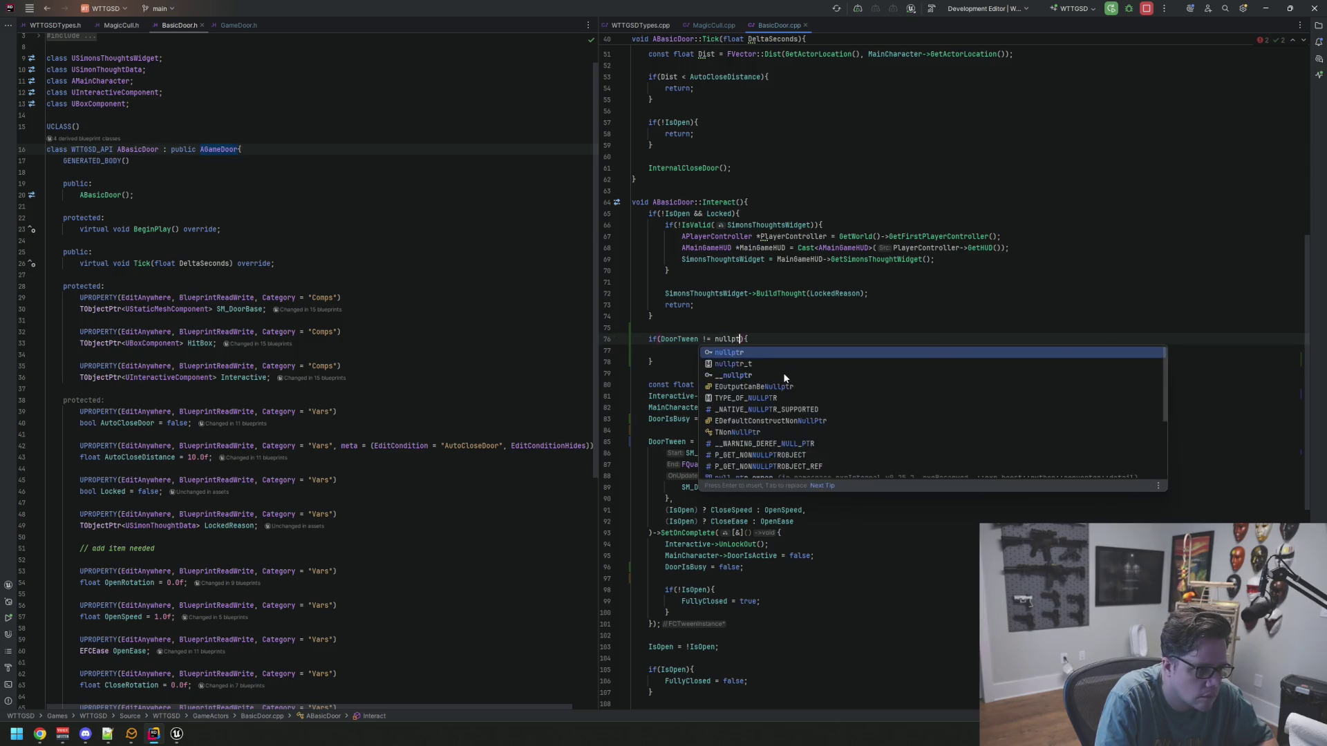
key("Down")
left_click(785, 374)
key("Up")
key("Up")
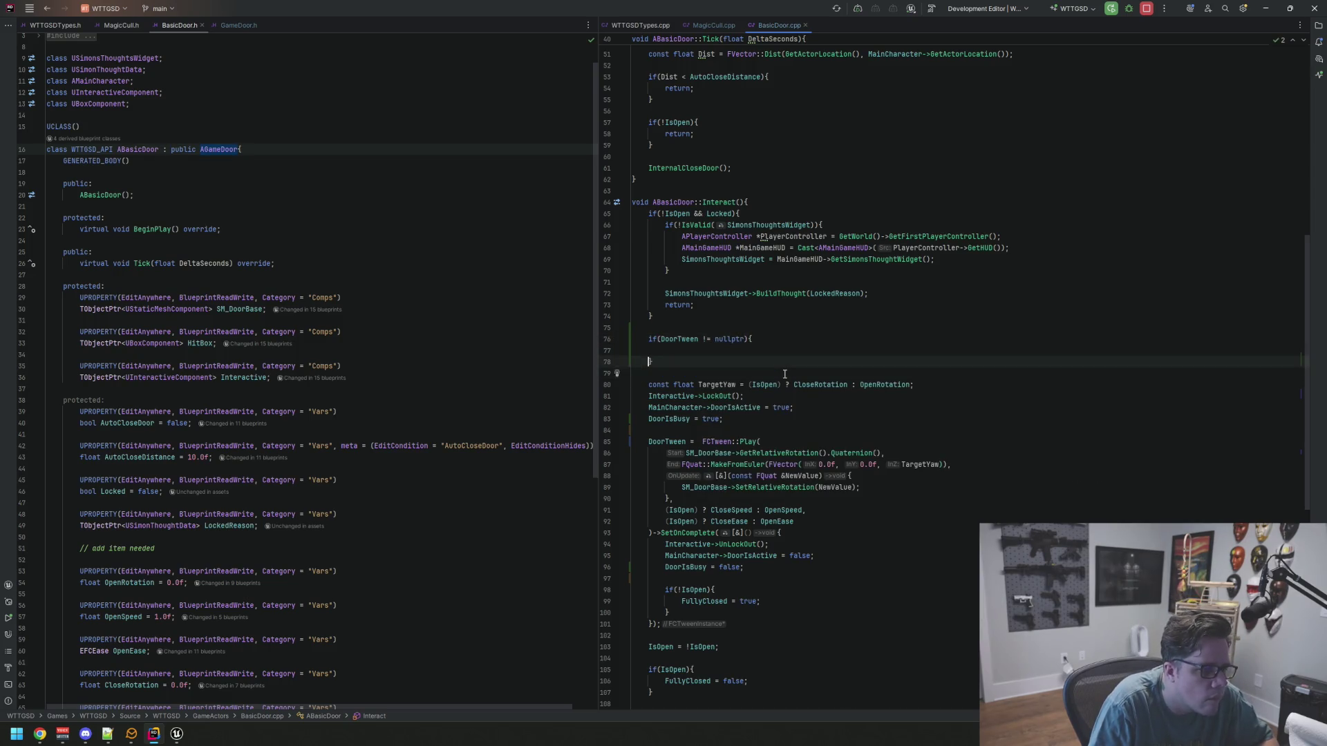
left_click(1317, 26)
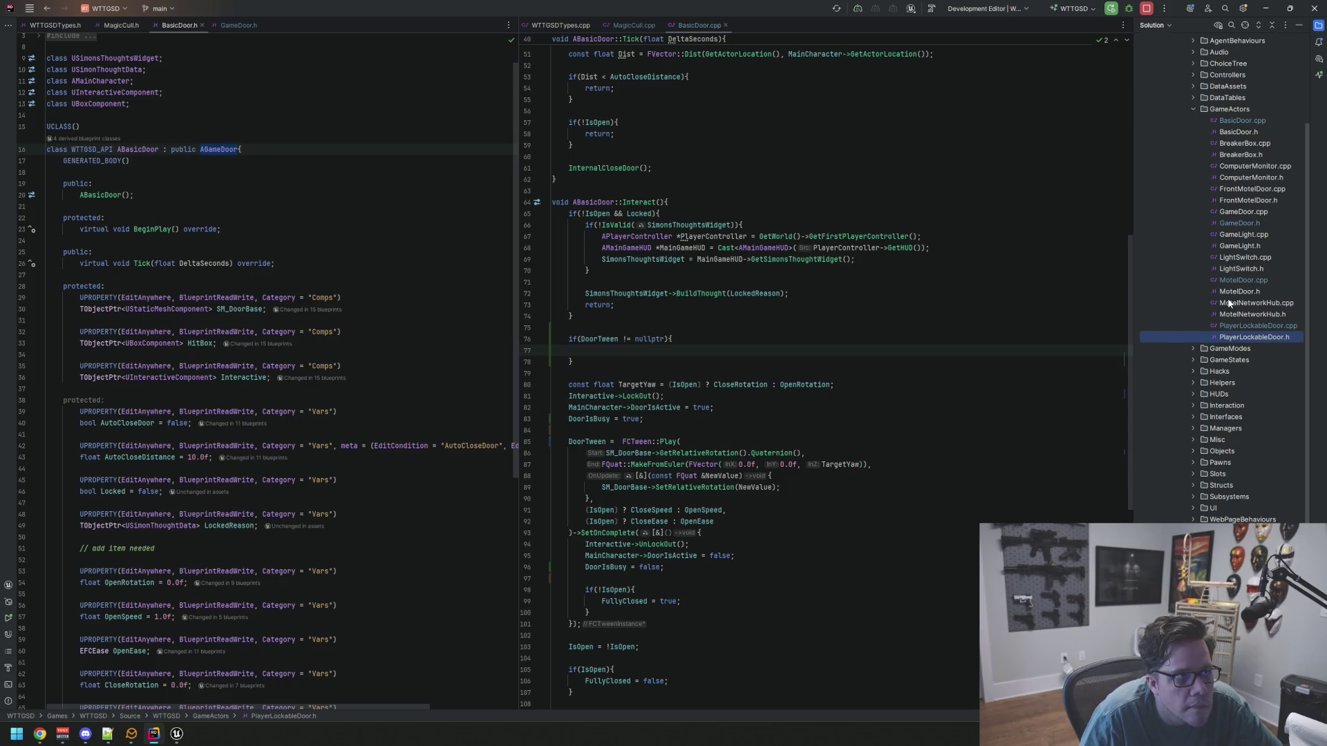
- Open FrontMotelDoor.cpp and inspect its TweenOpenDoor assignment
scroll(1234, 298, "up", 2)
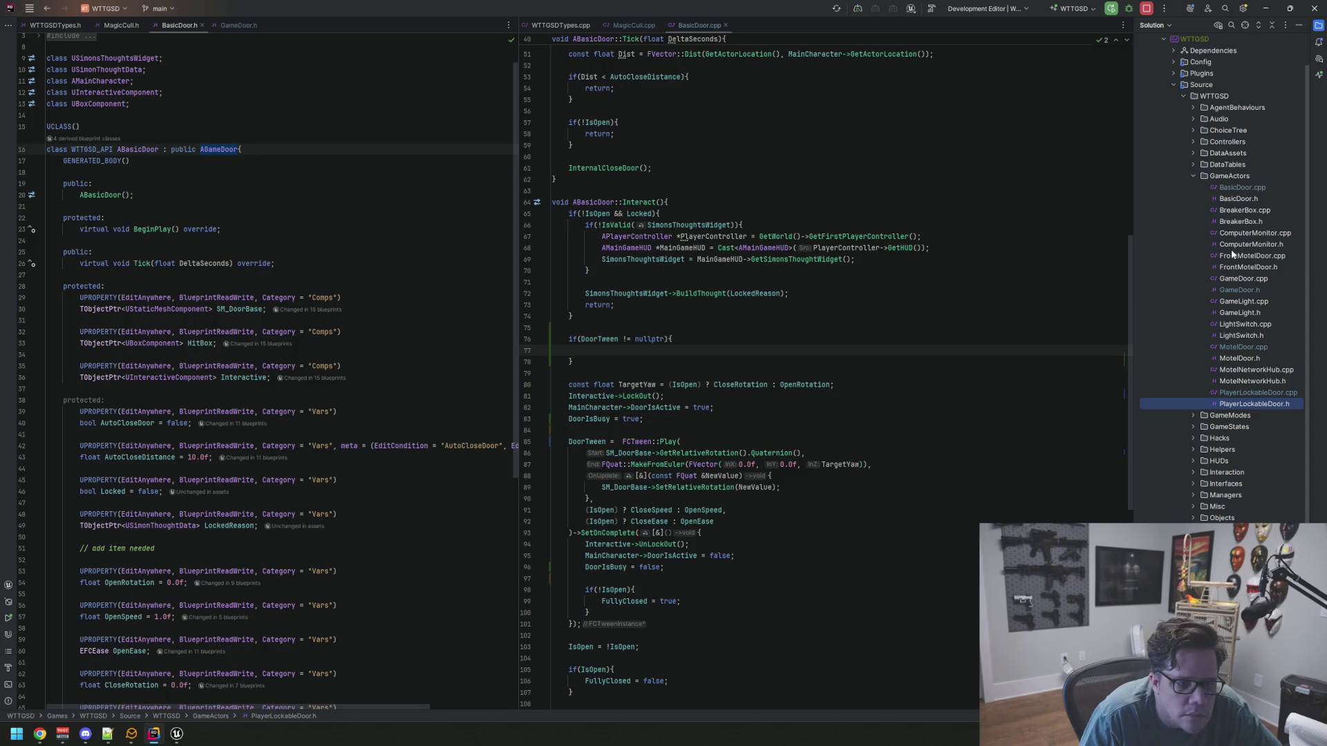
scroll(1233, 254, "up", 1)
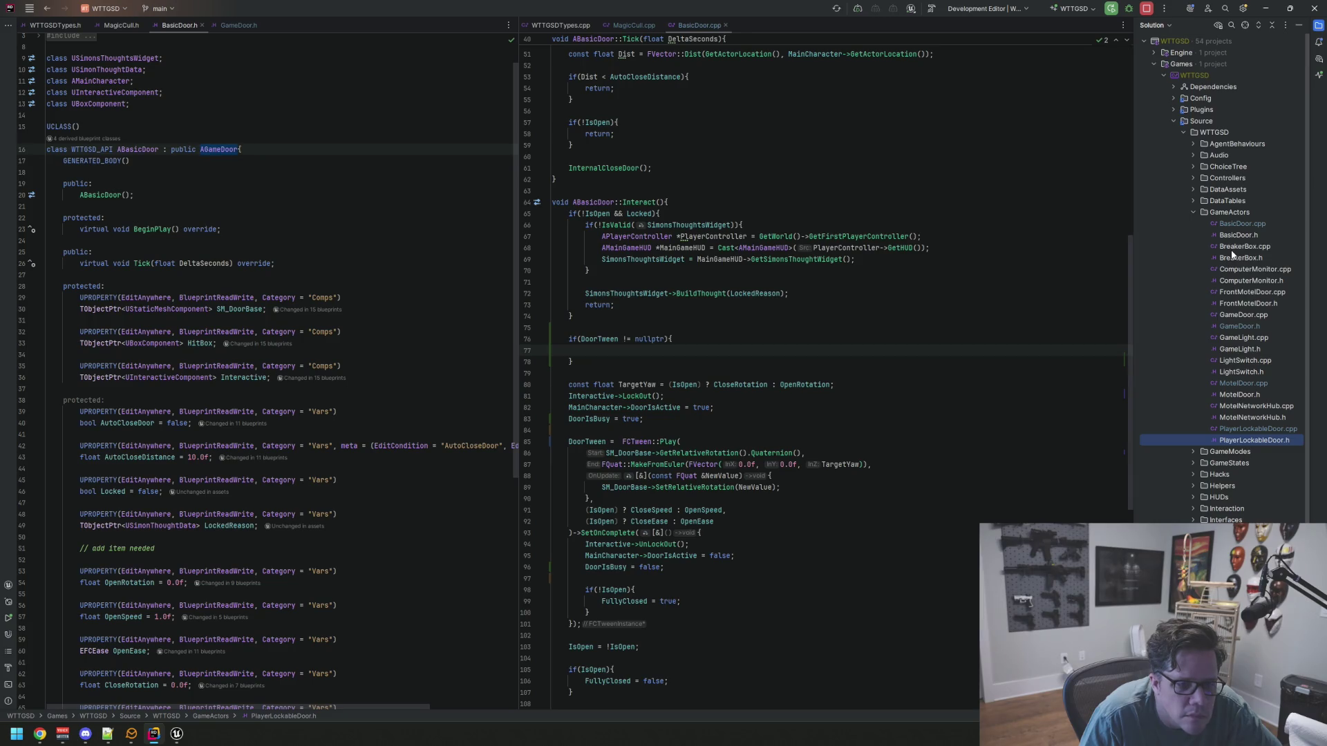
double_click(1249, 292)
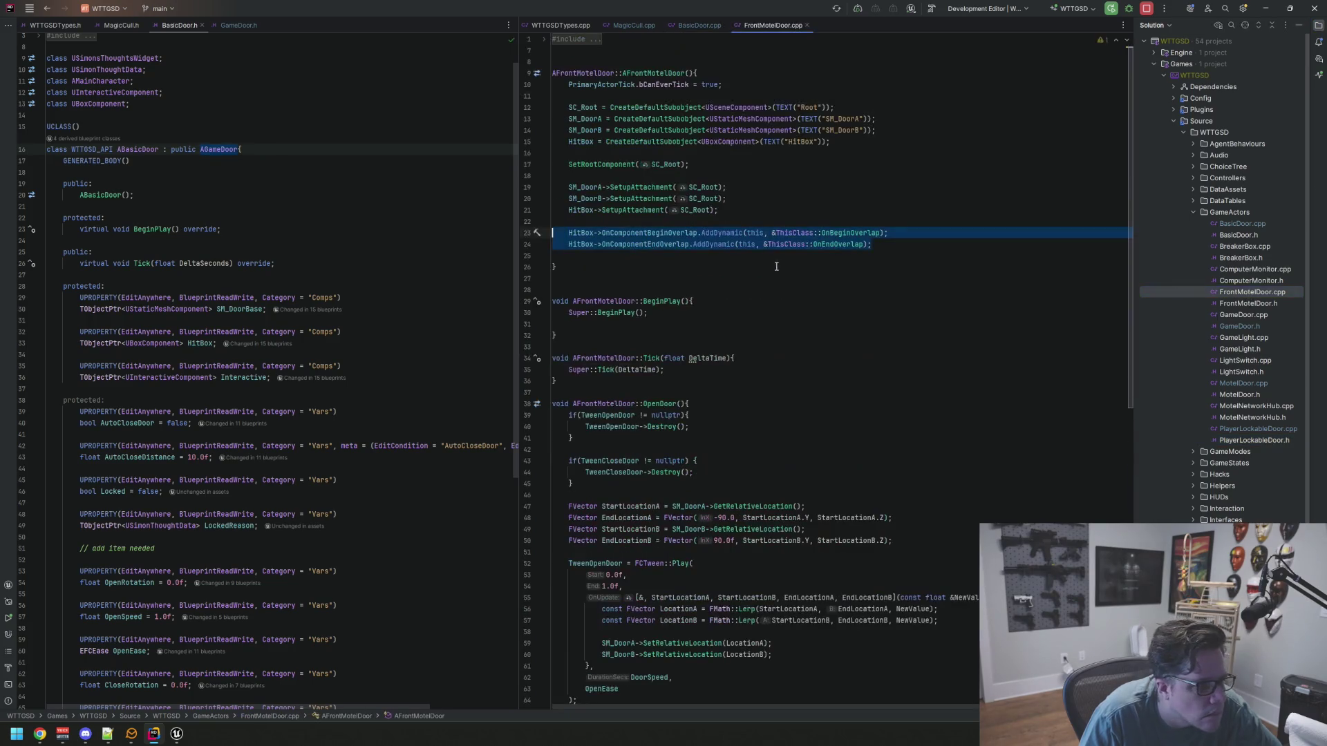
scroll(790, 266, "down", 4)
left_click(622, 358)
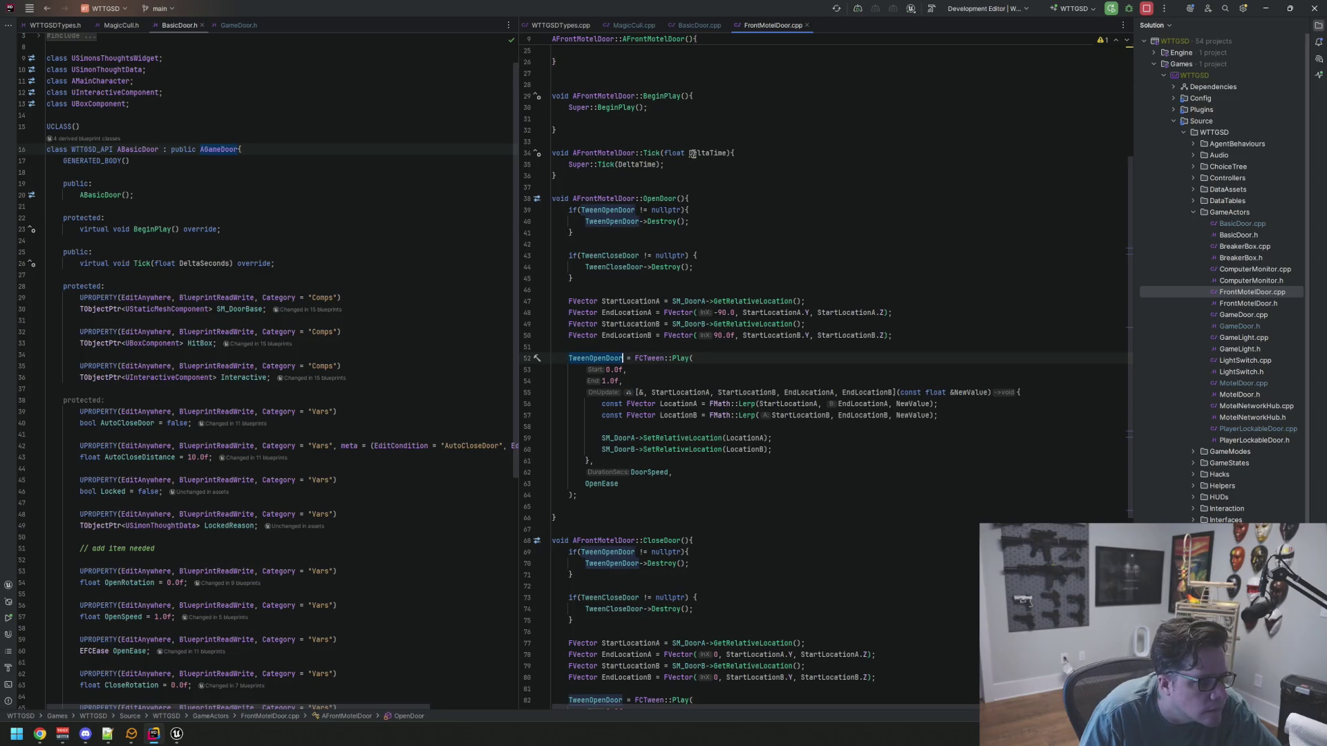
- Bring up BasicDoor.cpp with the file tree hidden, caret in the empty DoorTween null check
left_click(624, 25)
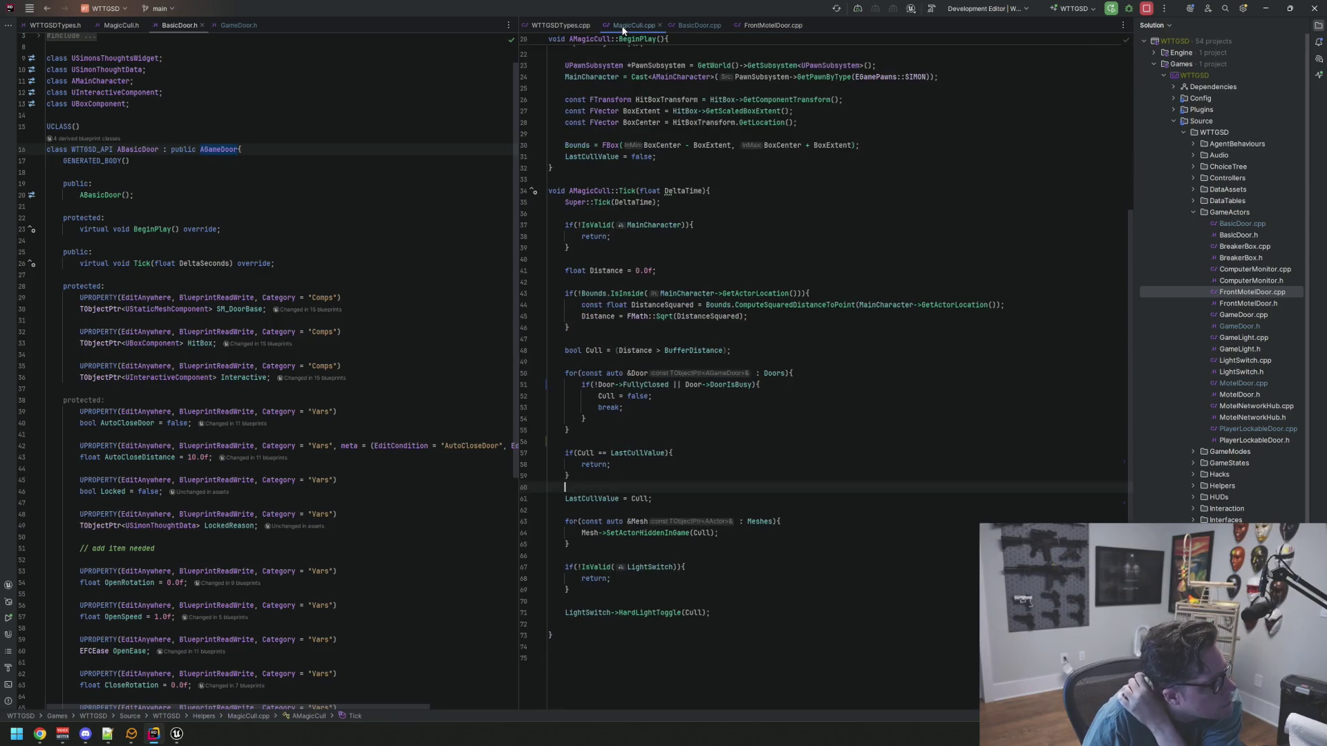
left_click(695, 25)
key("Down")
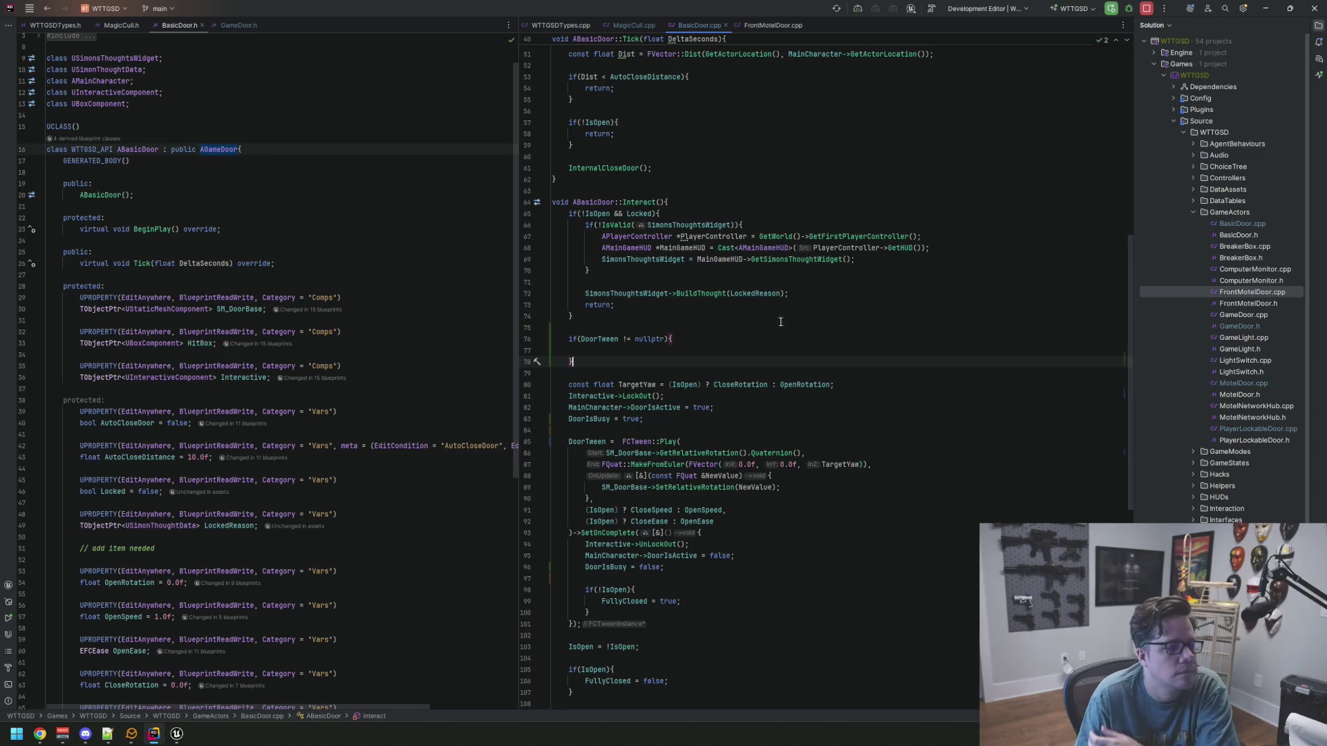
left_click(1300, 25)
- Add DoorTween->Destroy(); inside Interact's null check and select the block to copy
key("Up")
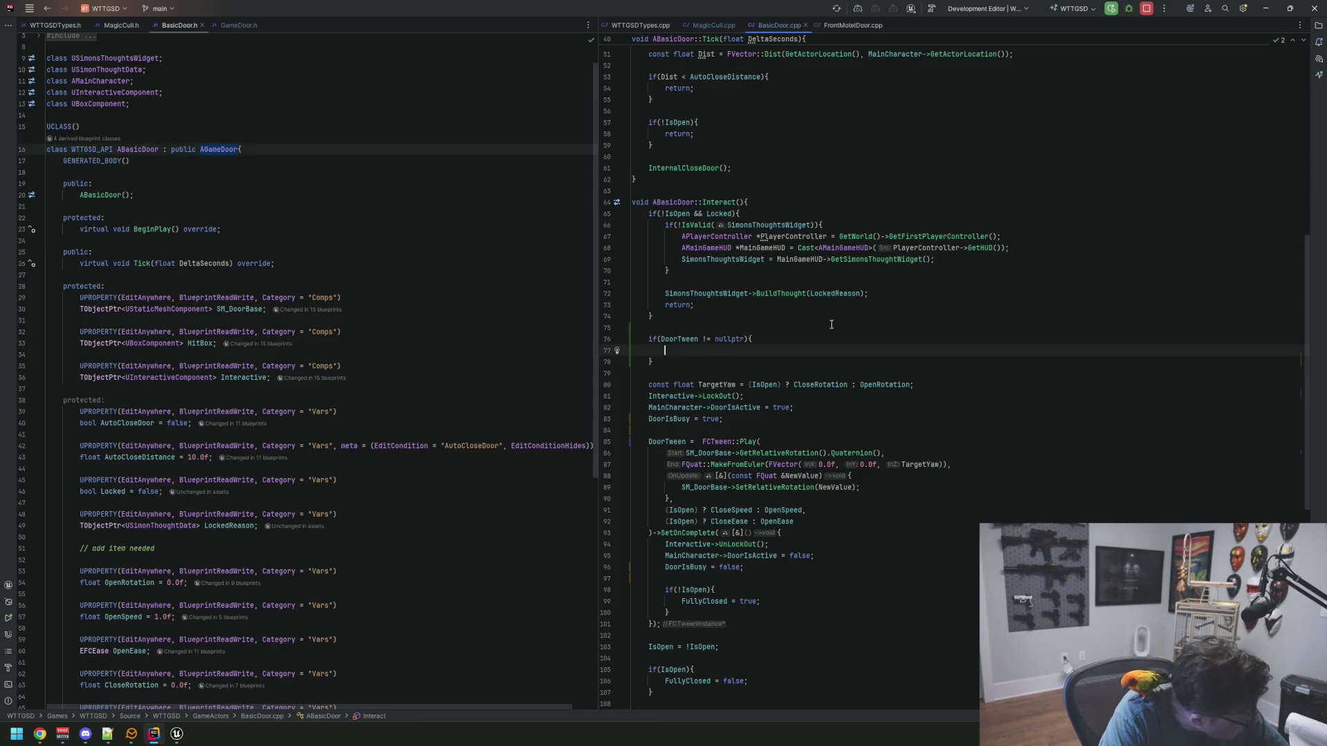
type("Do")
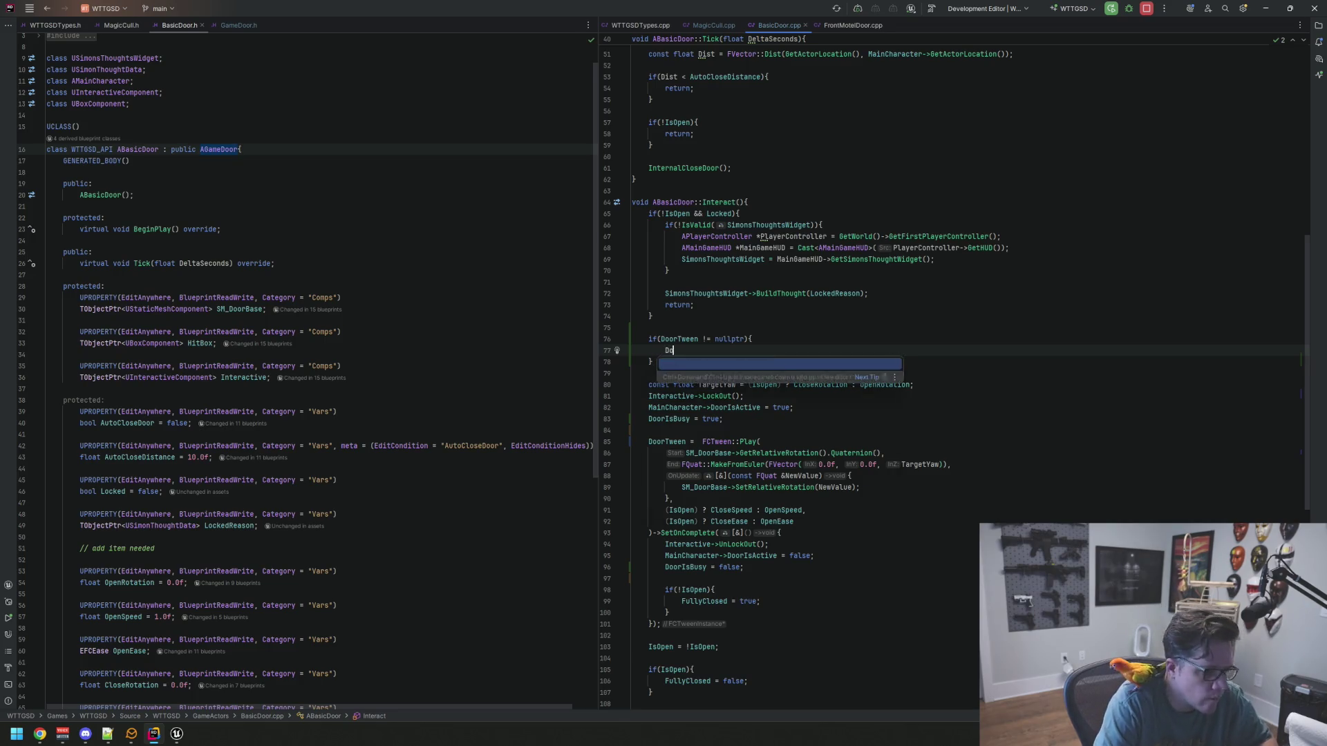
type("orTween->Destroy();")
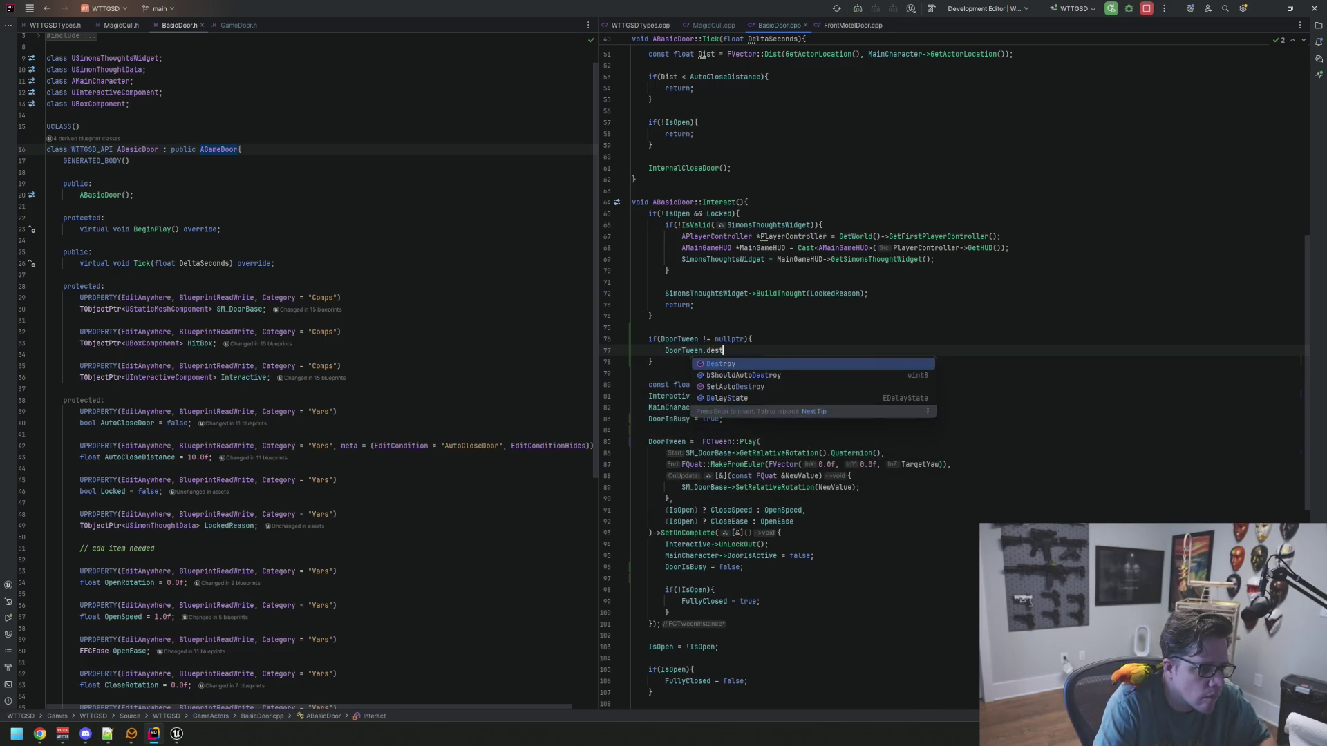
left_click_drag(654, 361, 631, 339)
key("ctrl+c")
scroll(753, 334, "down", 5)
scroll(753, 333, "down", 9)
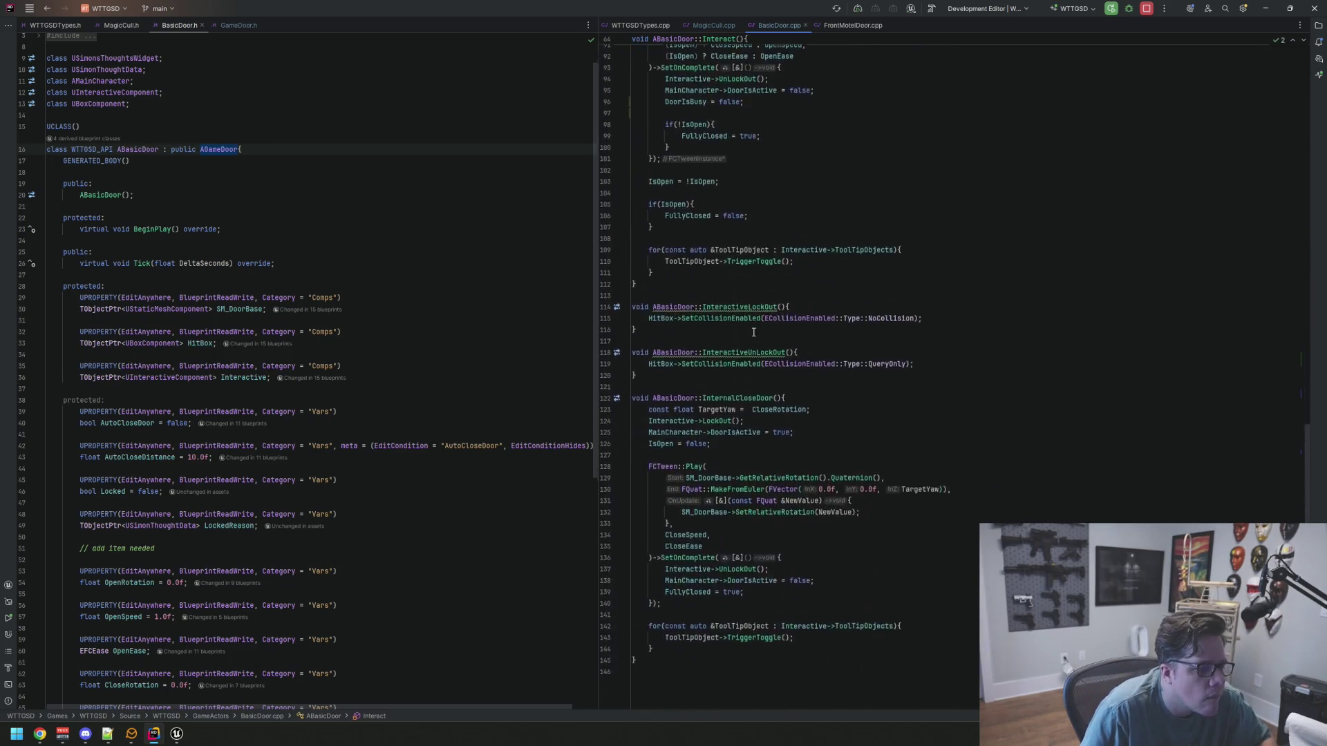
- Paste the DoorTween null-check block into InternalCloseDoor and start a log line there
left_click(805, 428)
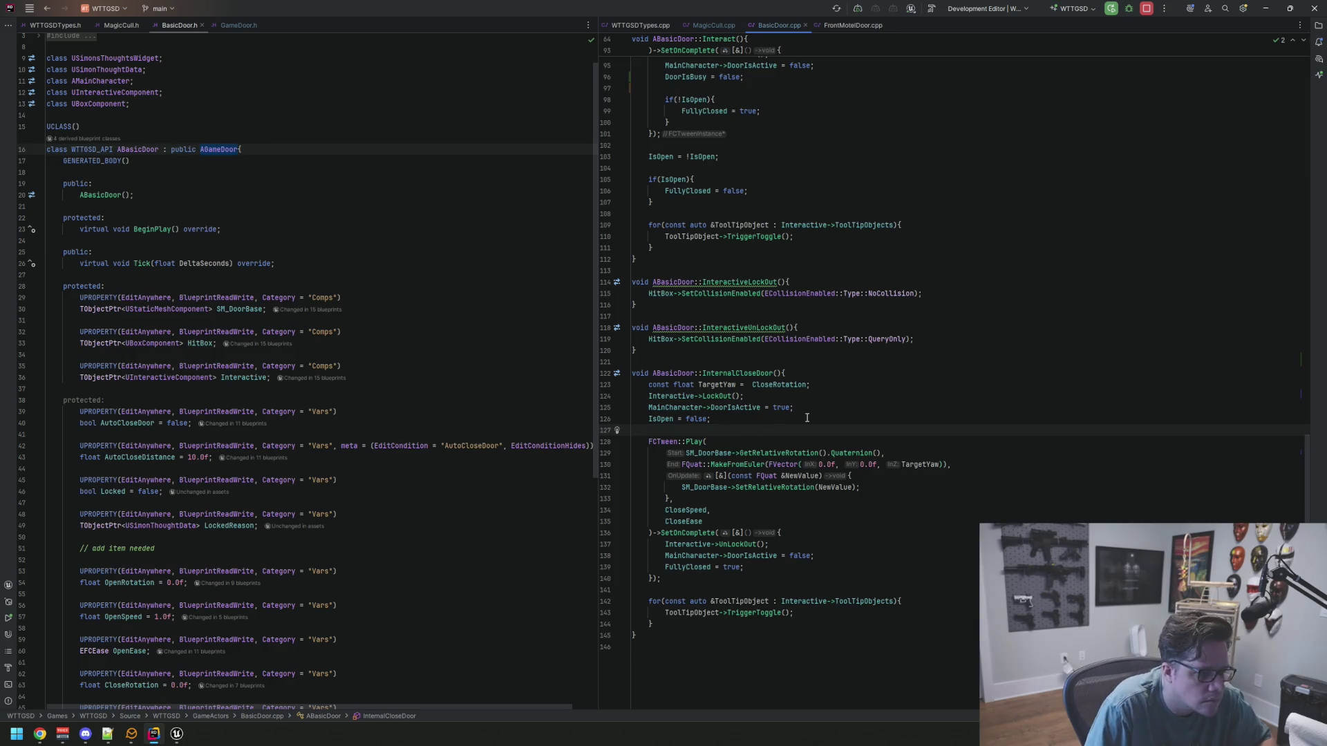
key("Return")
key("BackSpace")
key("Up")
key("Up")
key("Up")
key("End")
key("Return")
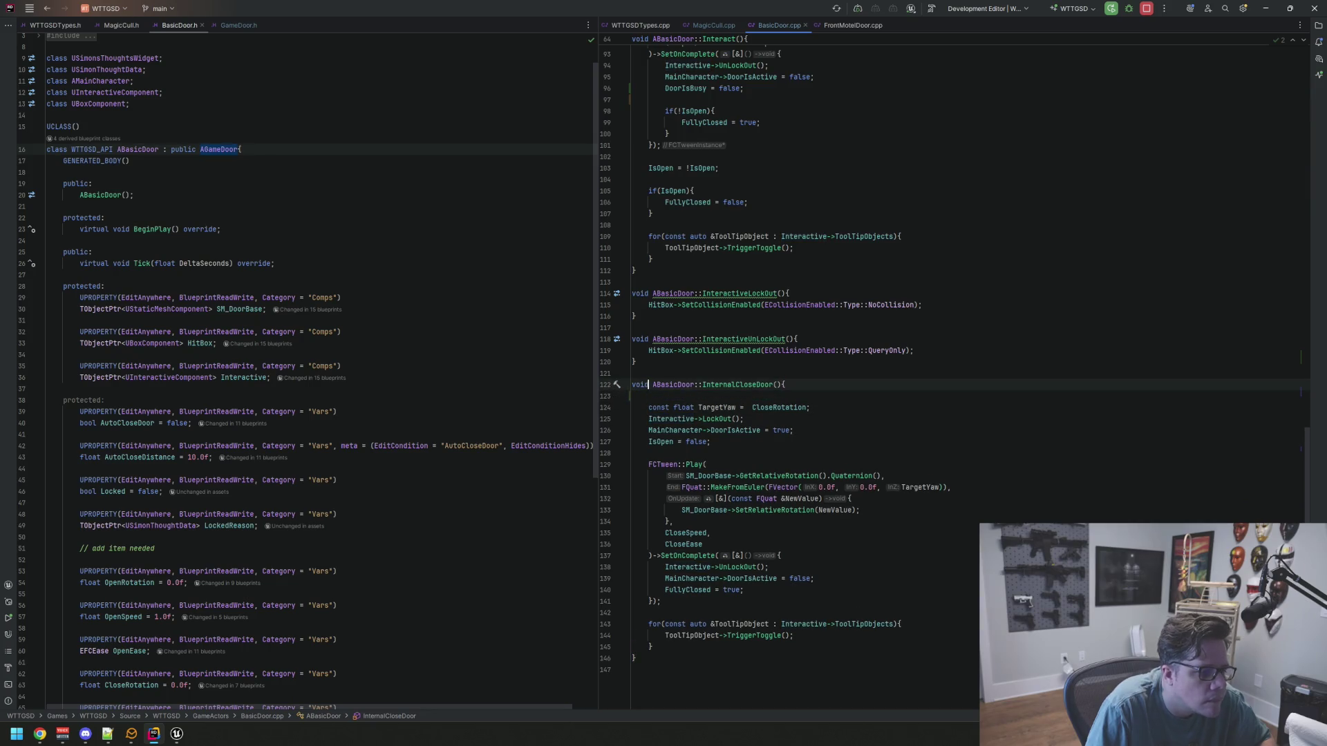
key("ctrl+v")
key("Up")
key("Up")
key("Up")
key("End")
key("Return")
type("OG(\"W")
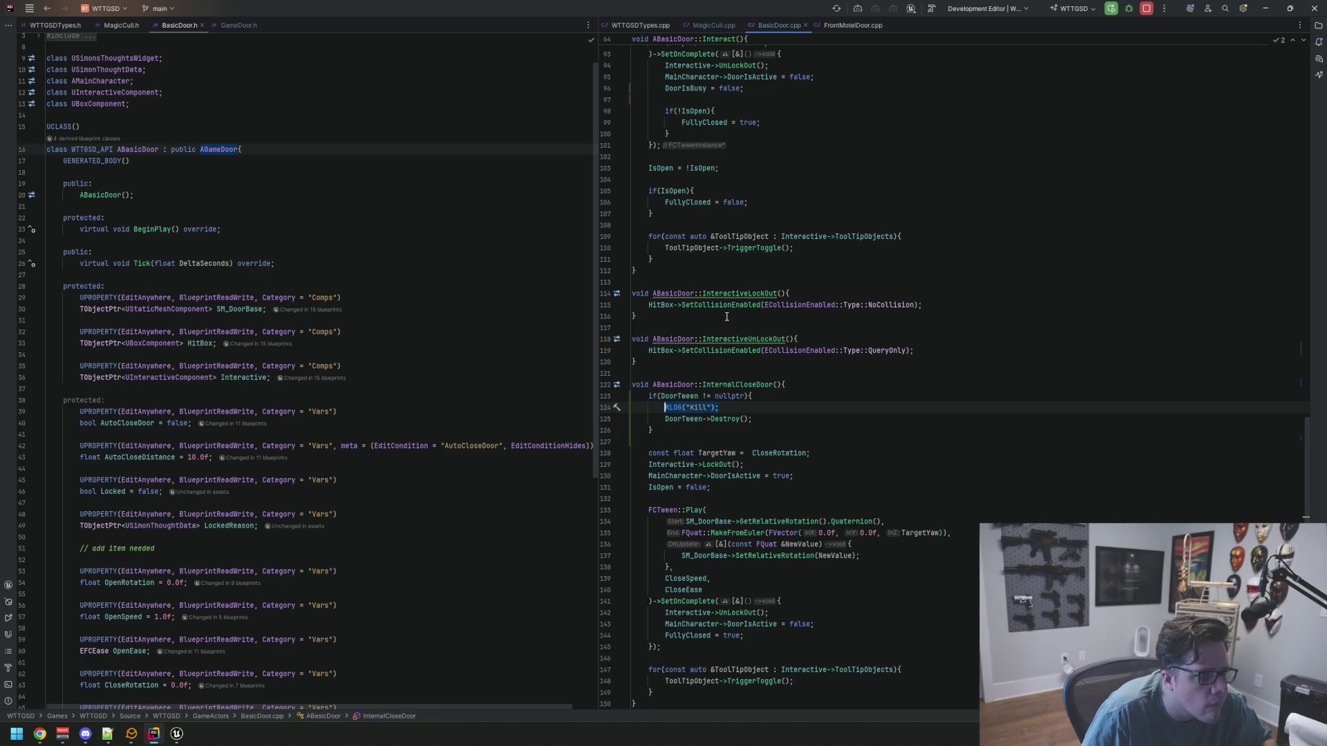
- Add RLOG("Kill"); inside Interact's DoorTween check, then return to Unreal Editor
scroll(726, 317, "up", 10)
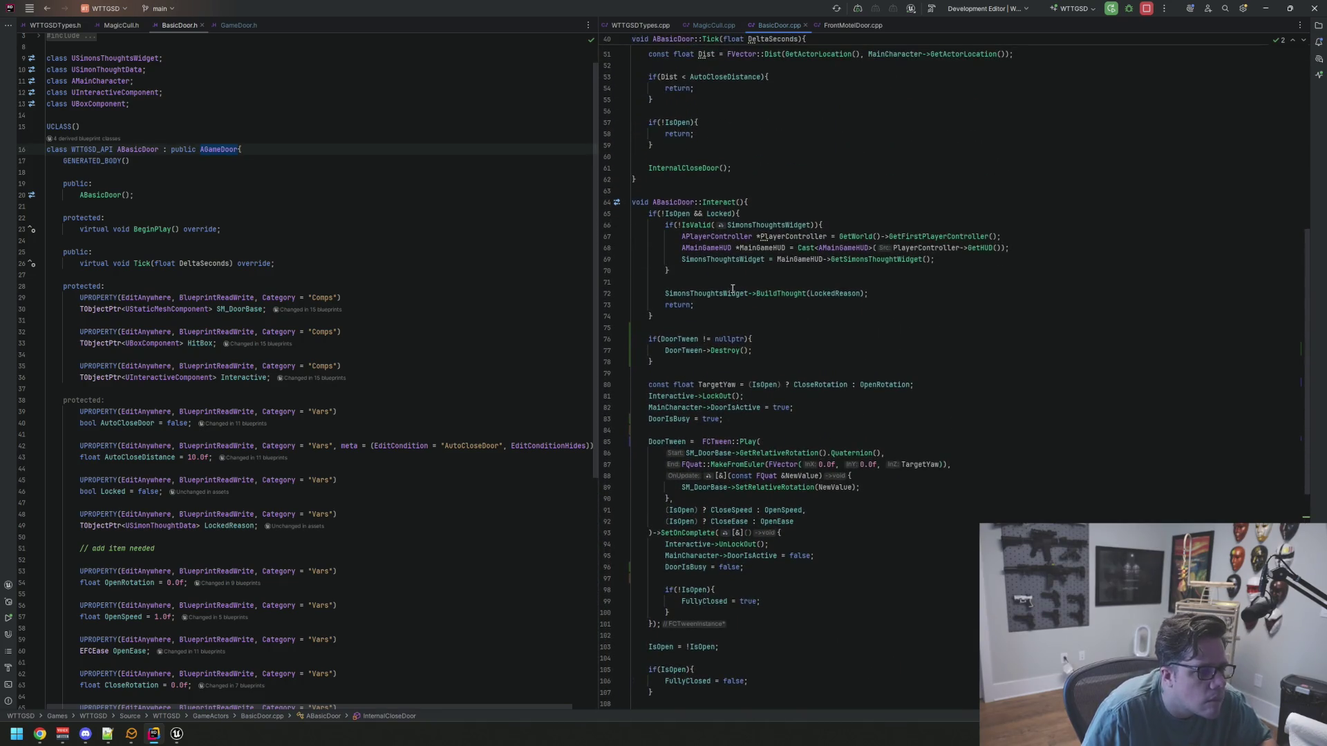
left_click(769, 341)
key("Return")
type("RLOG(\"Kill\");")
key("Return")
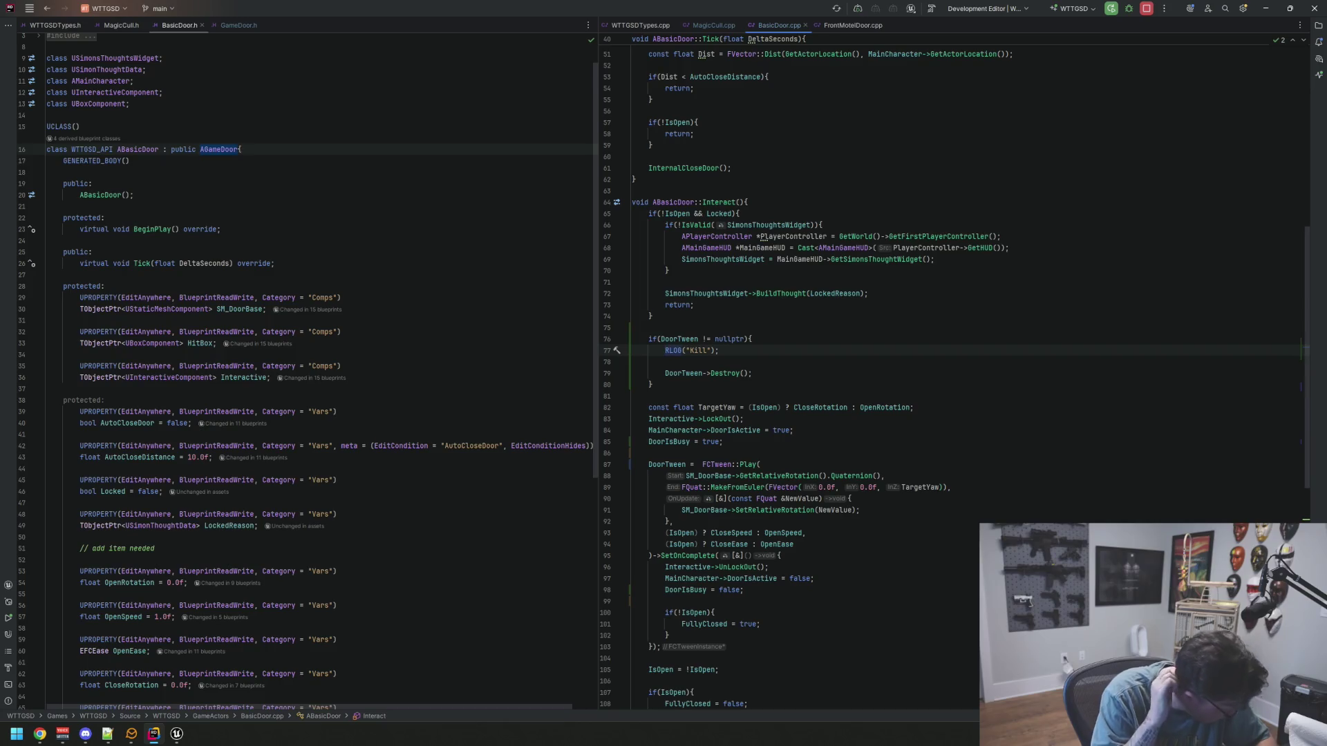
left_click(750, 360)
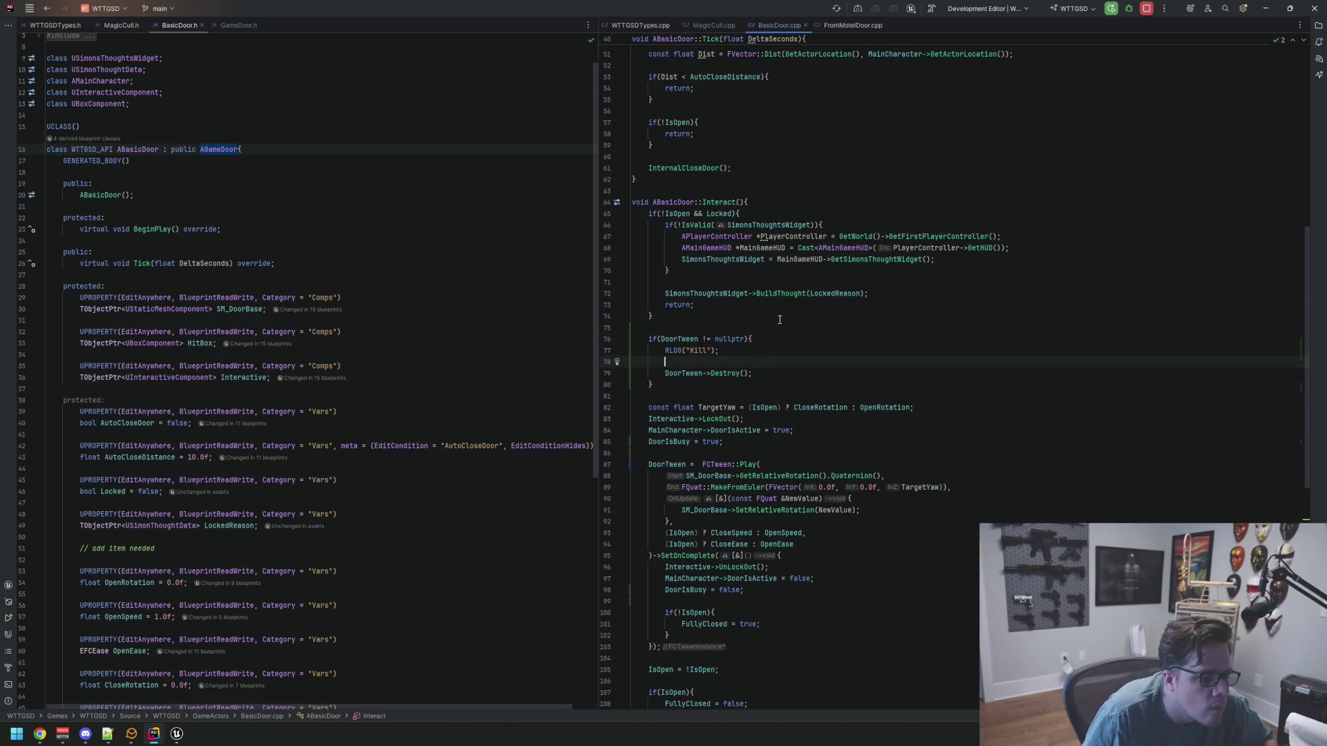
scroll(789, 311, "down", 10)
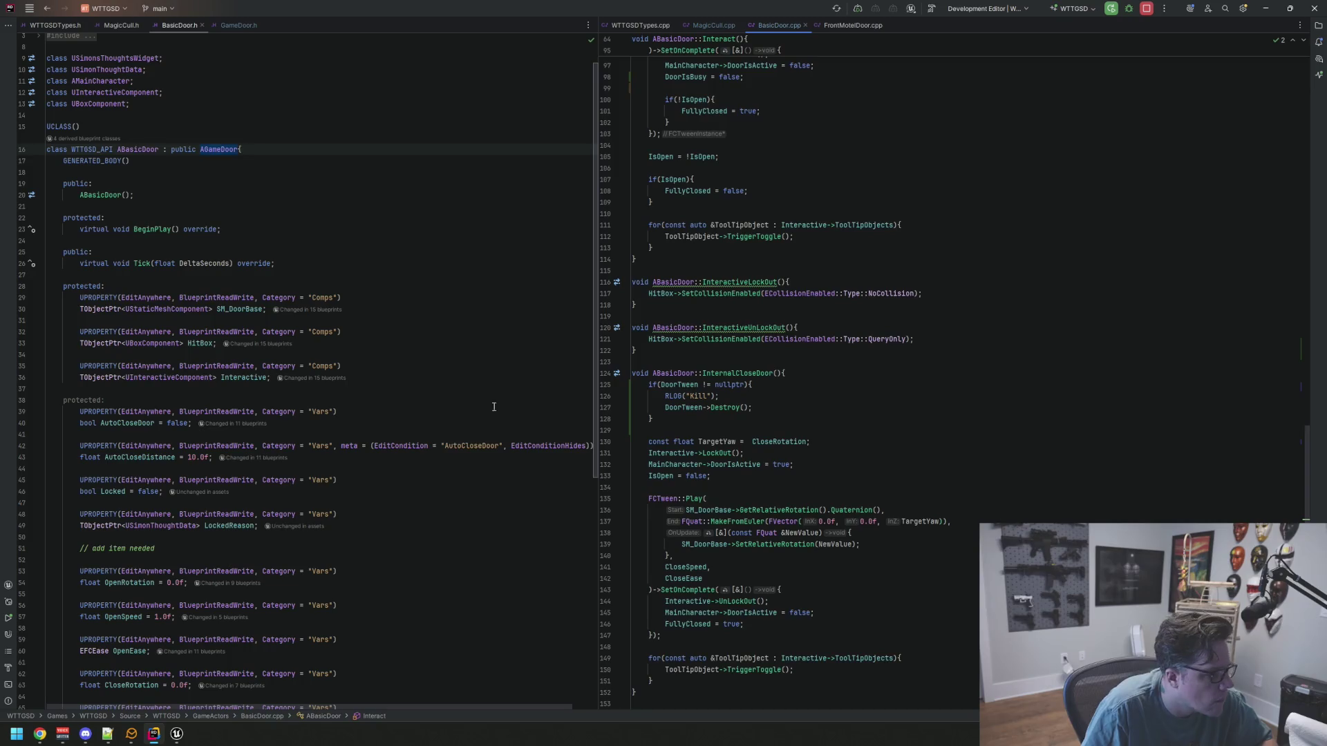
left_click(177, 734)
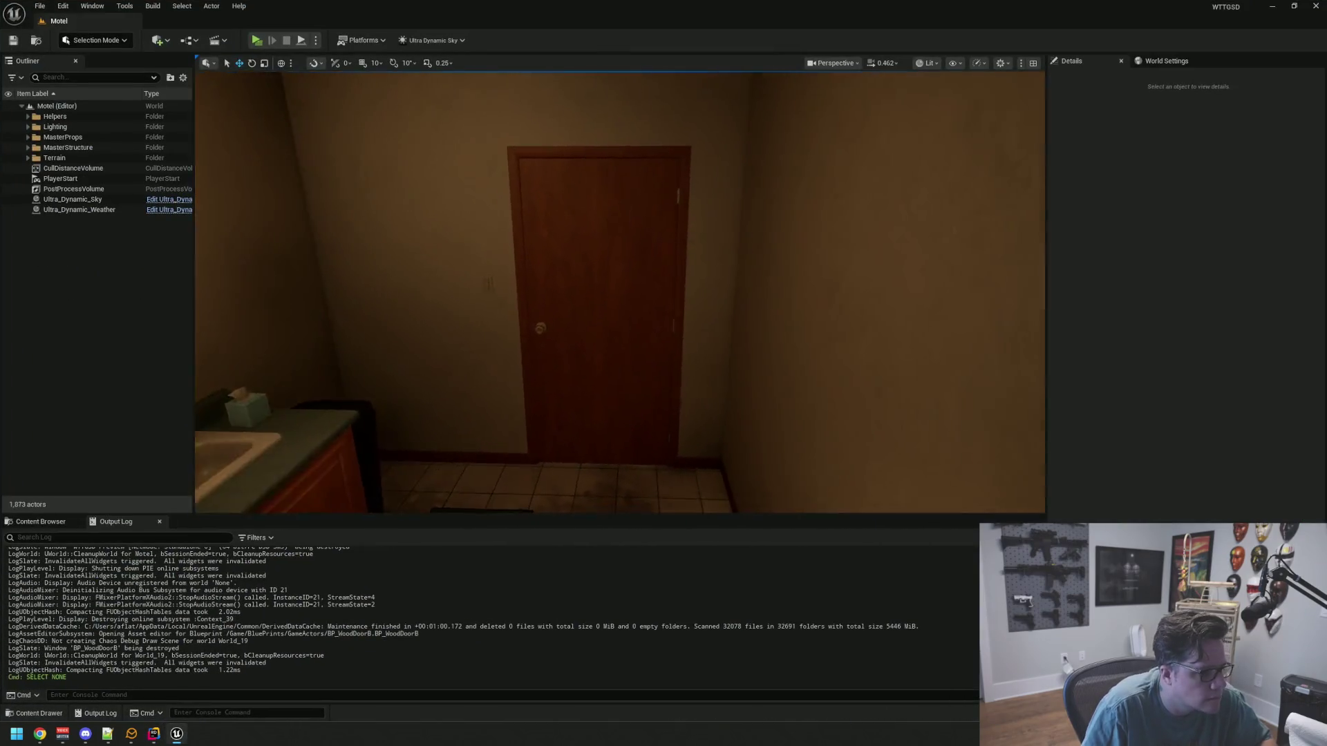
- Live Coding recompile with Ctrl+Alt+F11, then play the Motel level in Standalone mode
key("ctrl+alt+F11")
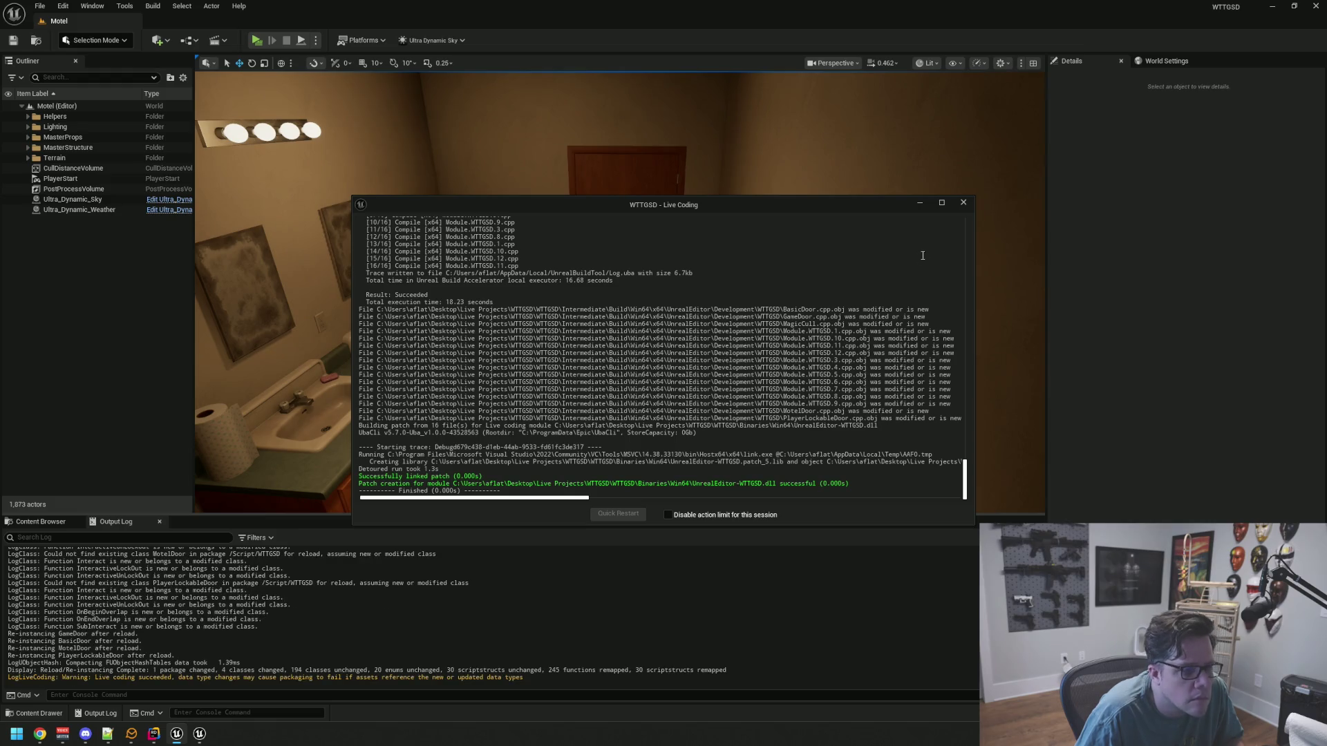
left_click(963, 202)
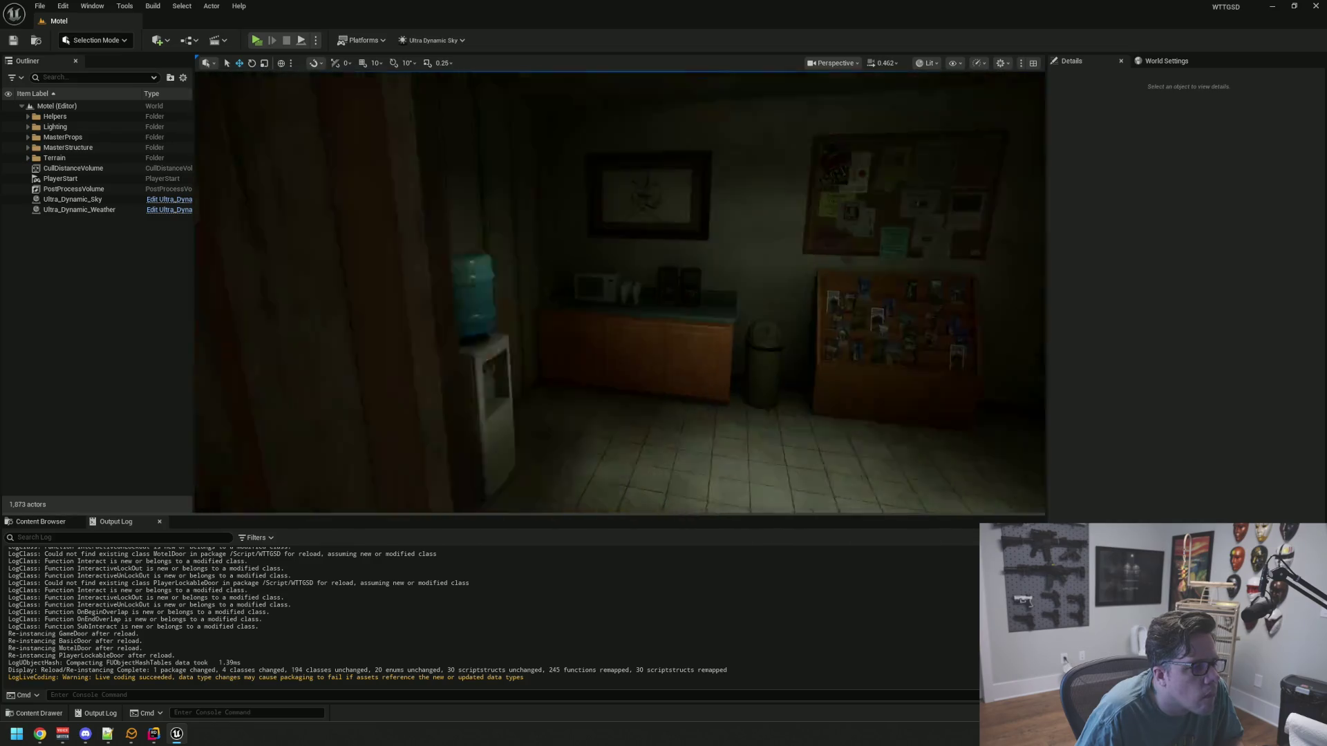
left_click(257, 40)
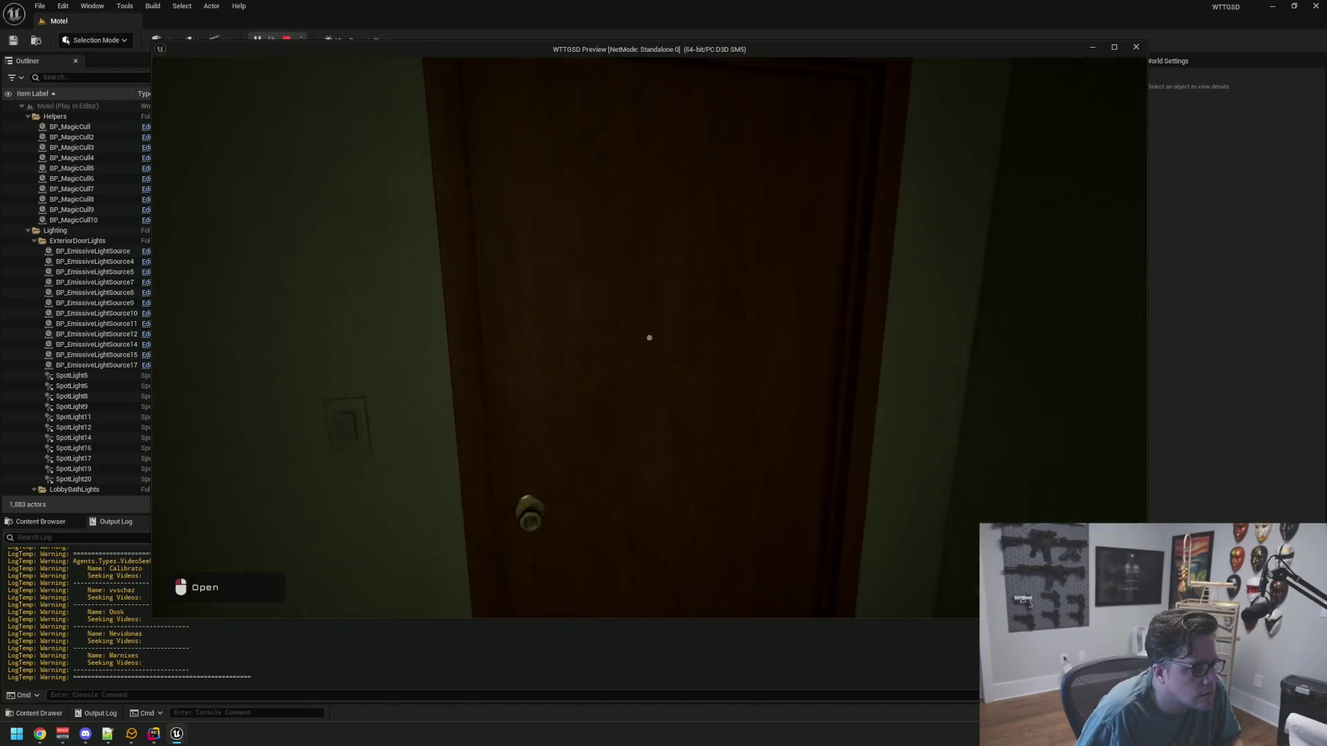
- Test the office and bathroom doors, repeatedly reversing the bathroom door mid-swing
left_click(649, 338)
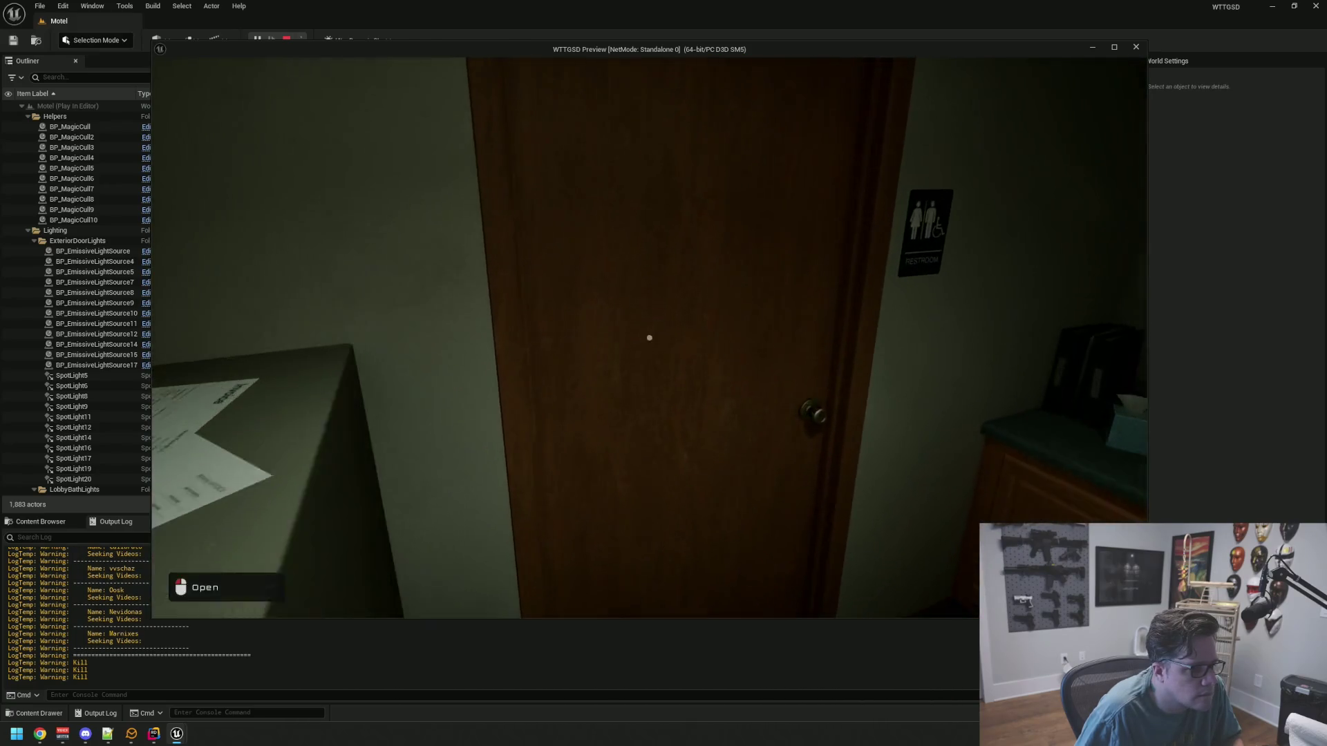
left_click(649, 338)
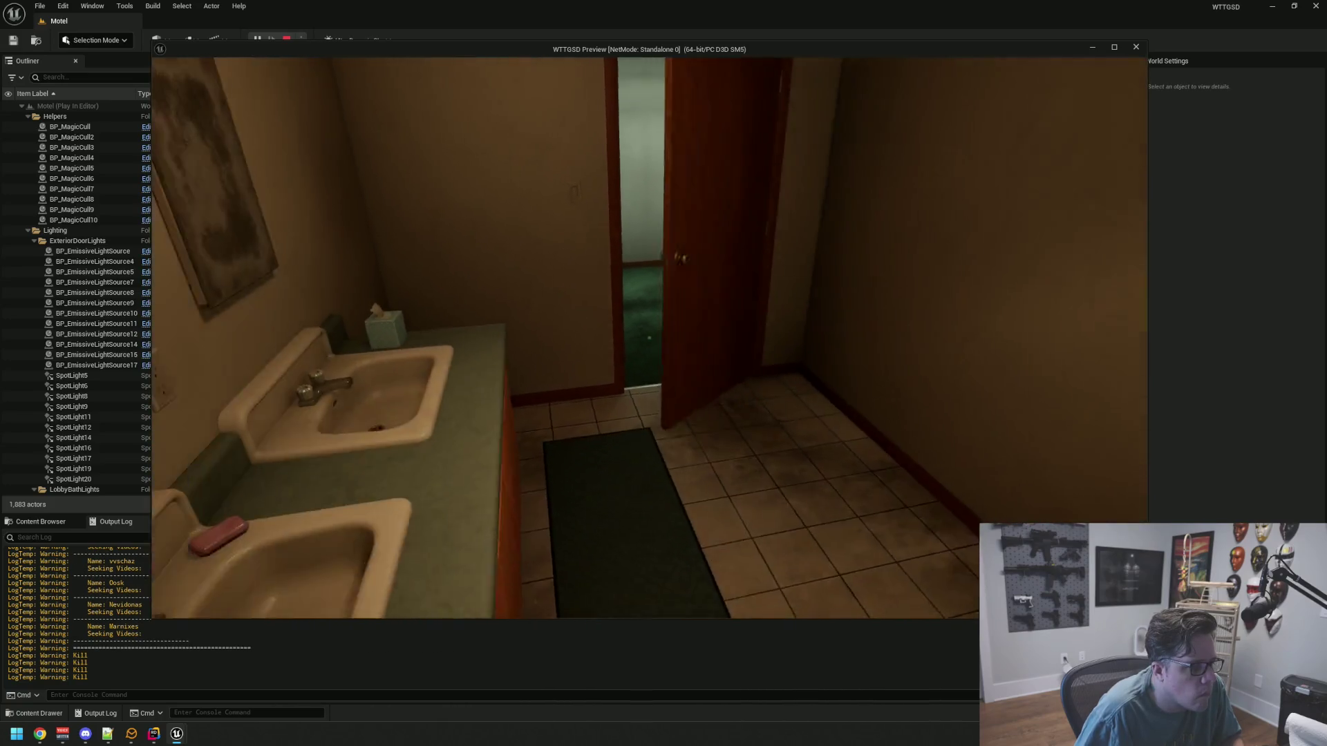
left_click(649, 338)
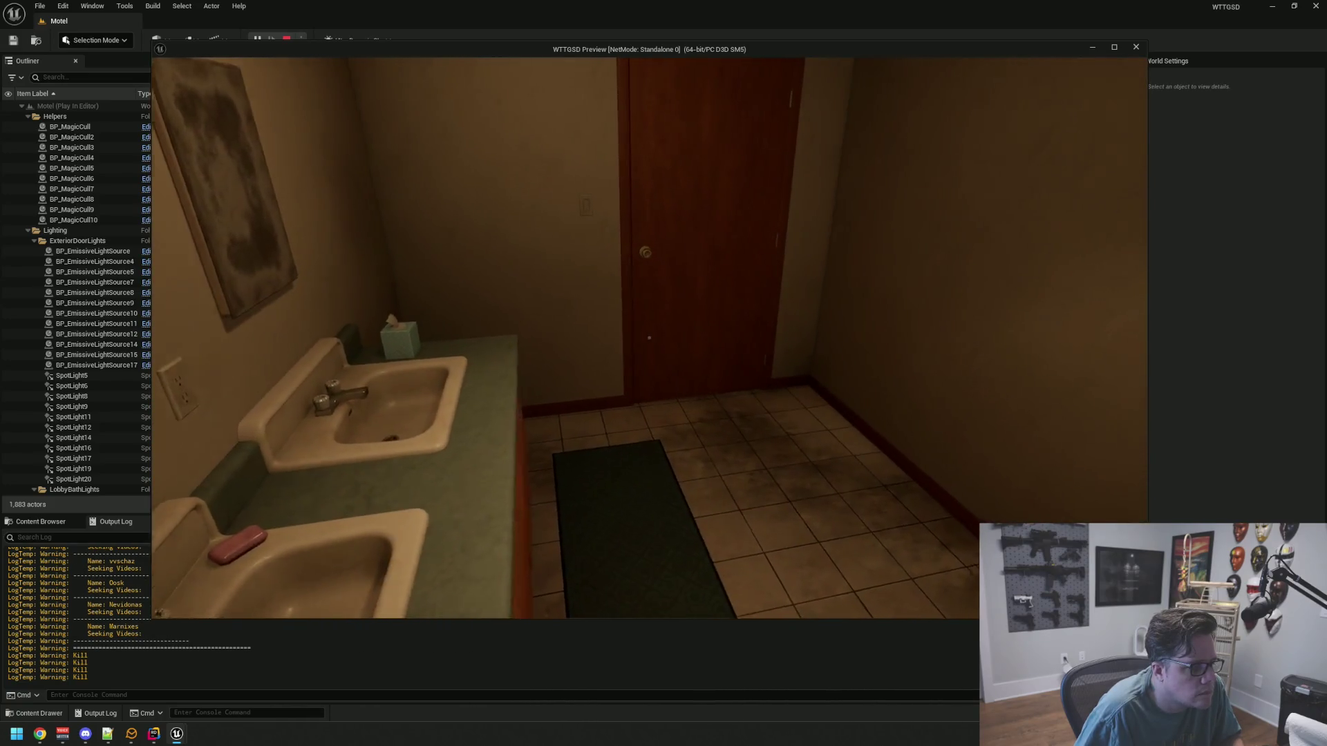
left_click(649, 338)
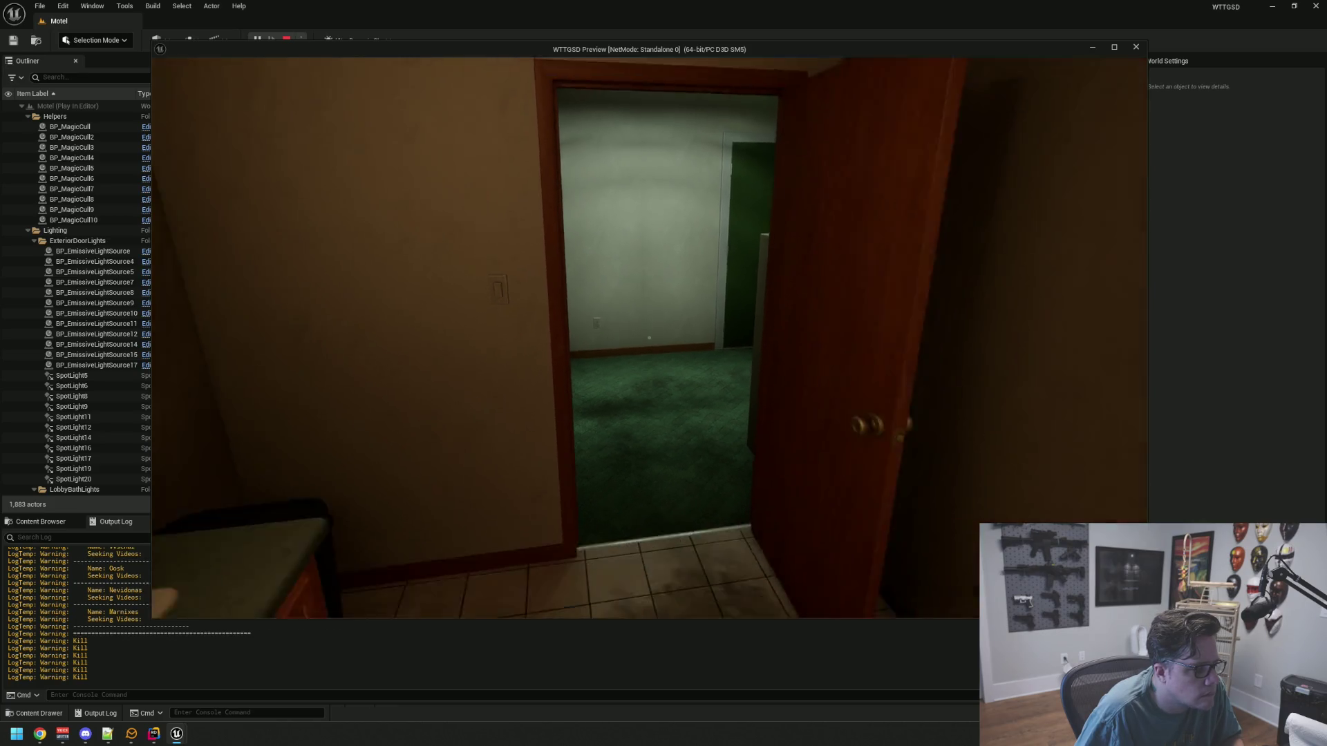
left_click(649, 338)
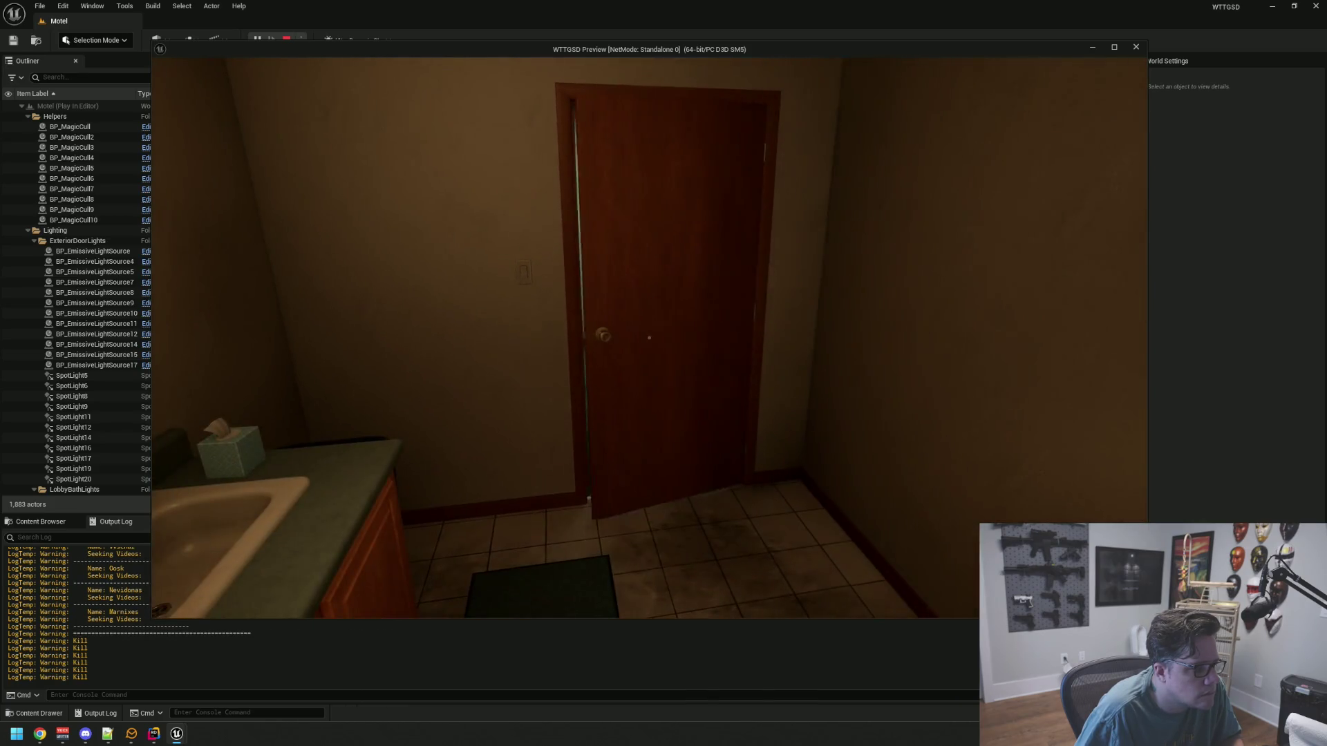
left_click(649, 338)
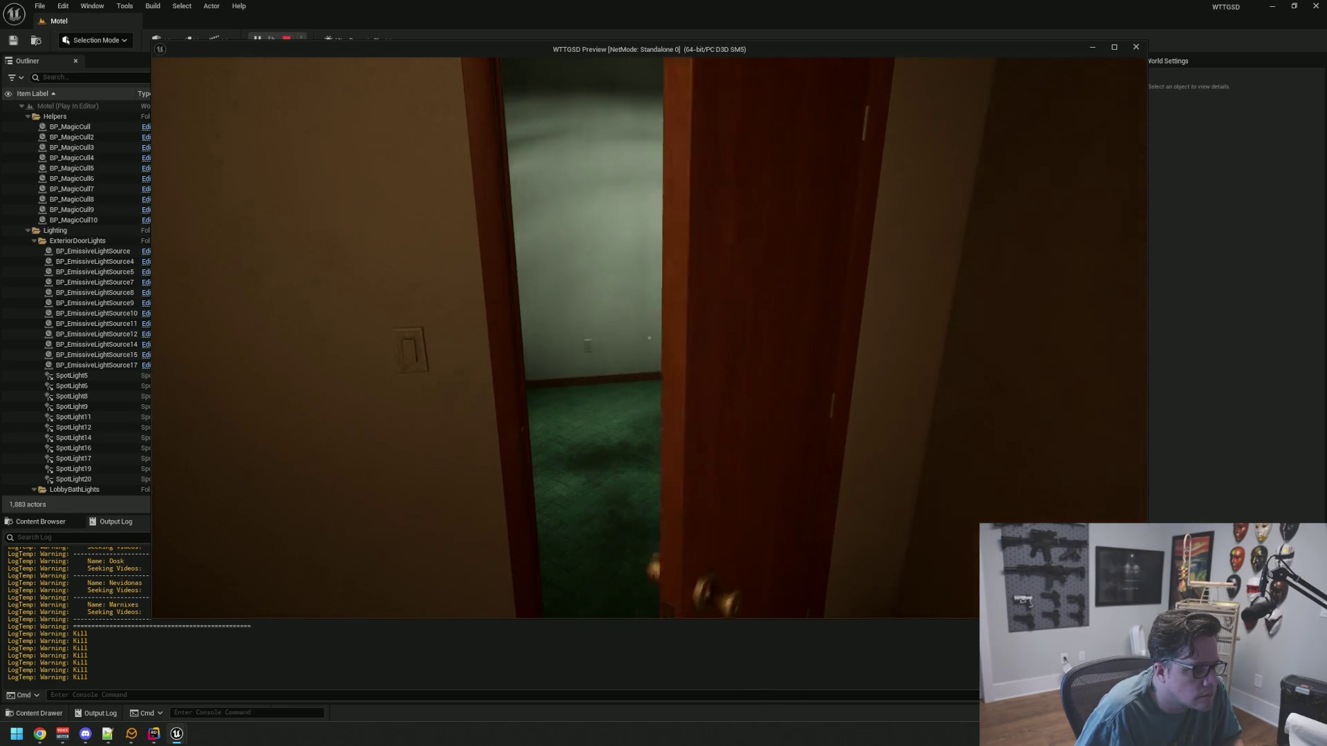
left_click(649, 338)
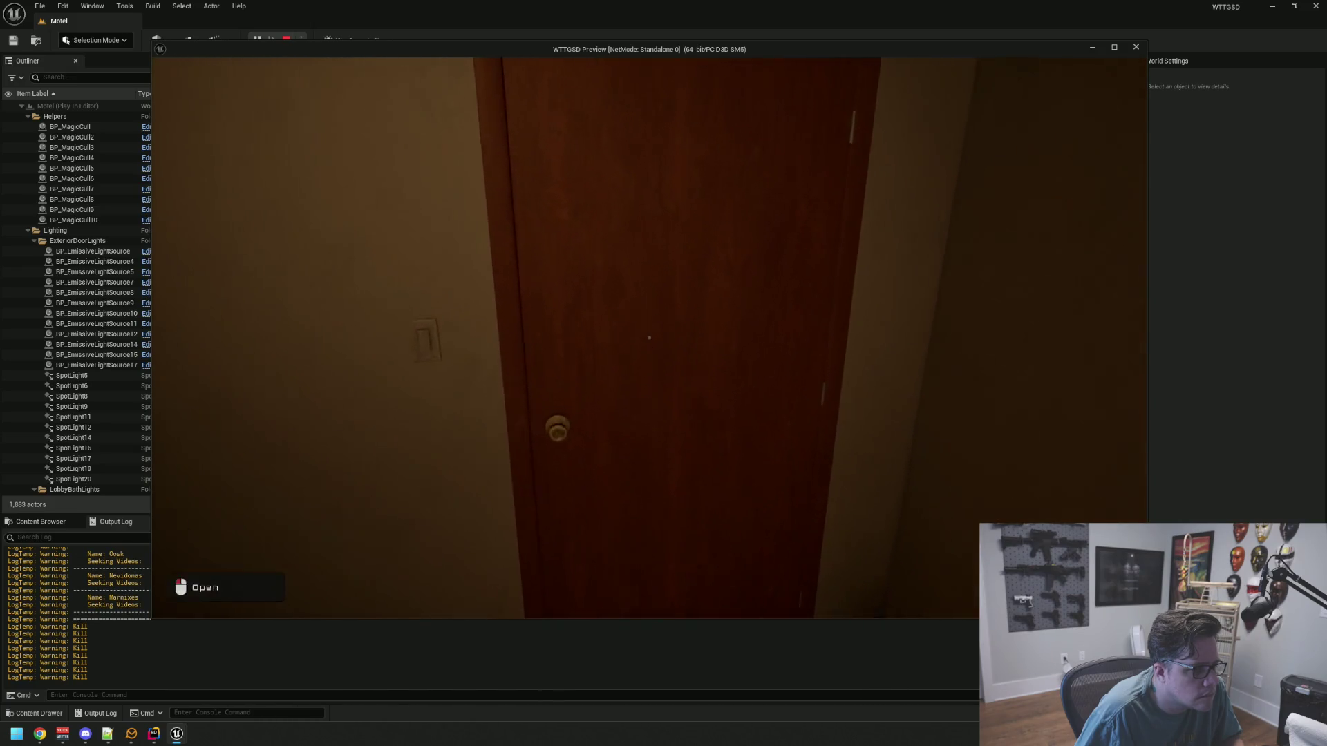
left_click(649, 338)
left_click(649, 338)
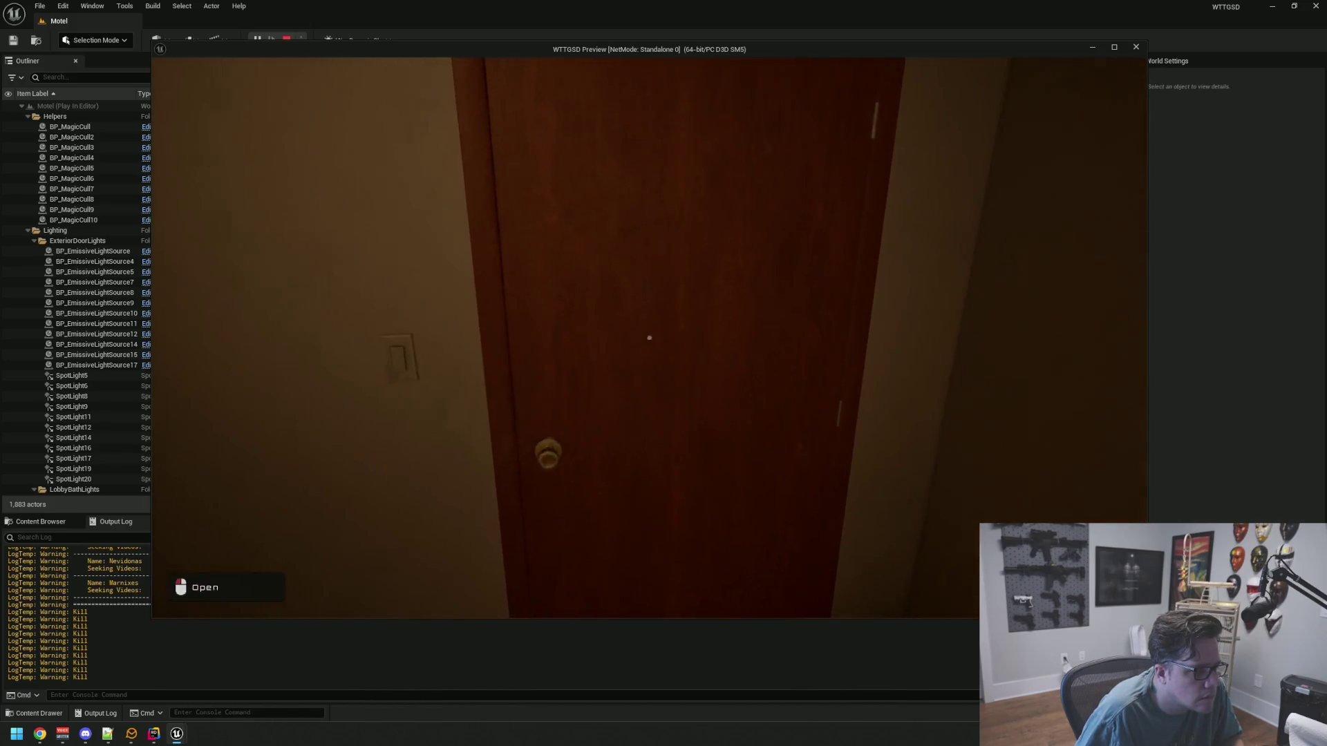
left_click(649, 338)
left_click(649, 338)
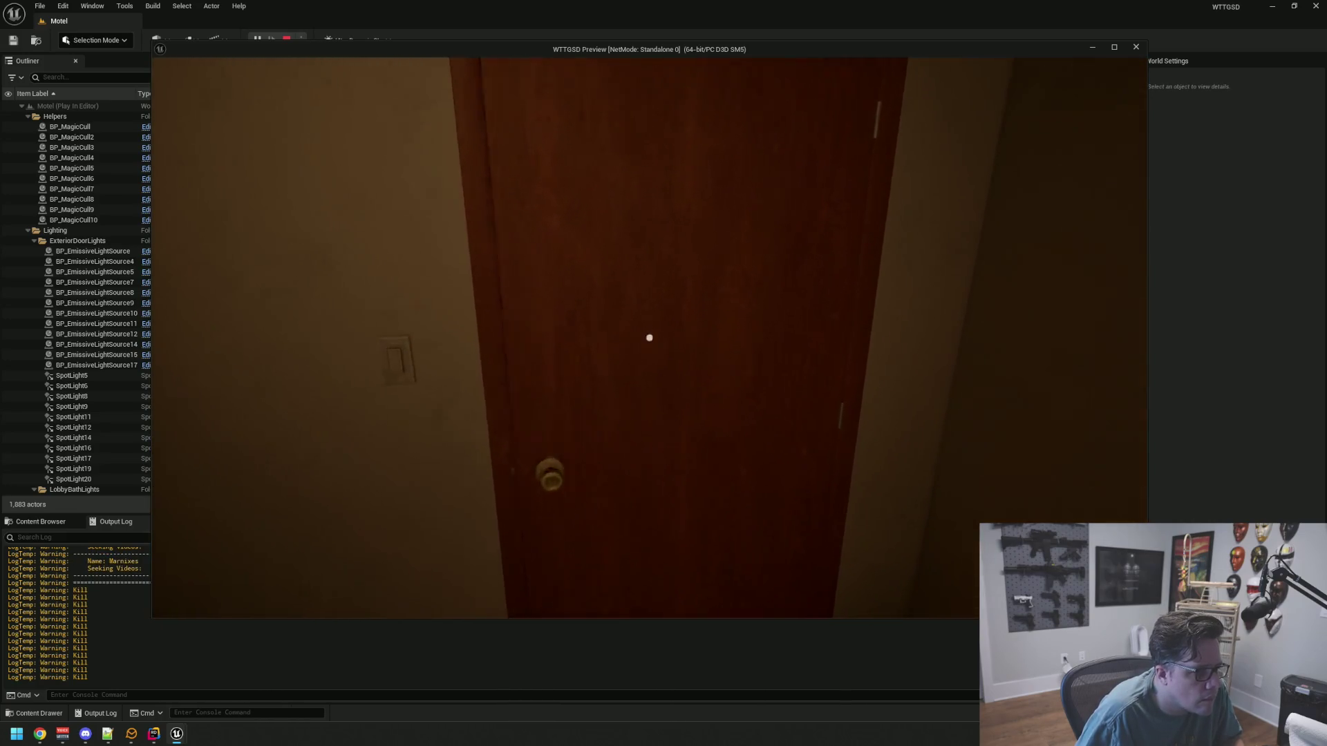
left_click(649, 338)
left_click(649, 338)
left_click(649, 338)
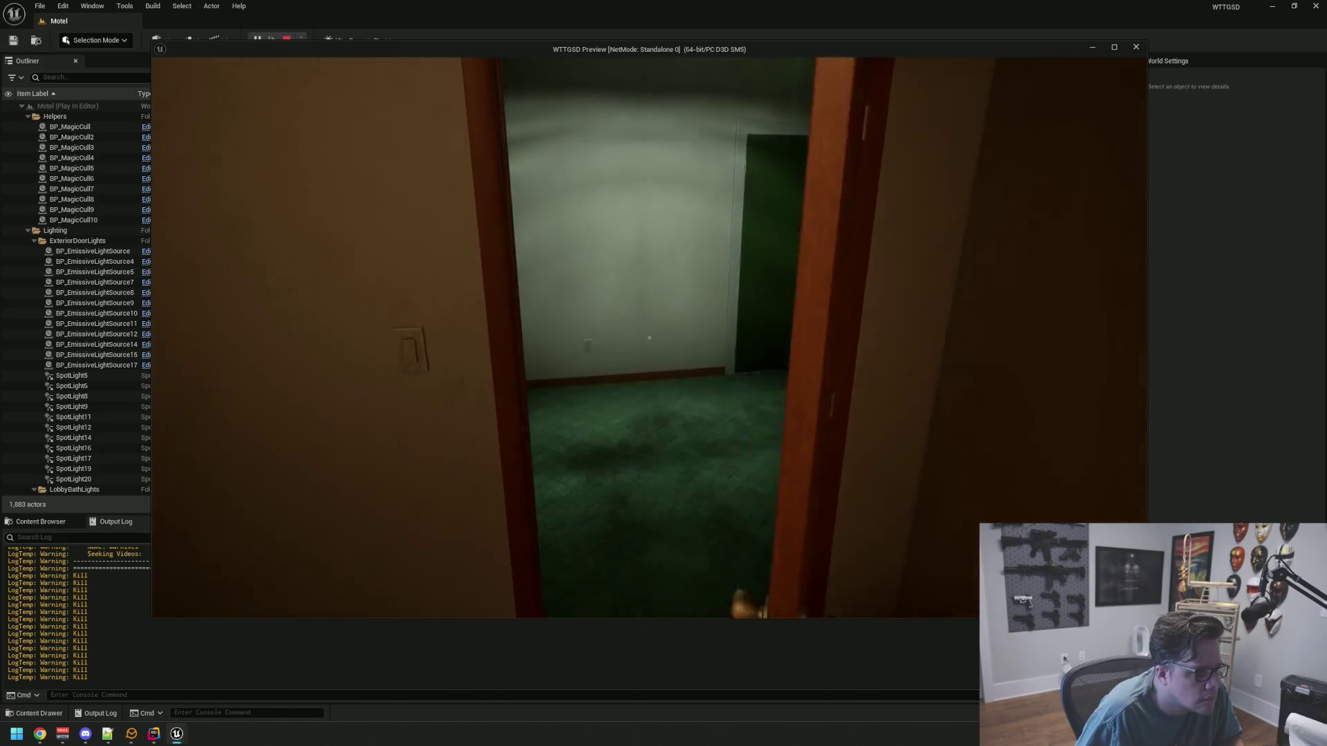
left_click(649, 338)
left_click(649, 338)
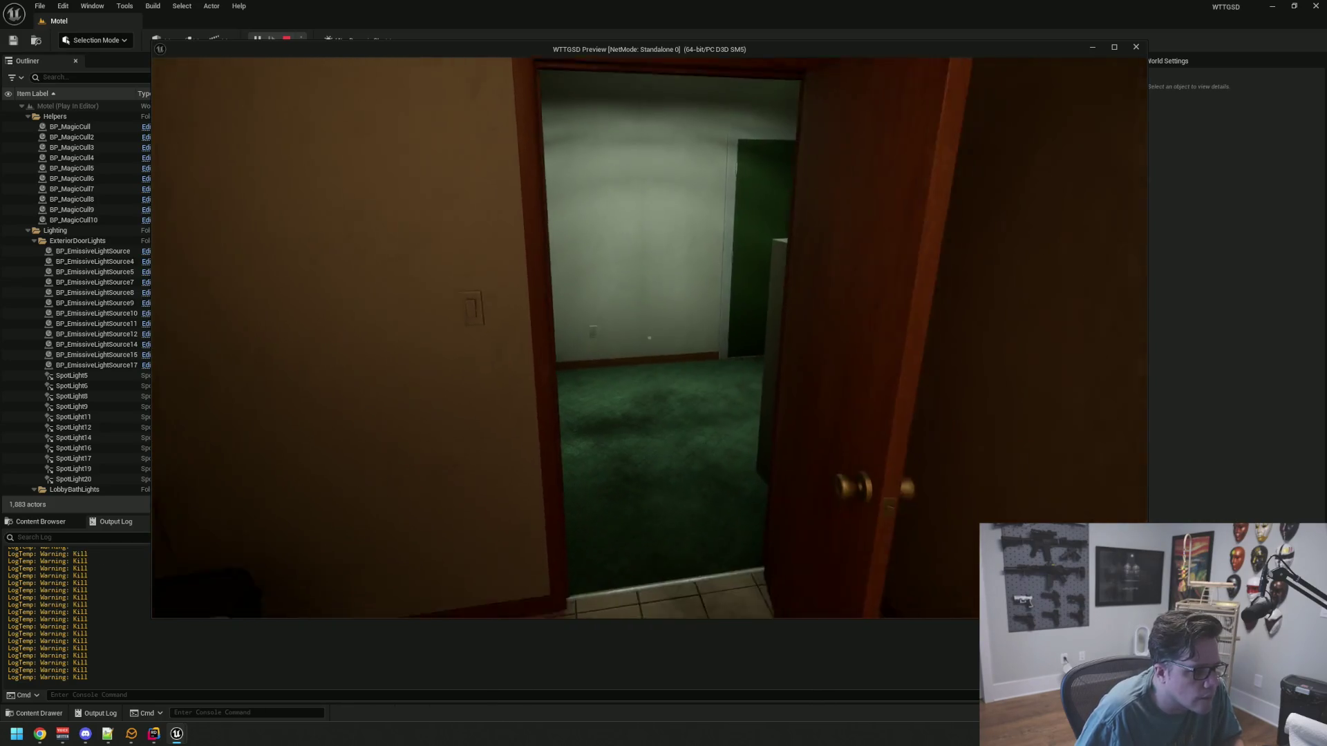
left_click(648, 338)
left_click(649, 337)
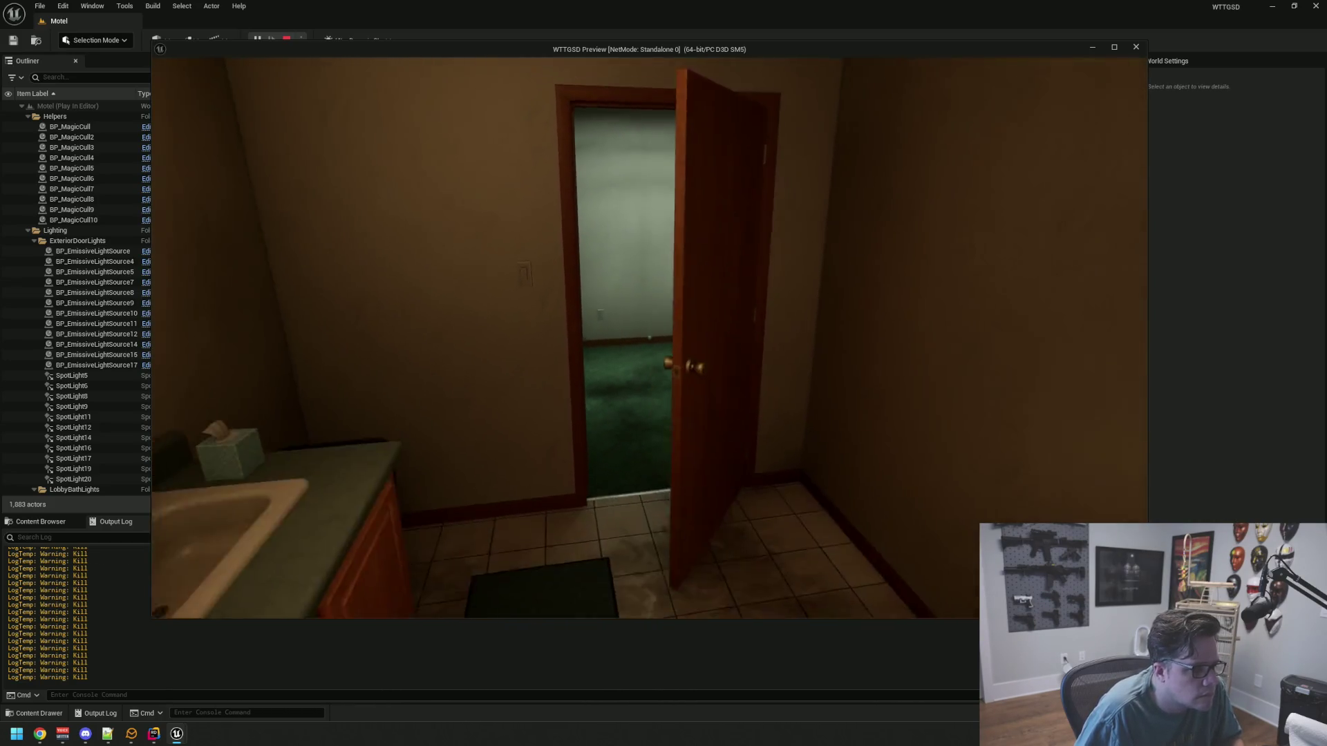
- End play, close Unreal Editor, and delete the RLOG("Kill") line in InternalCloseDoor
key("alt+Tab")
key("Escape")
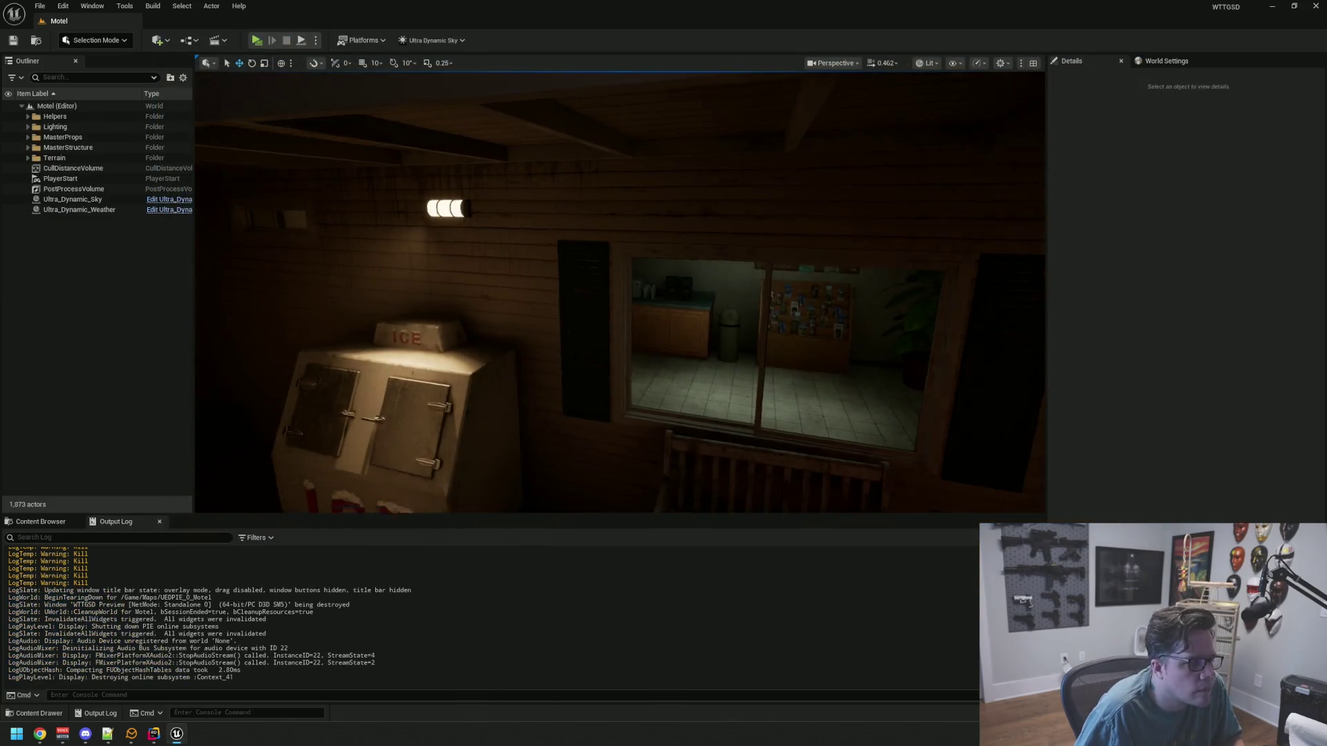
left_click(1320, 6)
left_click(752, 407)
left_click(753, 397)
key("shift+Home")
key("BackSpace")
key("BackSpace")
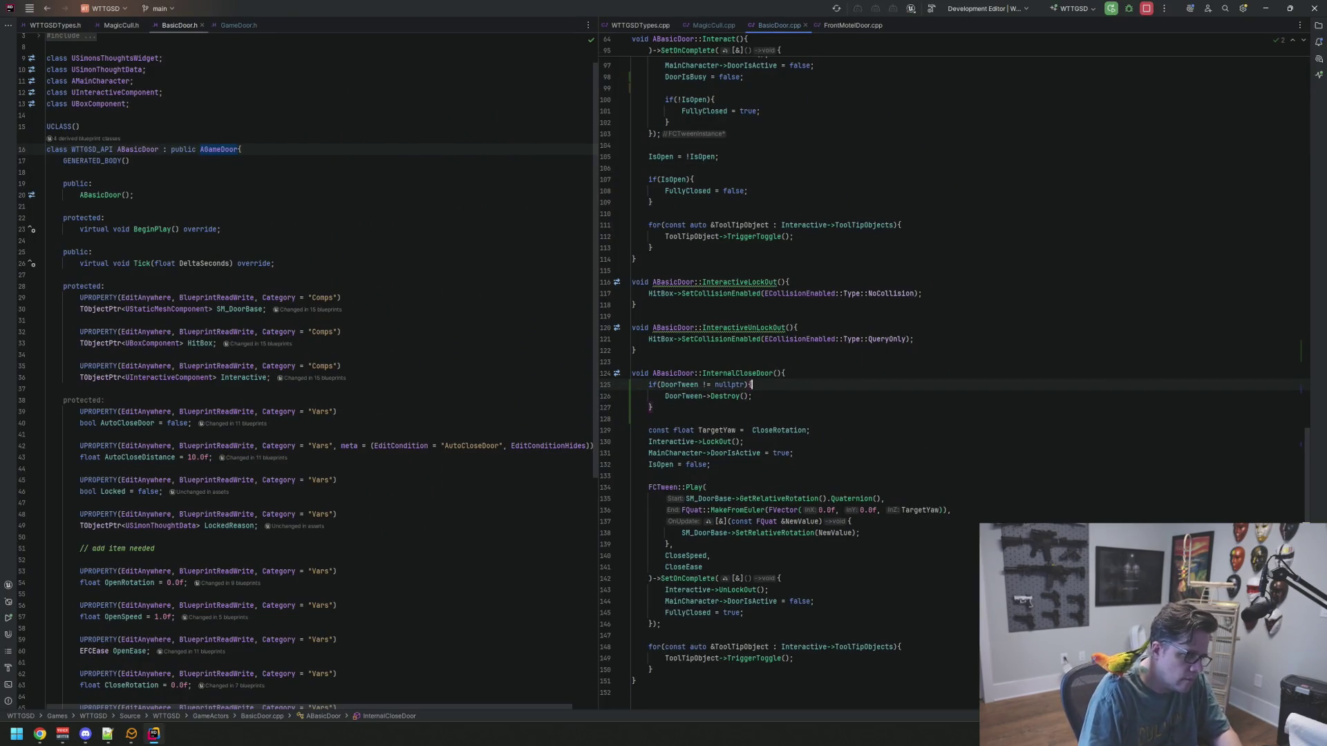
scroll(832, 323, "down", 2)
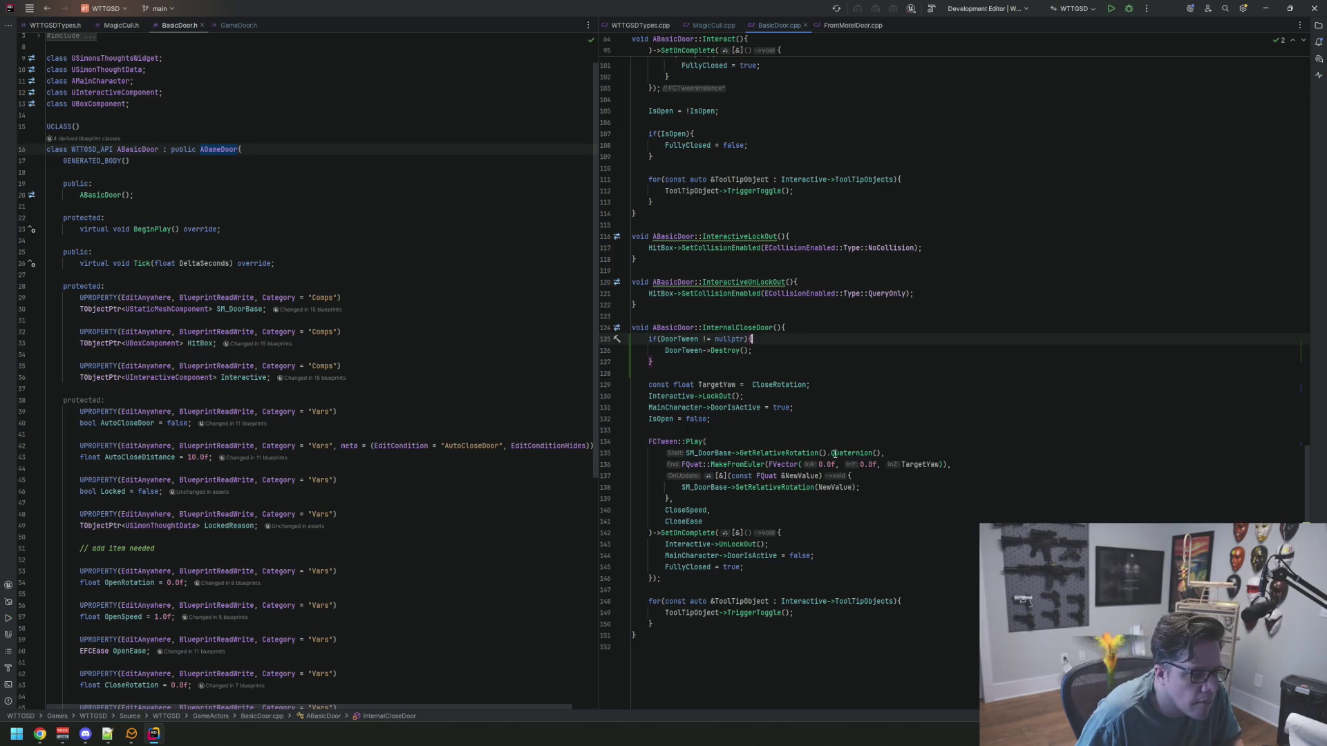
scroll(797, 464, "up", 10)
key("super")
- Commit the six changed files to main with summary 'qq' and description 'qqq'
type("git")
key("Return")
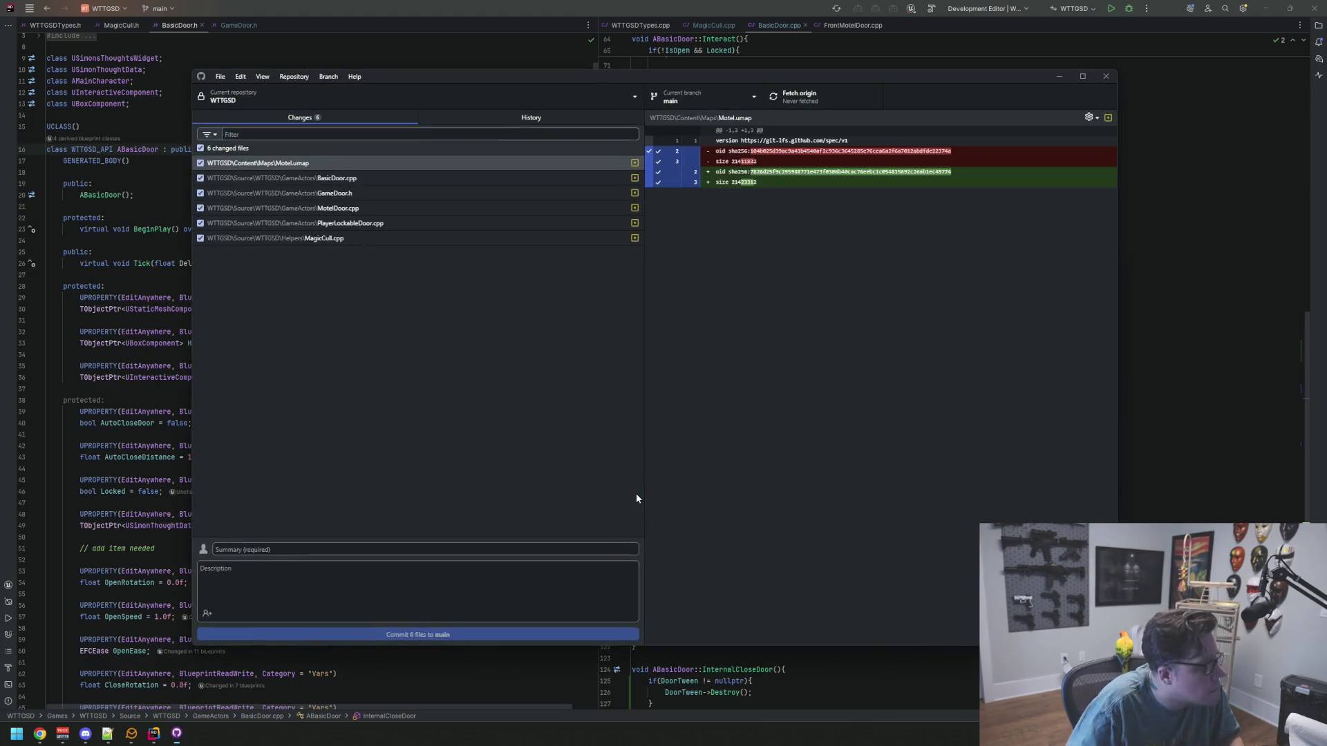
type("qq")
key("Tab")
type("qqq")
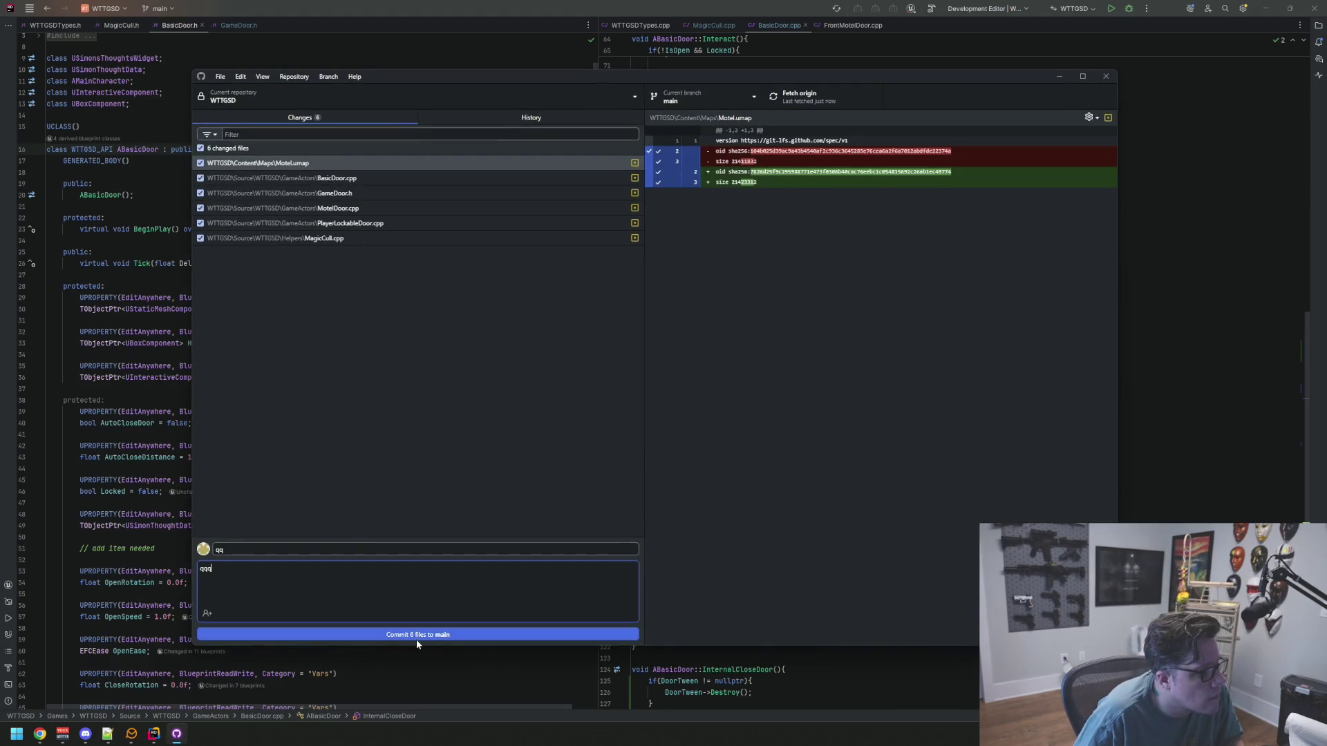
left_click(421, 636)
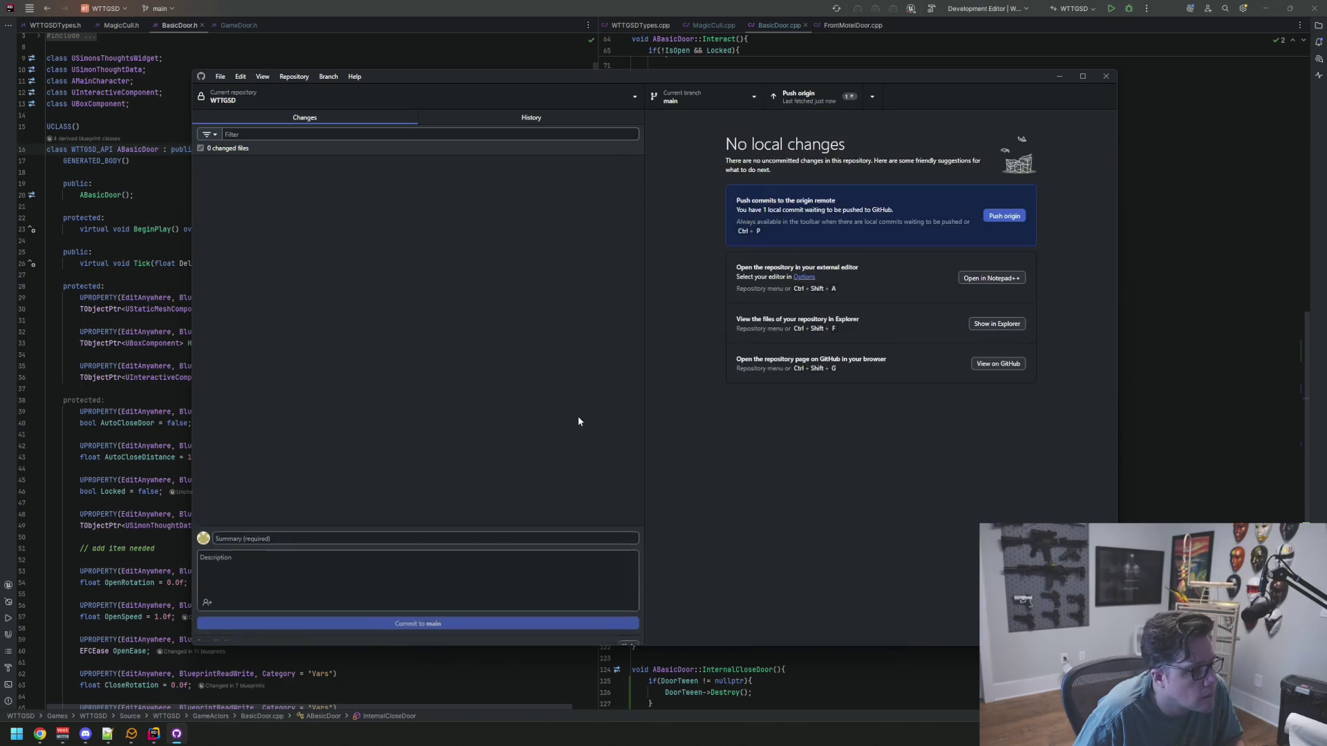
- Push the commit to origin and close GitHub Desktop
left_click(794, 97)
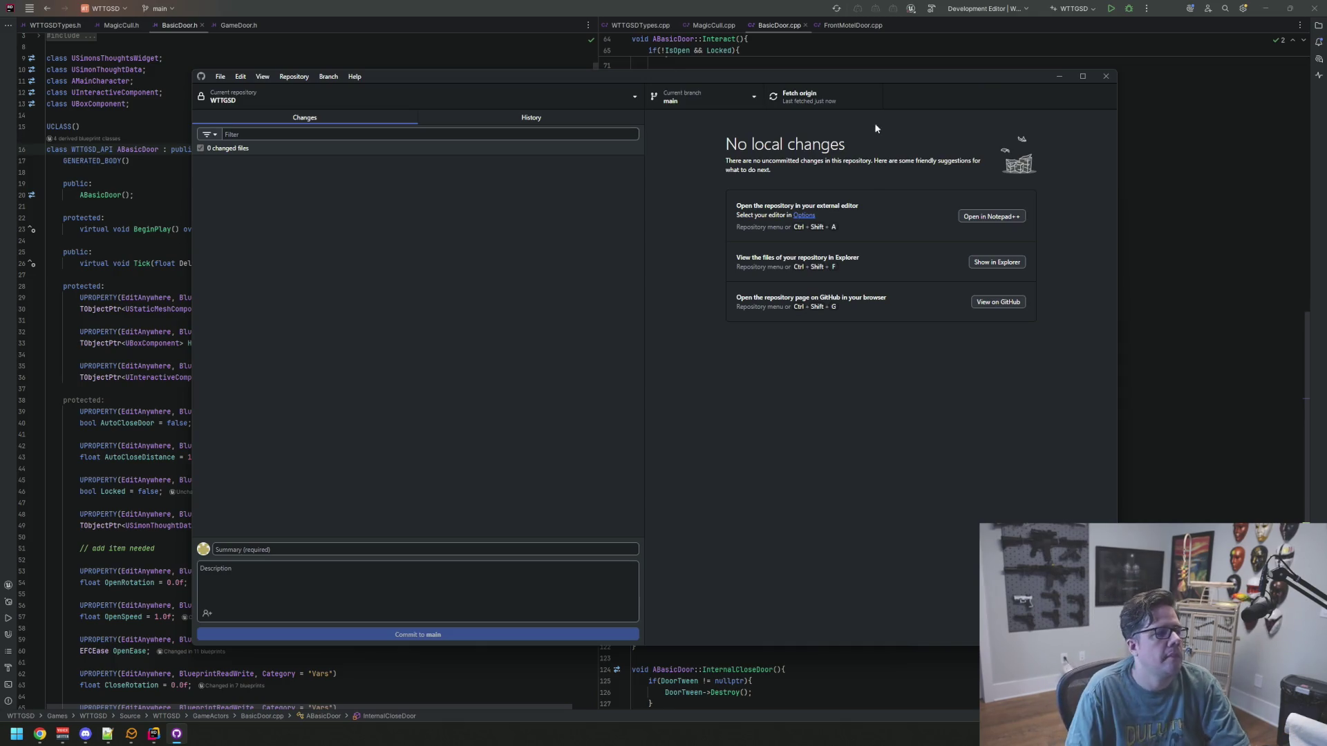
left_click(1105, 76)
scroll(925, 296, "down", 5)
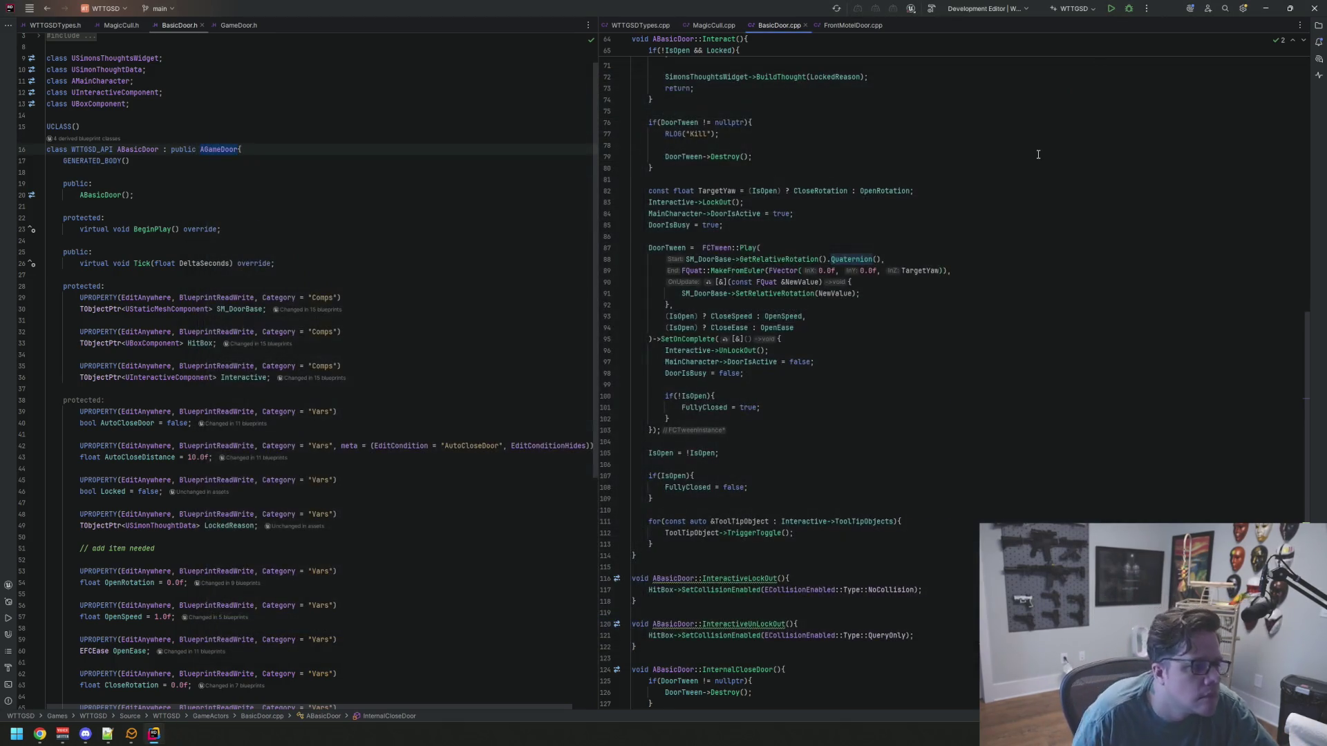
- Delete the RLOG("Kill") debug line from ABasicDoor::Interact
scroll(789, 417, "up", 15)
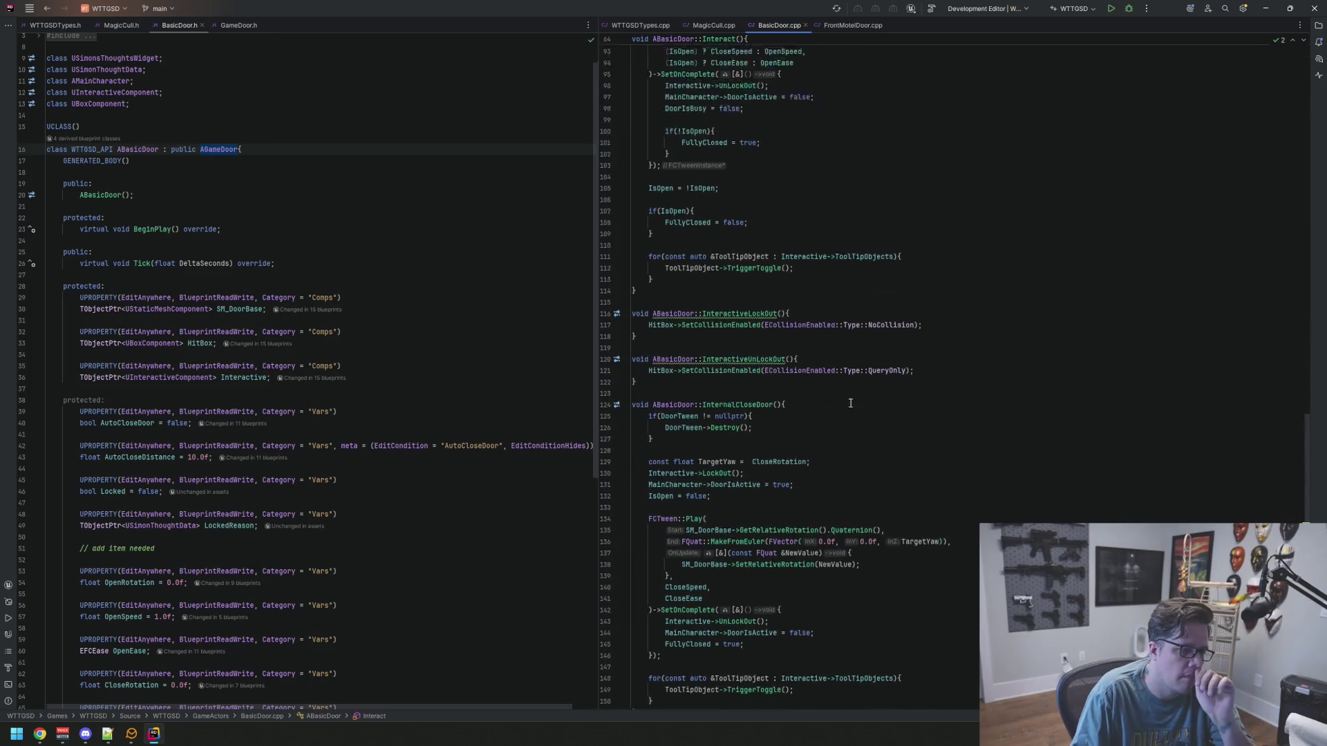
left_click(789, 417)
left_click(841, 409)
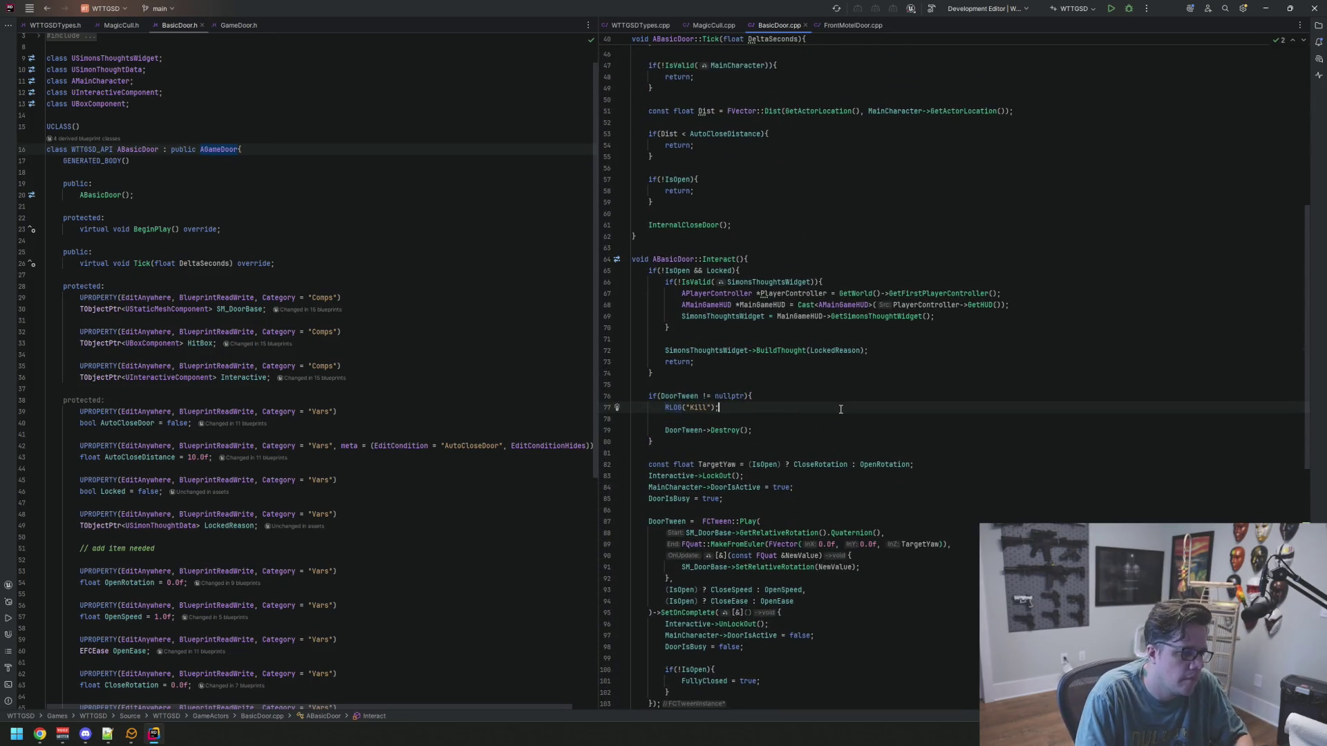
key("Delete")
key("Delete")
key("Delete")
key("Up")
key("Up")
key("Up")
key("End")
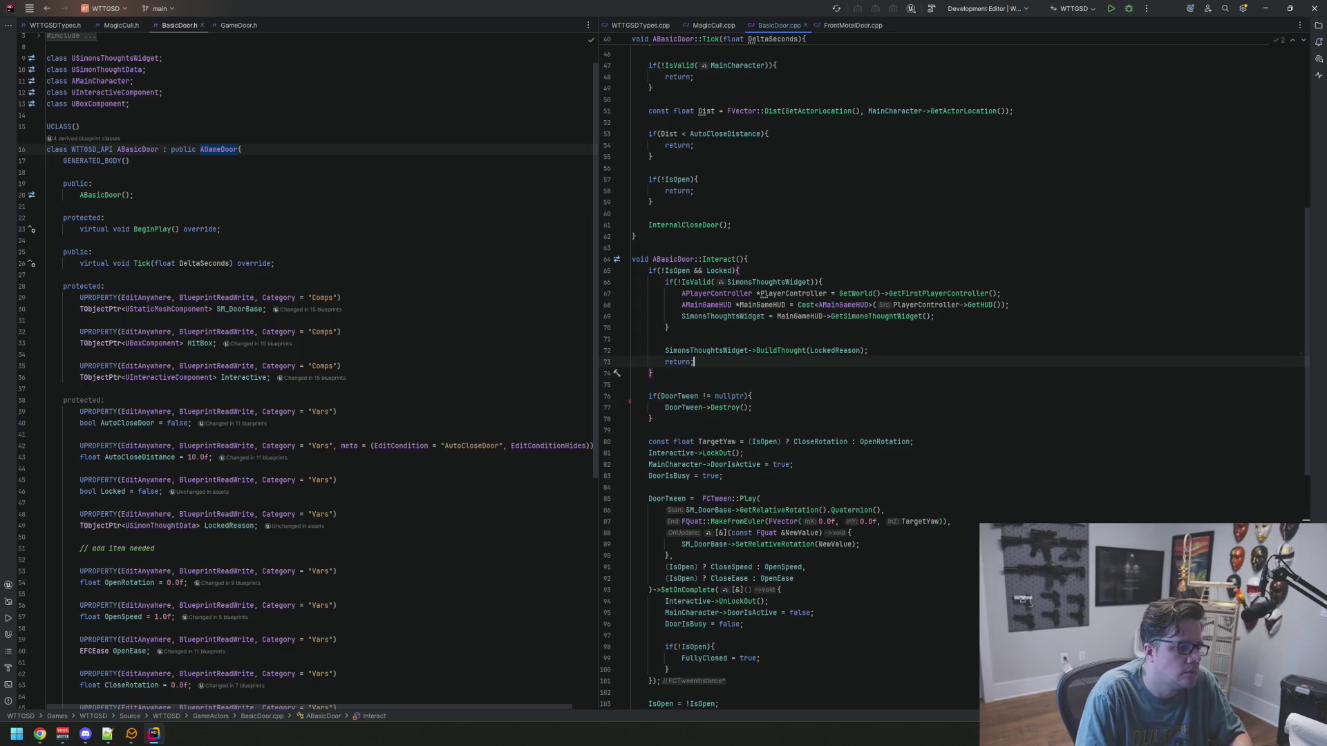
- Open GameDoor.h and GameDoor.cpp (at BeginPlay) in their own split editors
left_click(448, 274)
scroll(448, 274, "up", 1)
left_click(312, 266)
mouse_move(237, 31)
left_mouse_down()
mouse_move(249, 26)
mouse_move(380, 611)
left_mouse_up()
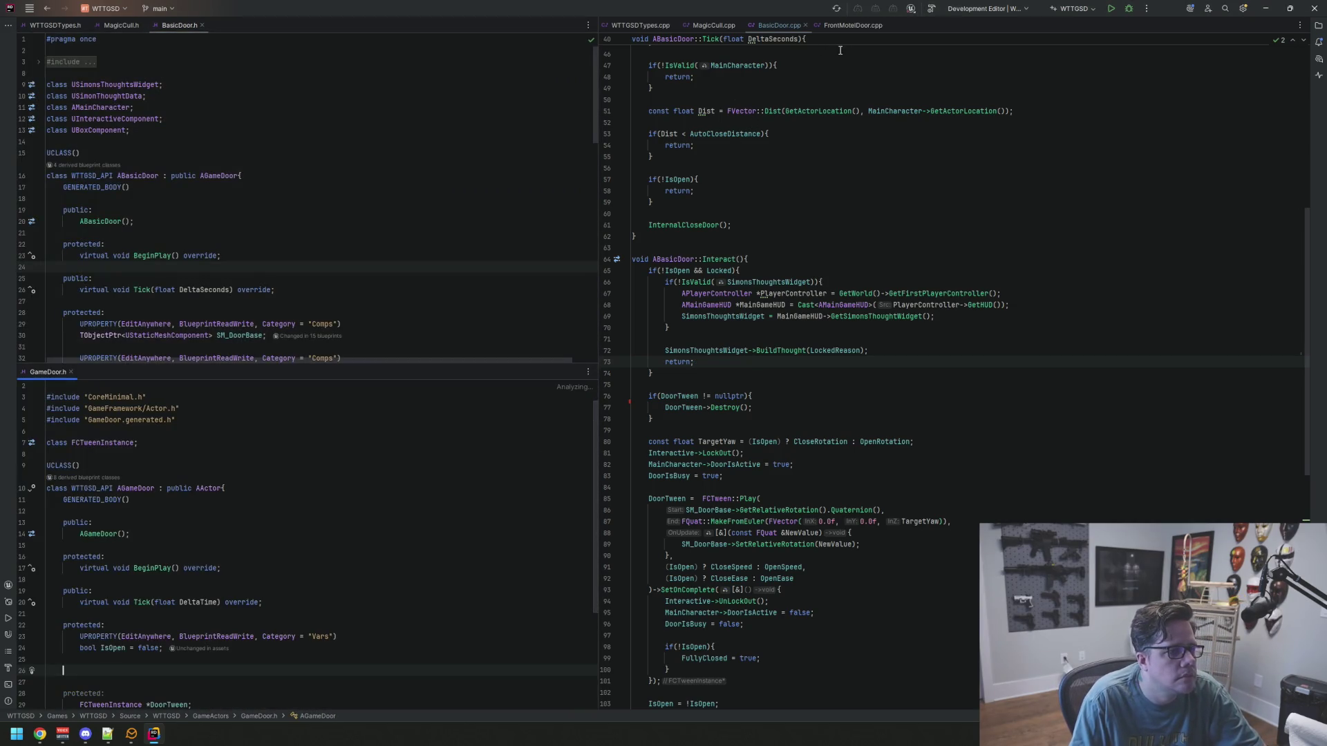
left_click(153, 568)
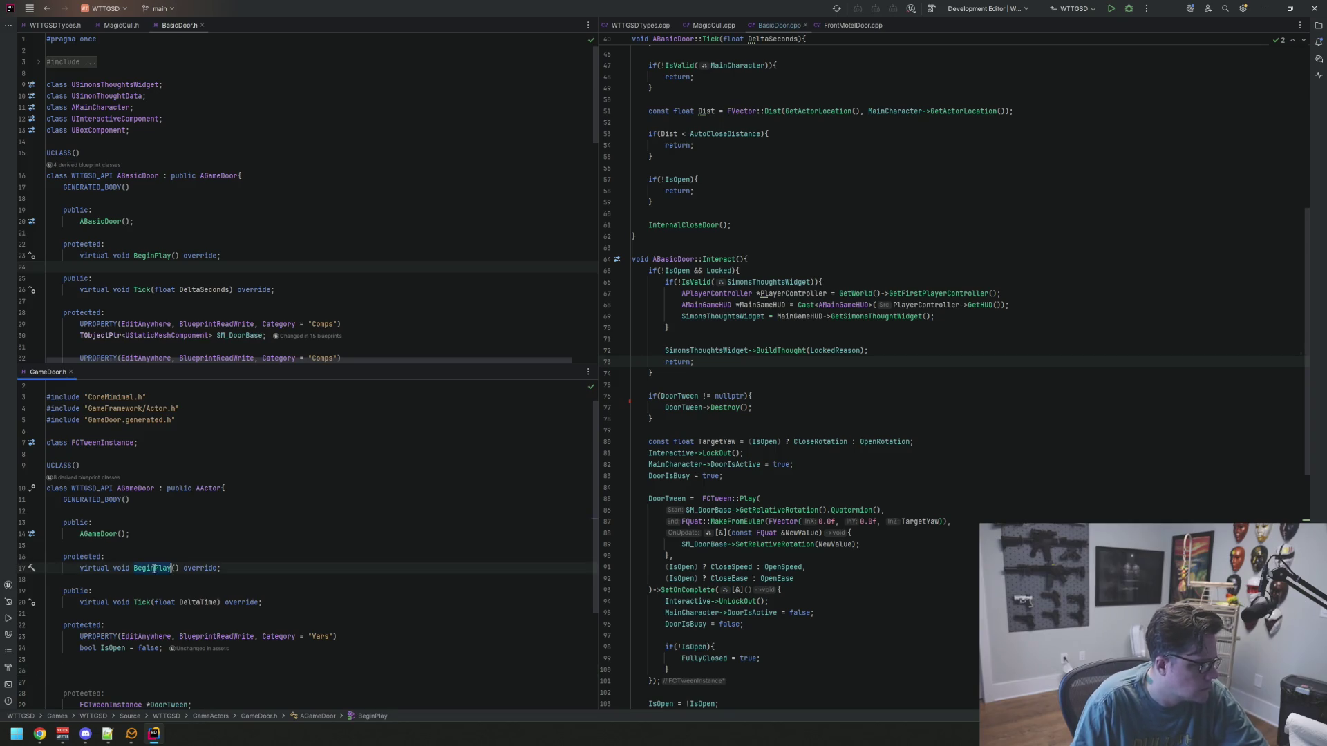
key("ctrl+b")
mouse_move(94, 372)
left_mouse_down()
mouse_move(793, 442)
mouse_move(836, 645)
left_mouse_up()
- Review the BasicDoor code and close the FrontMotelDoor.cpp tab
left_click(783, 240)
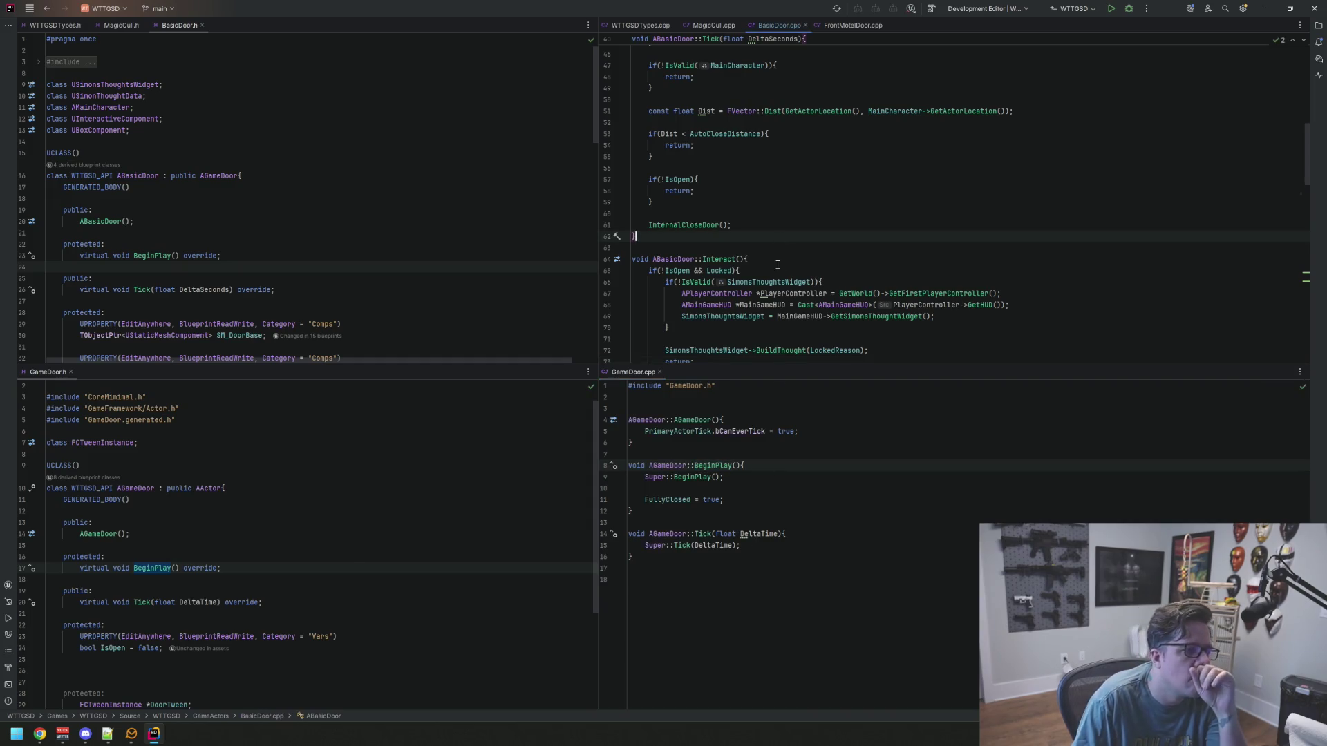
scroll(783, 240, "up", 1)
left_click(461, 174)
scroll(499, 179, "down", 3)
scroll(498, 179, "down", 5)
scroll(499, 179, "up", 3)
scroll(795, 210, "up", 13)
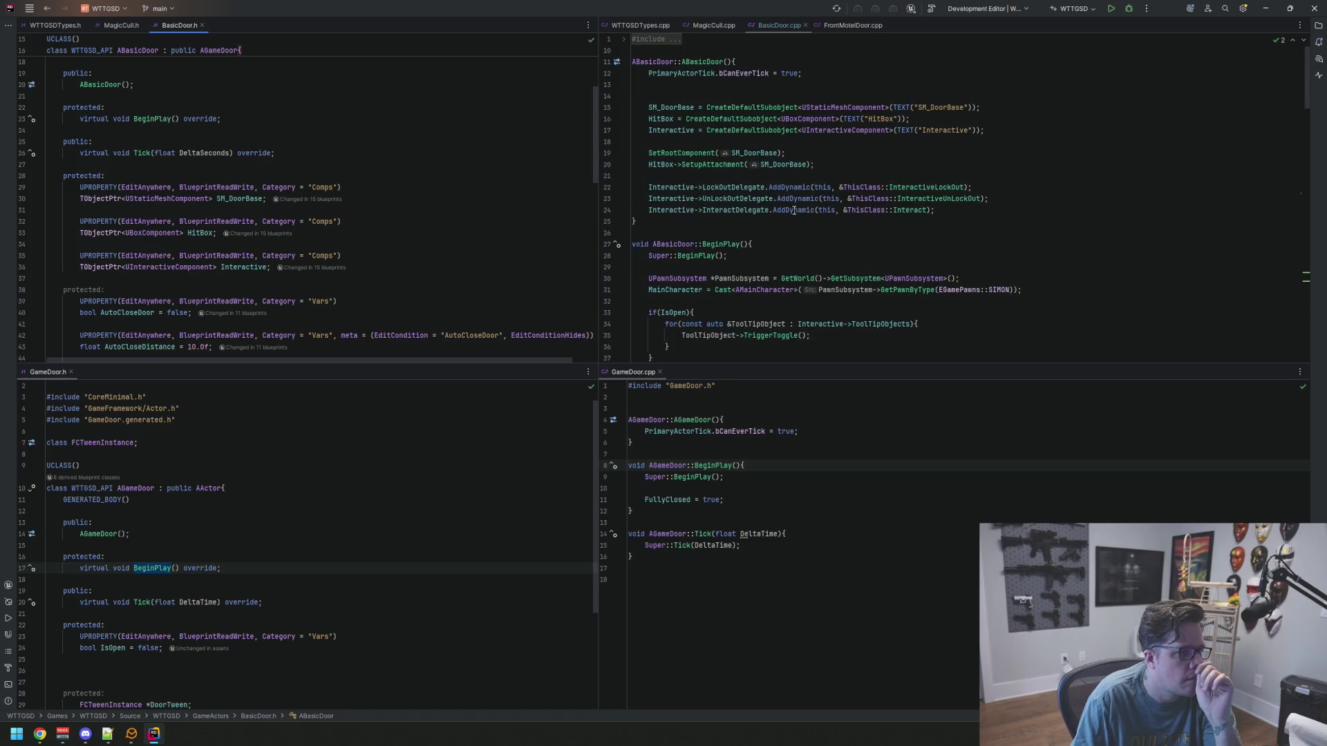
left_click(851, 25)
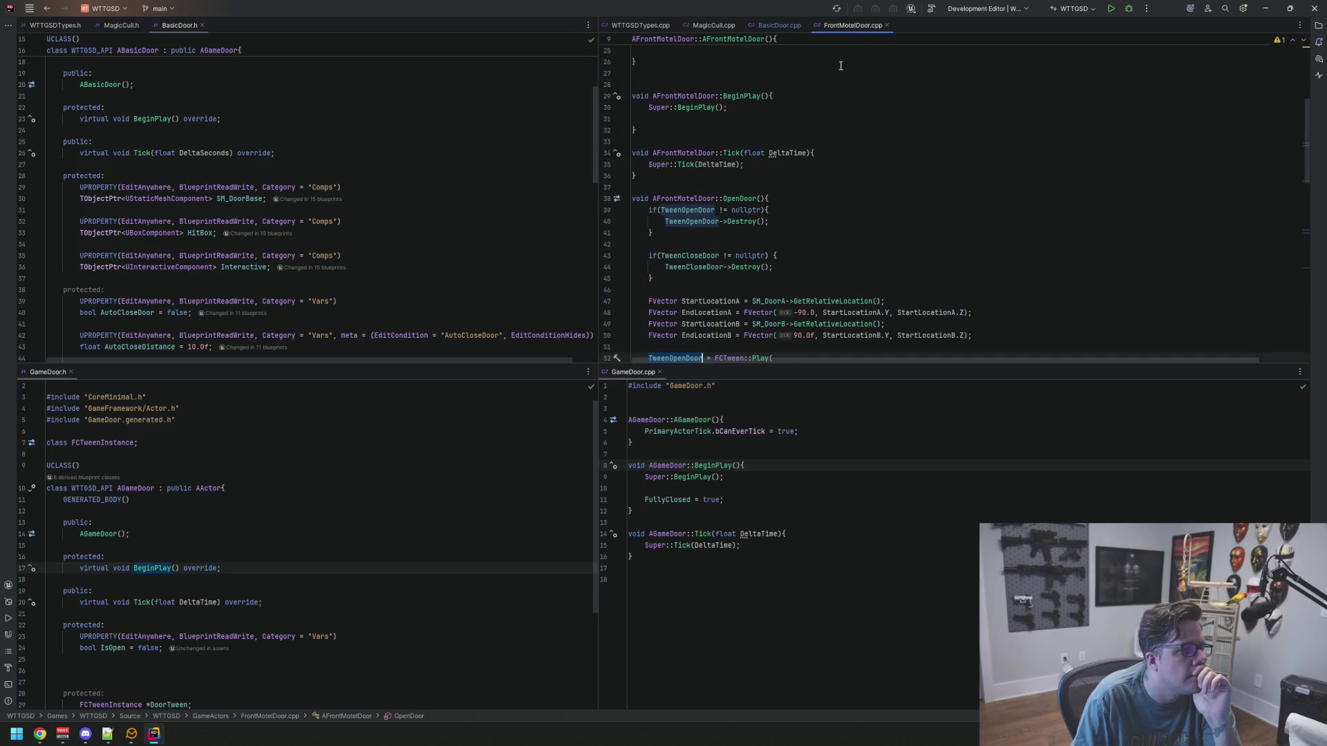
middle_click(854, 27)
- Browse BasicDoor.h and place the caret after public:
left_click(468, 101)
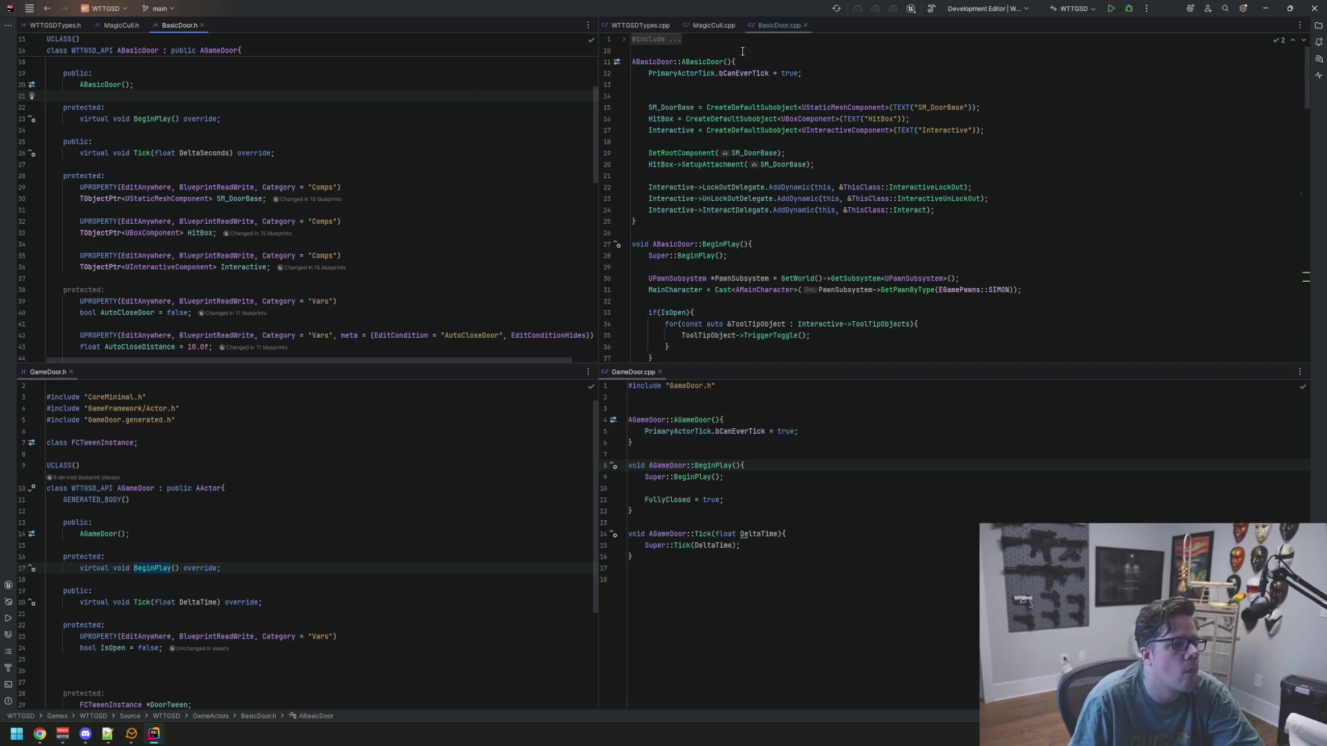
scroll(791, 193, "down", 20)
scroll(791, 193, "down", 2)
scroll(791, 192, "up", 3)
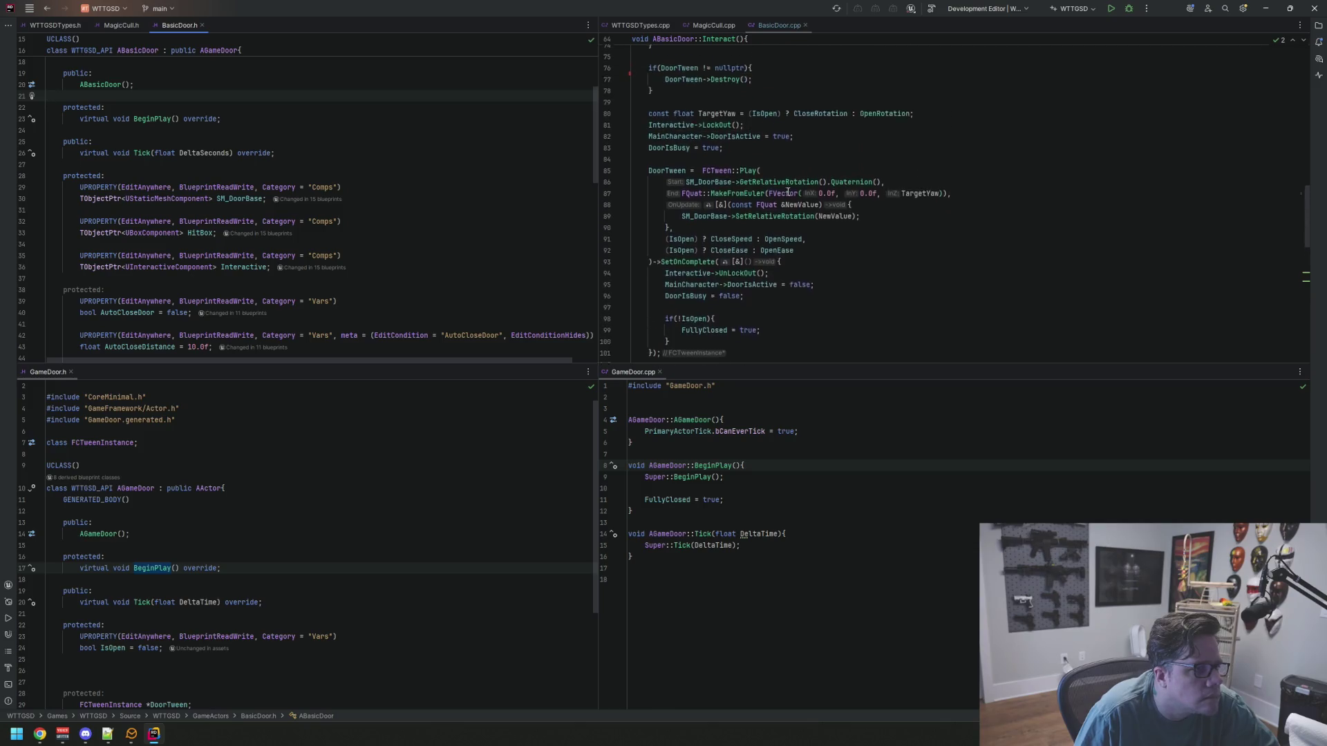
left_click(468, 140)
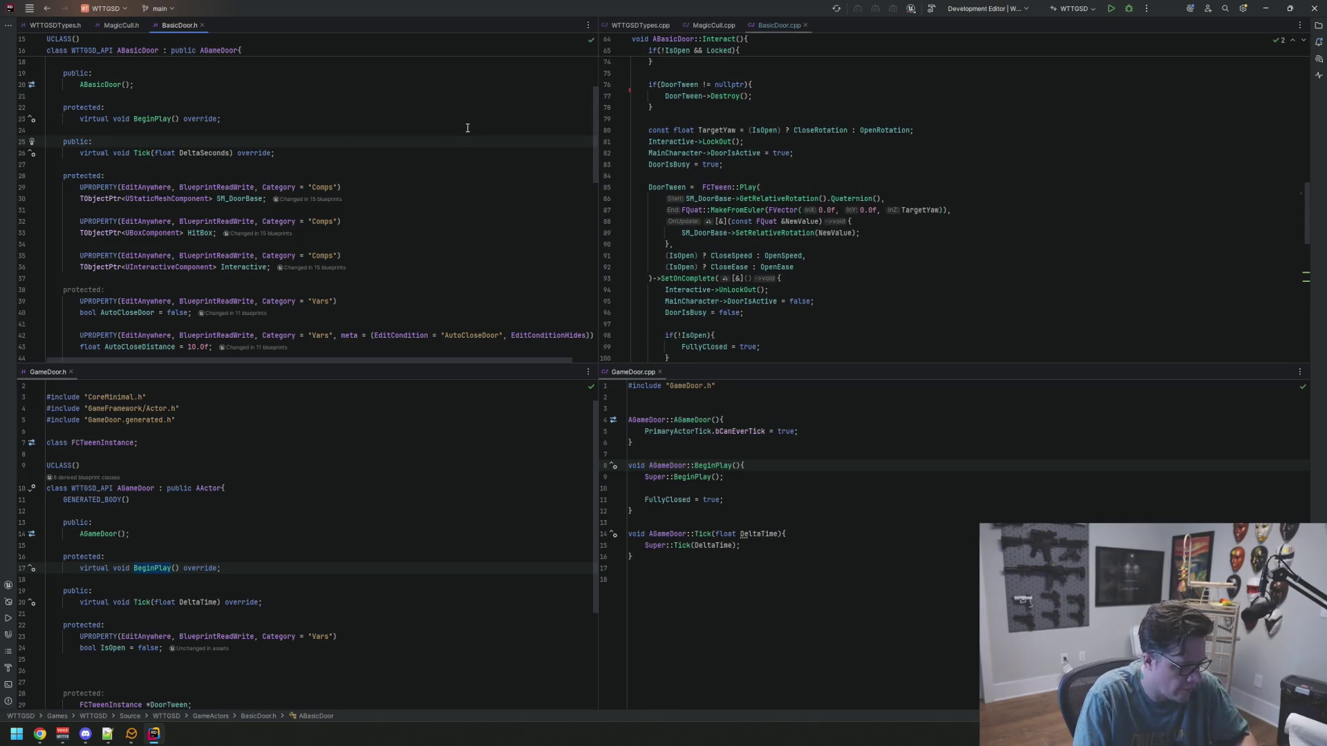
- Open MotelDoor.h via Search Everywhere and MotelDoor.cpp in the right-hand split
key("shift")
key("shift")
type("MotelD")
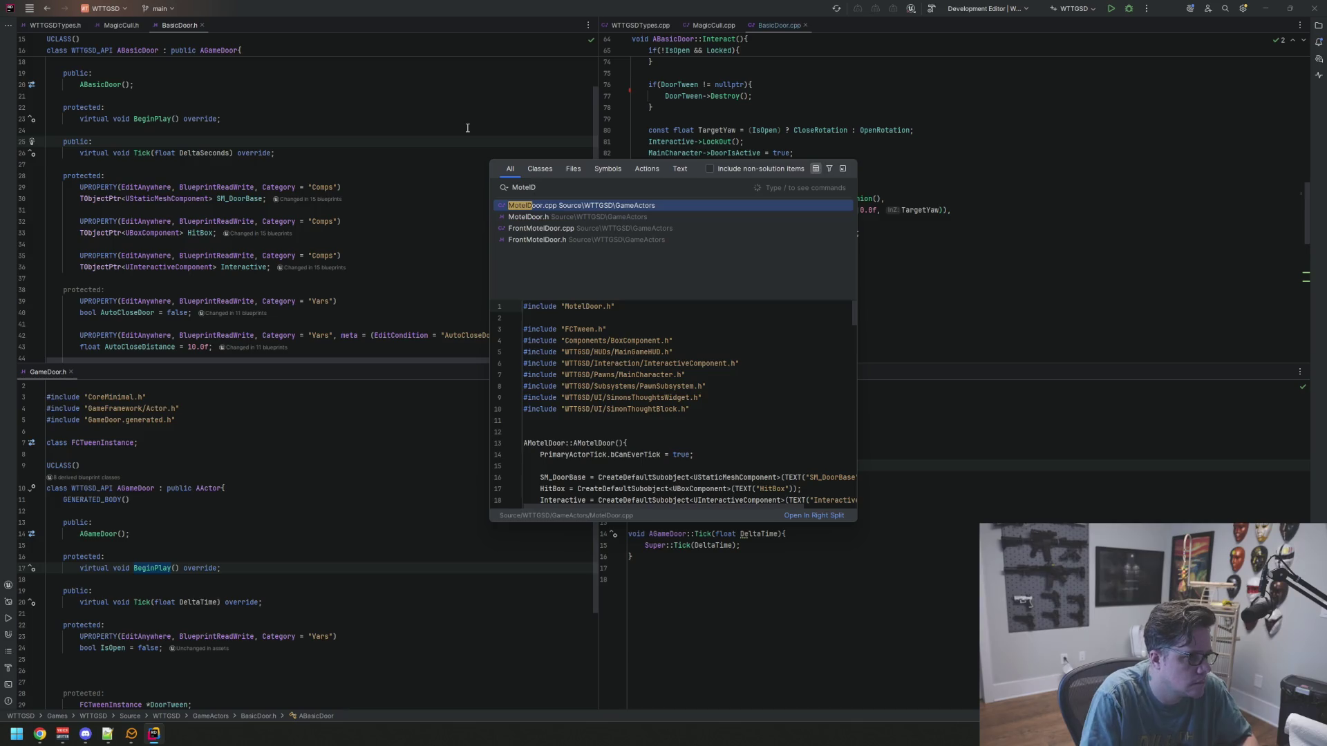
key("Down")
key("Return")
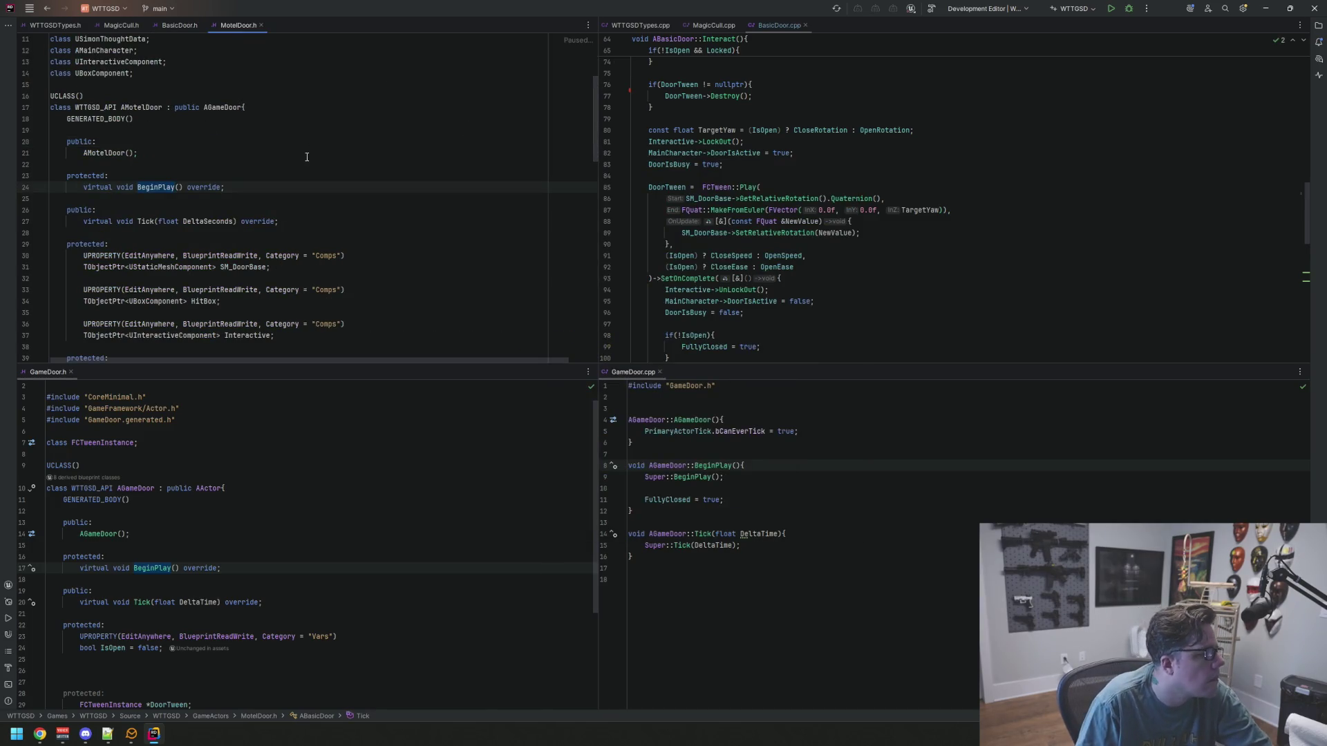
scroll(307, 157, "down", 2)
scroll(307, 157, "down", 2)
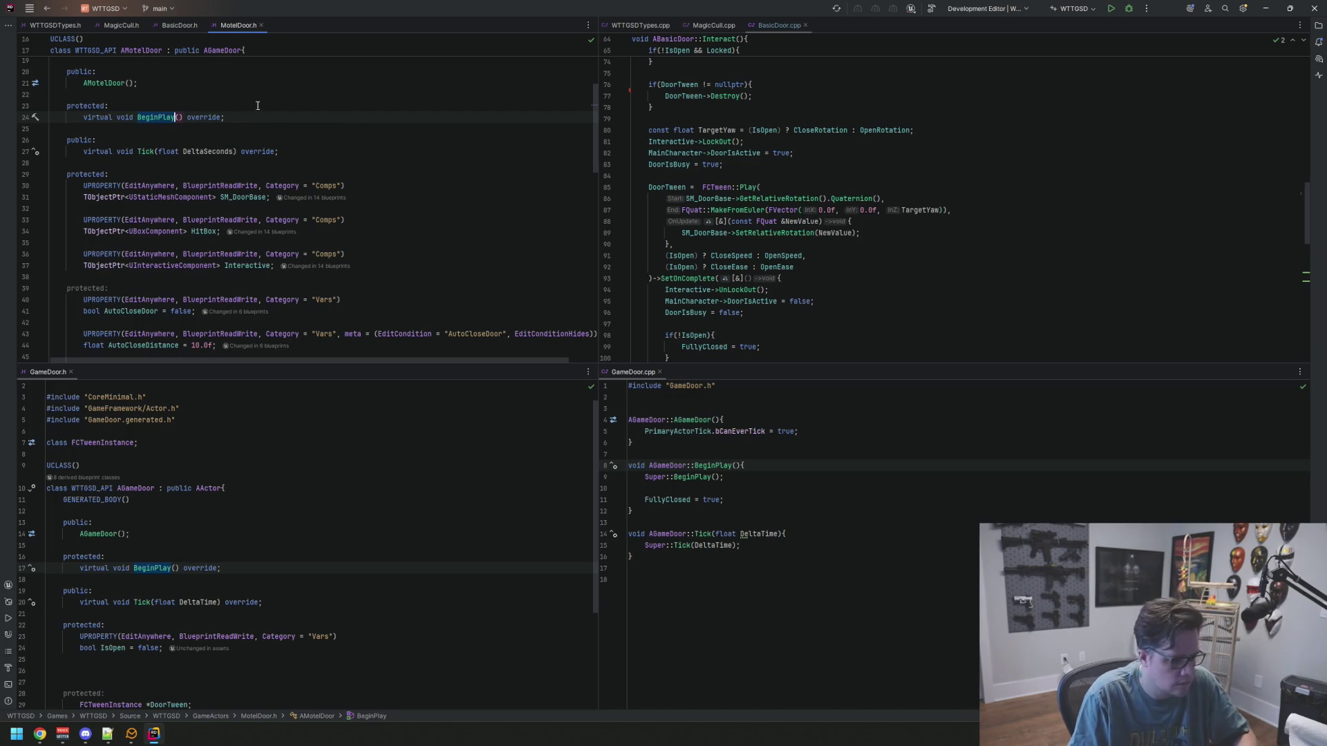
key("ctrl+b")
left_click_drag(458, 32, 849, 29)
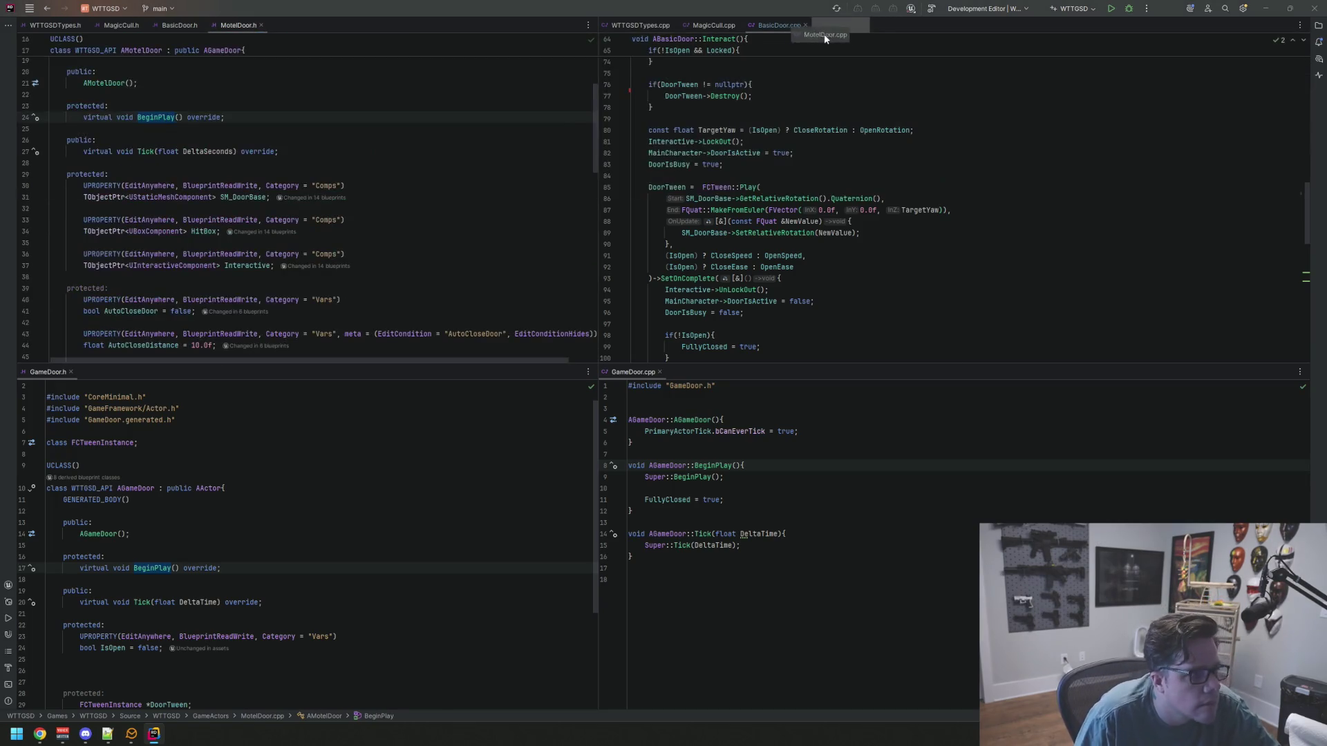
- Review MotelDoor's constructor, CreateDefaultSubobject calls and Interact function
left_click(785, 115)
scroll(786, 136, "up", 4)
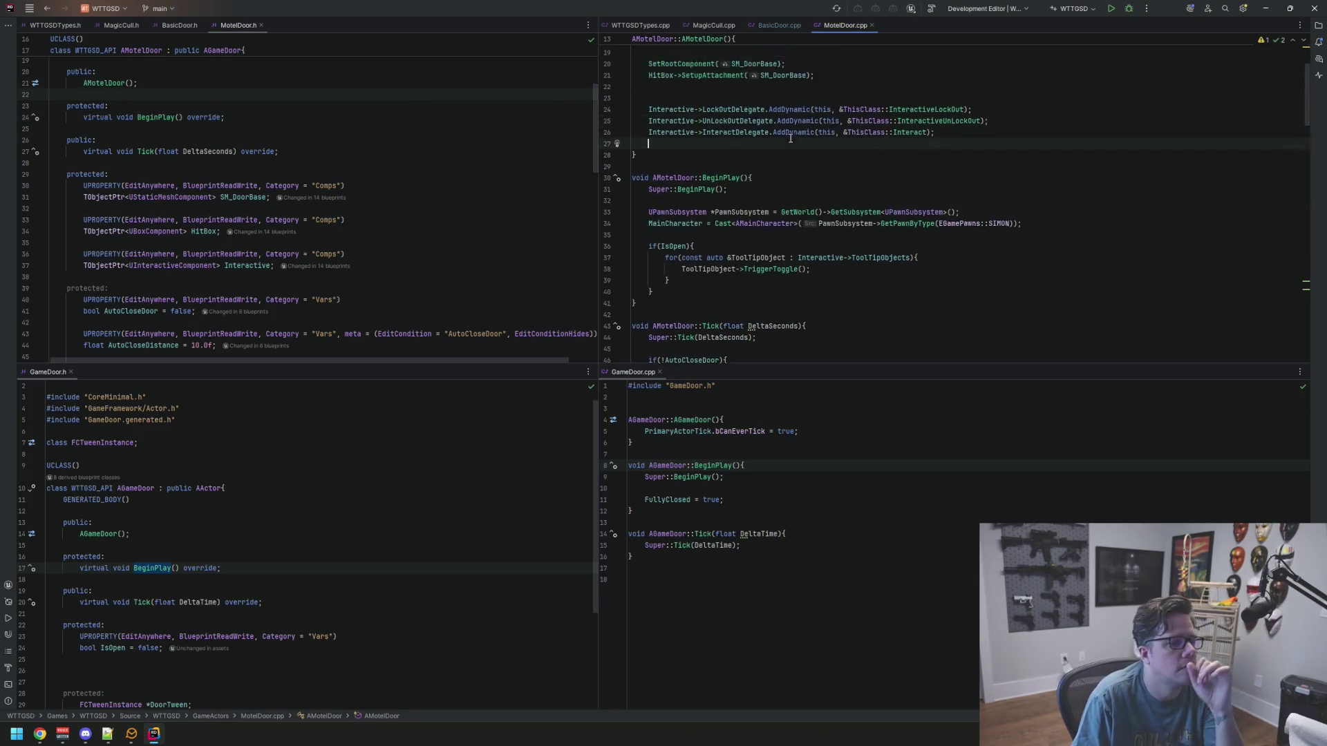
left_click(459, 83)
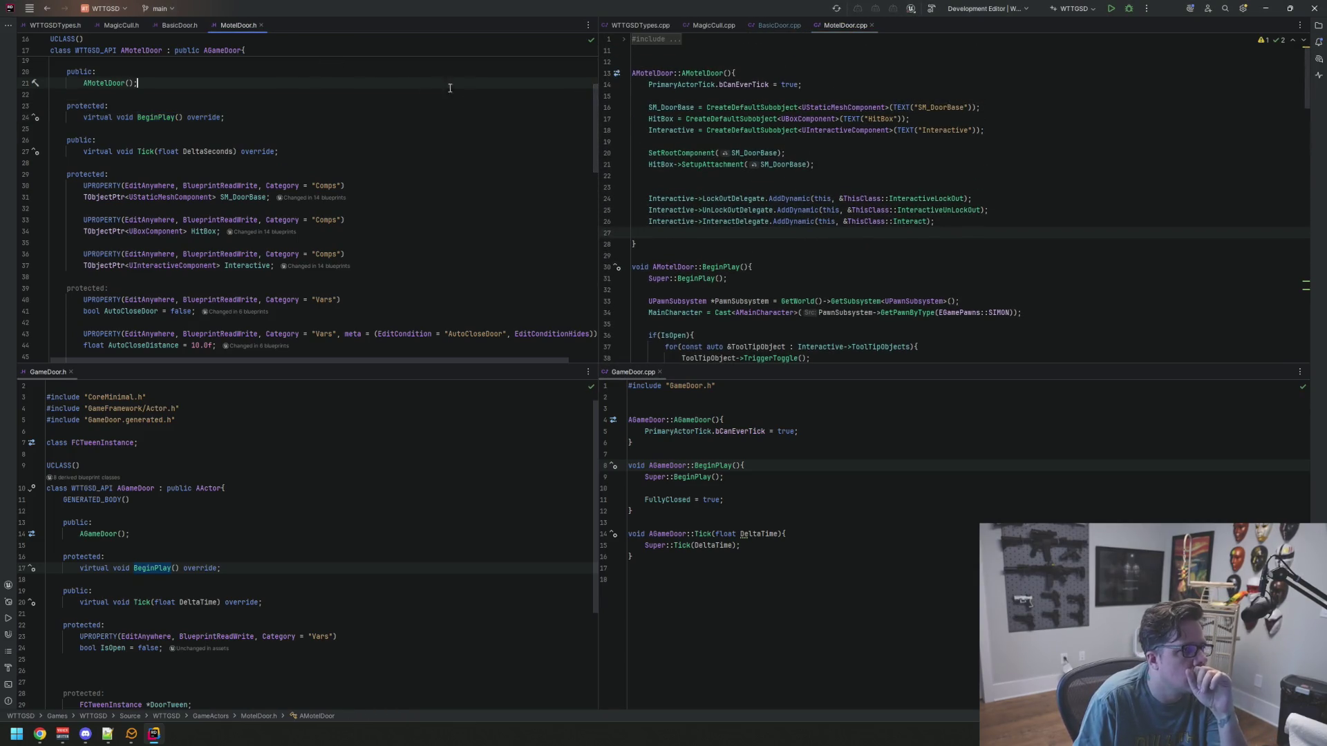
left_click(772, 129)
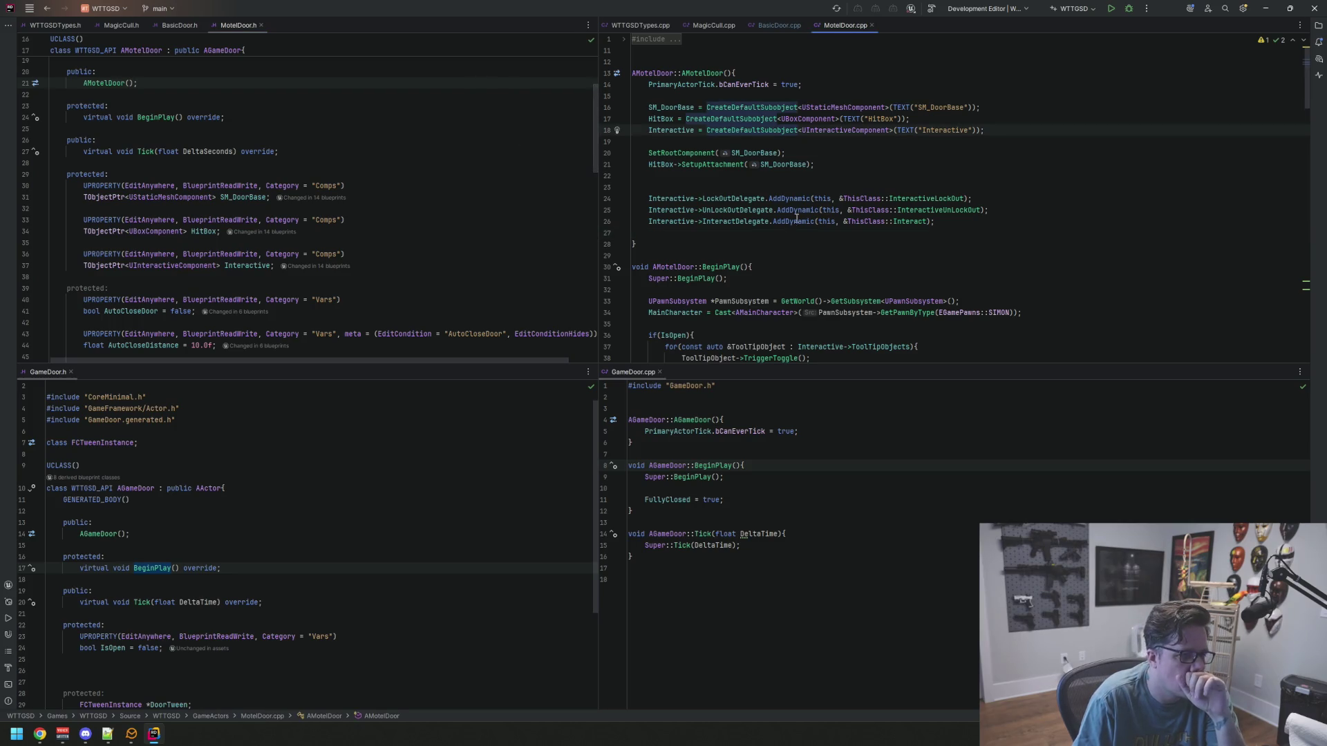
scroll(795, 220, "down", 15)
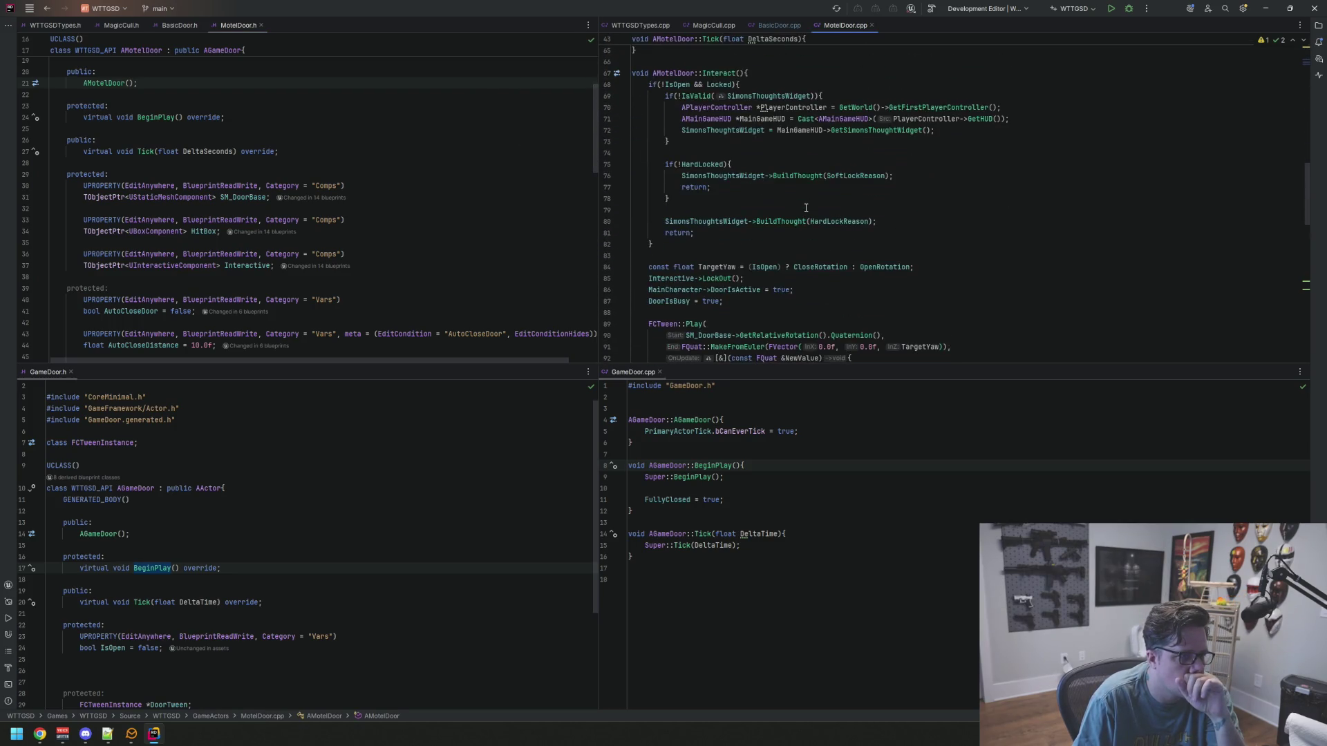
left_click(805, 202)
scroll(806, 202, "down", 15)
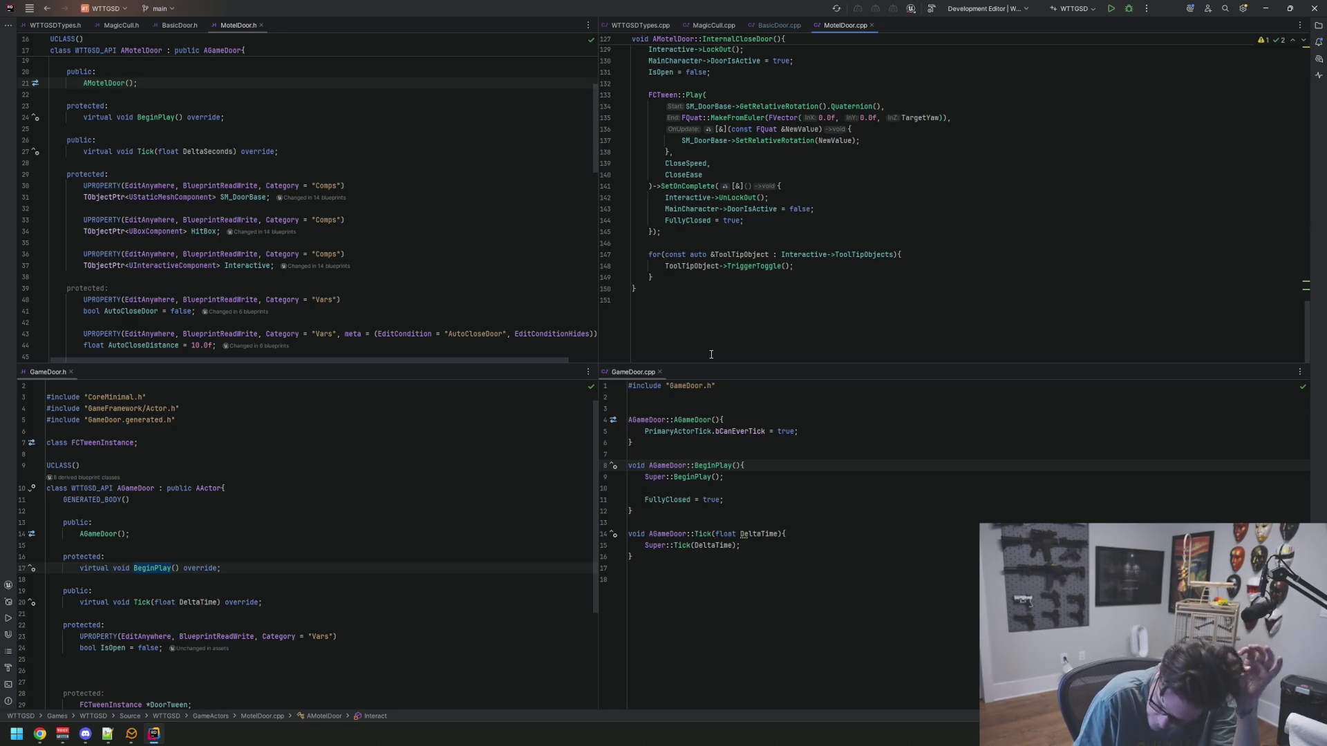
- Close the GameDoor.cpp and GameDoor.h editors and show BasicDoor.h on the left
middle_click(627, 373)
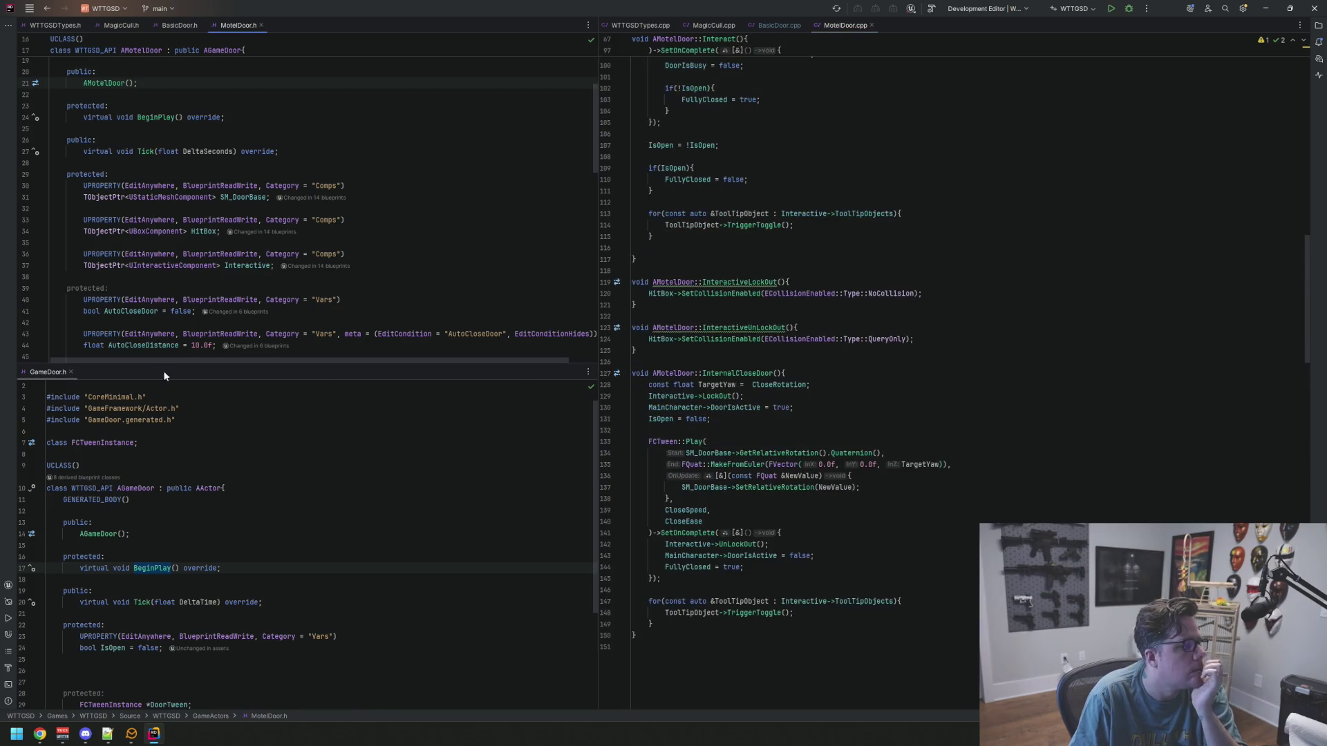
middle_click(57, 372)
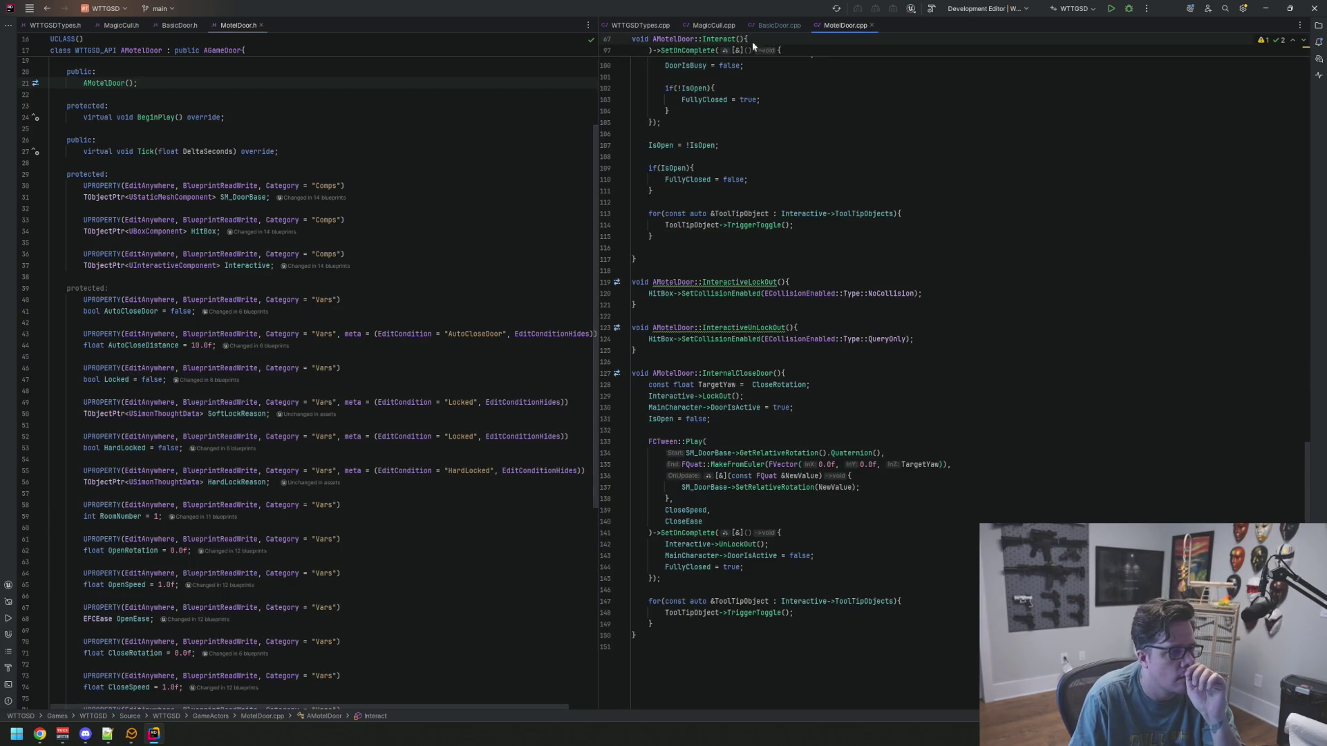
left_click(165, 25)
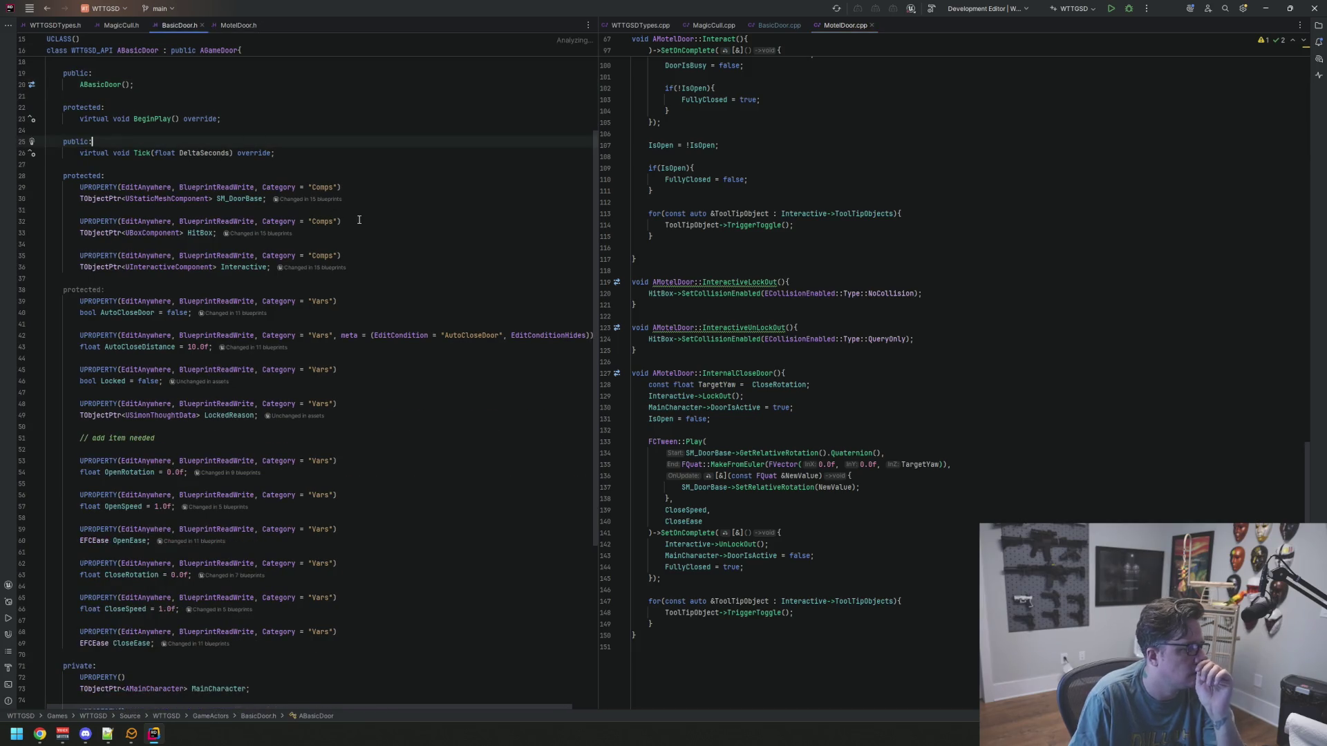
- Show BasicDoor.cpp in the left editor pane with MotelDoor.cpp on the right
scroll(335, 277, "down", 4)
scroll(334, 276, "up", 6)
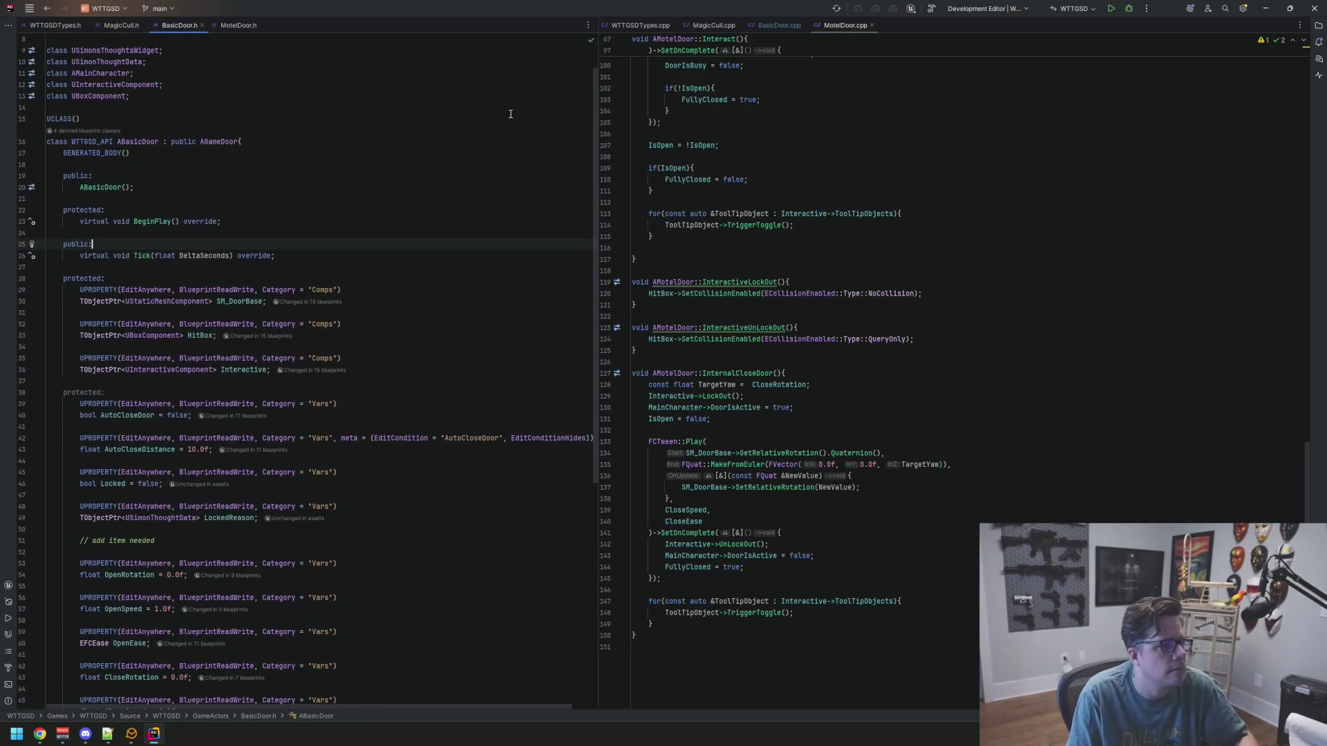
left_click(785, 28)
scroll(756, 287, "down", 8)
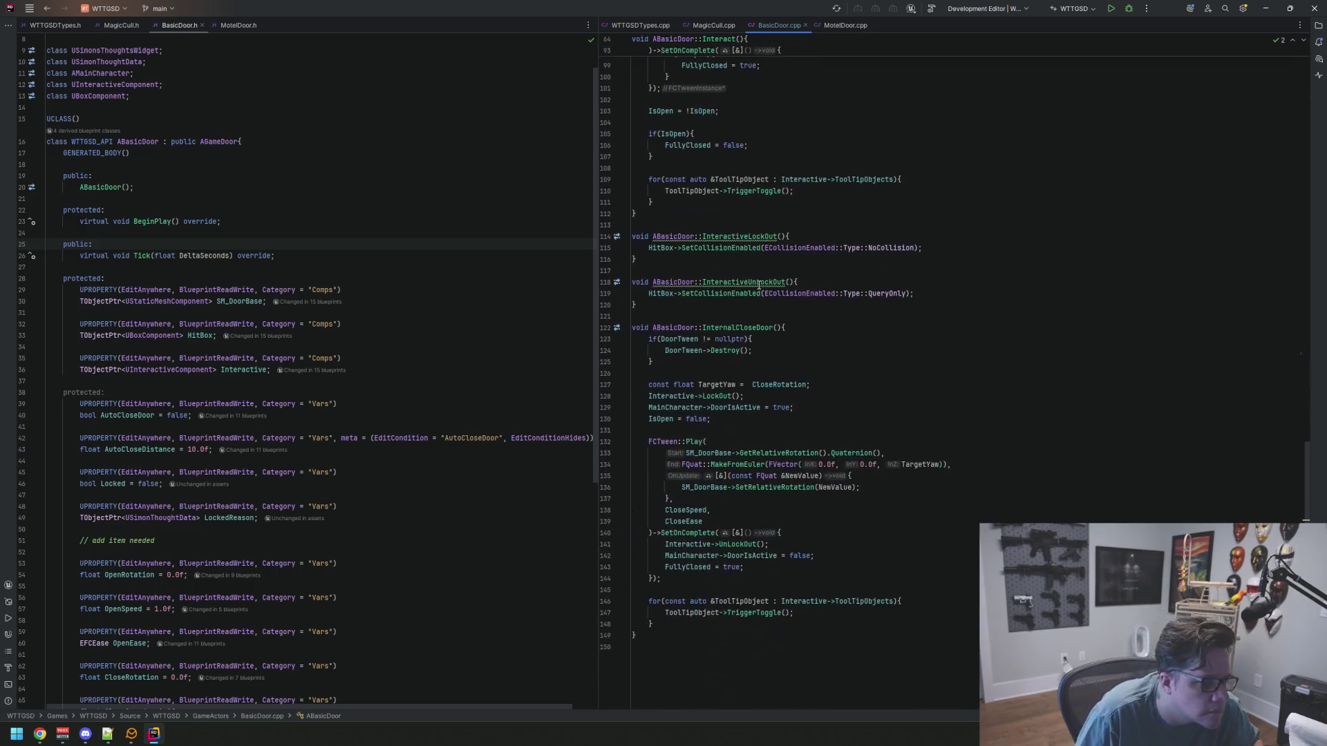
left_click_drag(778, 25, 304, 27)
scroll(831, 260, "up", 7)
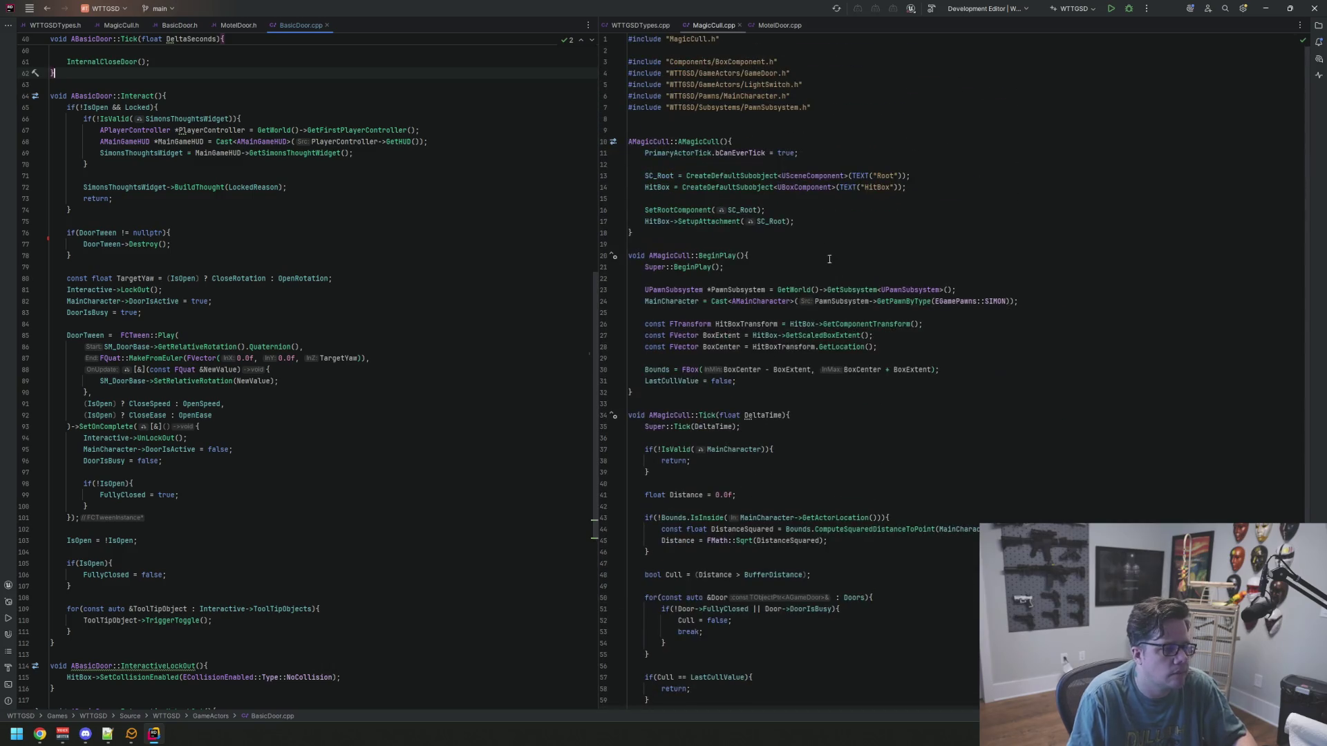
scroll(751, 138, "down", 2)
left_click(780, 24)
left_click(795, 238)
scroll(795, 238, "up", 10)
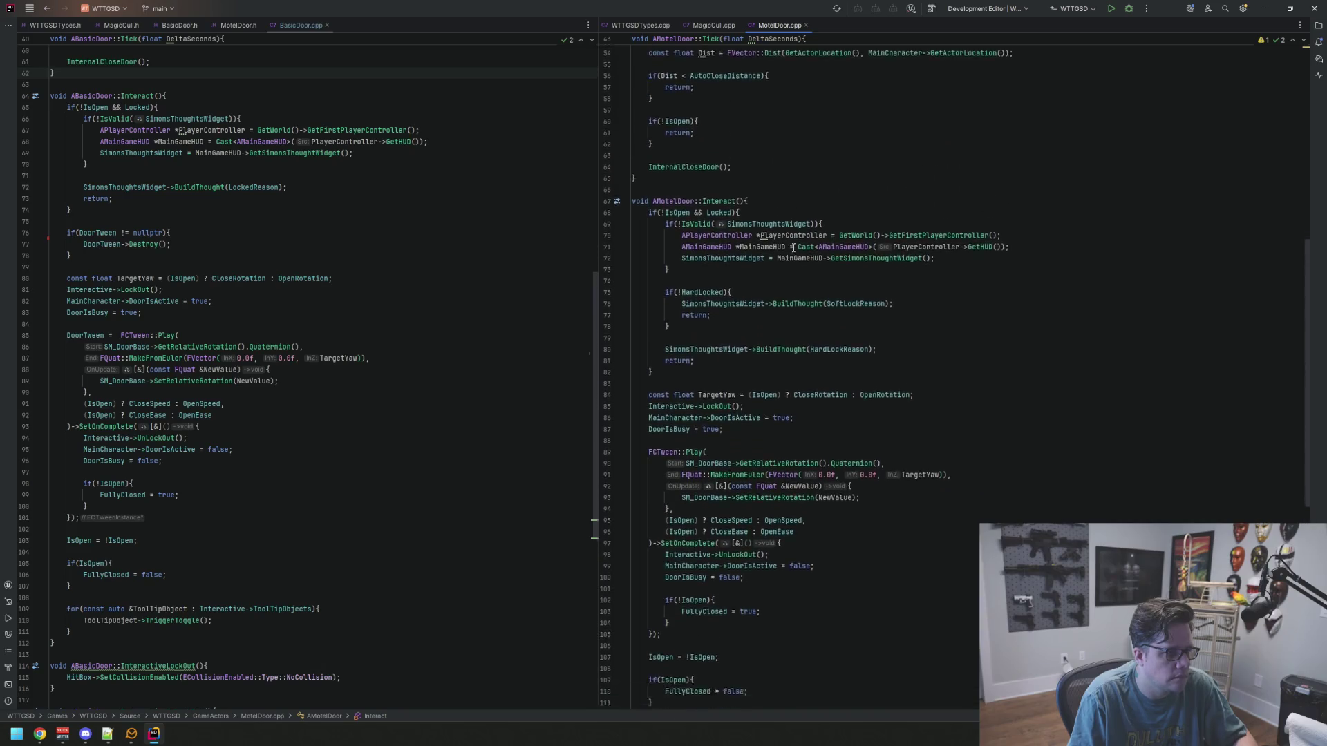
scroll(429, 207, "down", 2)
scroll(242, 243, "up", 2)
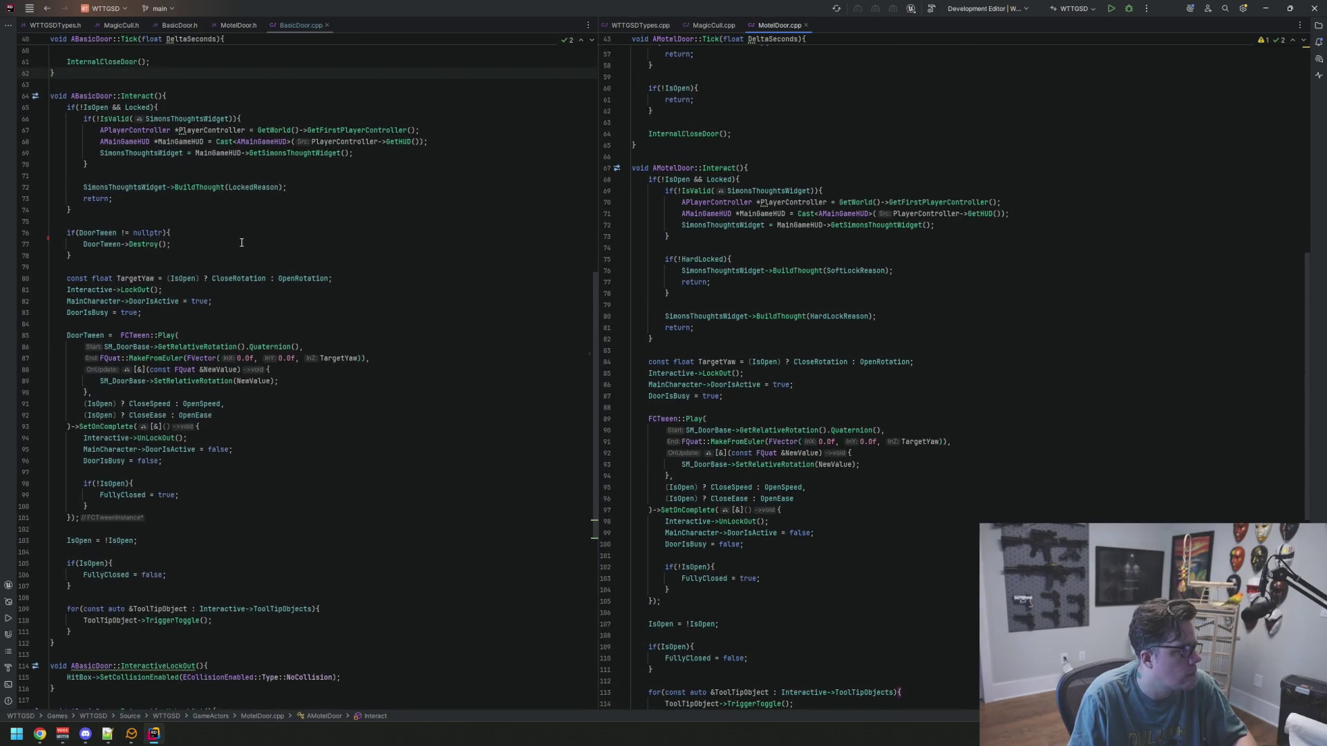
- Copy BasicDoor's if(DoorTween != nullptr) block into the start of MotelDoor's Interact
left_click_drag(101, 256, 50, 233)
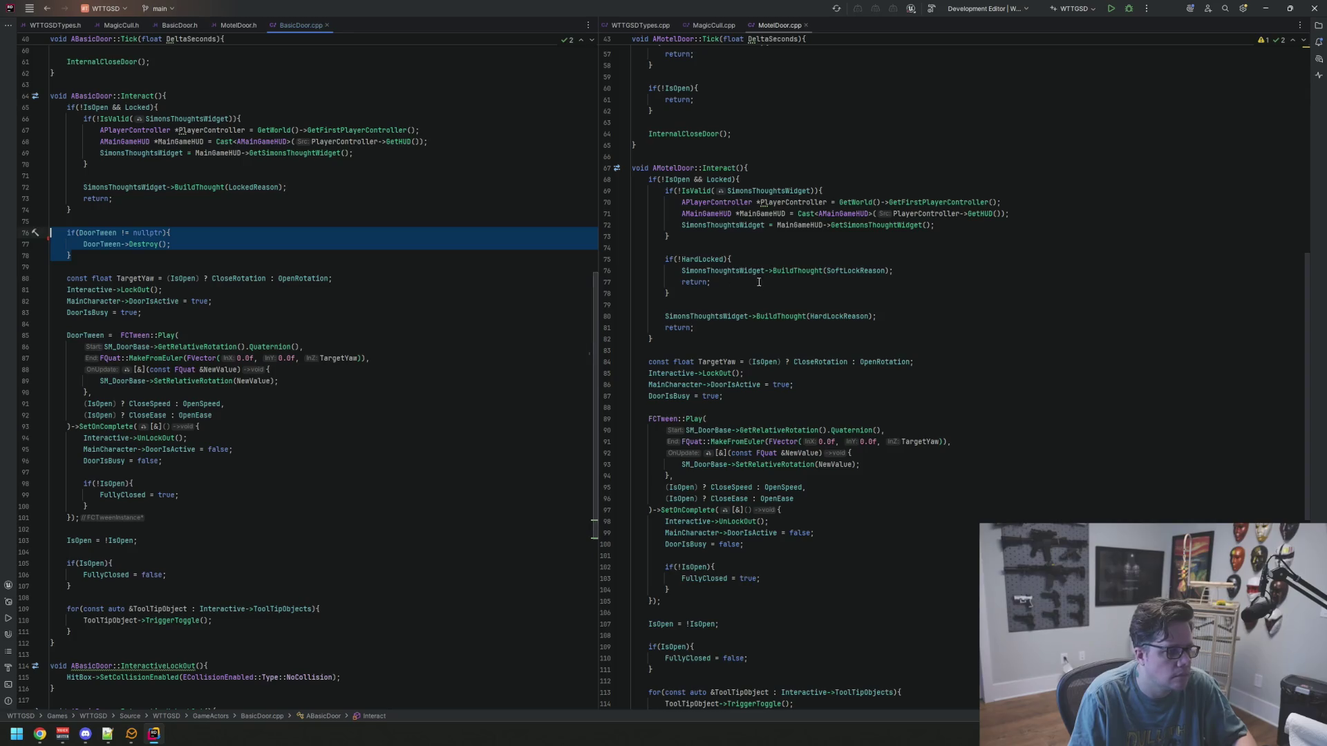
key("ctrl+c")
left_click(704, 342)
key("Return")
key("Return")
key("ctrl+v")
- Paste the same DoorTween null check into MotelDoor's InternalCloseDoor
scroll(406, 296, "down", 10)
scroll(744, 369, "down", 12)
left_click(795, 362)
key("Down")
key("End")
key("Return")
key("ctrl+v")
key("Up")
key("Up")
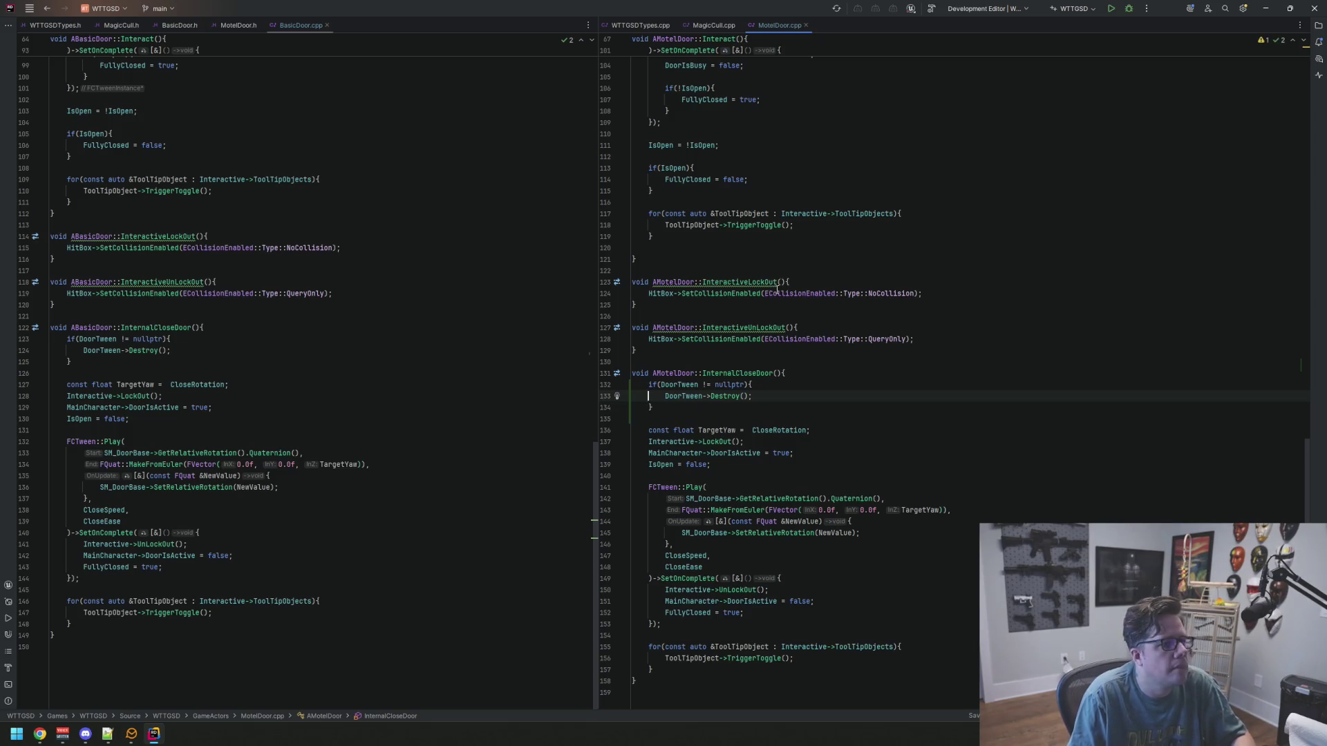
key("ctrl+t")
- Open PlayerLockableDoor.cpp through Search Everywhere
type("MotelD")
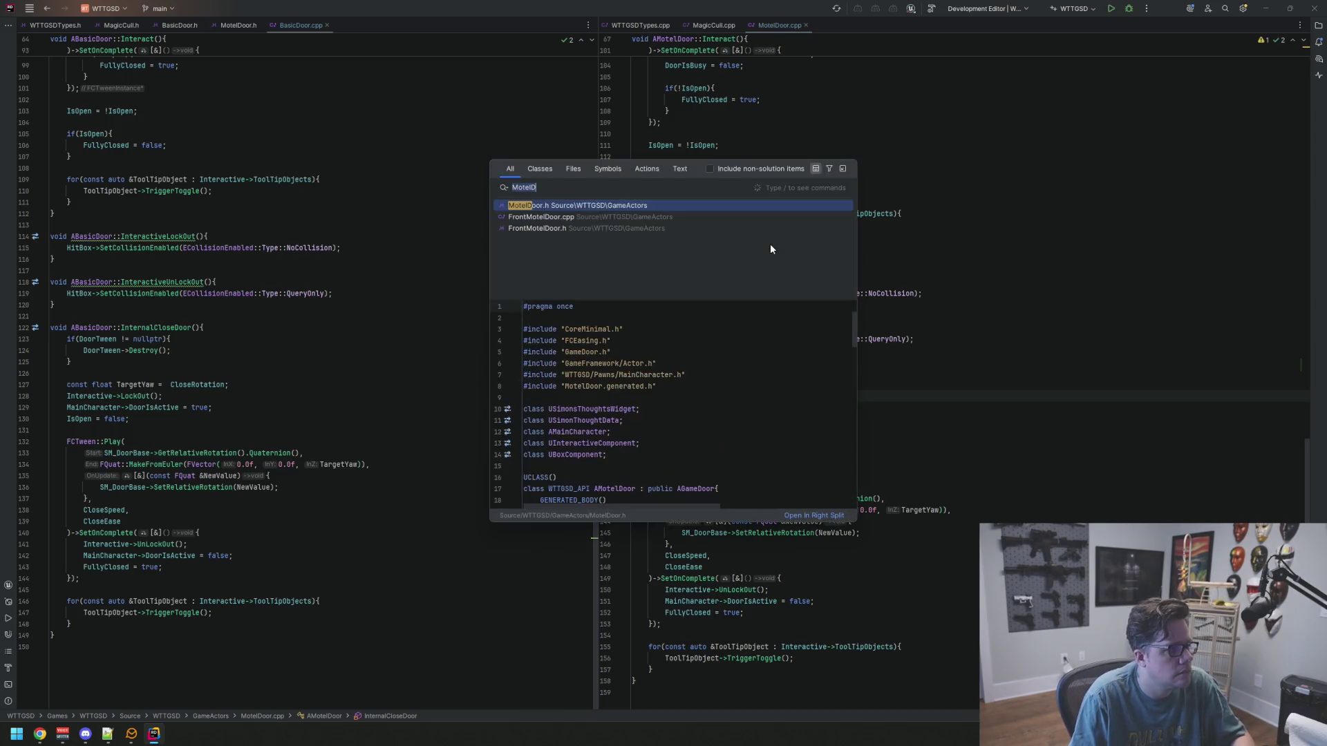
key("ctrl+a")
type("Play")
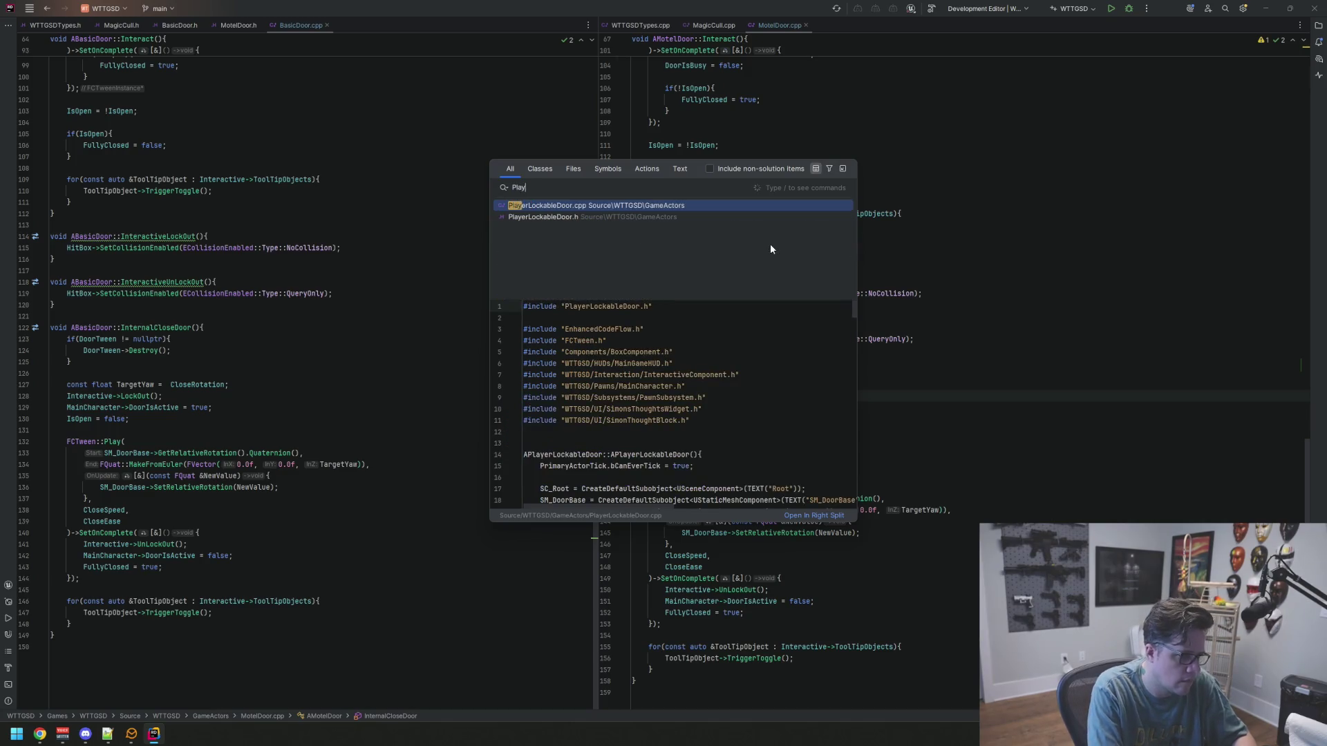
key("Return")
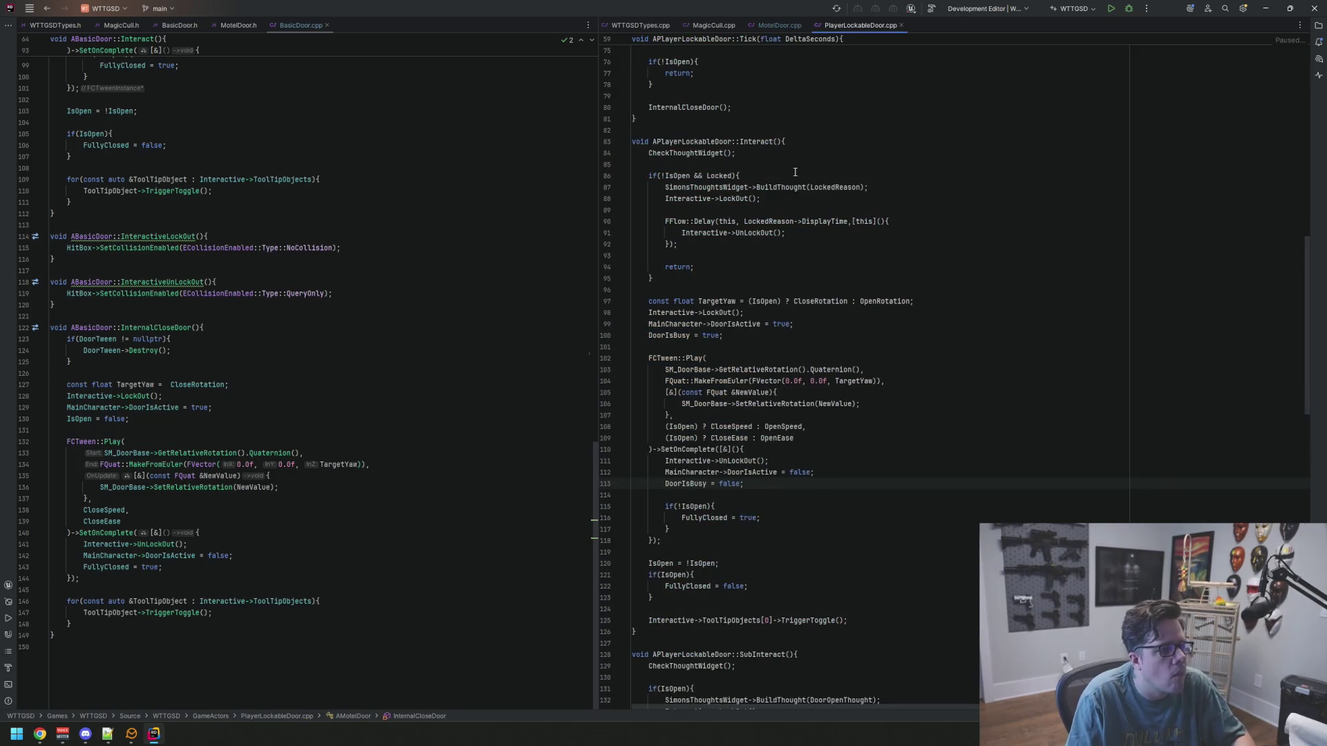
- Paste the DoorTween null check into Interact, after the locked-door early return
key("Up")
key("Up")
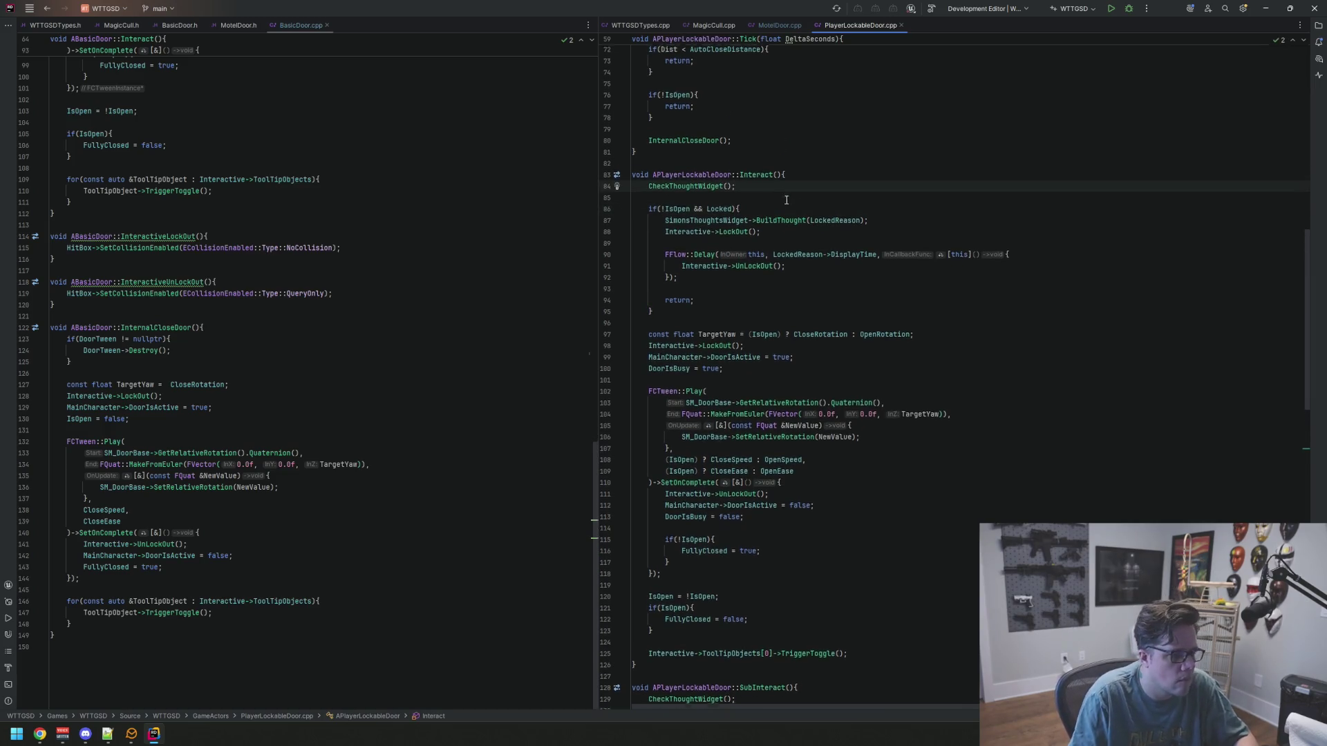
scroll(788, 197, "down", 3)
left_click(926, 233)
key("Up")
key("Return")
key("Return")
key("Up")
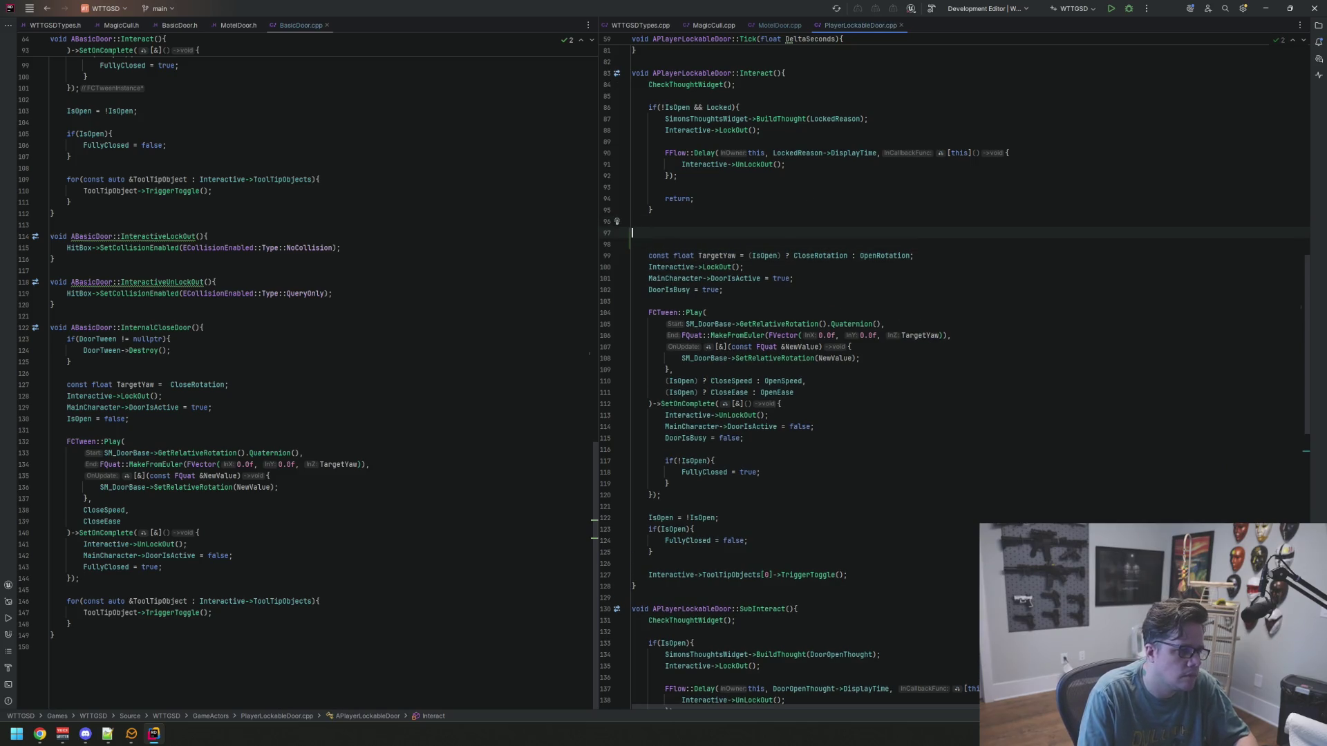
key("ctrl+v")
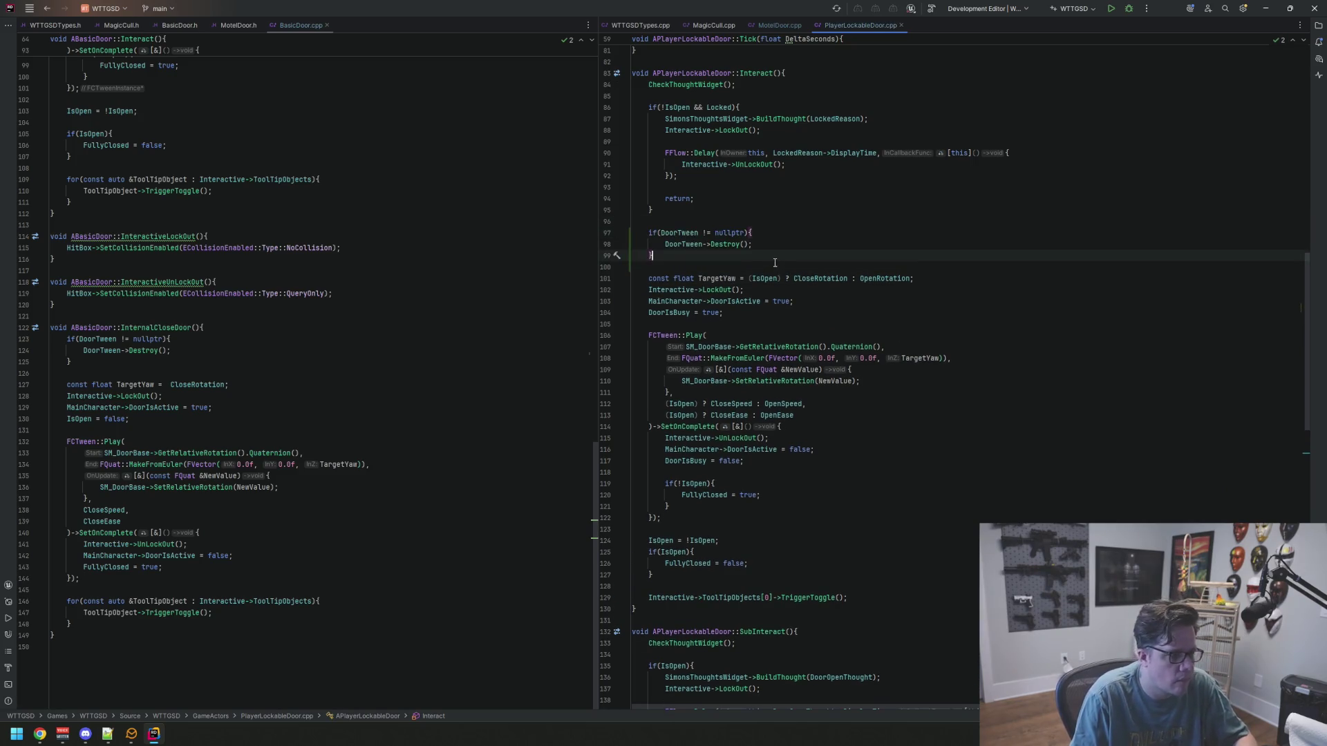
- Paste the DoorTween null check at the start of InternalCloseDoor
scroll(776, 262, "down", 20)
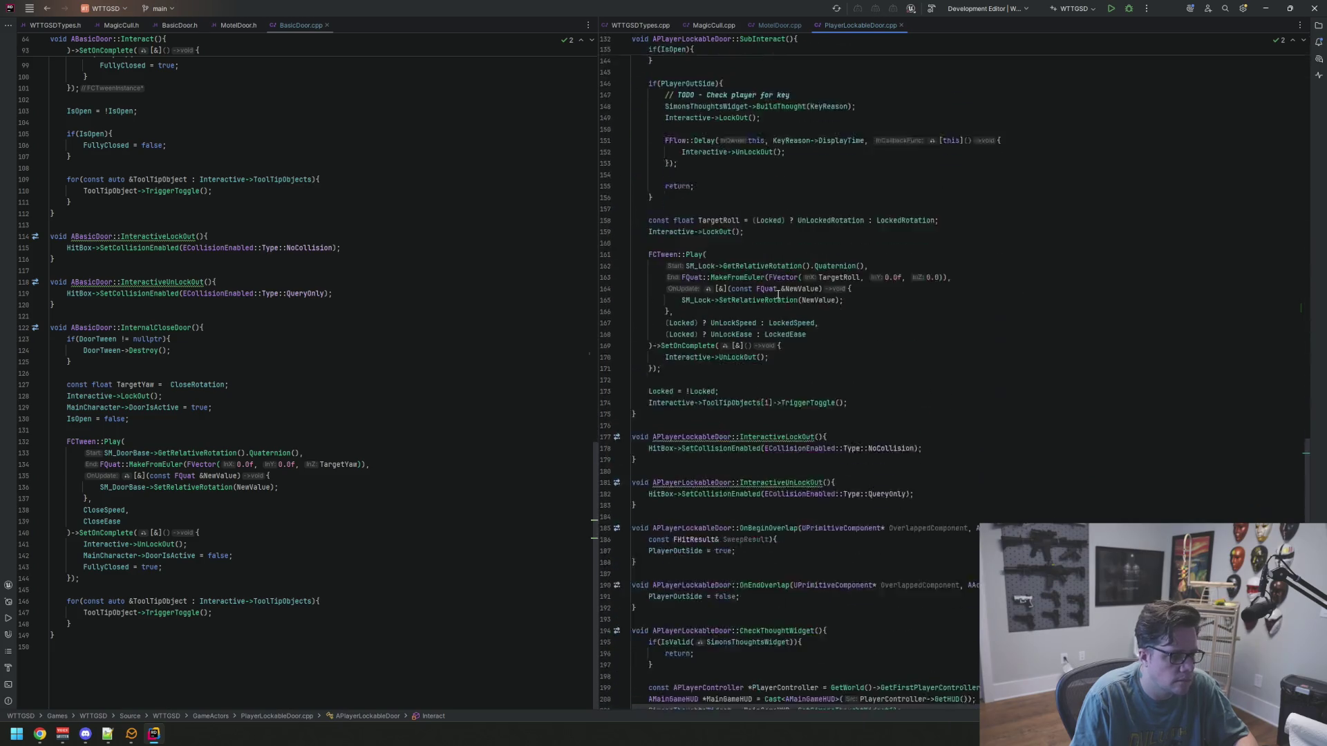
left_click(825, 388)
key("Return")
key("Return")
key("Up")
key("ctrl+v")
key("ctrl+alt+Left")
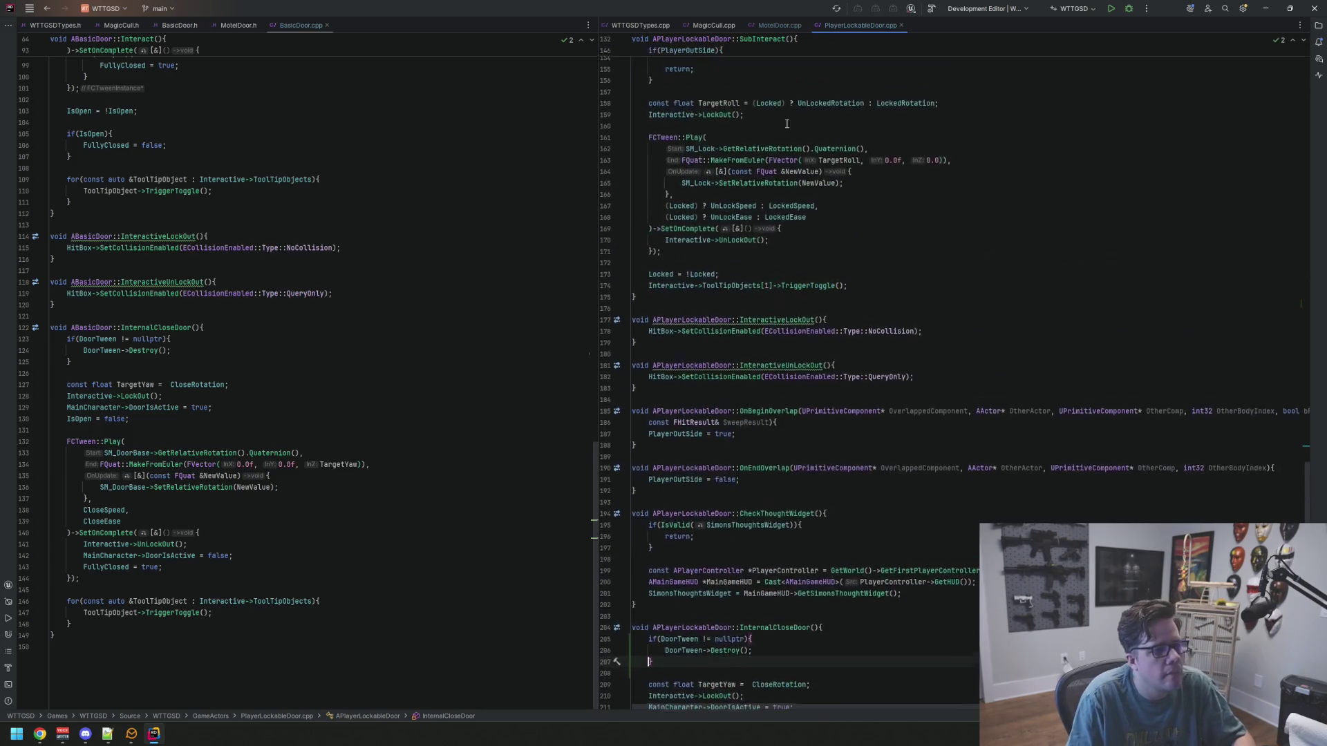
scroll(688, 220, "down", 2)
- Prefix MotelDoor's InternalCloseDoor FCTween::Play call with 'DoorTween = '
key("ctrl+alt+Left")
type("Doortw FCTween::Play(")
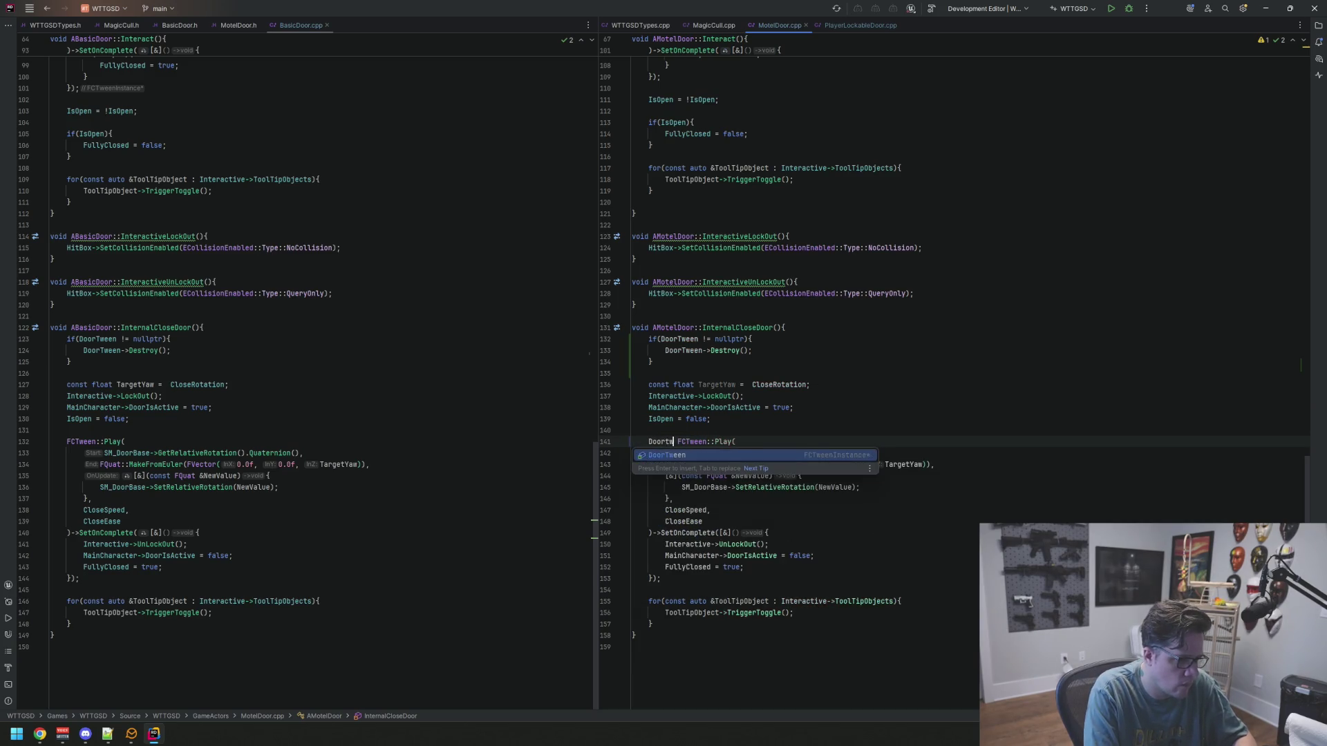
key("Return")
type("=")
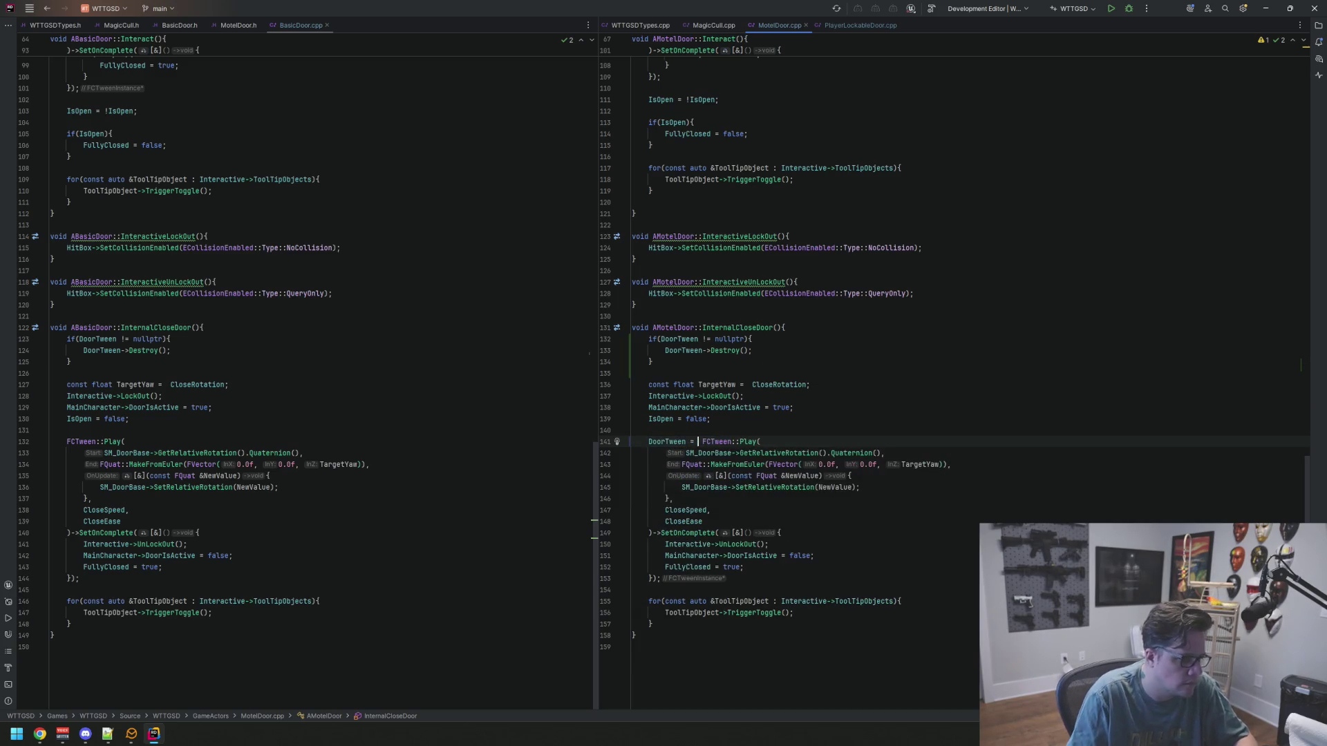
key("Delete")
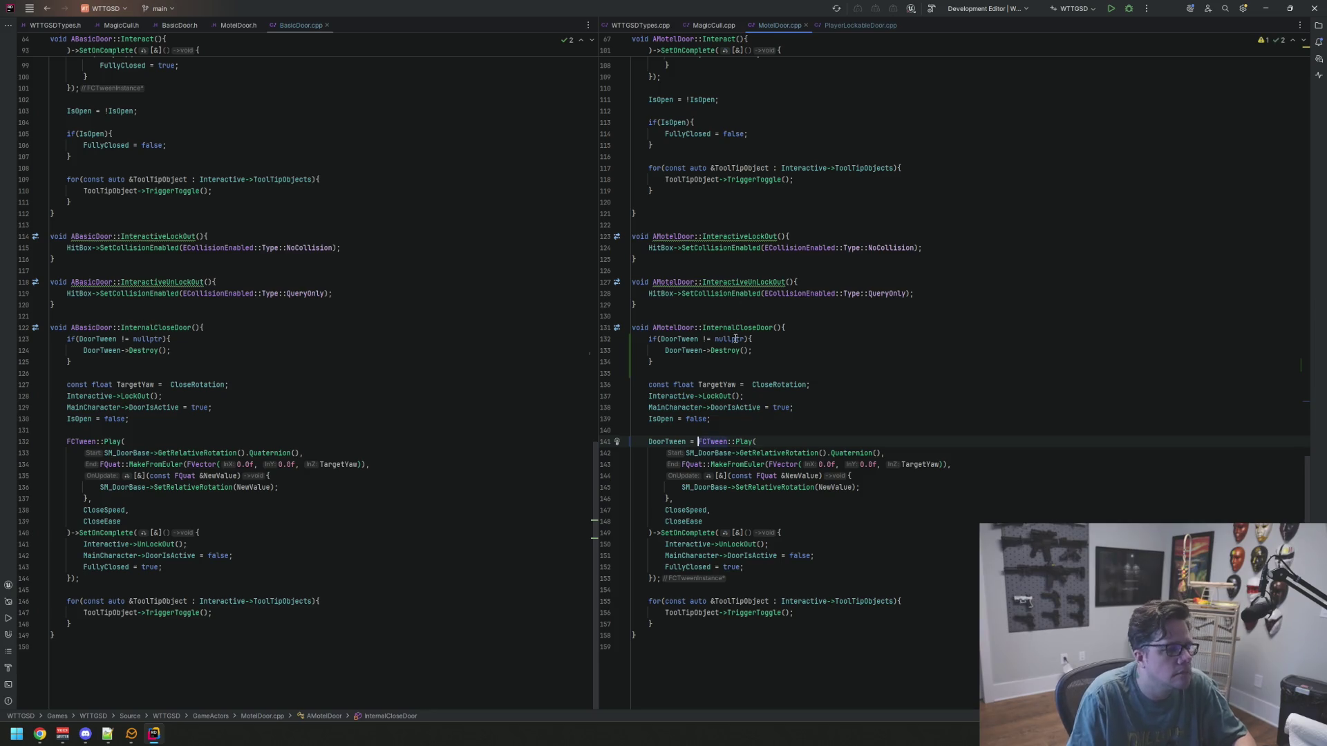
- Prefix the FCTween::Play call in MotelDoor's Interact with 'DoorTween = '
scroll(735, 337, "up", 10)
left_click(650, 339)
type("Doortw")
key("Return")
type("= FCTween::Play(")
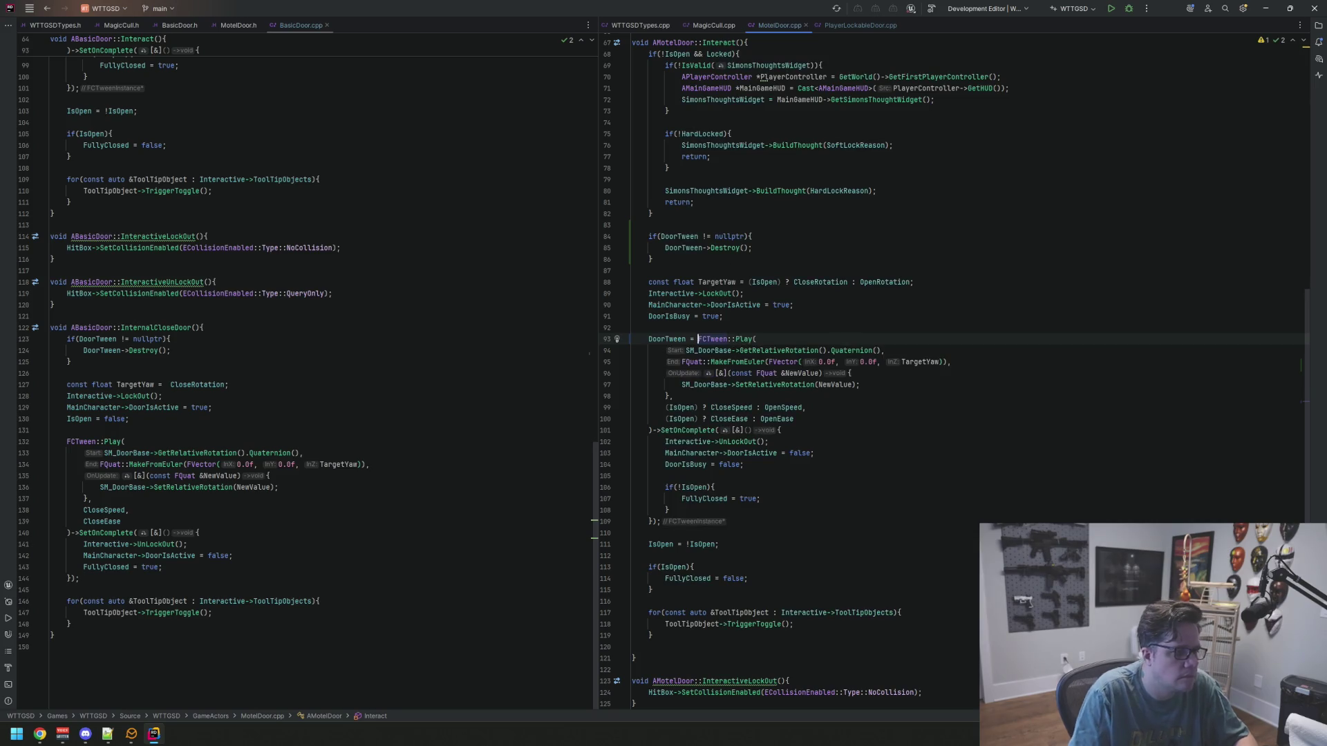
- Review the edited MotelDoor.cpp code, then bring PlayerLockableDoor.cpp back up
scroll(790, 293, "up", 3)
scroll(789, 293, "down", 5)
scroll(790, 293, "down", 10)
left_click(823, 304)
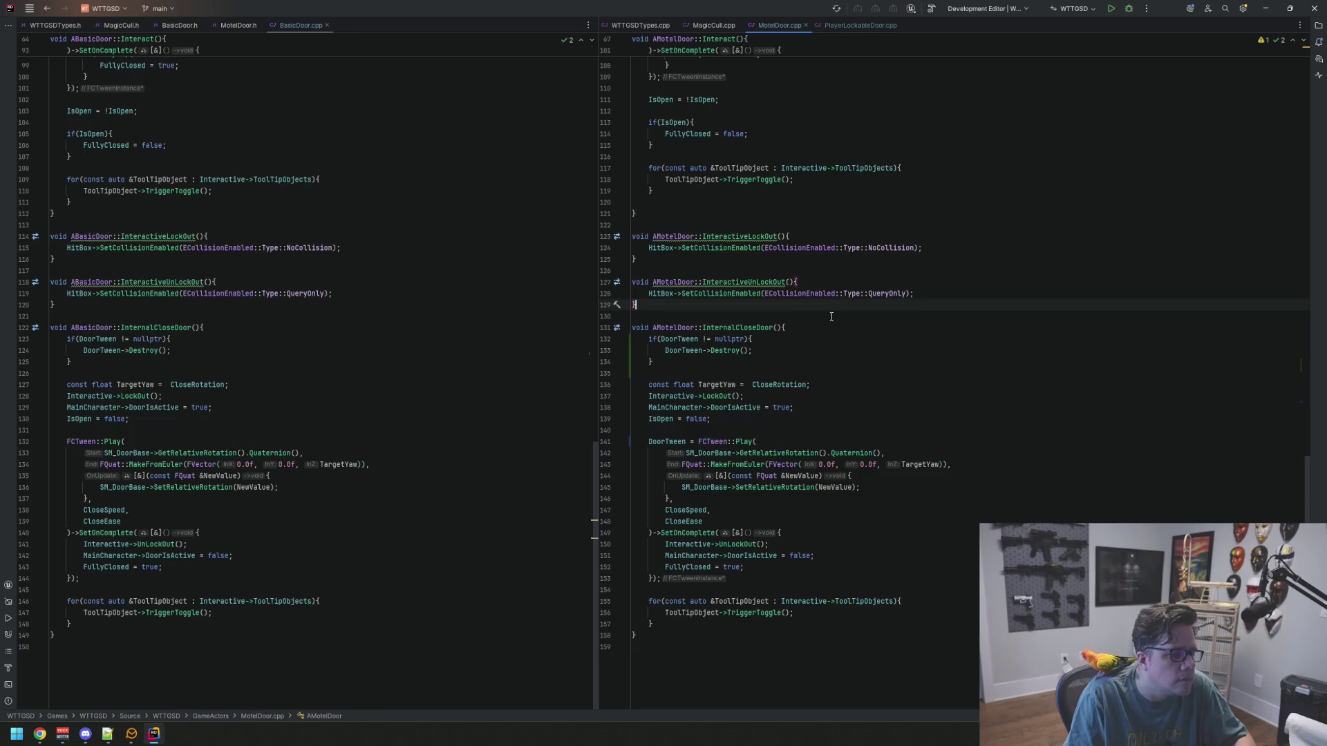
scroll(832, 392, "up", 1)
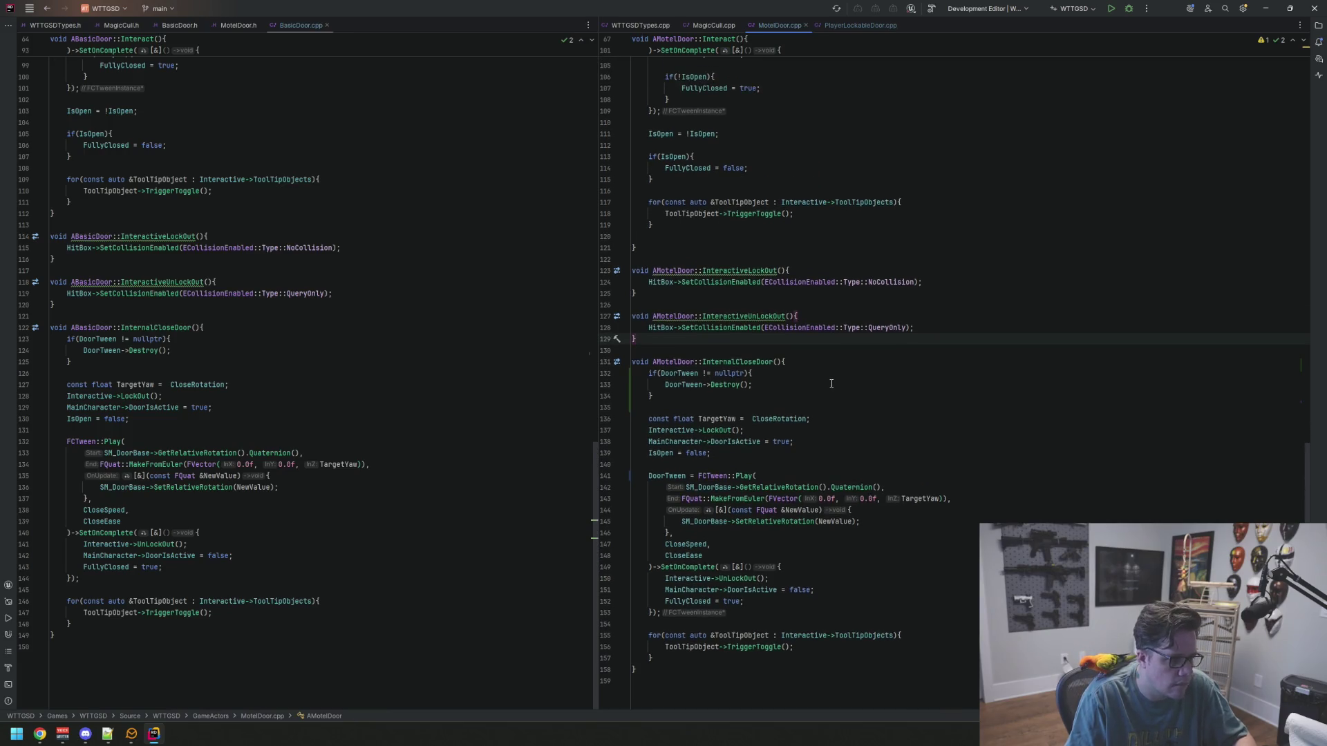
scroll(832, 384, "up", 4)
scroll(831, 380, "up", 13)
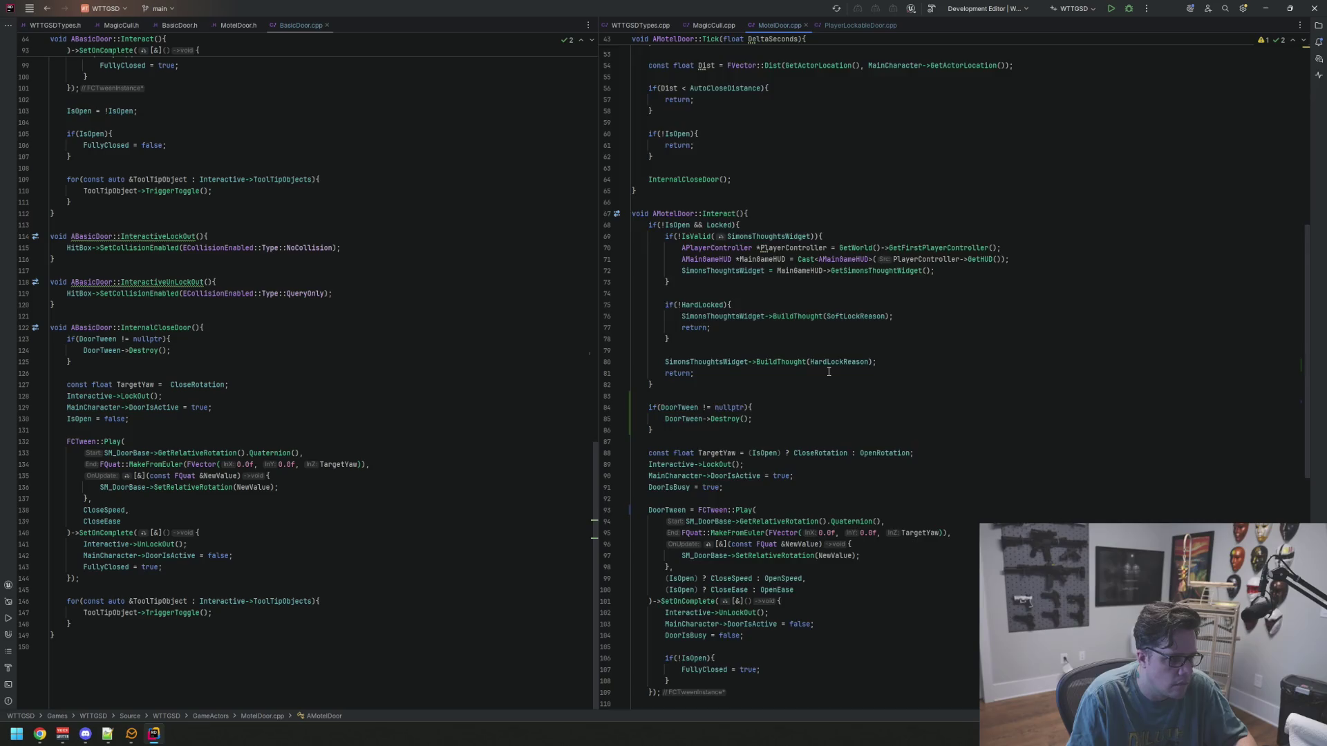
scroll(829, 372, "down", 16)
scroll(829, 372, "up", 16)
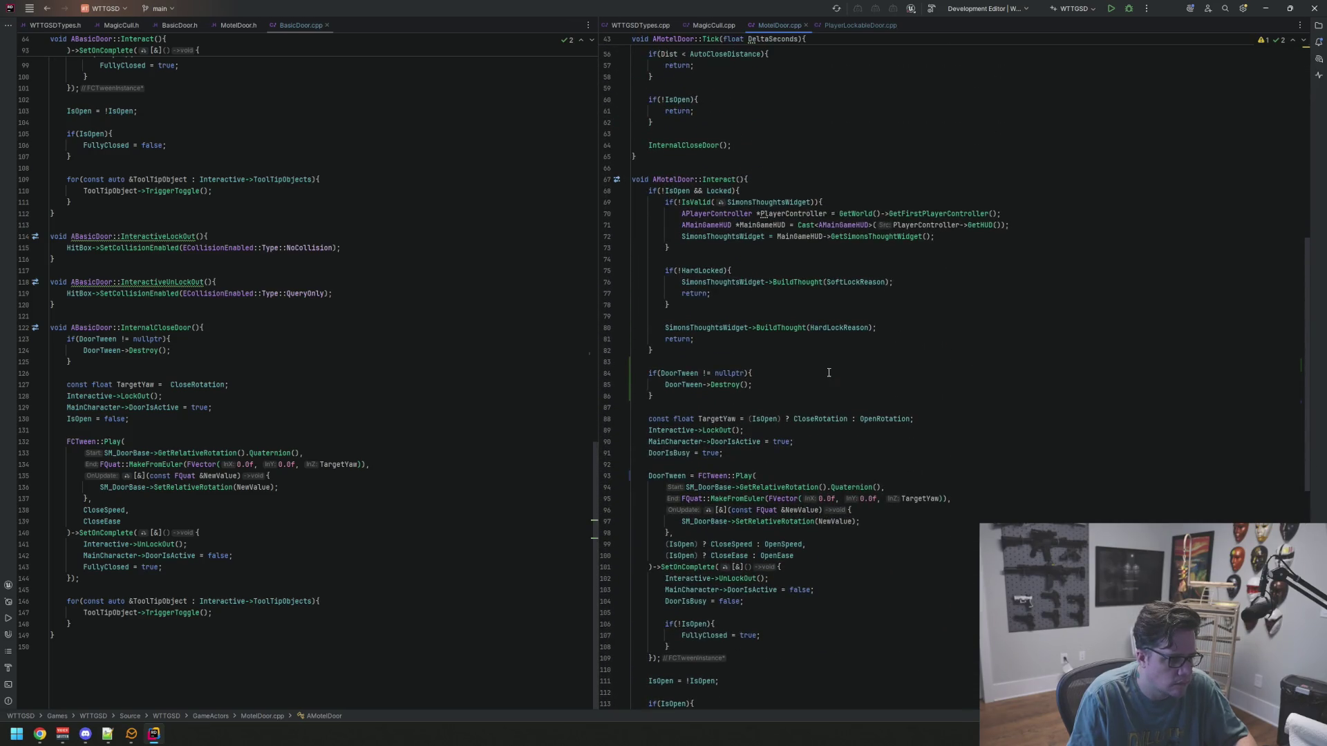
scroll(829, 373, "down", 16)
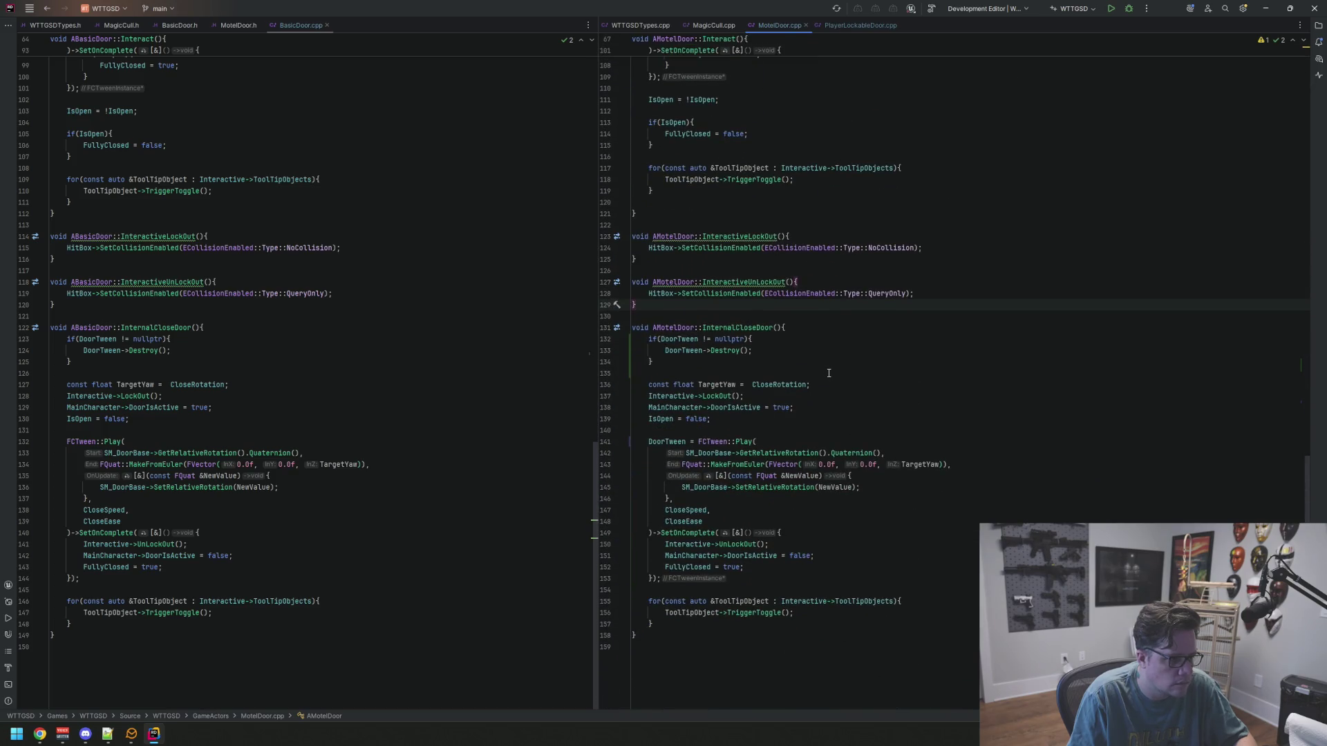
scroll(828, 373, "up", 14)
scroll(829, 373, "up", 8)
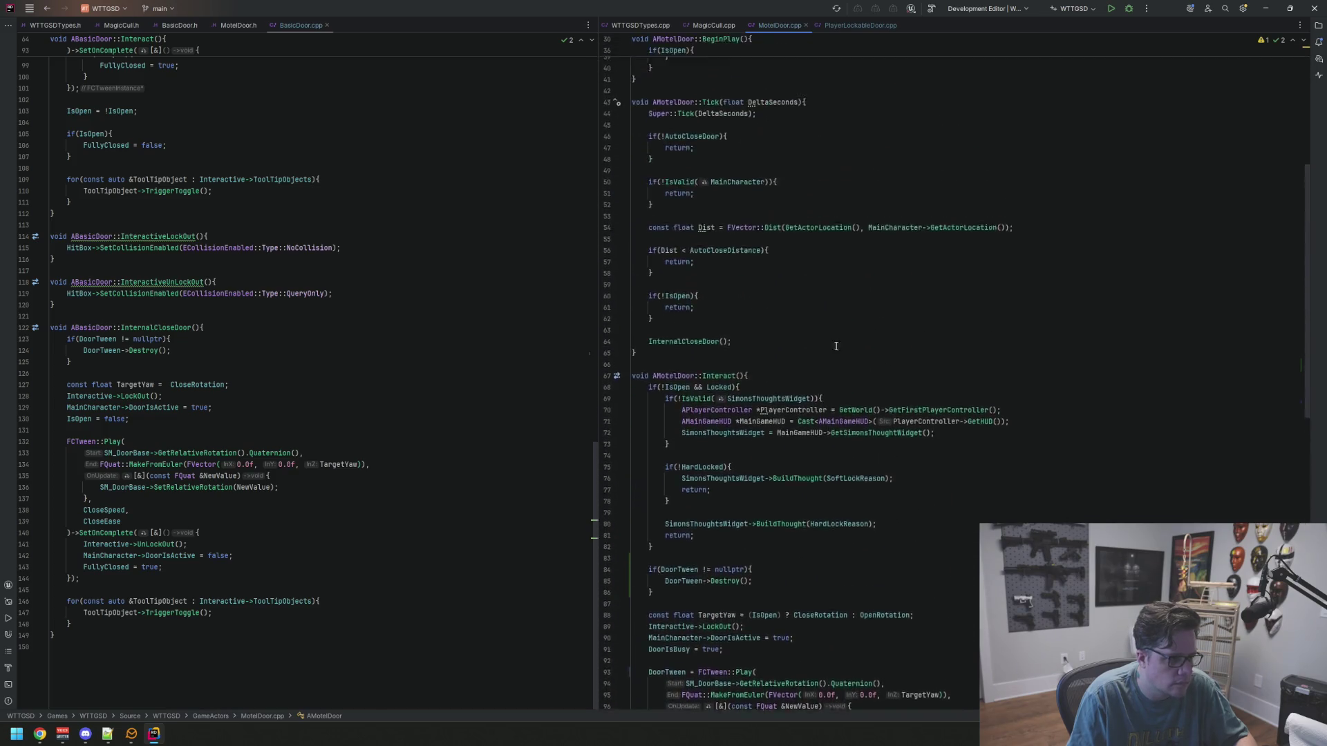
left_click(860, 25)
scroll(655, 185, "up", 8)
scroll(668, 266, "up", 1)
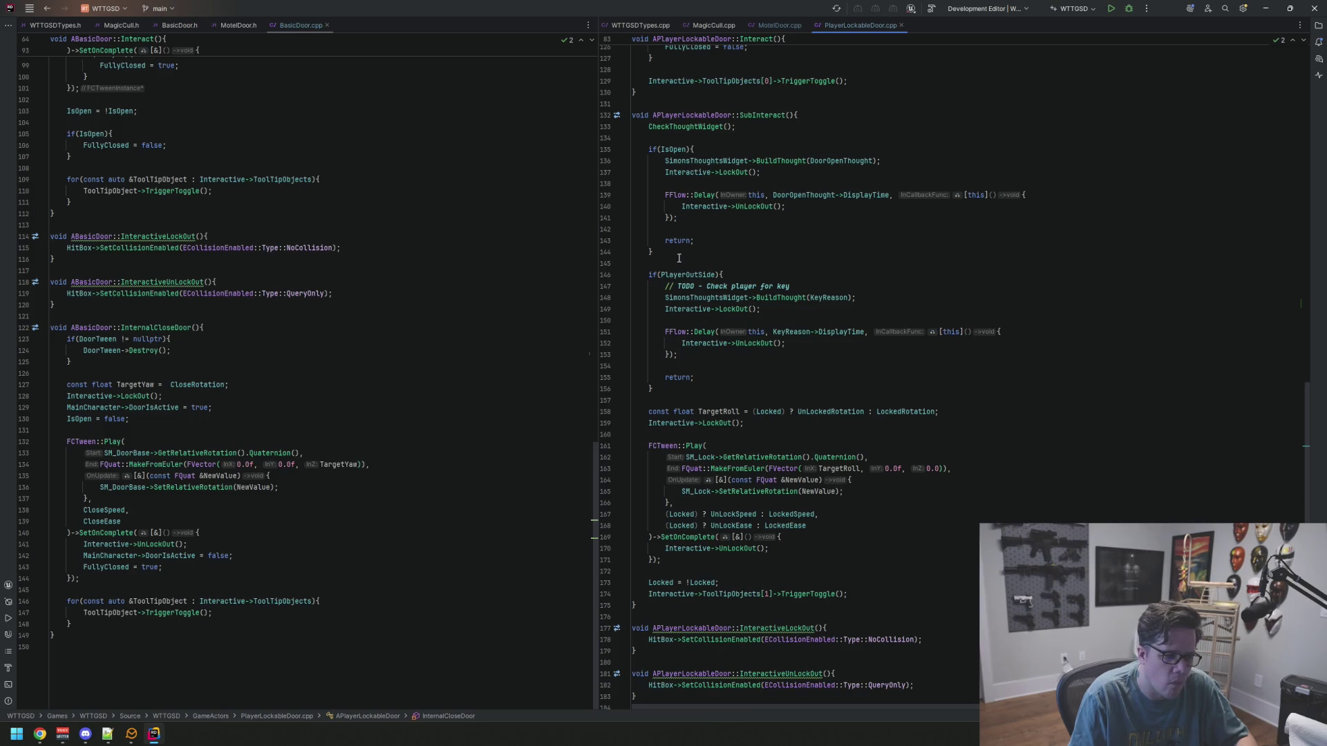
- Assign Interact's FCTween::Play result to DoorTween, fixing the 'DoorrTween' typo
scroll(679, 258, "up", 16)
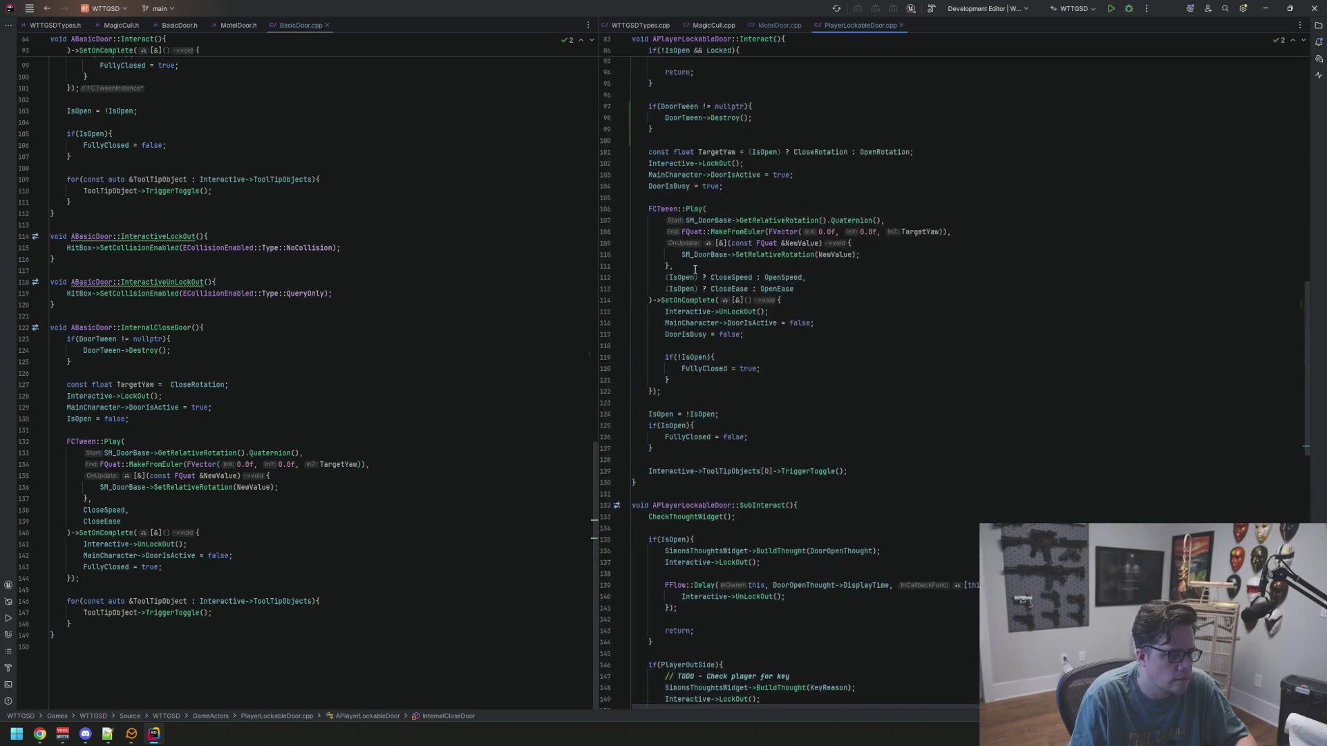
scroll(693, 268, "up", 1)
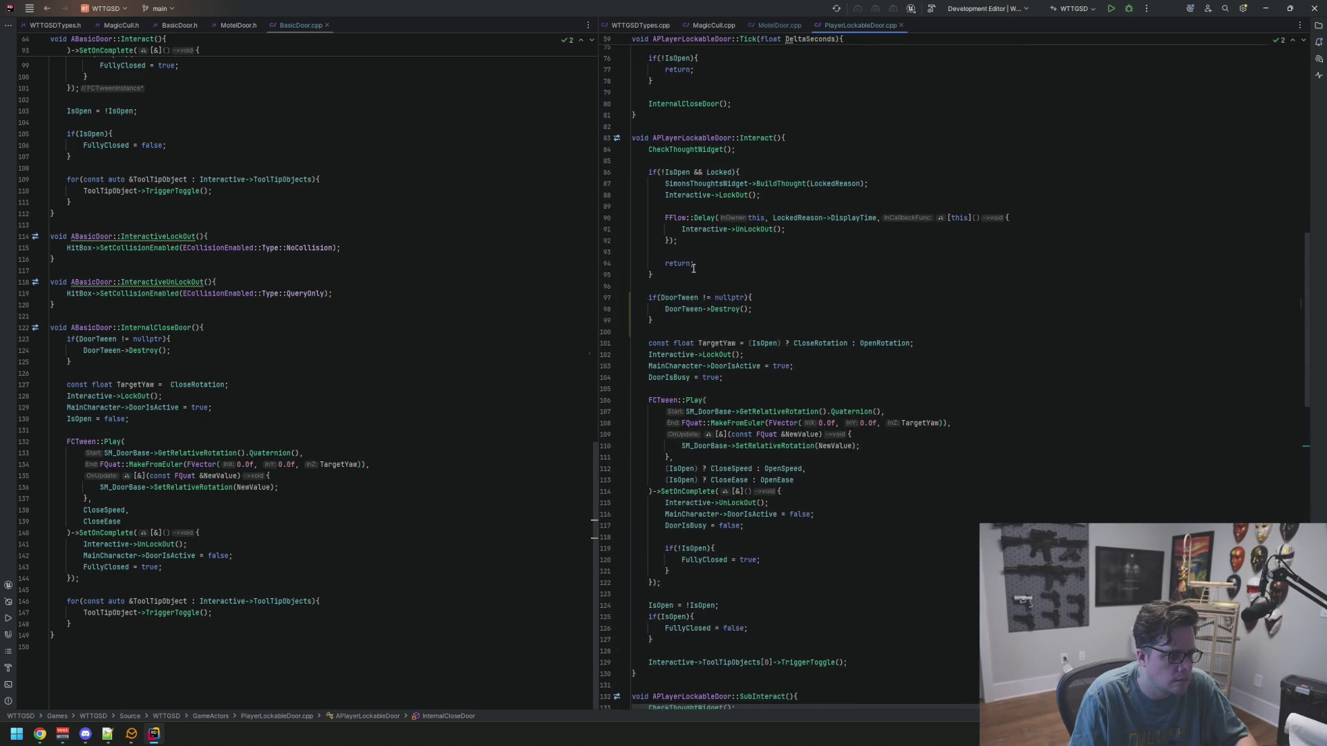
left_click(648, 400)
type("D")
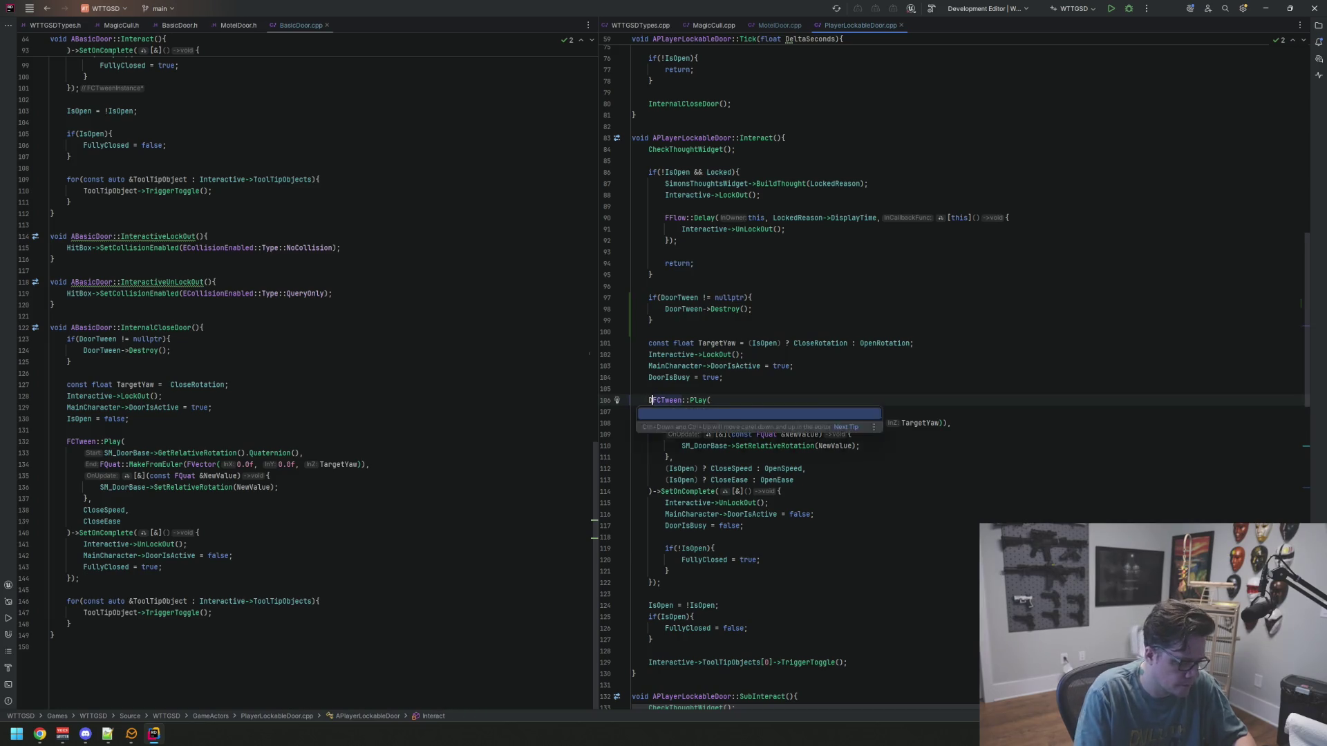
key("BackSpace")
key("Return")
type("Doortwee")
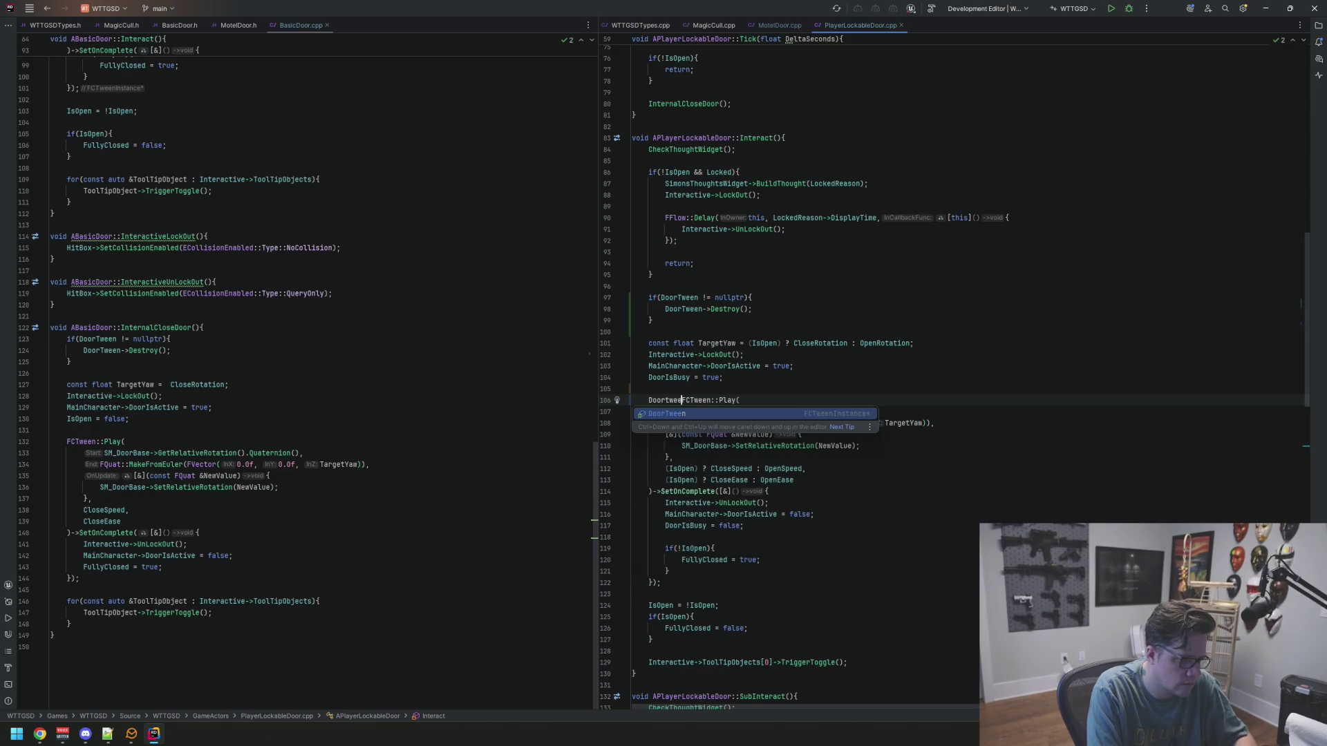
key("BackSpace")
key("BackSpace")
key("BackSpace")
type("rTween =")
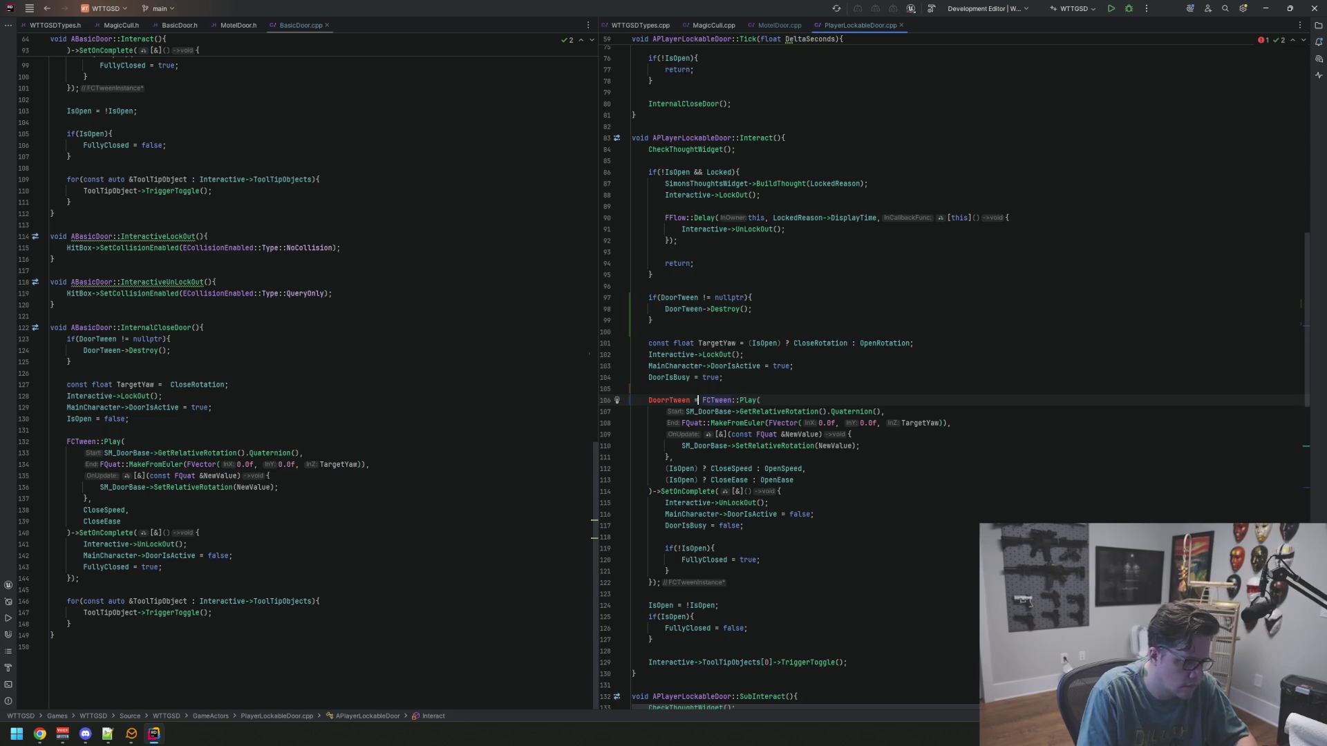
key("ctrl+Delete")
type("Door")
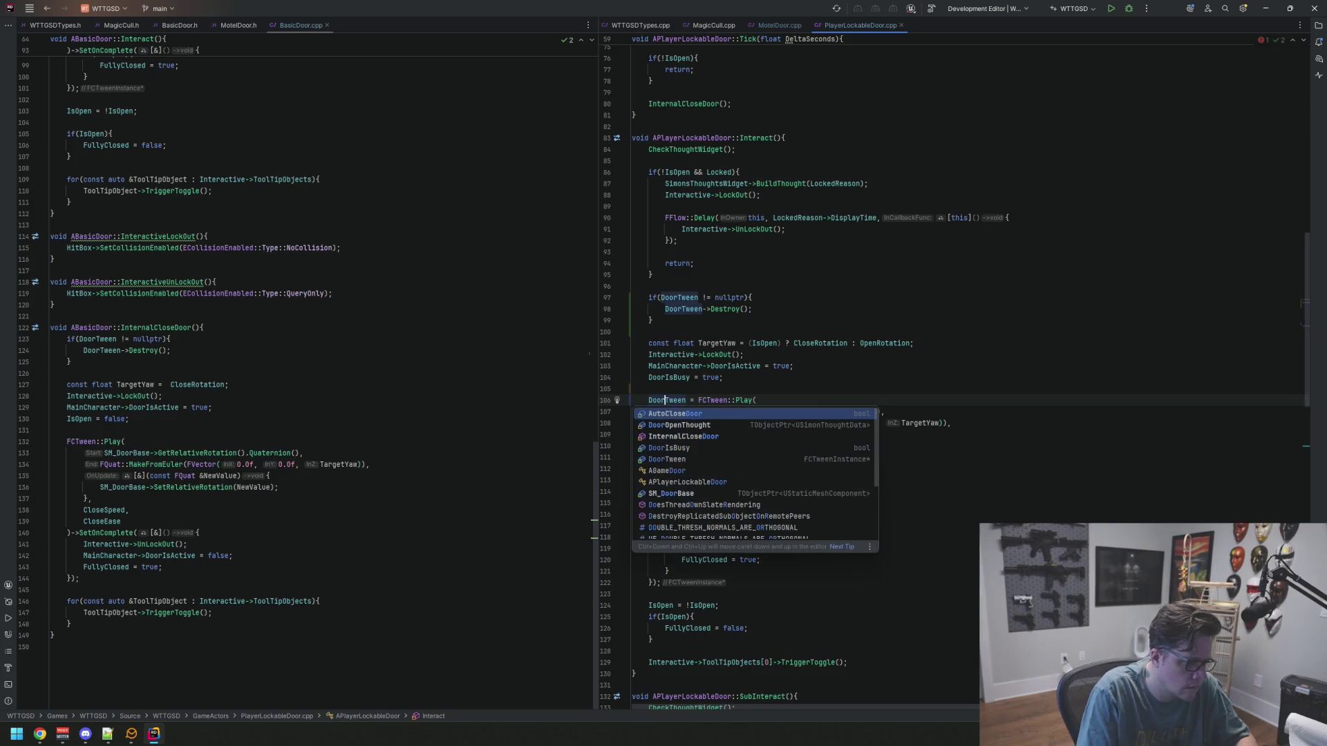
key("Escape")
- Prefix InternalCloseDoor's FCTween::Play call with 'DoorTween =' and check the nearby lines
scroll(762, 391, "down", 10)
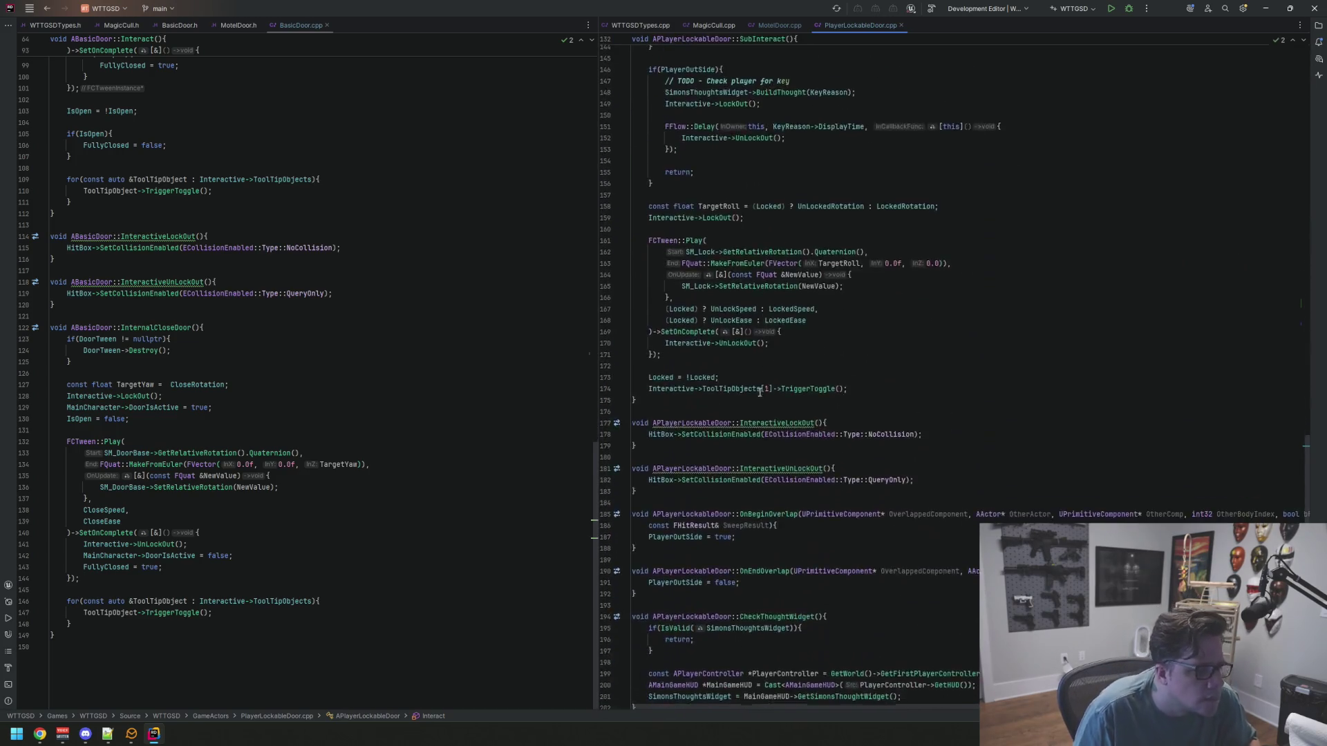
scroll(762, 391, "down", 5)
left_click(648, 458)
type("DoorTween =")
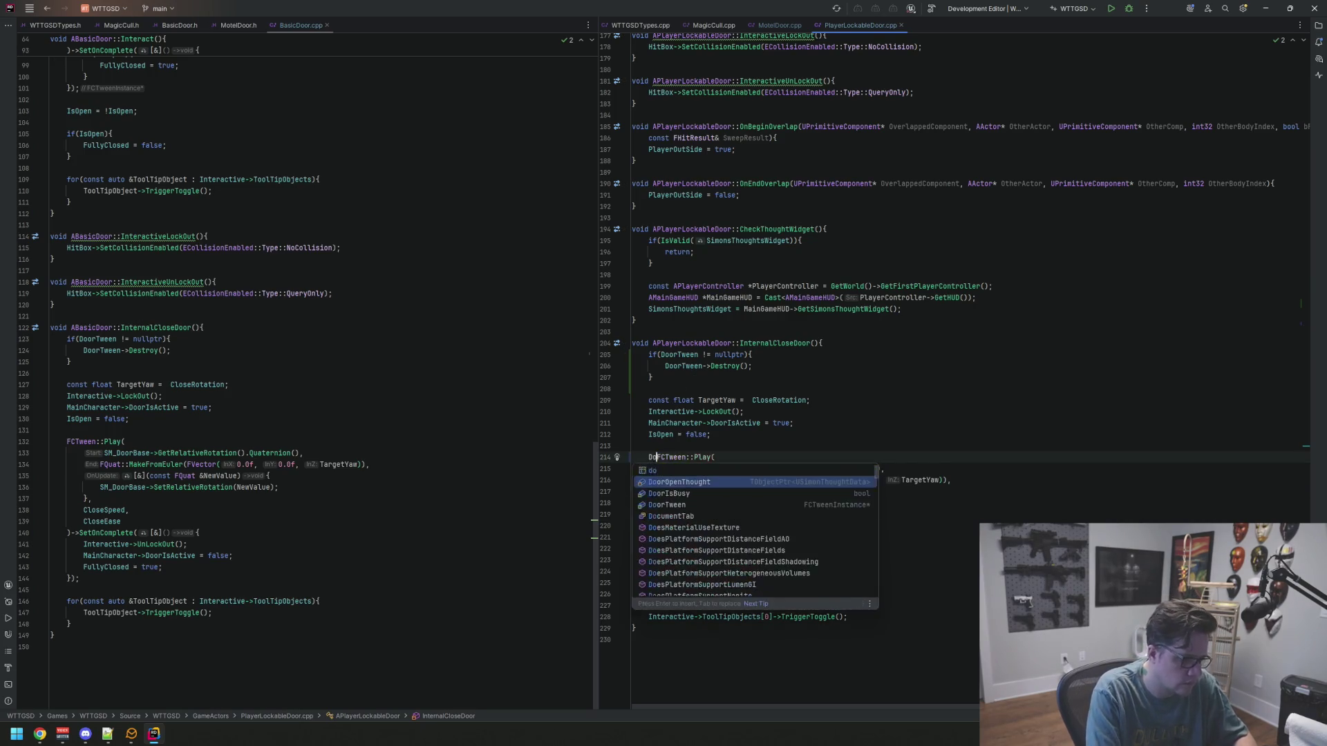
key("Up")
key("Up")
key("Up")
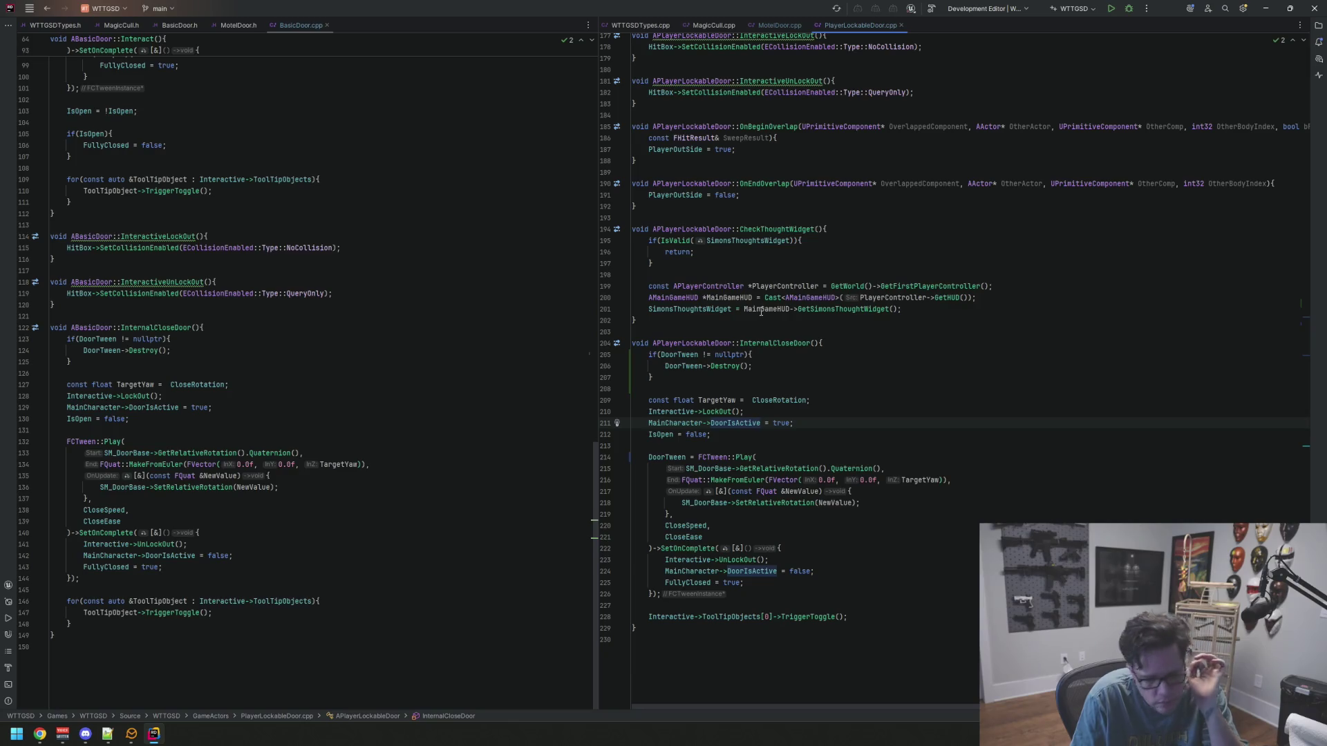
left_click(765, 456)
left_click(784, 434)
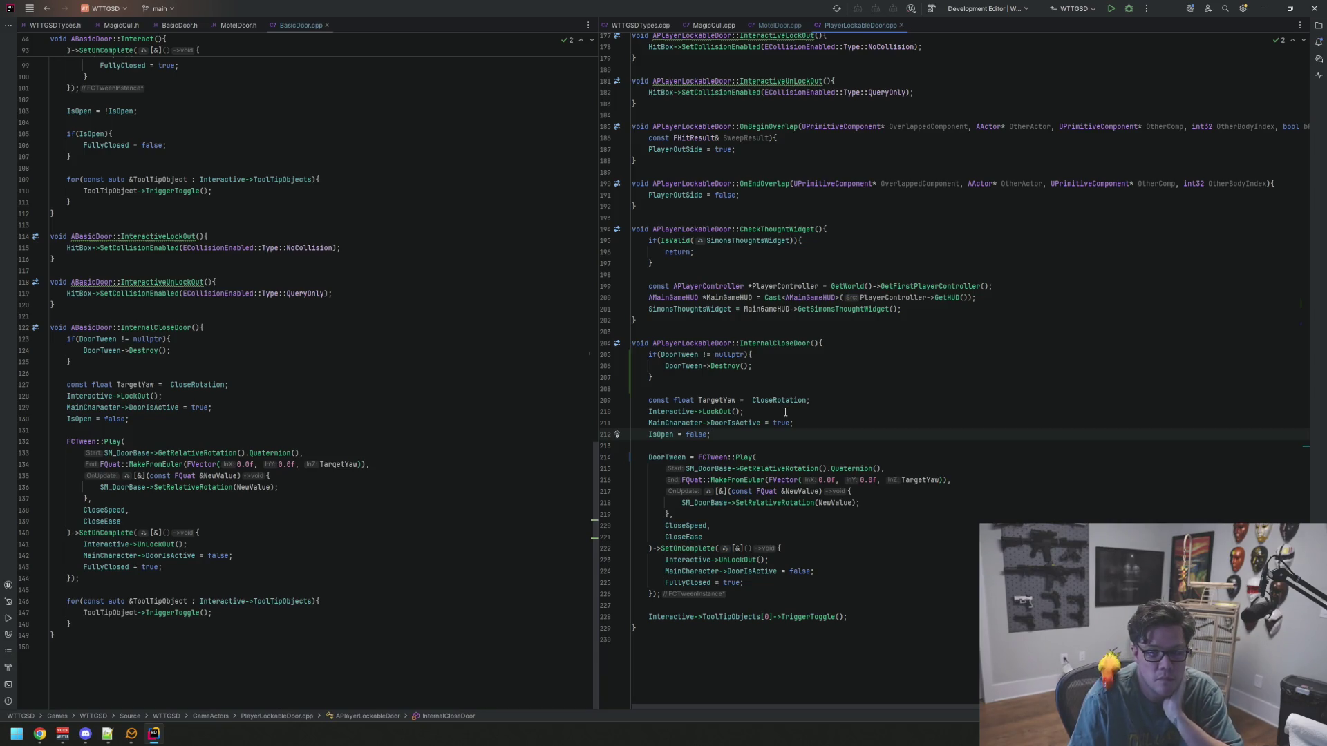
left_click(712, 446)
left_click(738, 457)
left_click(754, 435)
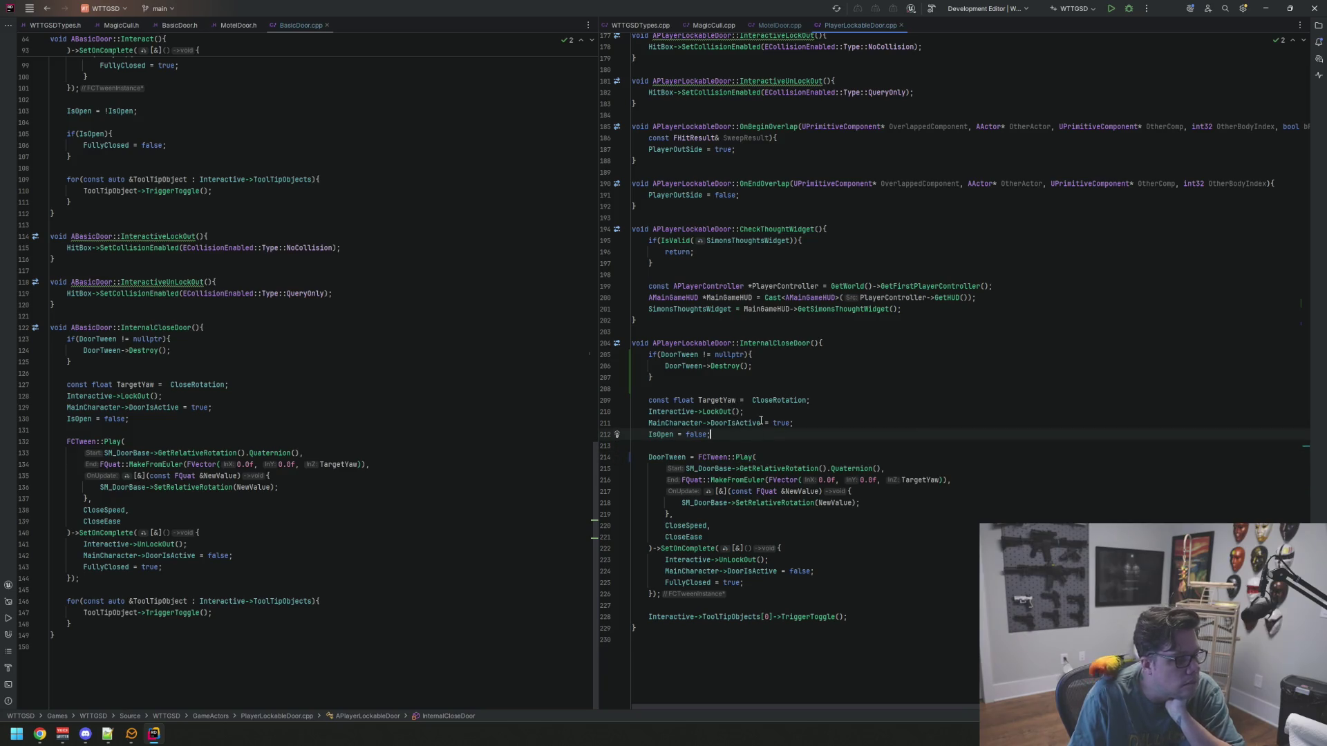
mouse_move(761, 421)
key("alt+Tab")
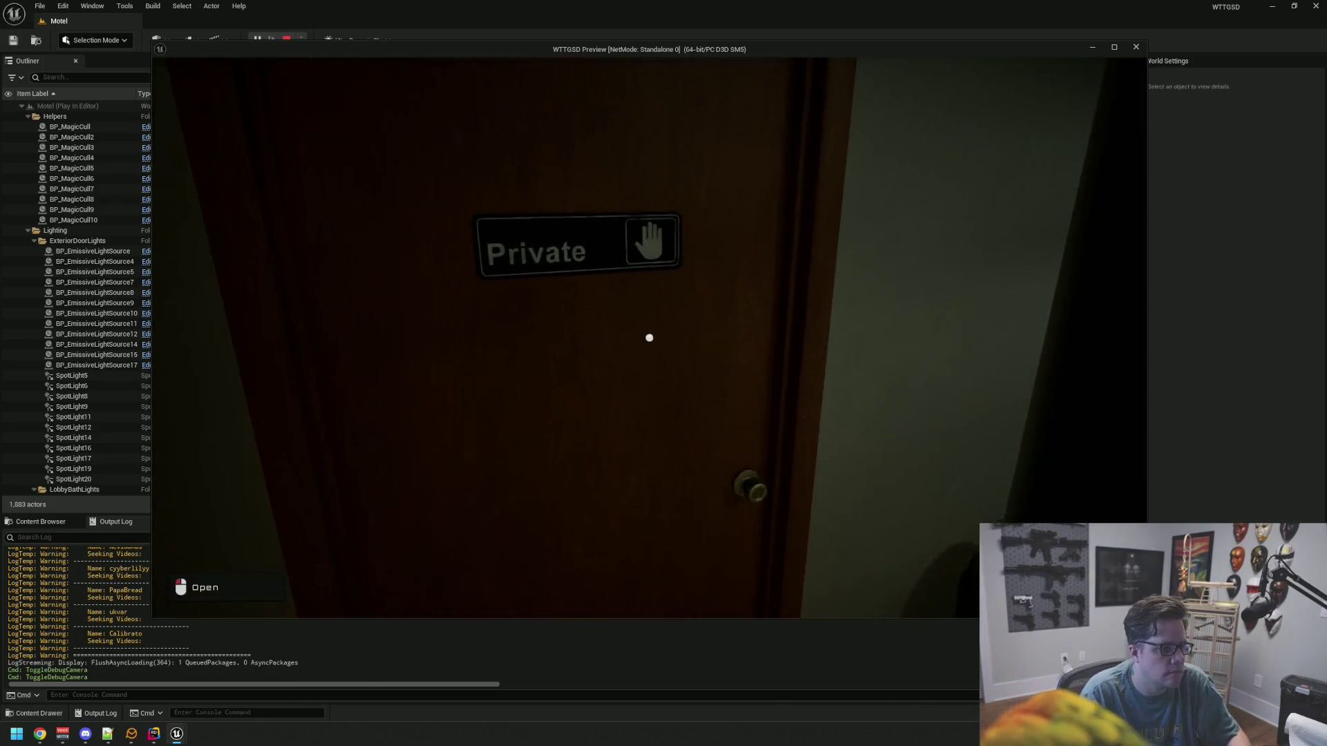
- Open and close the Private door repeatedly from near and far to test the tween
left_click(649, 338)
left_click(649, 338)
left_click(649, 338)
key("s")
left_click(649, 338)
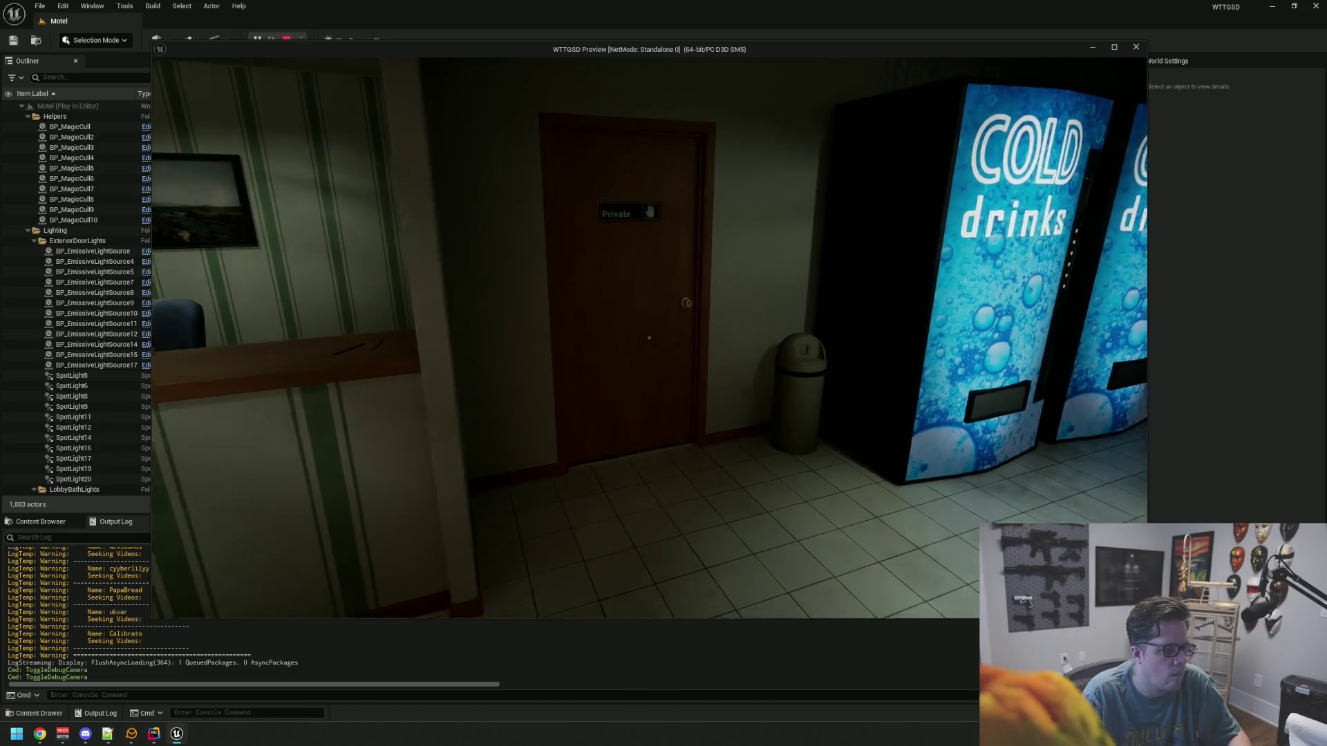
key("w")
key("s")
left_click(649, 338)
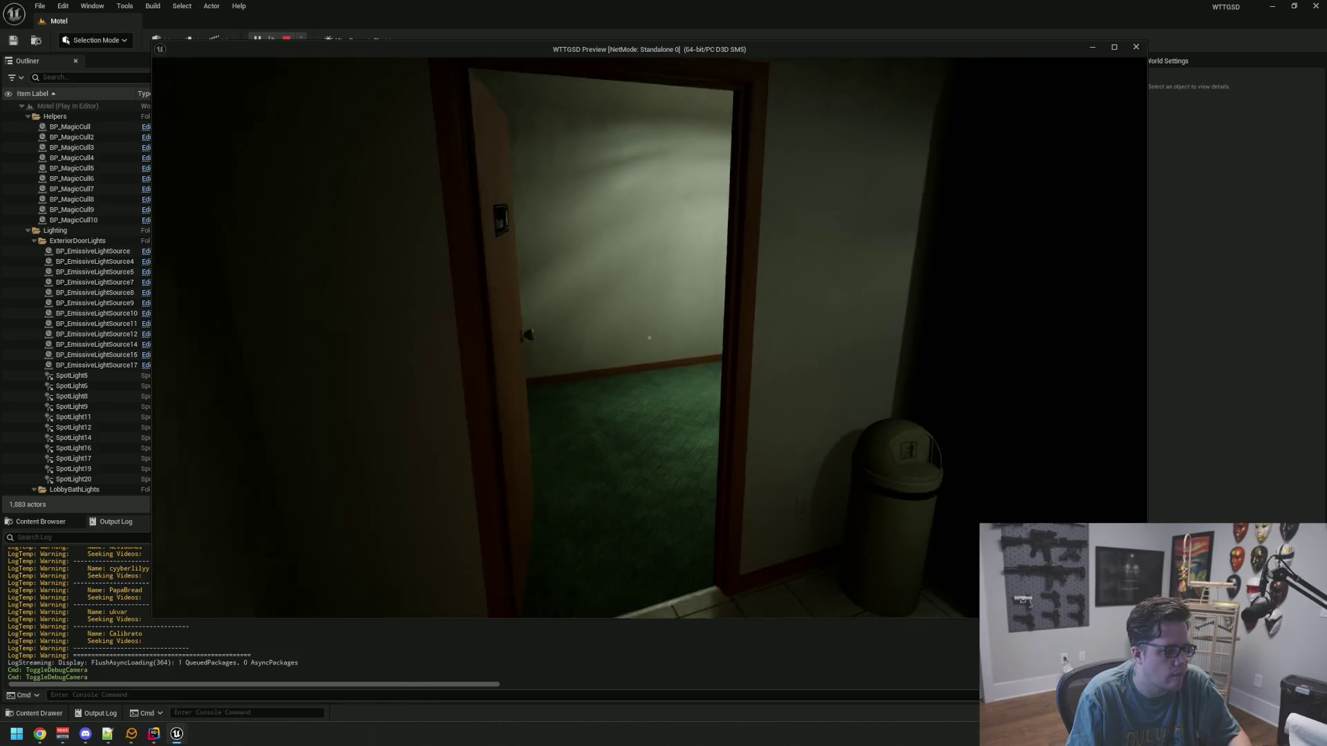
left_click(649, 338)
key("w")
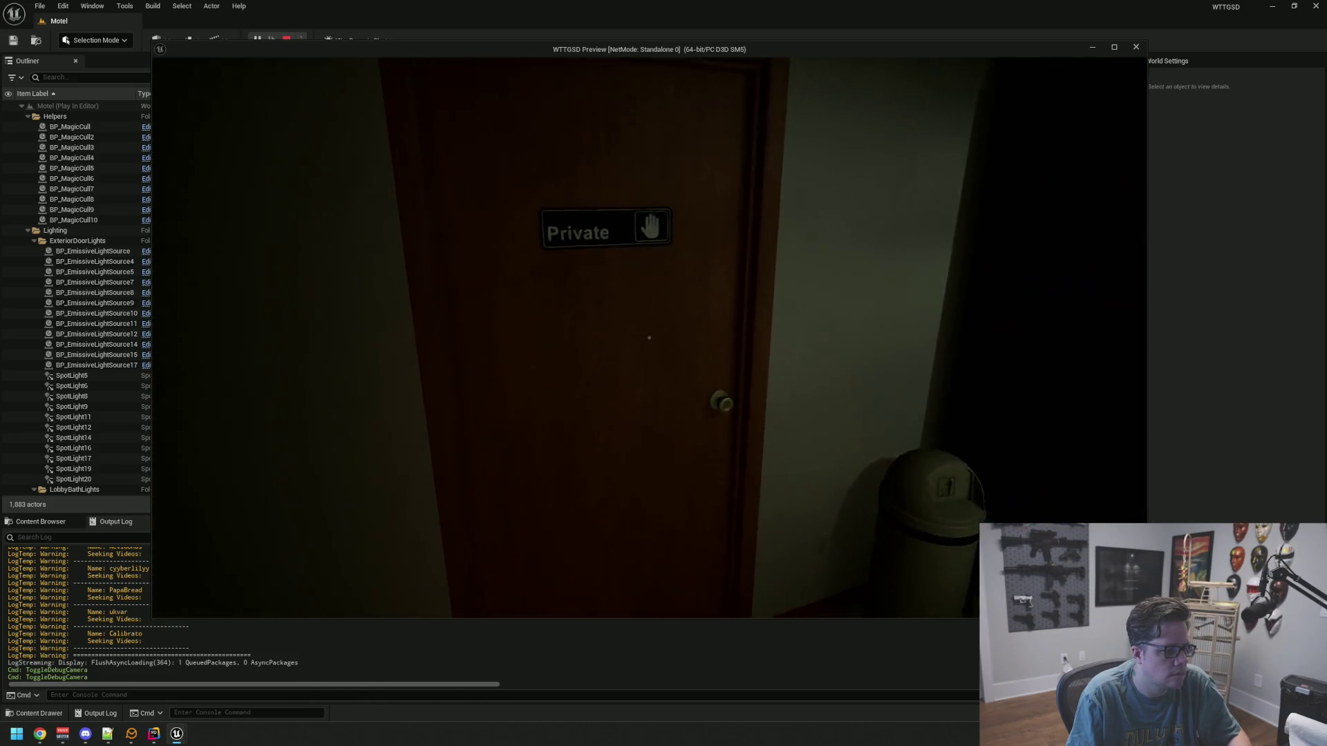
left_click(649, 338)
key("s")
left_click(649, 338)
key("w")
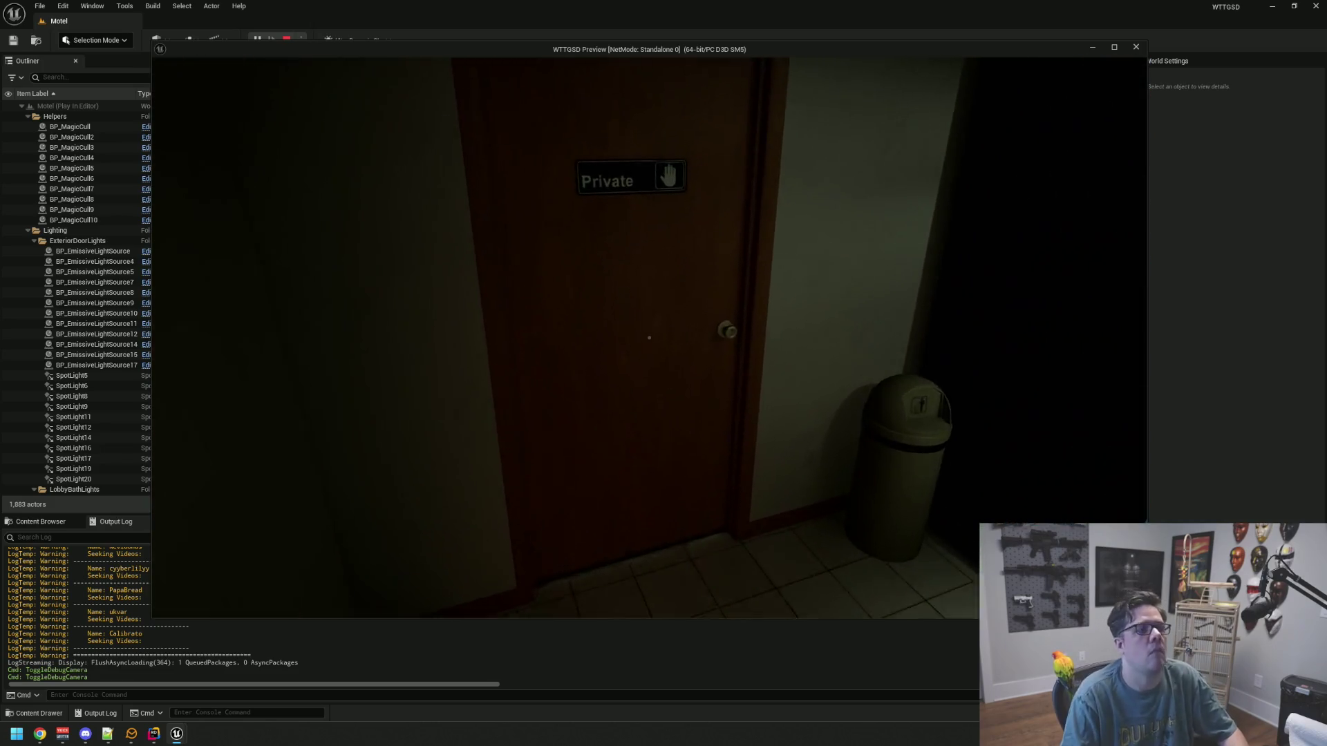
- Enter the Private room, open the Electrical Room door, toggle the light off/on/off, and open the storage door
left_click(649, 338)
key("w")
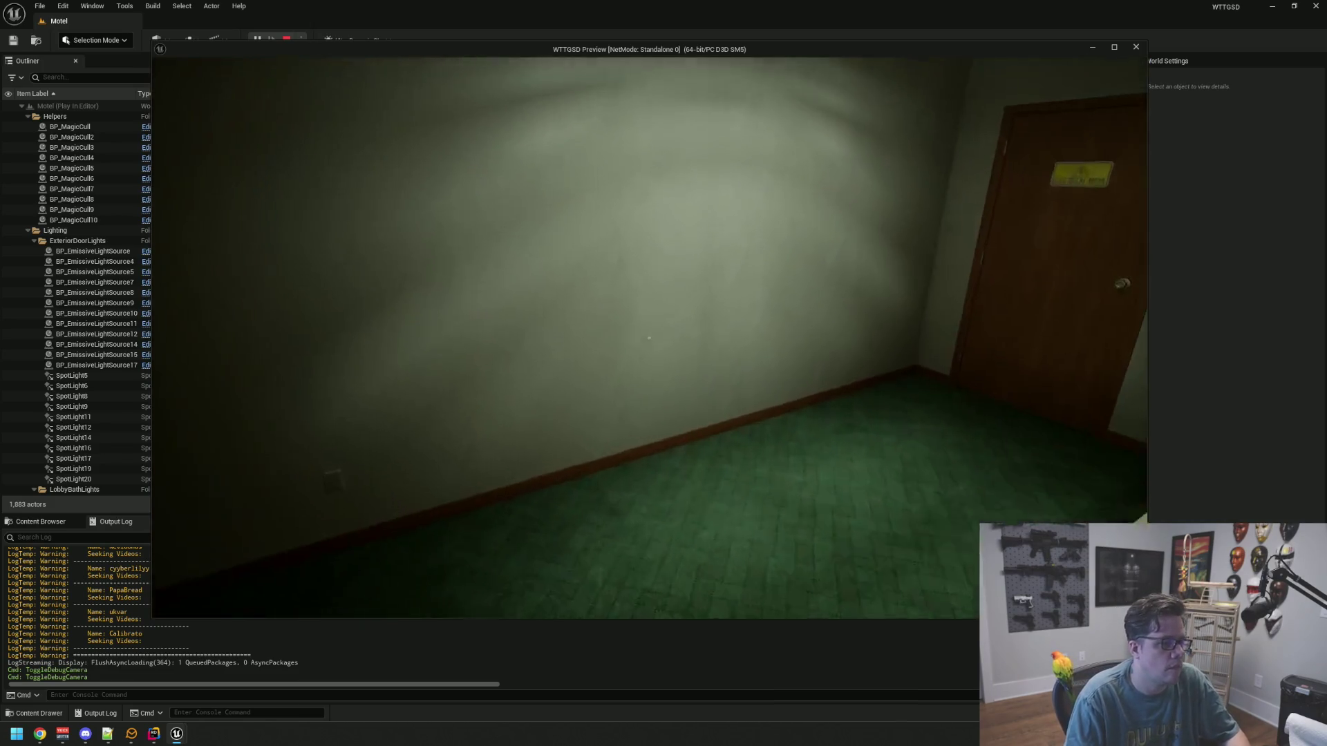
key("s")
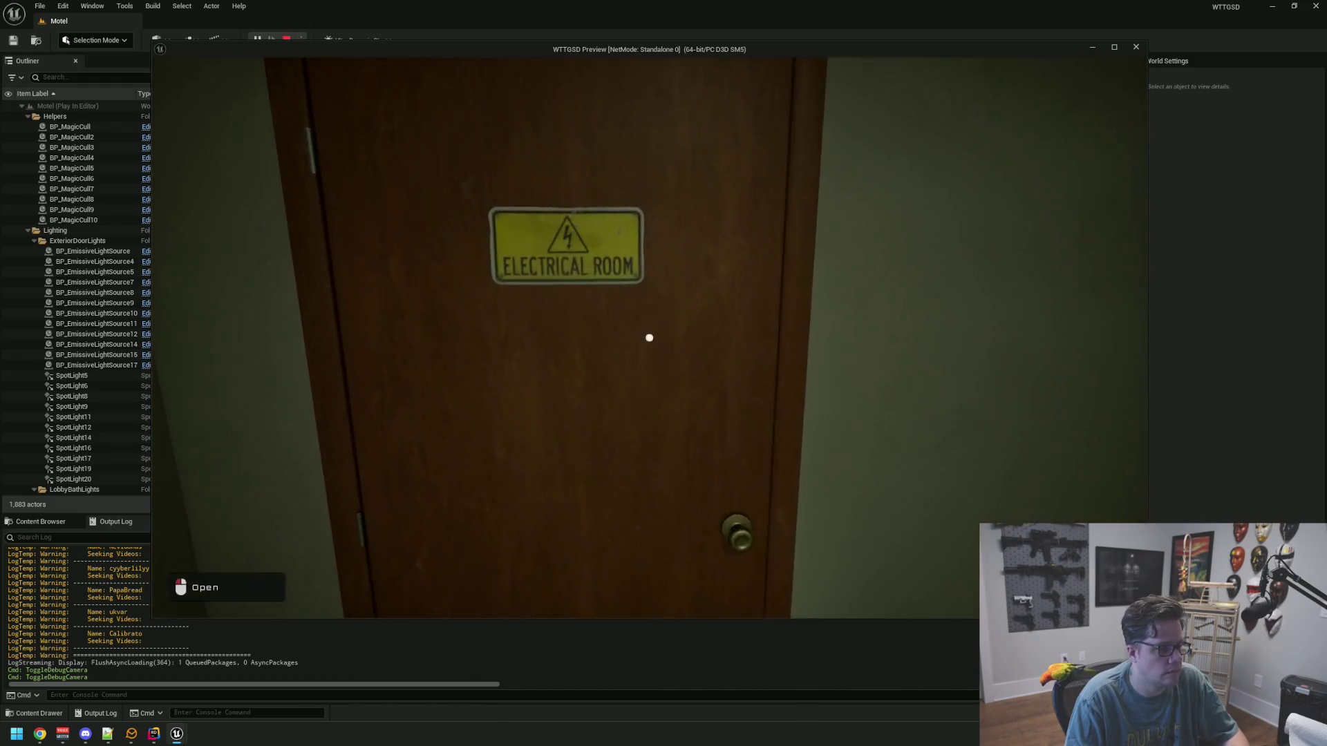
left_click(649, 338)
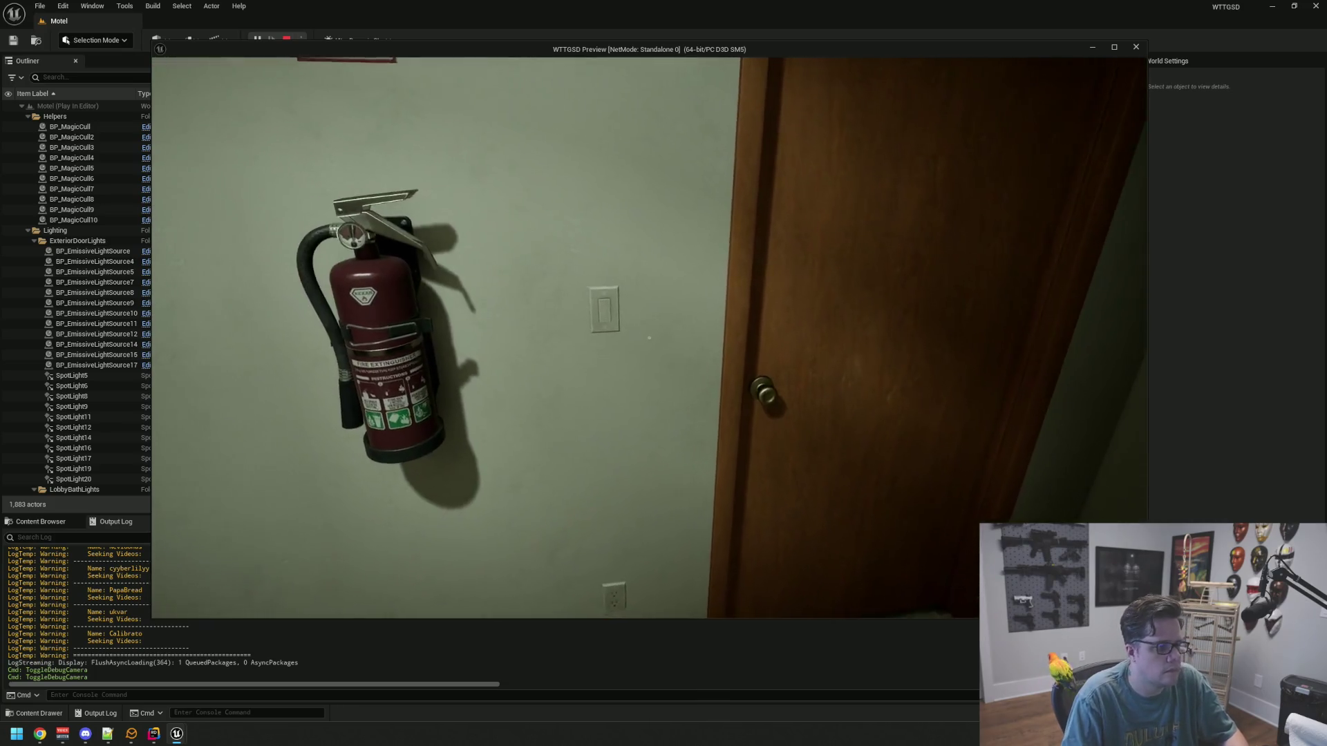
left_click(649, 338)
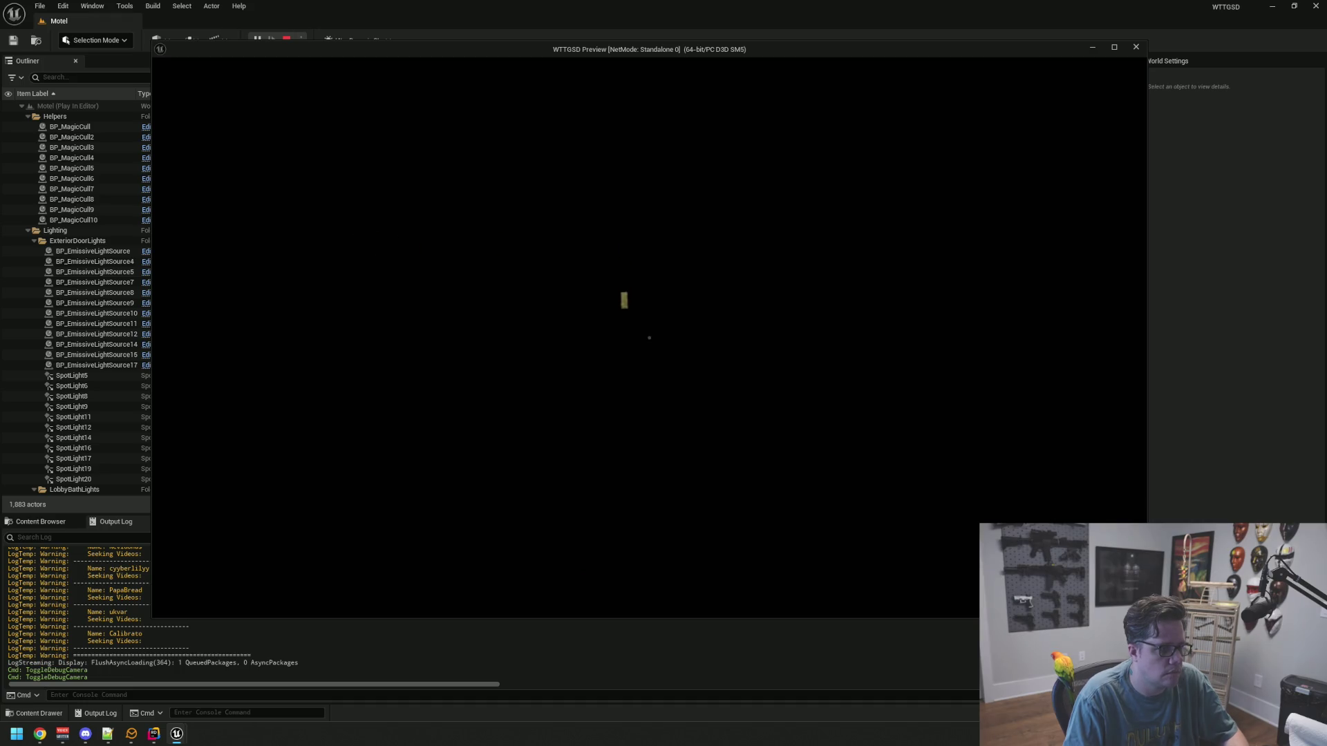
left_click(649, 338)
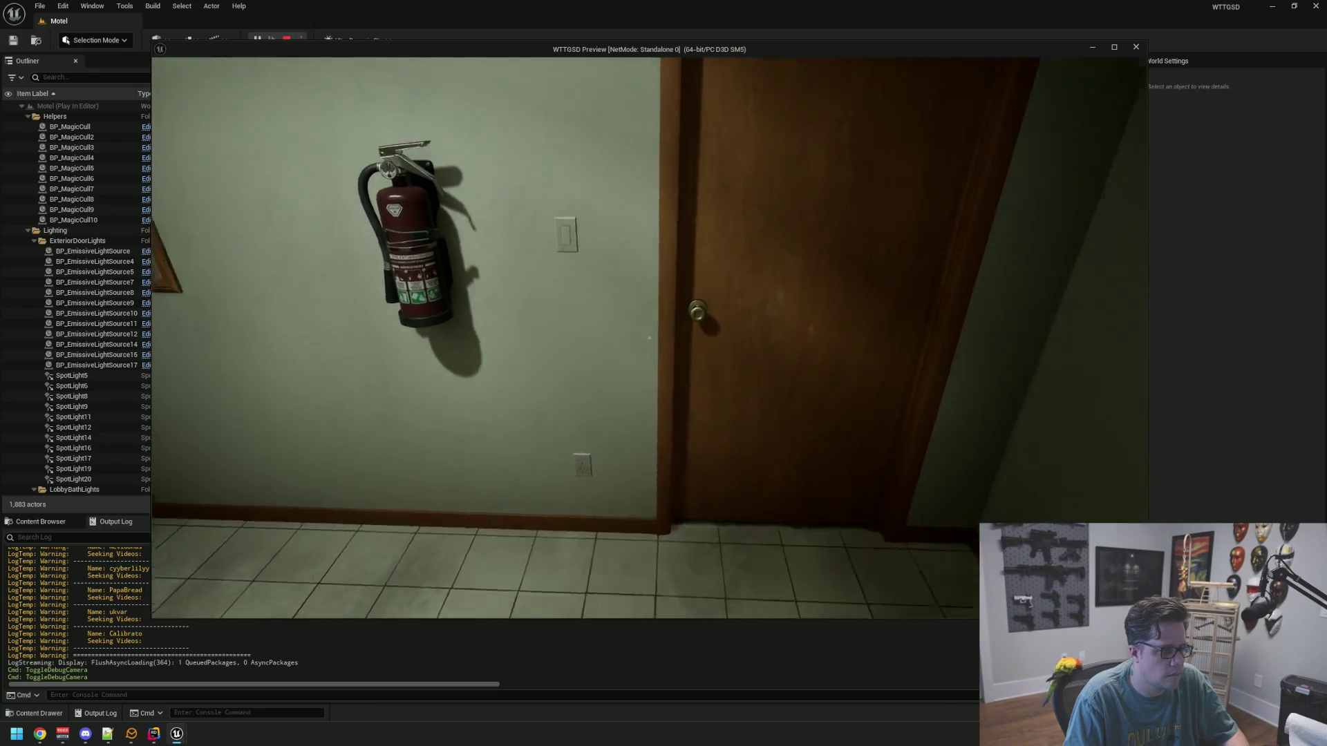
left_click(649, 338)
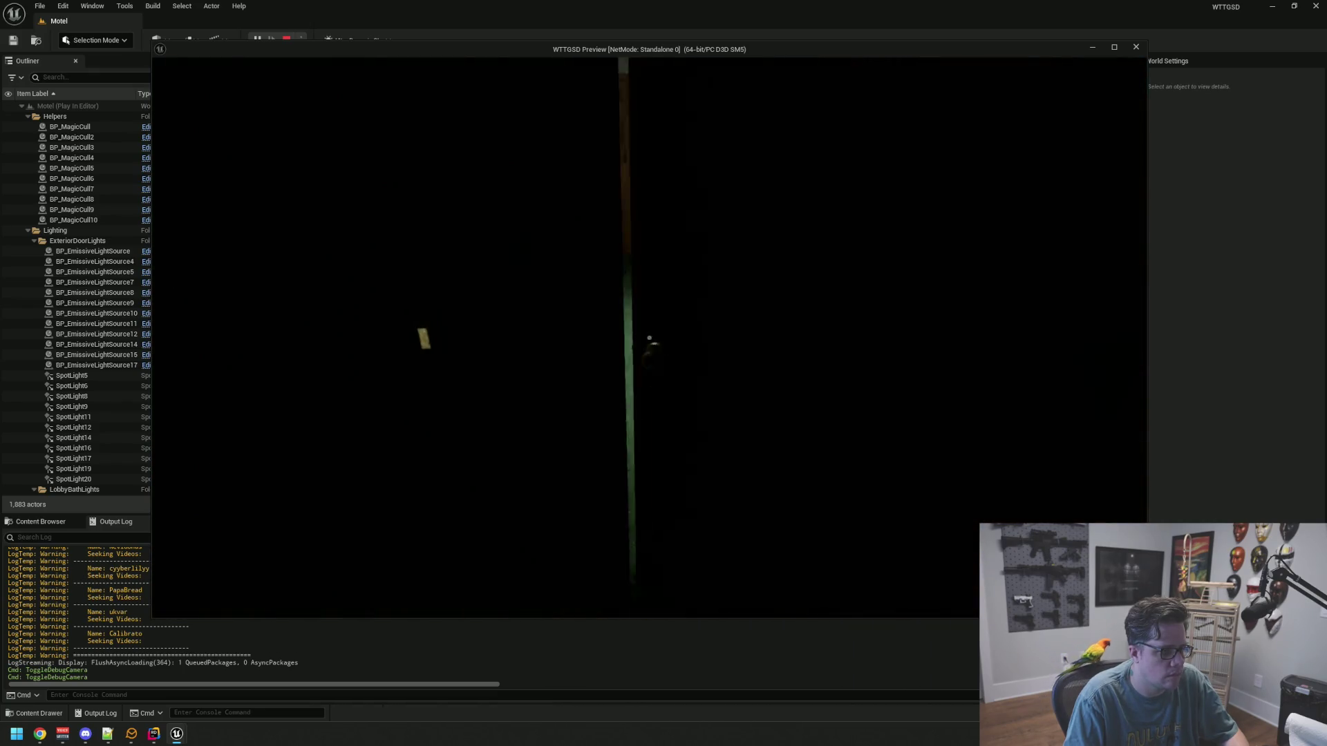
left_click(649, 338)
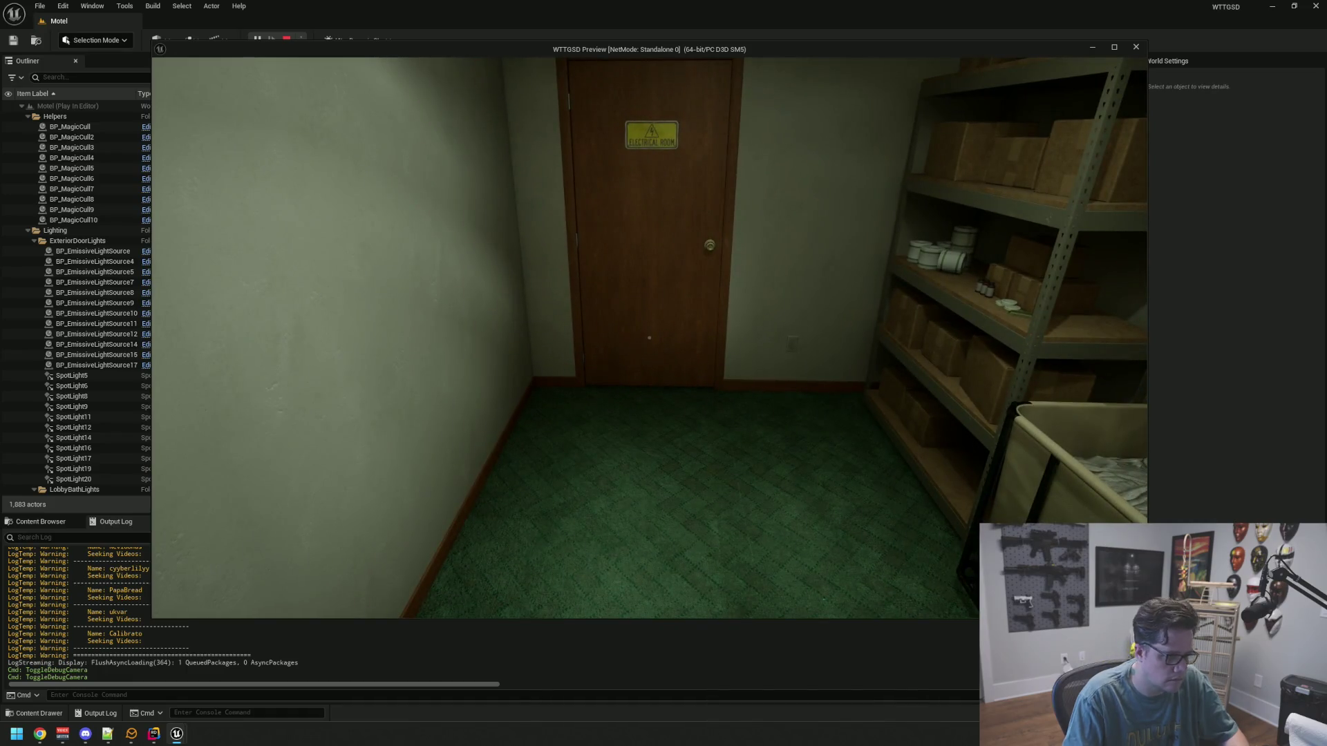
- Open the Electrical Room door outside, toggling the debug camera to inspect the area
key("semicolon")
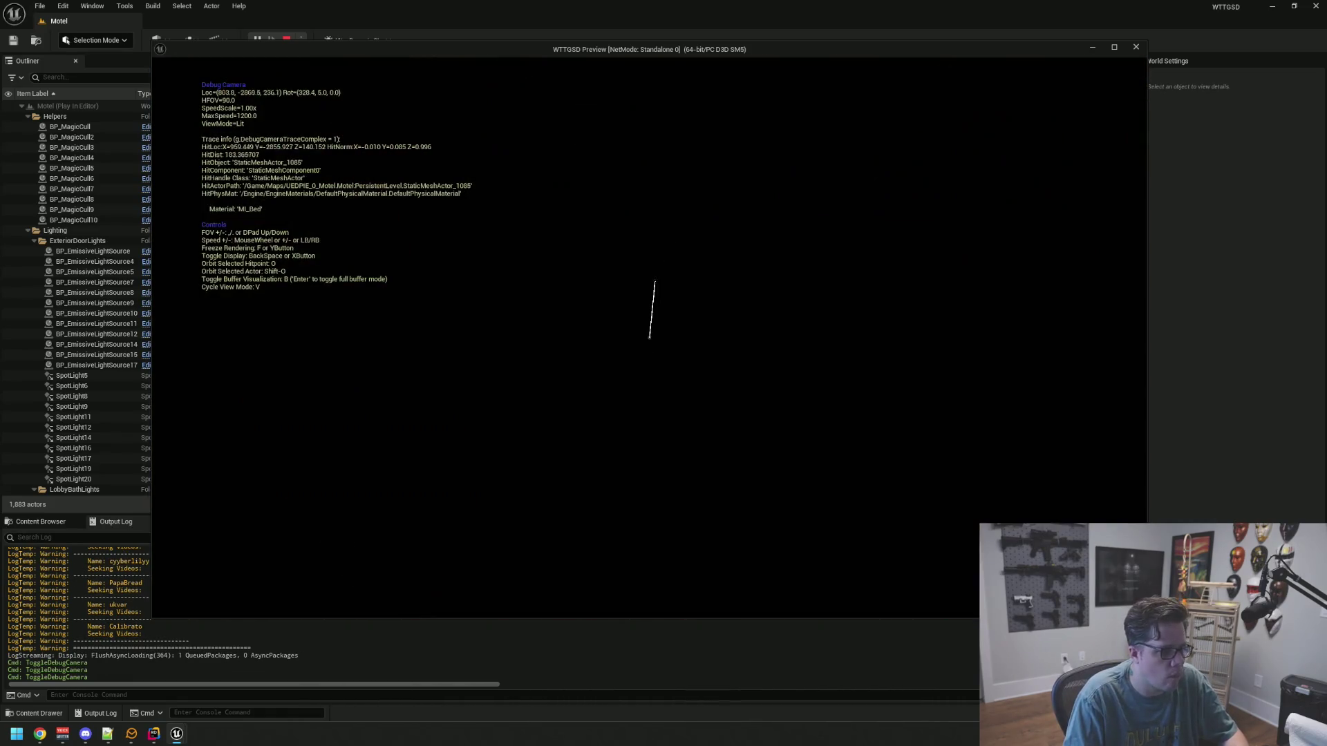
key("semicolon")
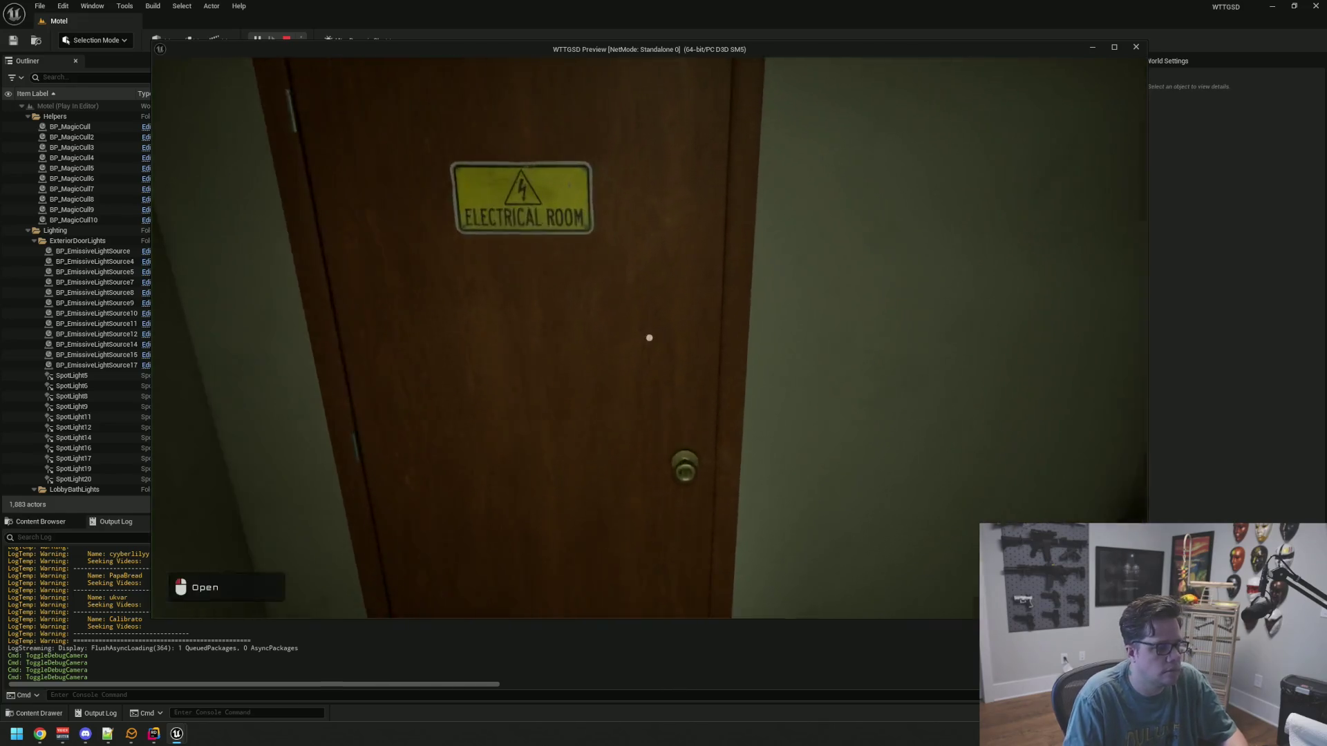
left_click(649, 338)
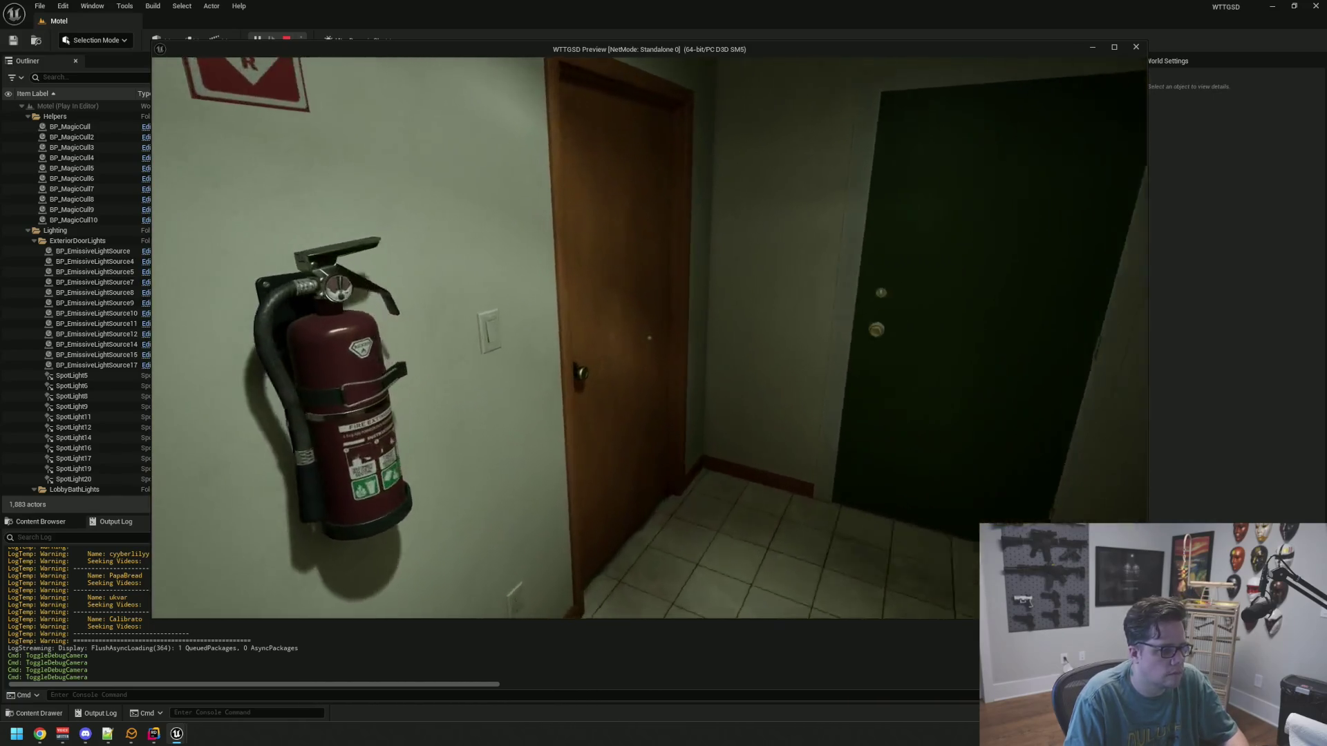
key("w")
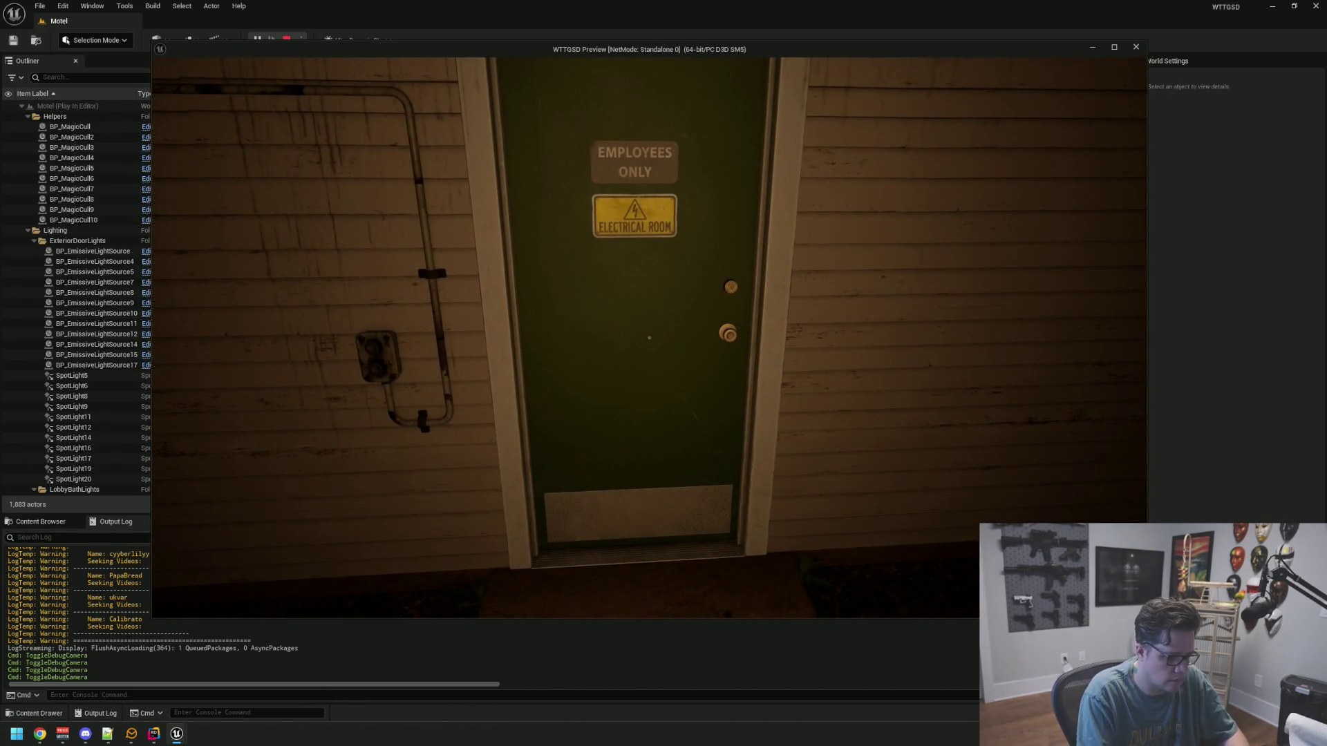
key("semicolon")
key("s")
key("semicolon")
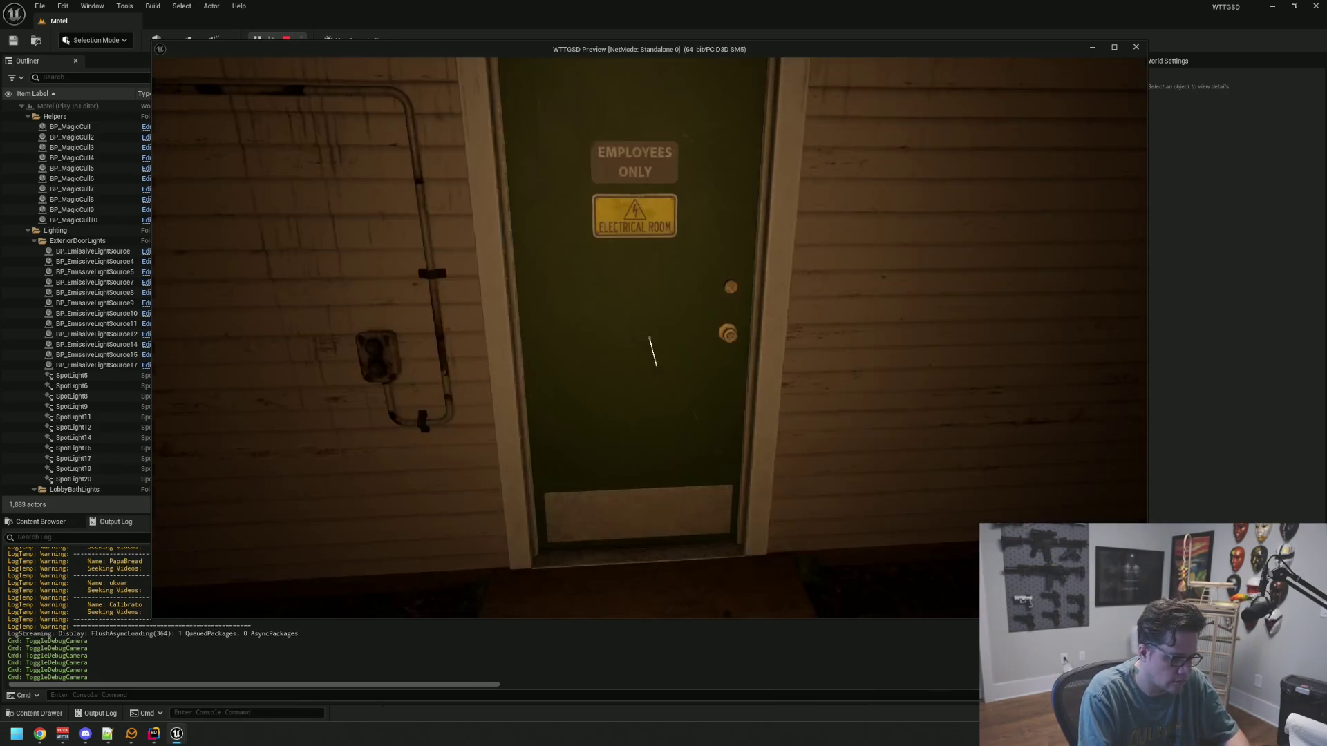
key("w")
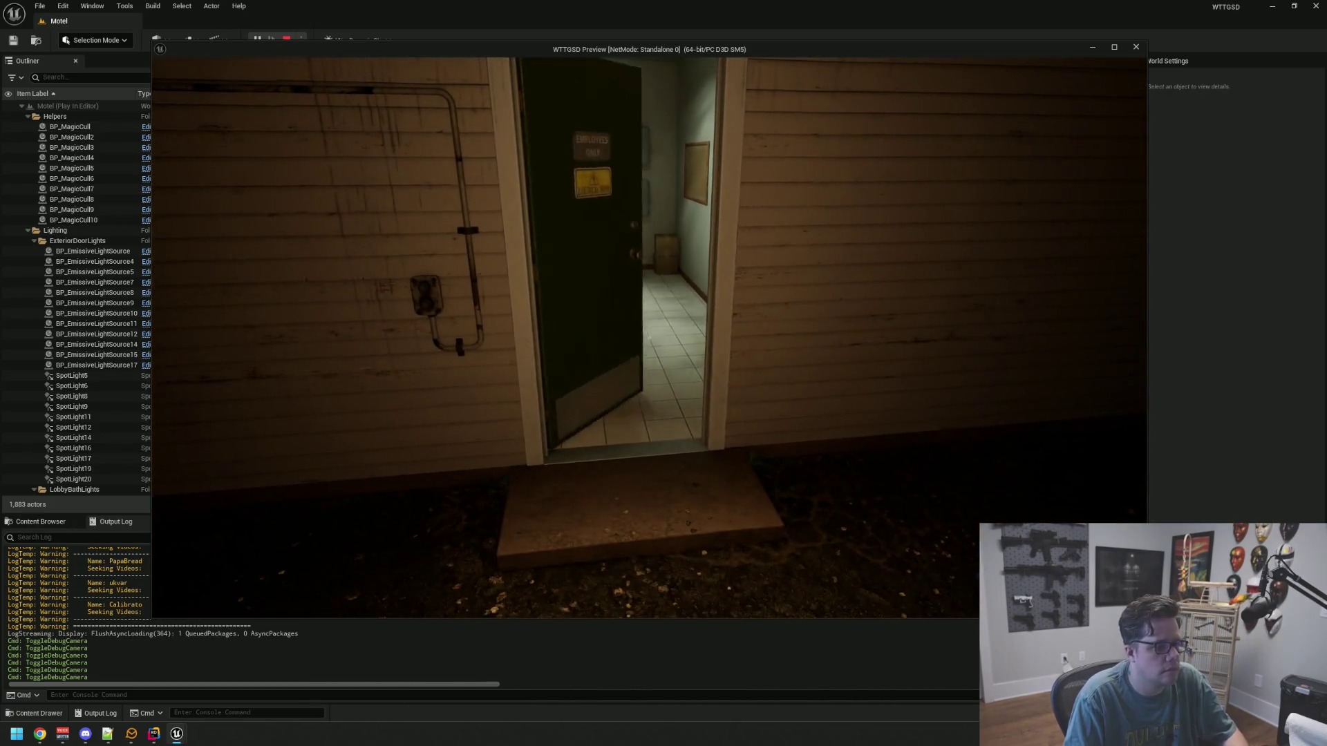
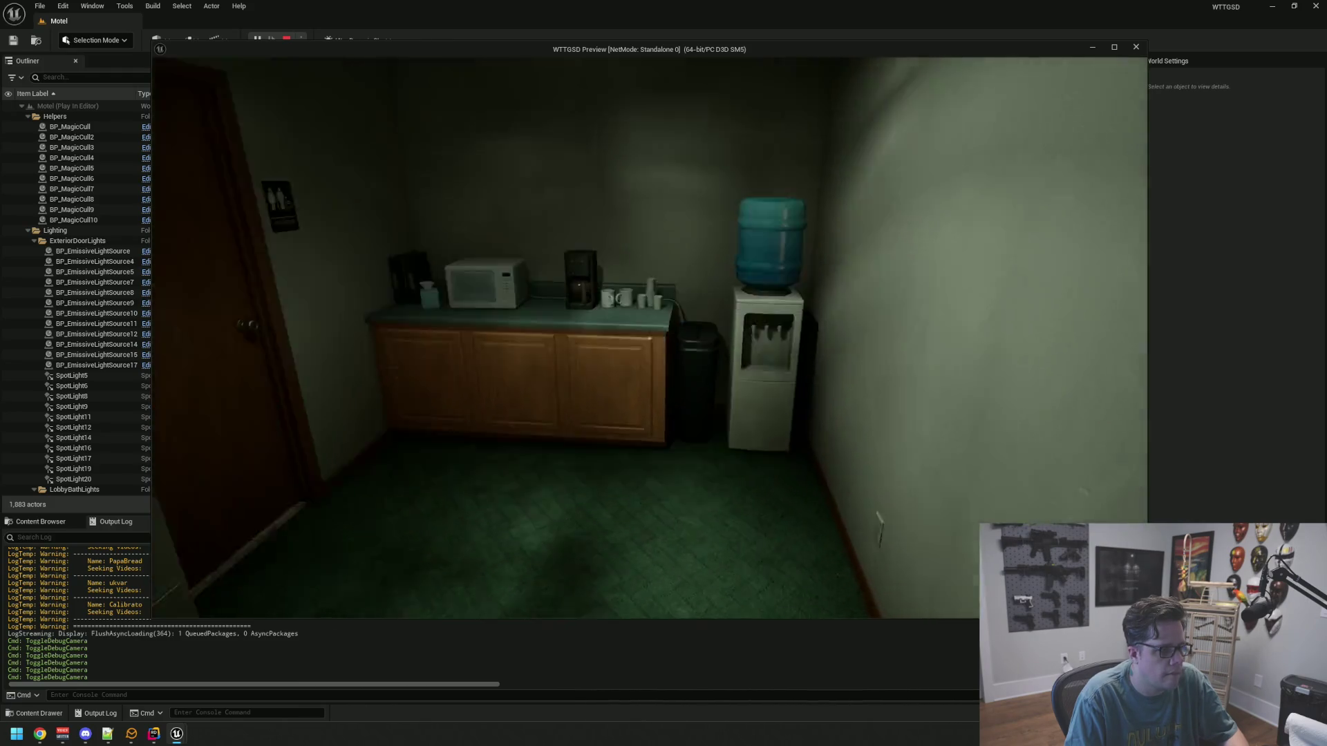
- Minimize the Unreal Editor and Rider windows so only the standalone game preview remains
key("grave")
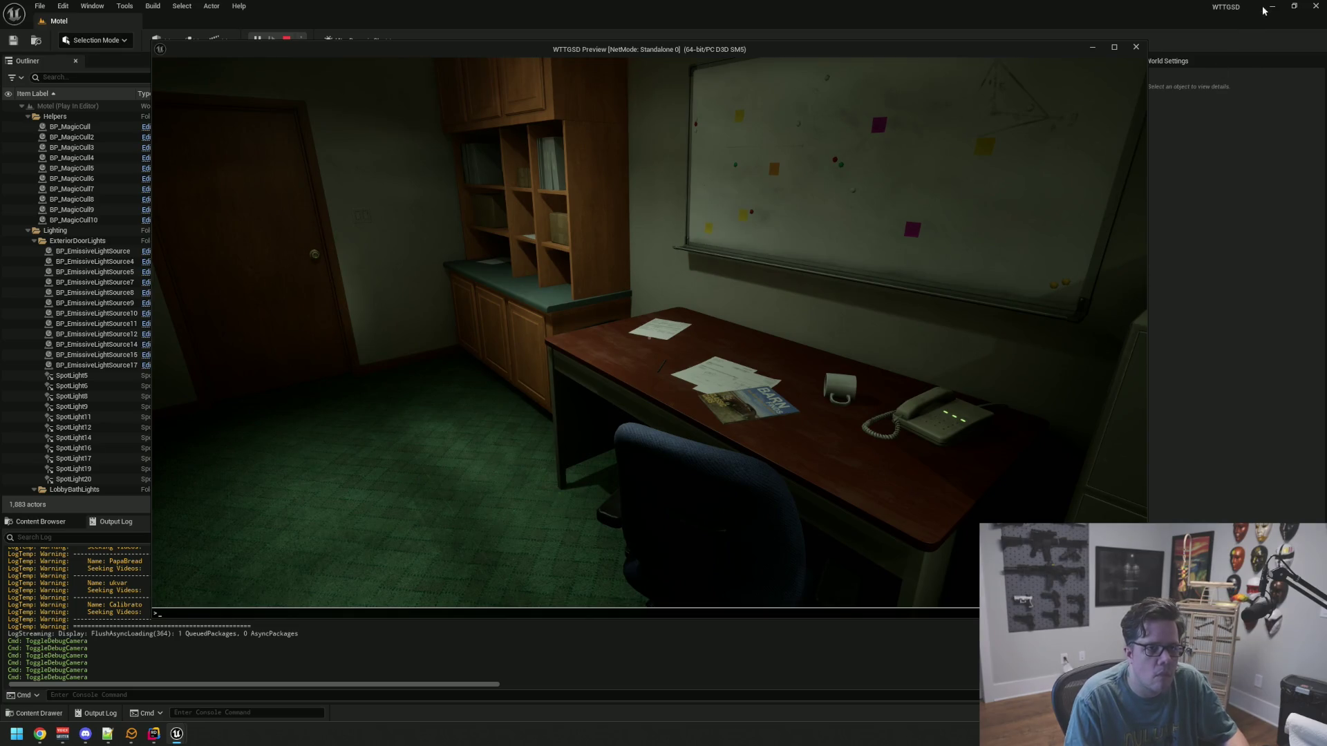
left_click(1270, 7)
left_click(1269, 9)
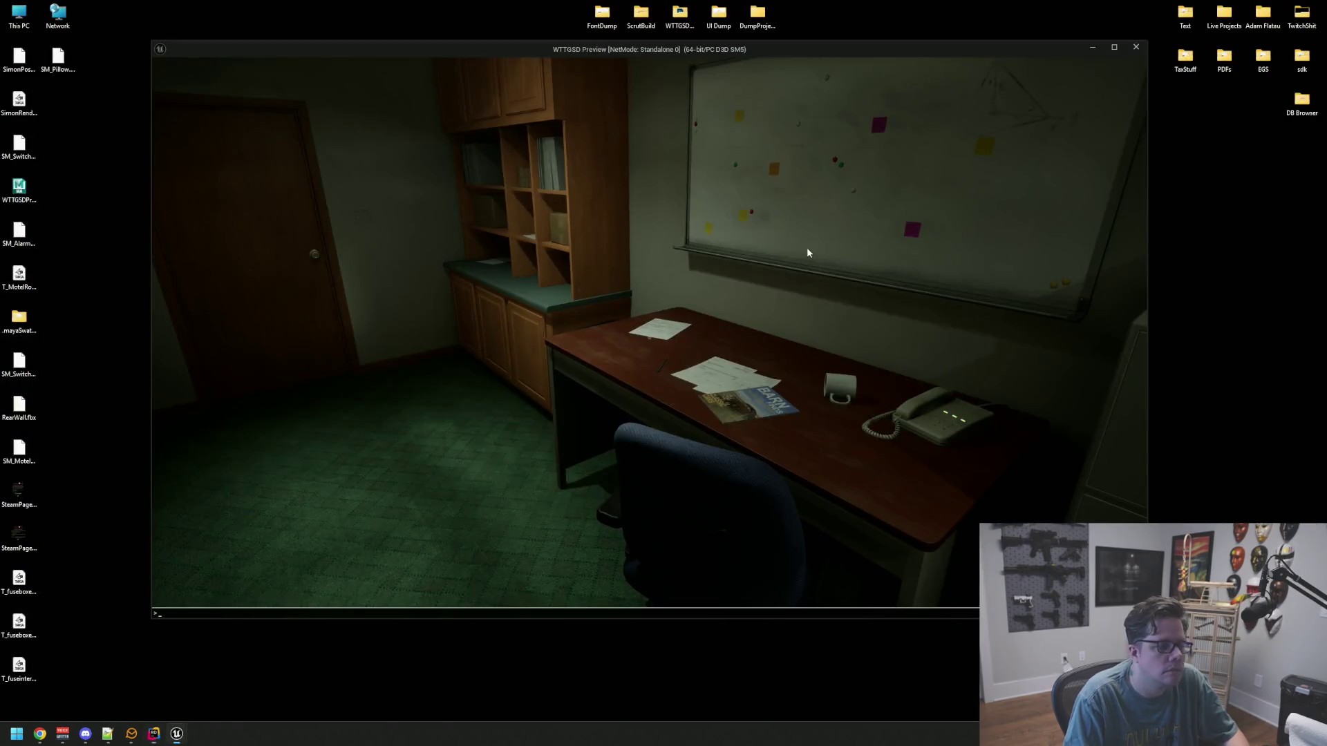
left_click(808, 253)
key("grave")
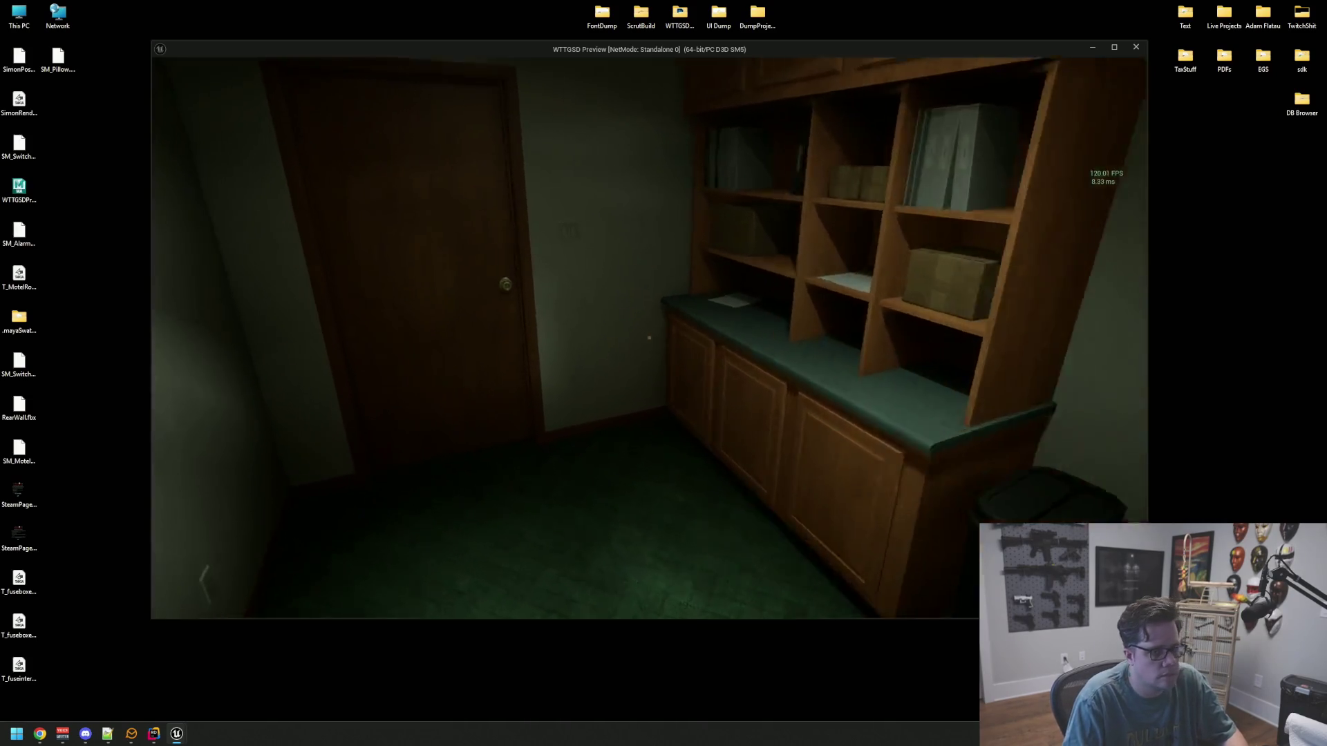
- Enter a t.MaxFPS command in the in-game console
key("grave")
type("sta")
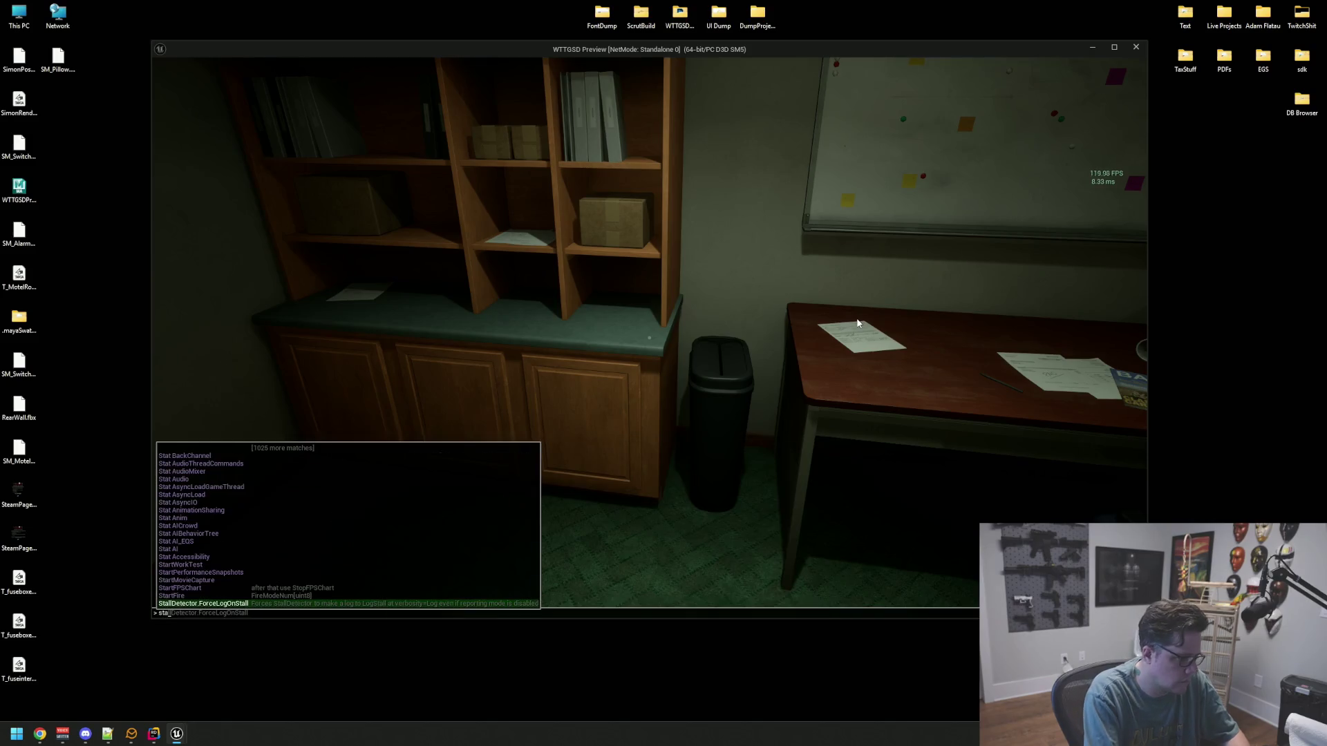
key("BackSpace")
type("t.ma")
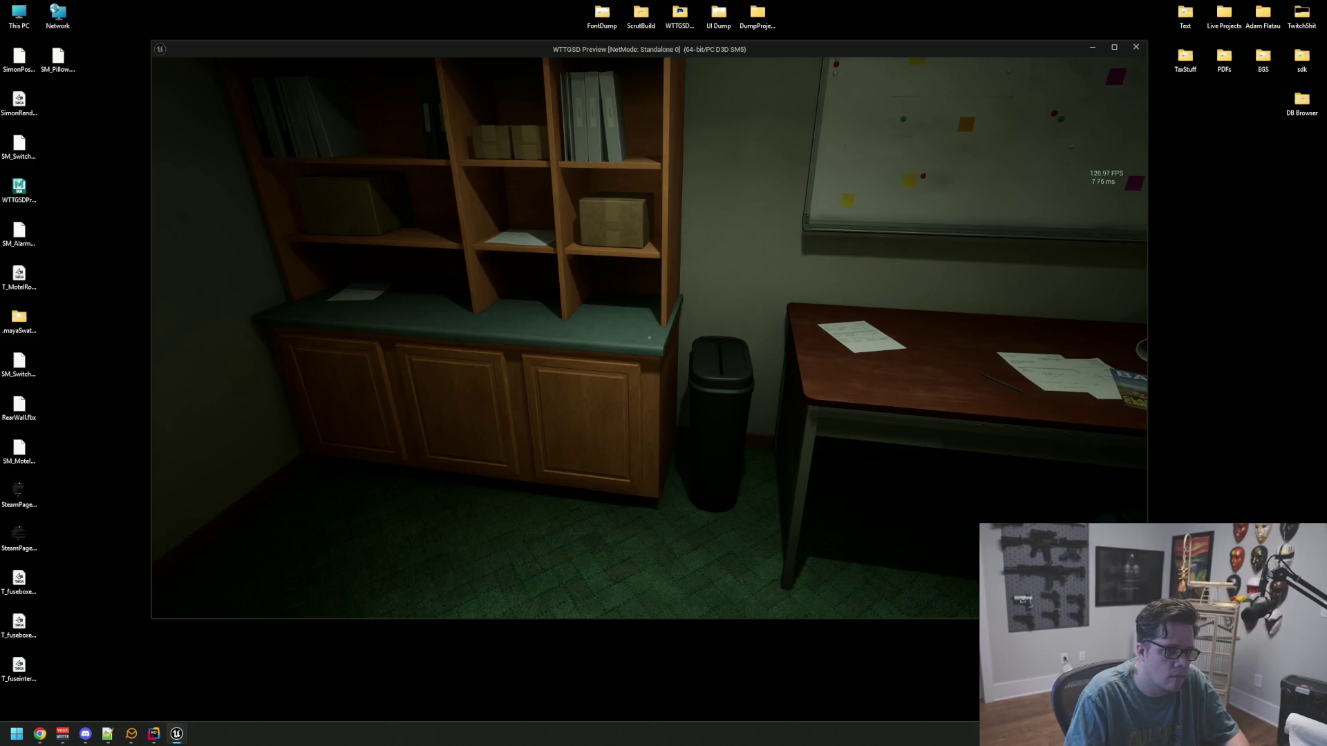
type(" w")
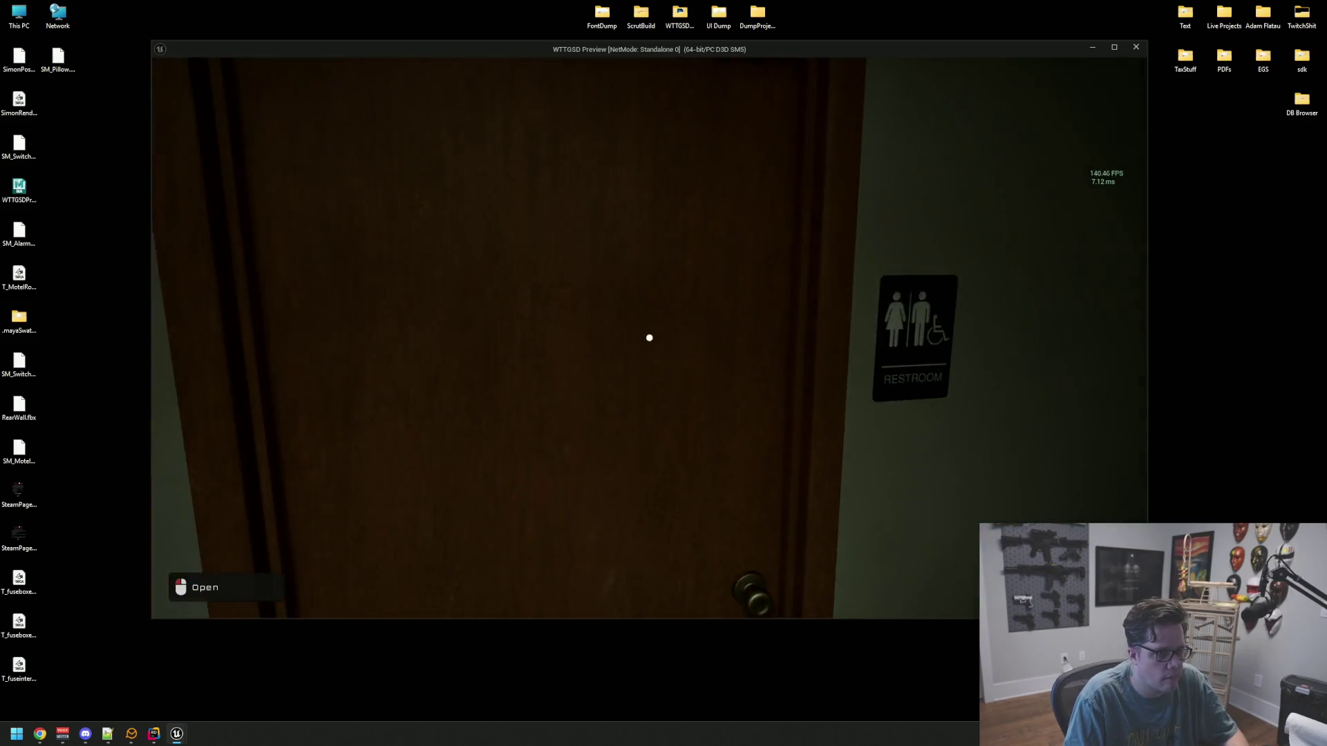
- Open the restroom door, walk through the restroom, and approach the reception desk
left_click(649, 338)
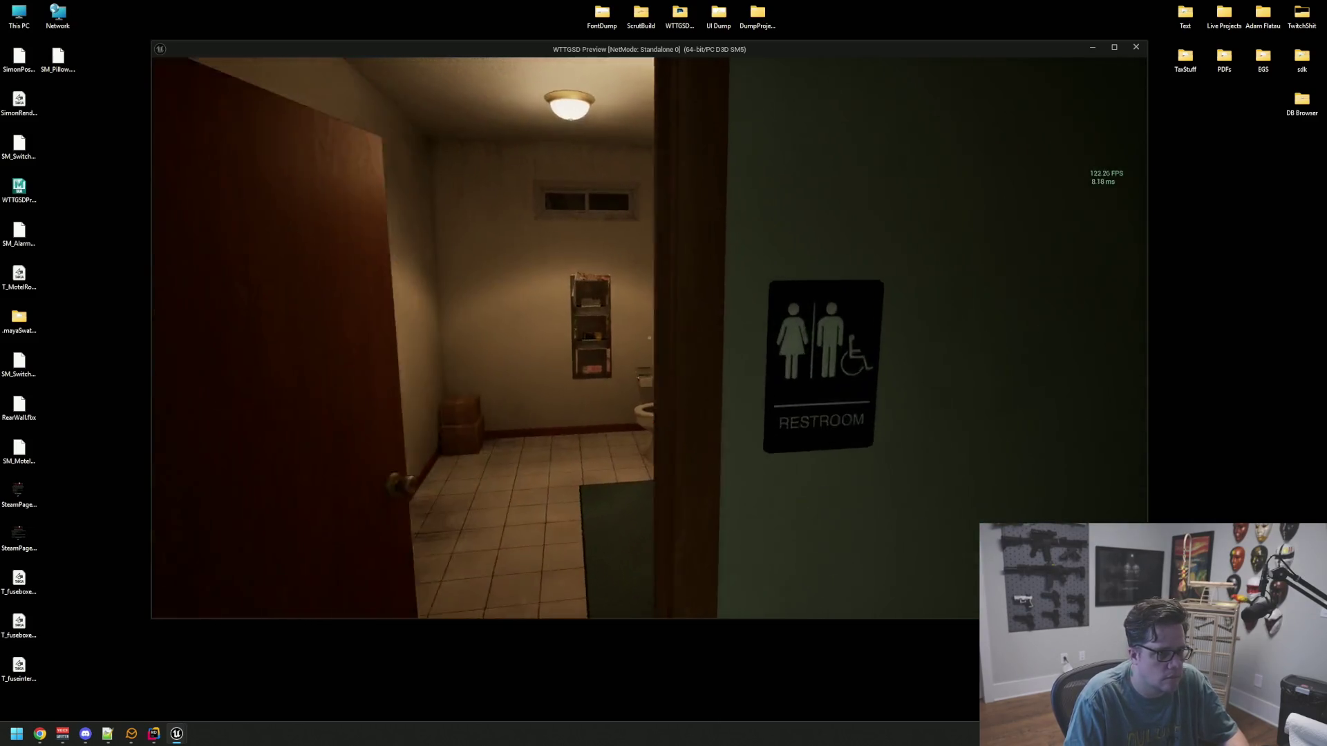
key("w")
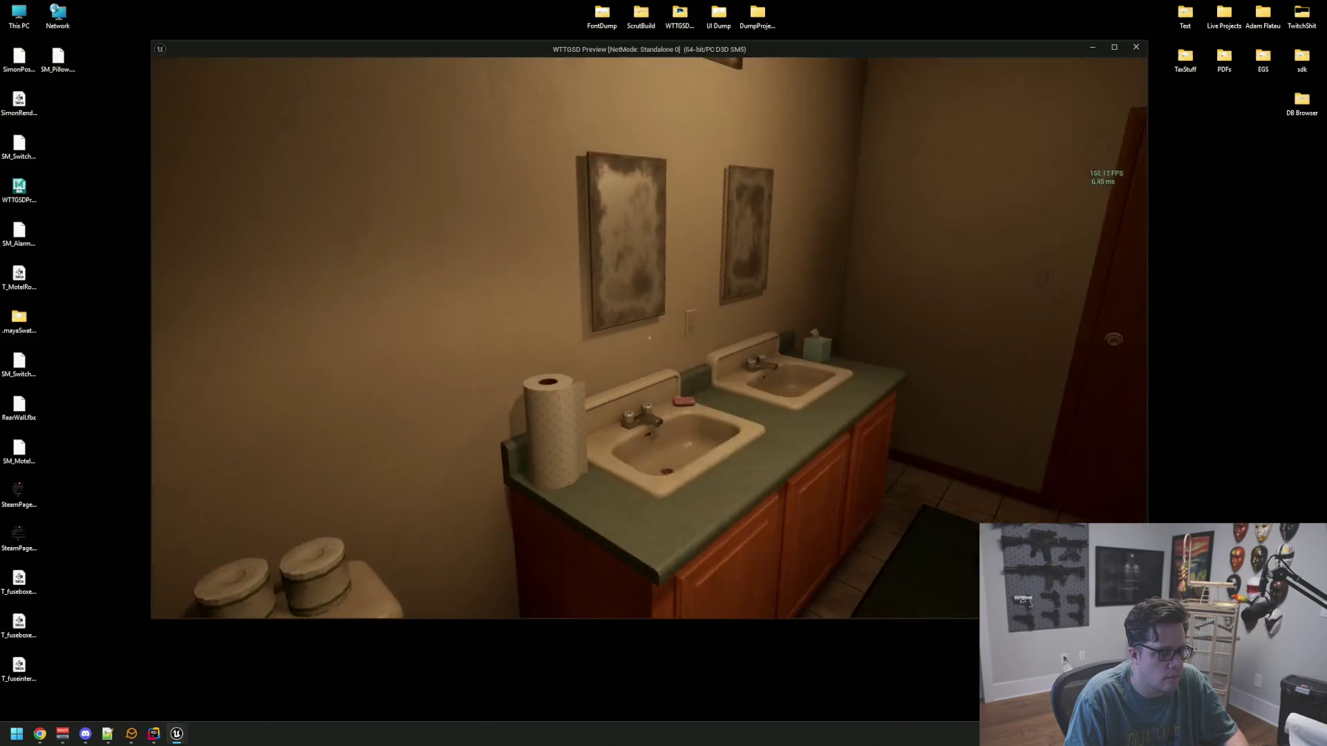
key("w")
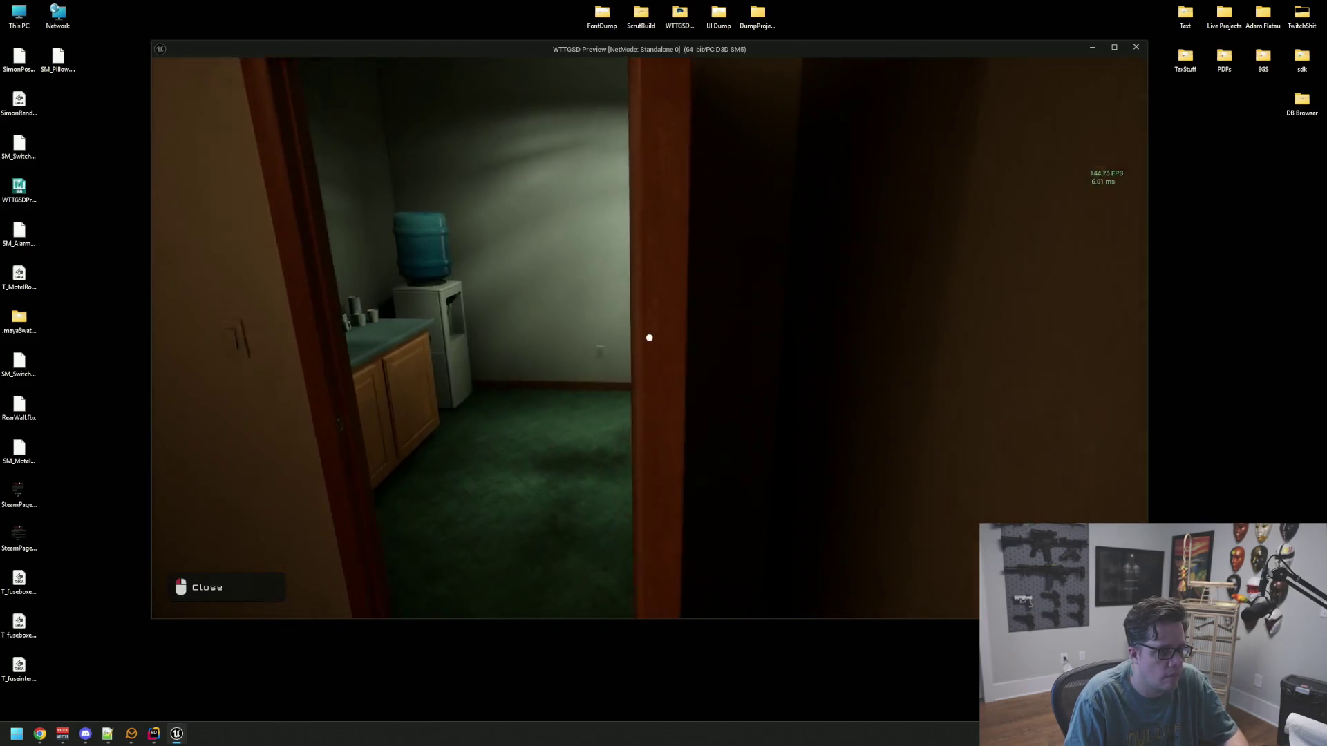
key("w")
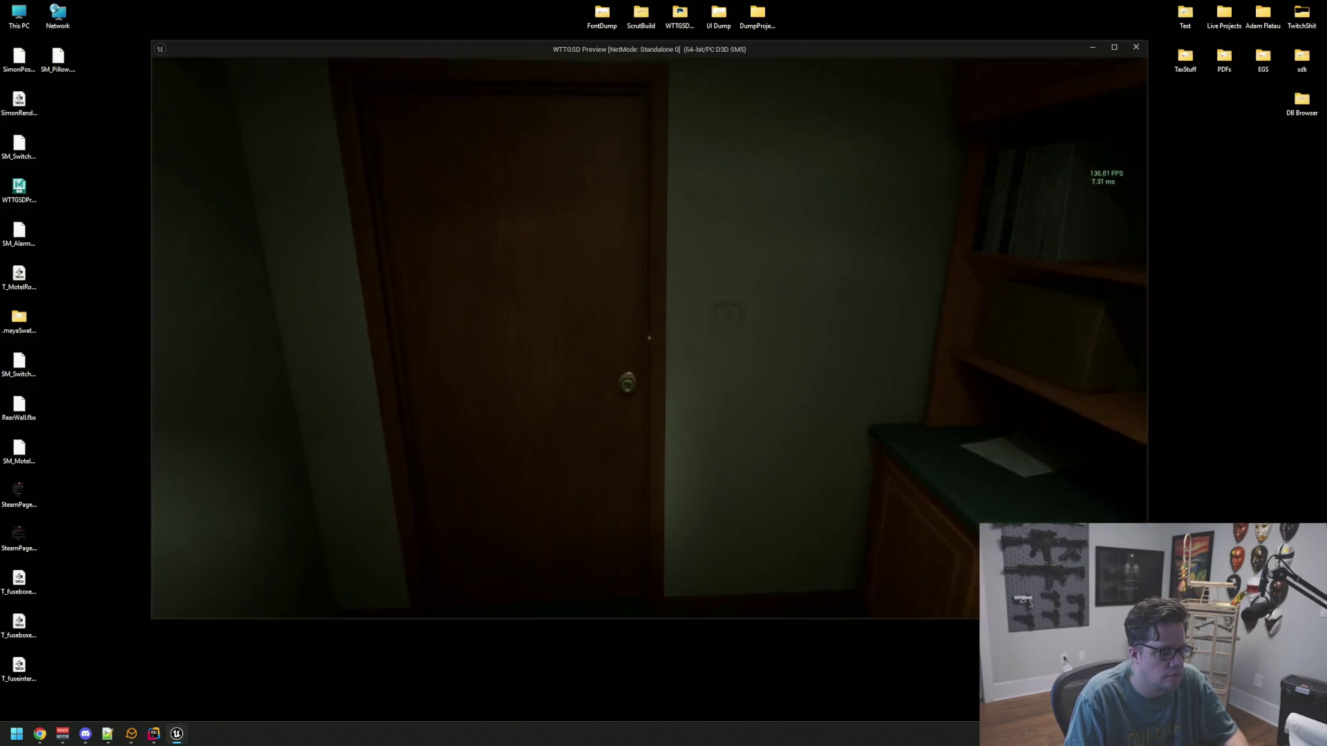
key("w")
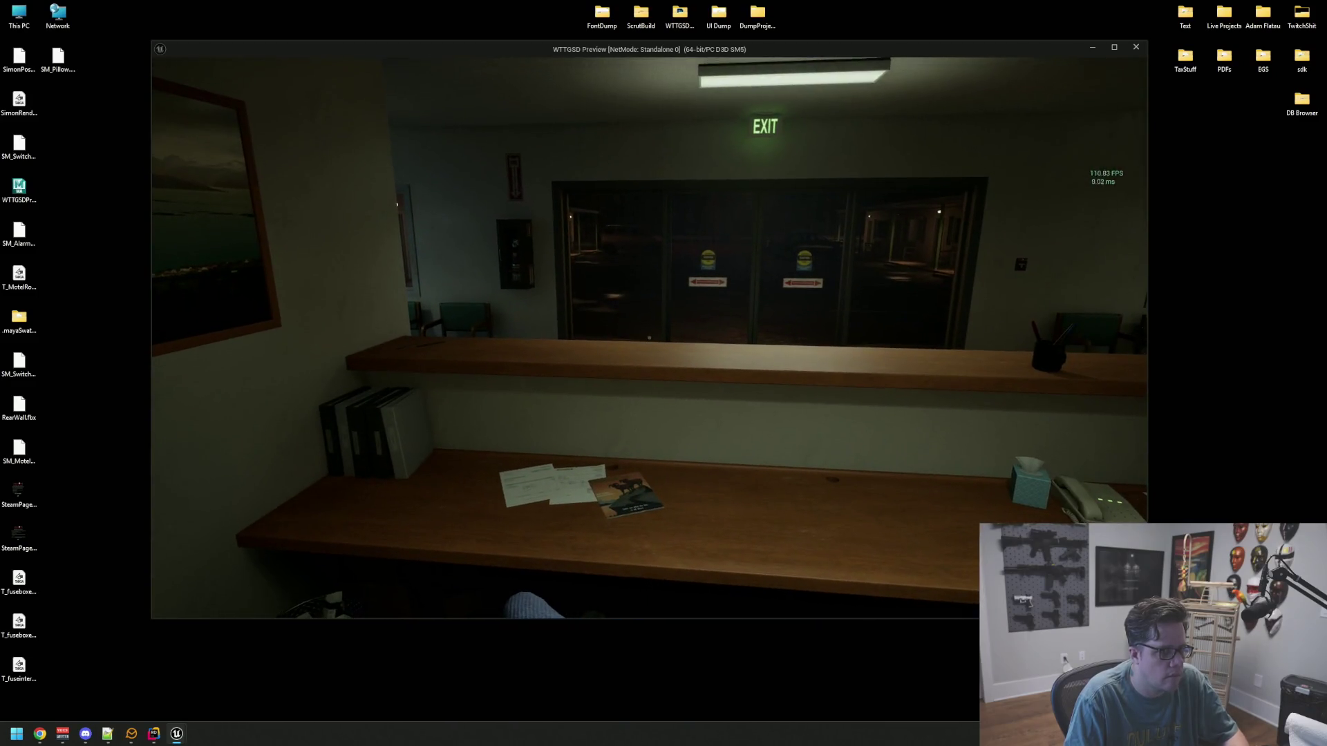
key("s")
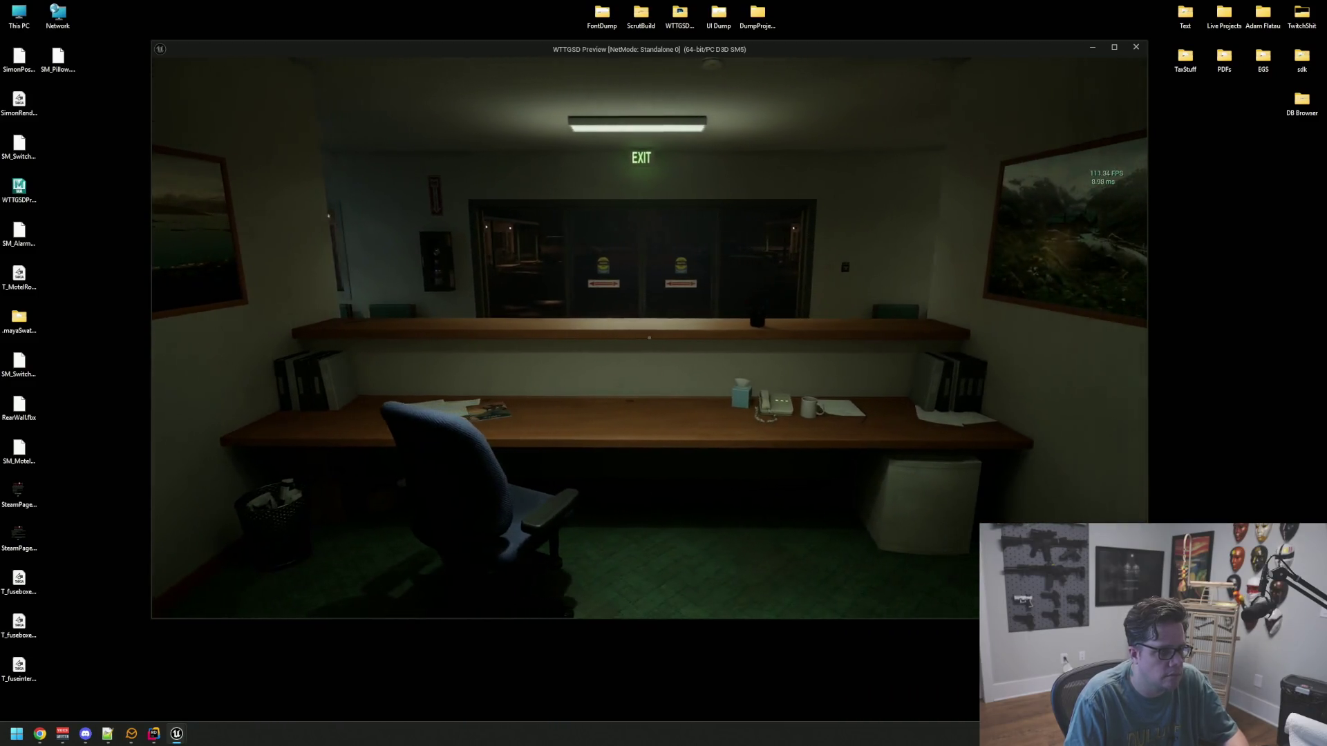
- Open the wooden storage-room door, then walk through the lobby out to the parking lot
key("w")
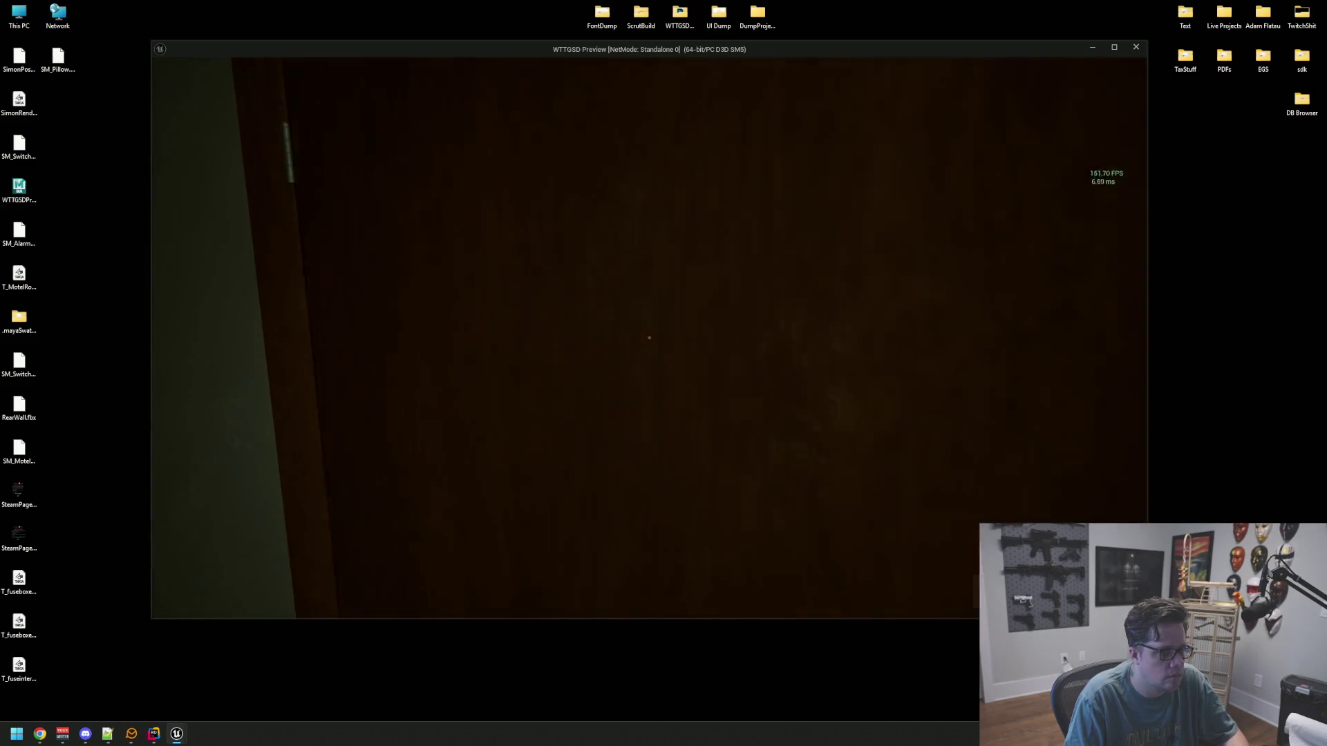
key("e")
key("w")
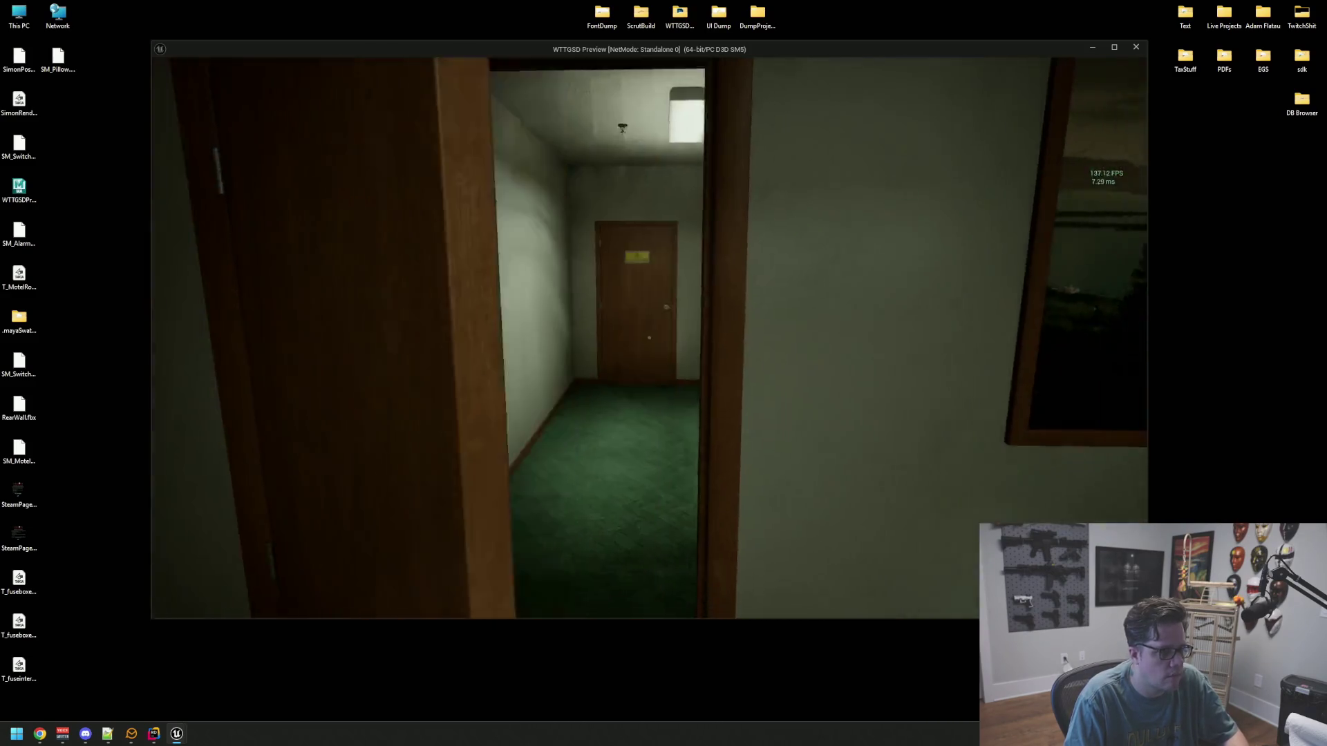
key("w")
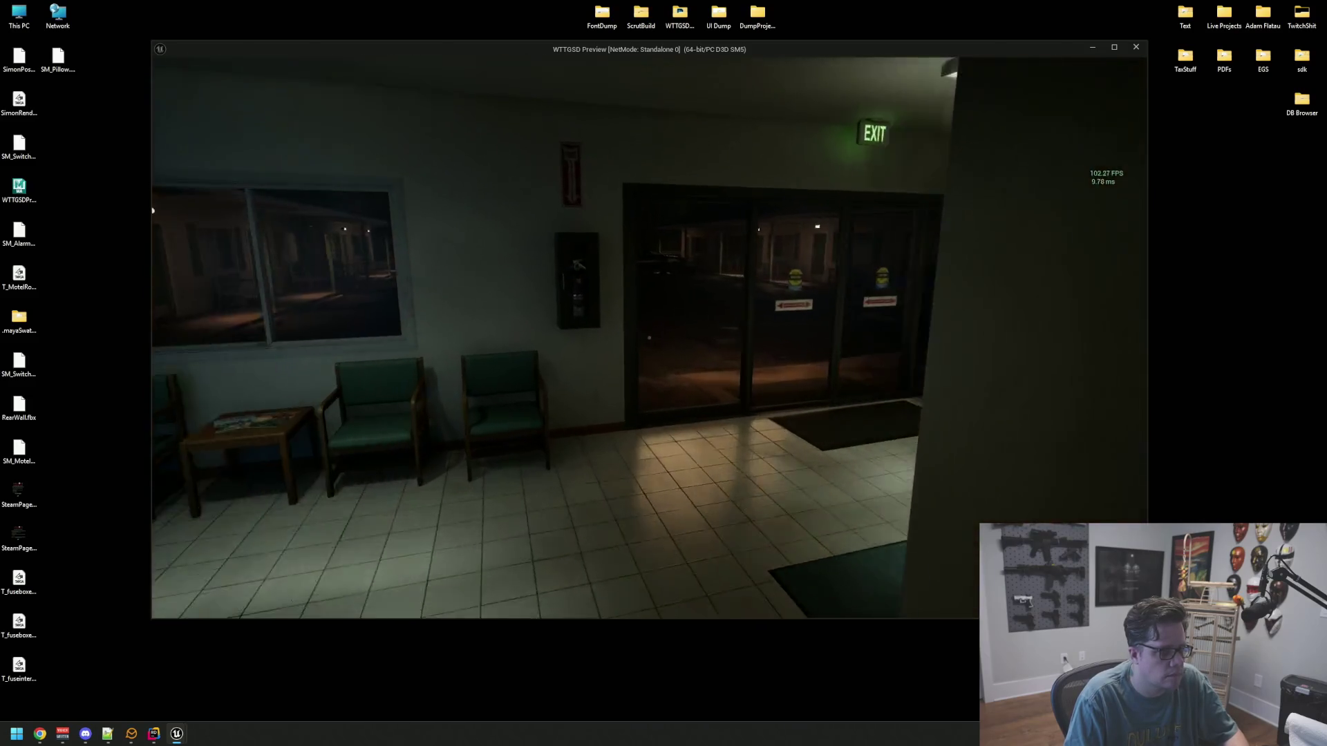
key("w")
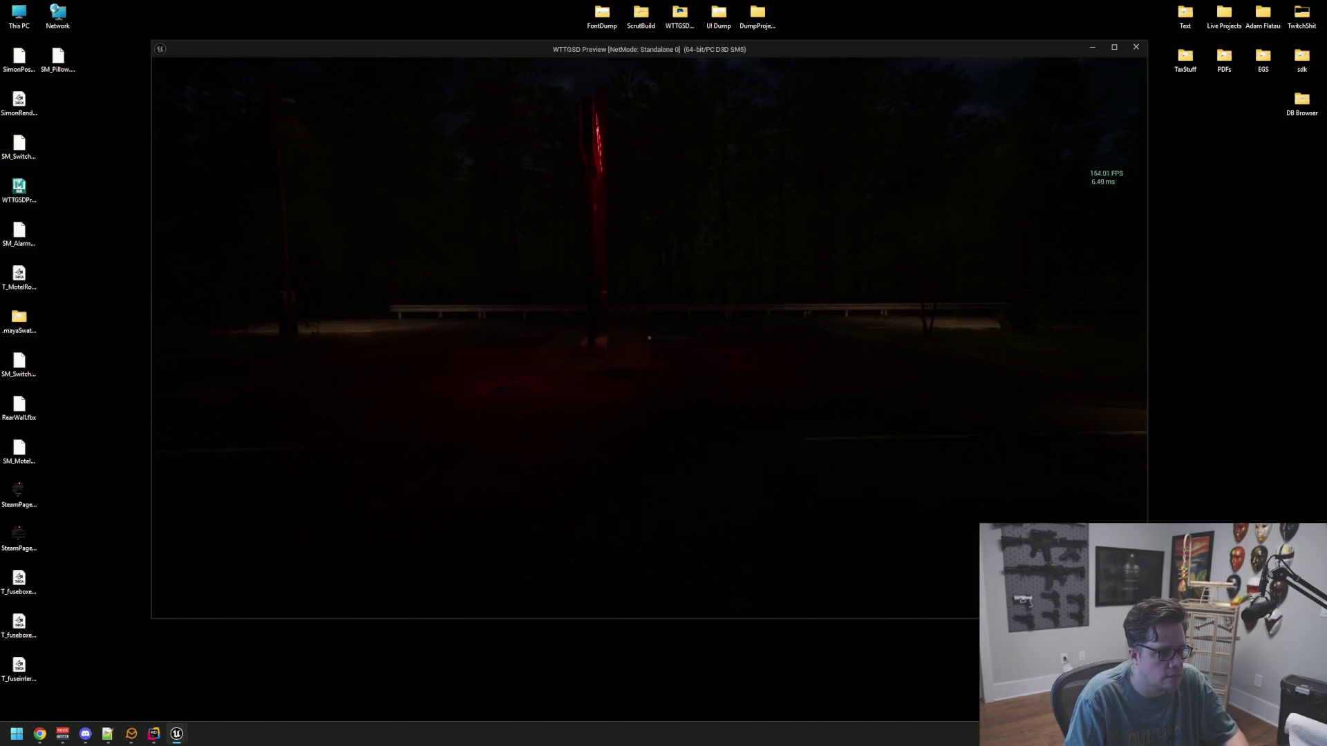
- Look around the parking lot and walk up to the porch at motel door 11
key("w")
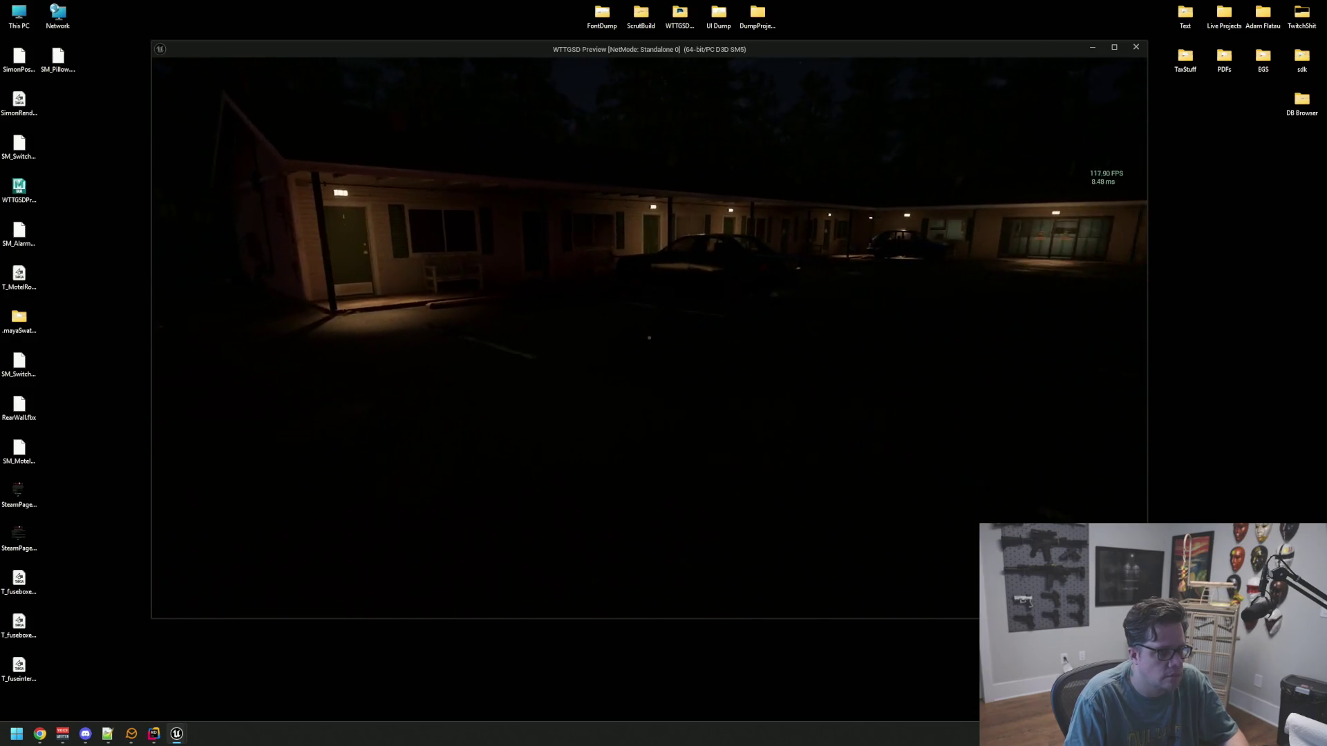
key("s")
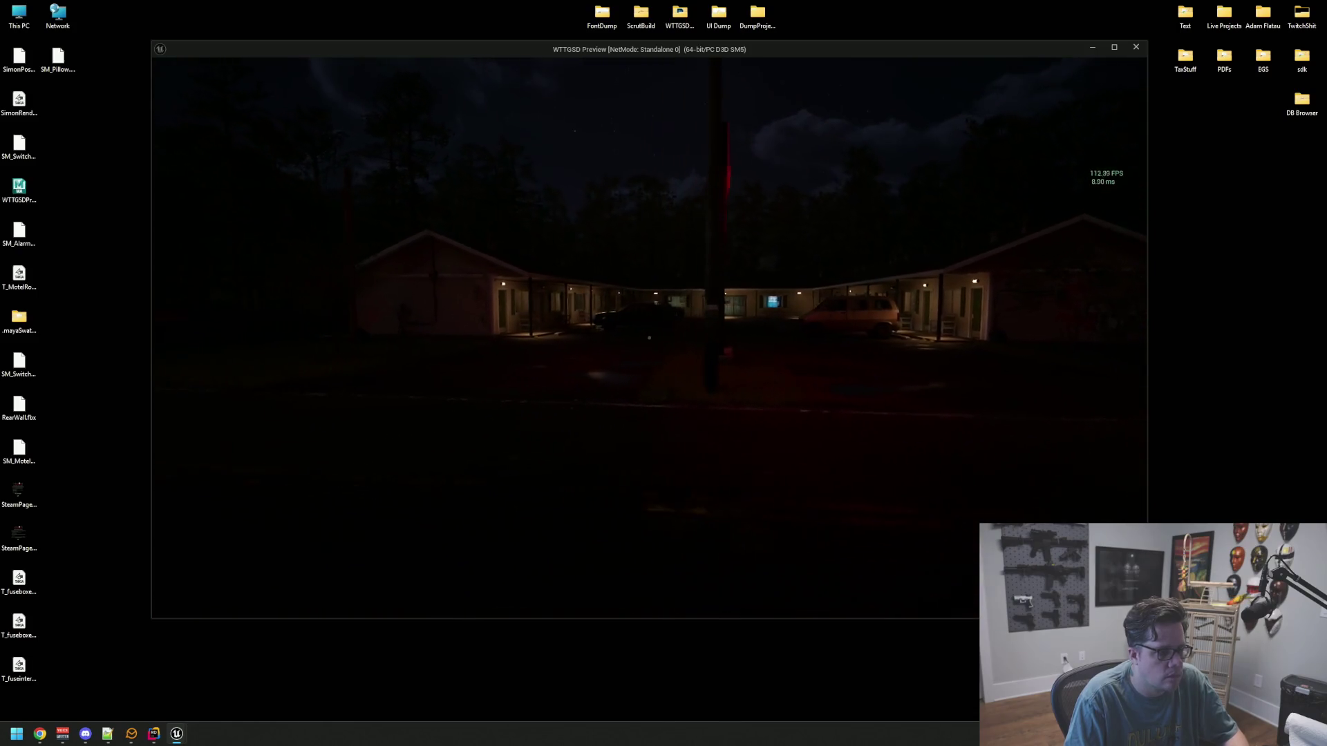
key("a")
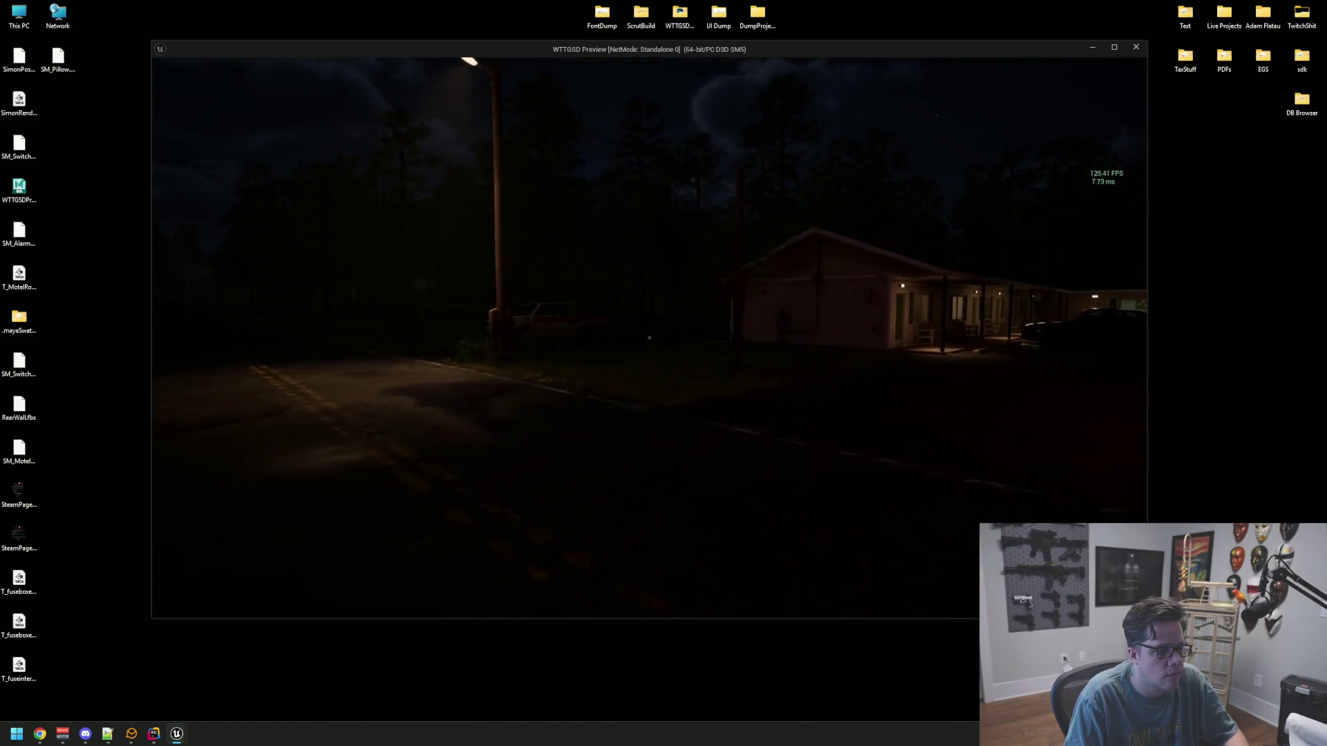
key("w")
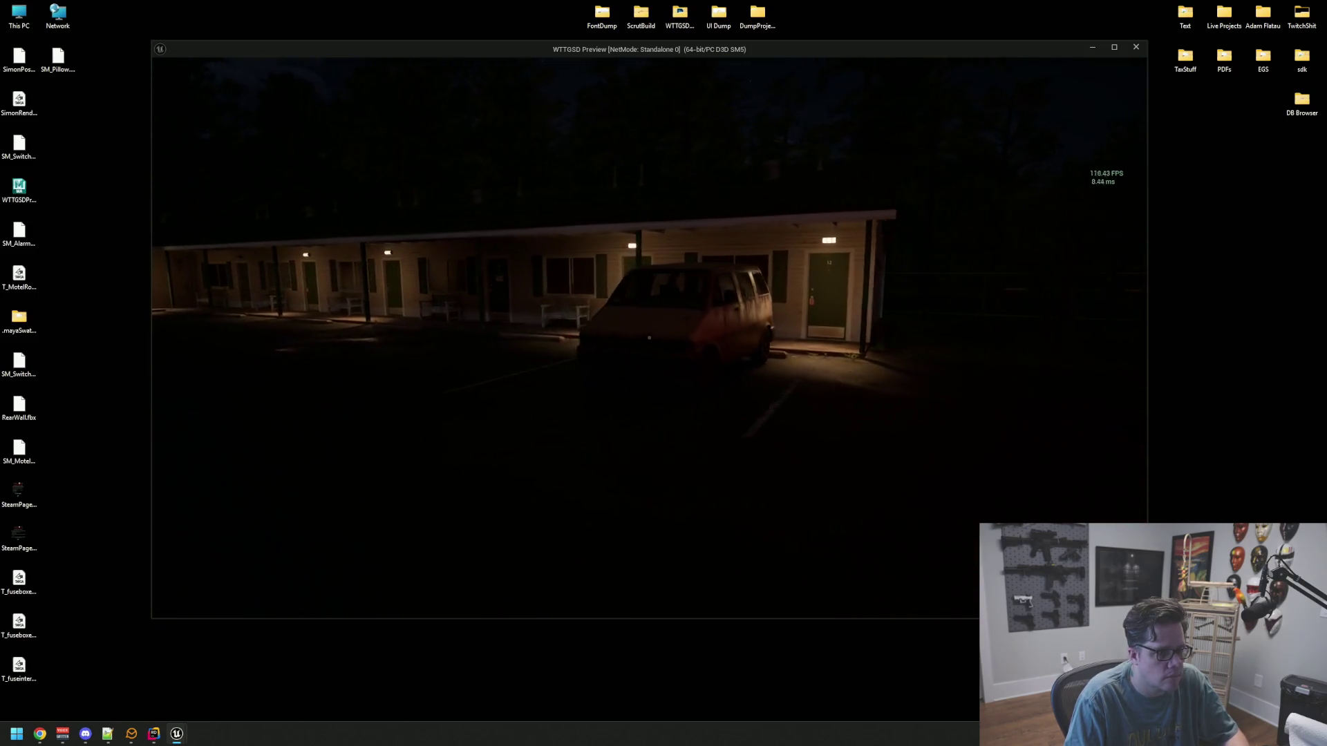
key("w")
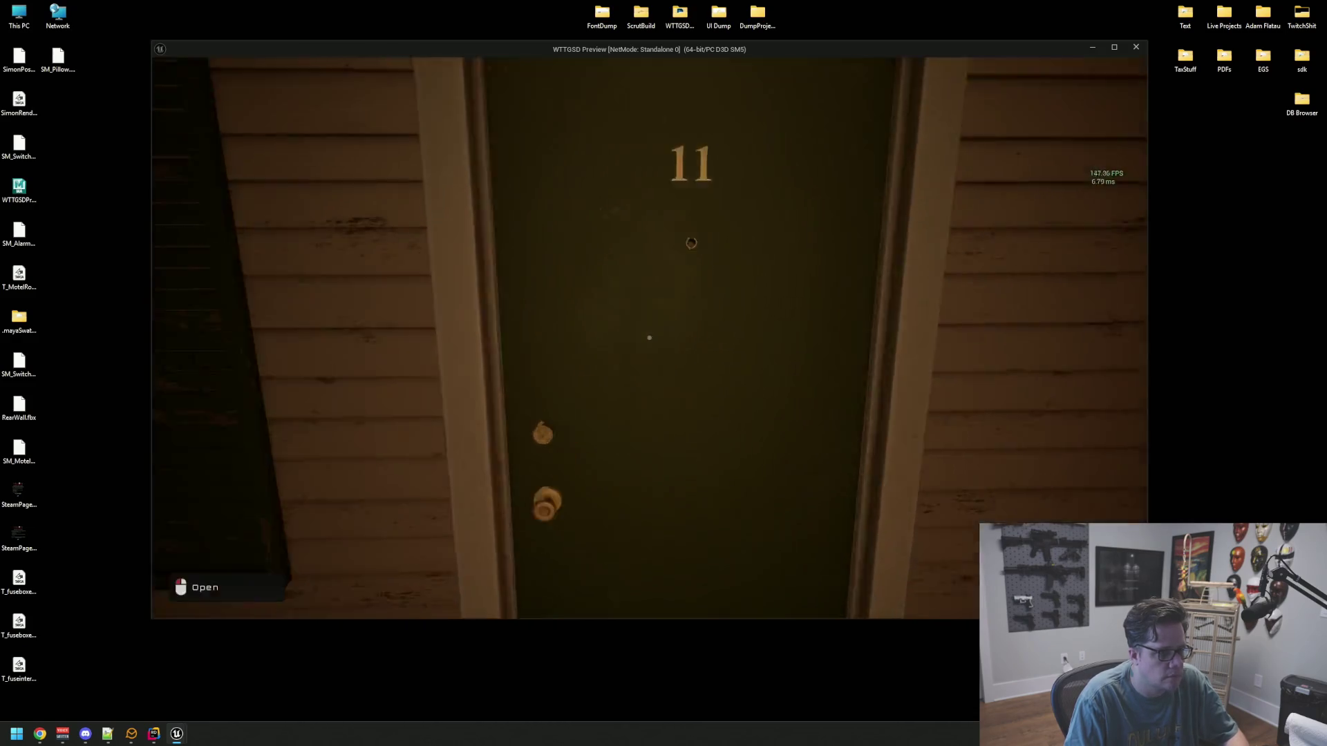
- Enter room 11, visit the lit bathroom, and switch off the room lights
left_click(649, 338)
key("w")
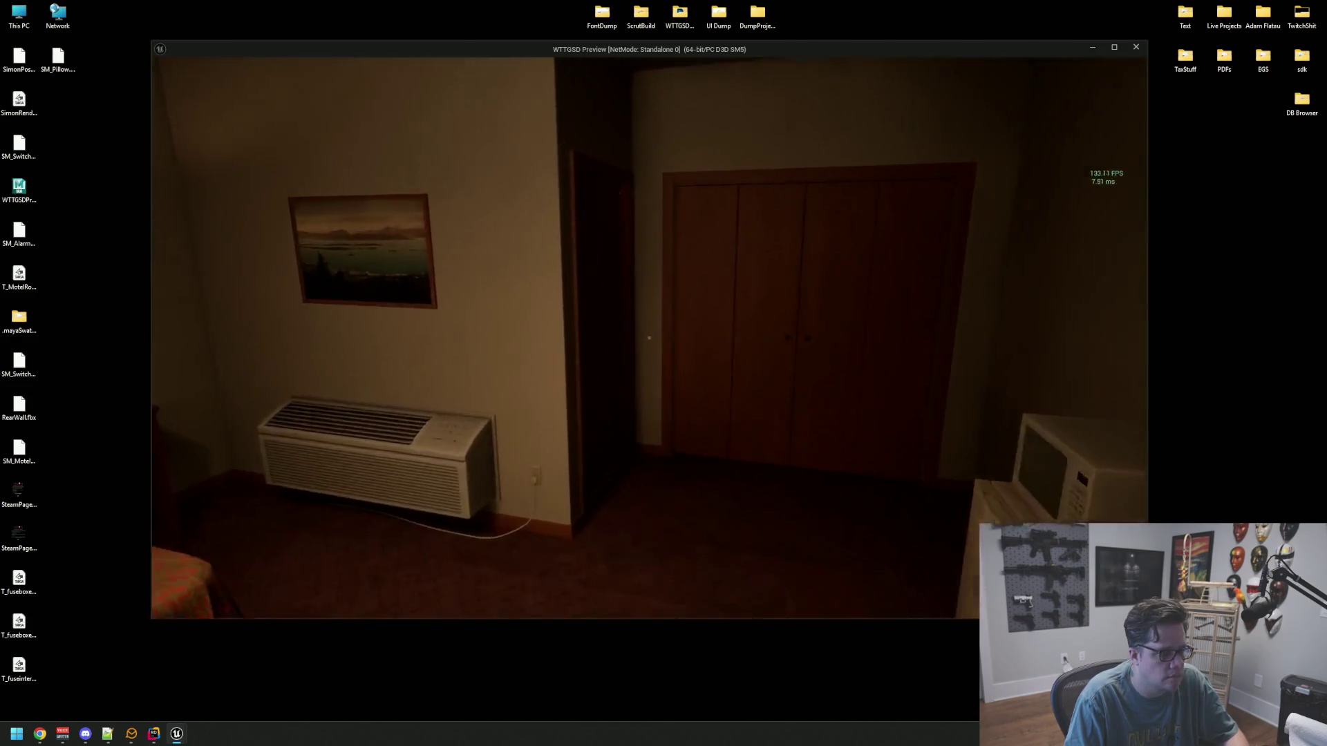
key("w")
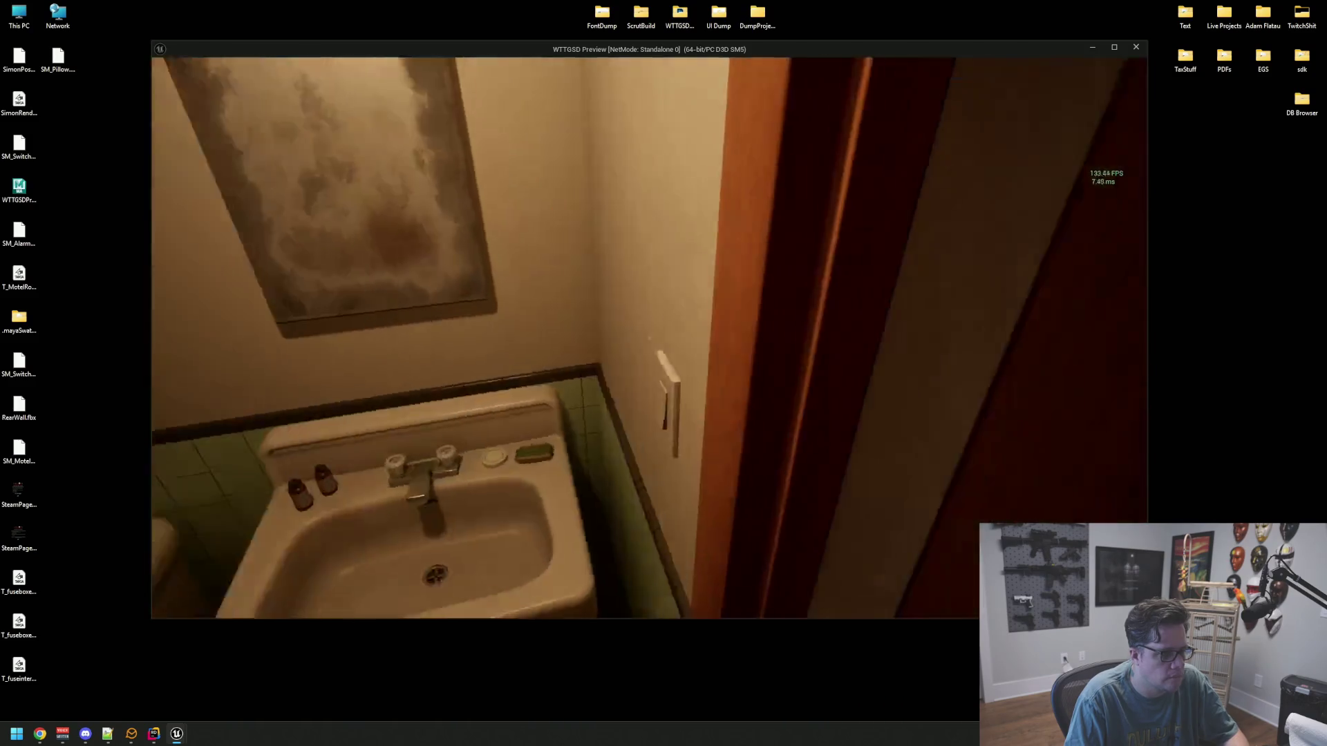
key("w")
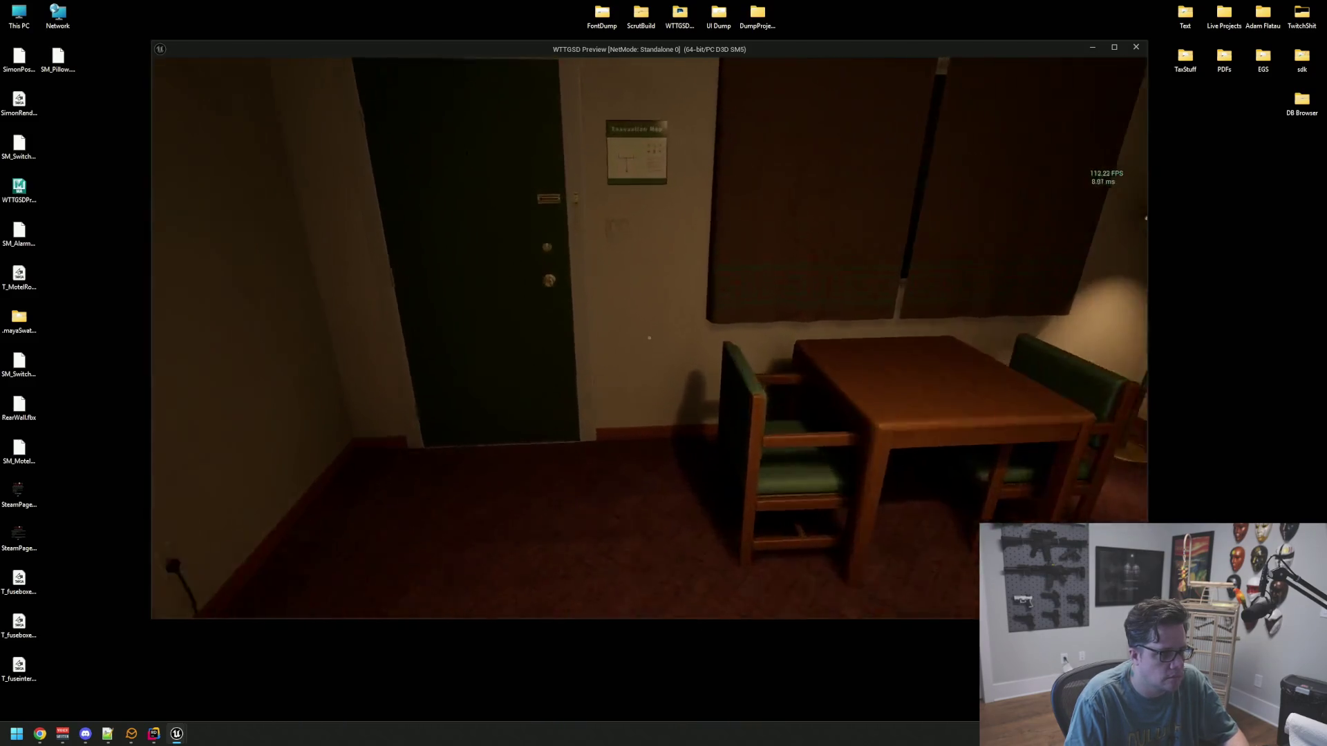
left_click(649, 337)
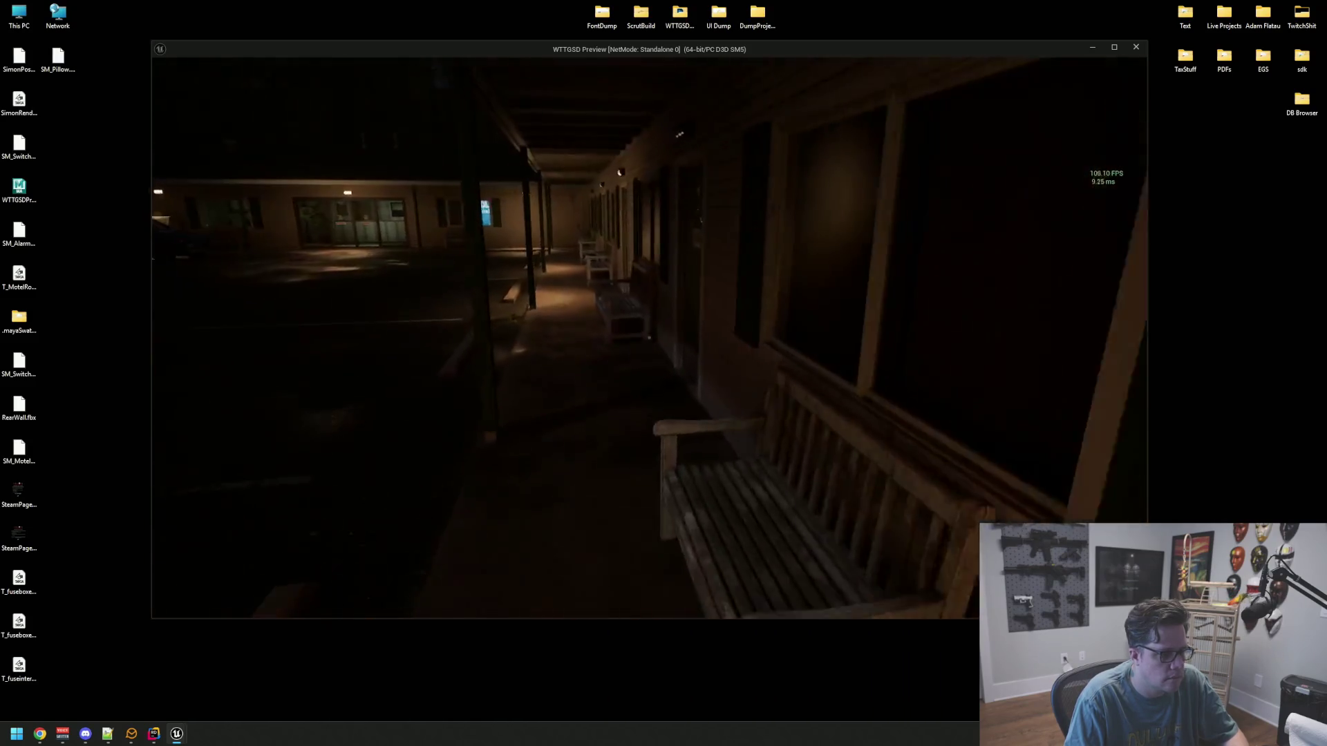
- Enter room 9, open its bathroom door, and exit through the entrance door onto the lot
key("w")
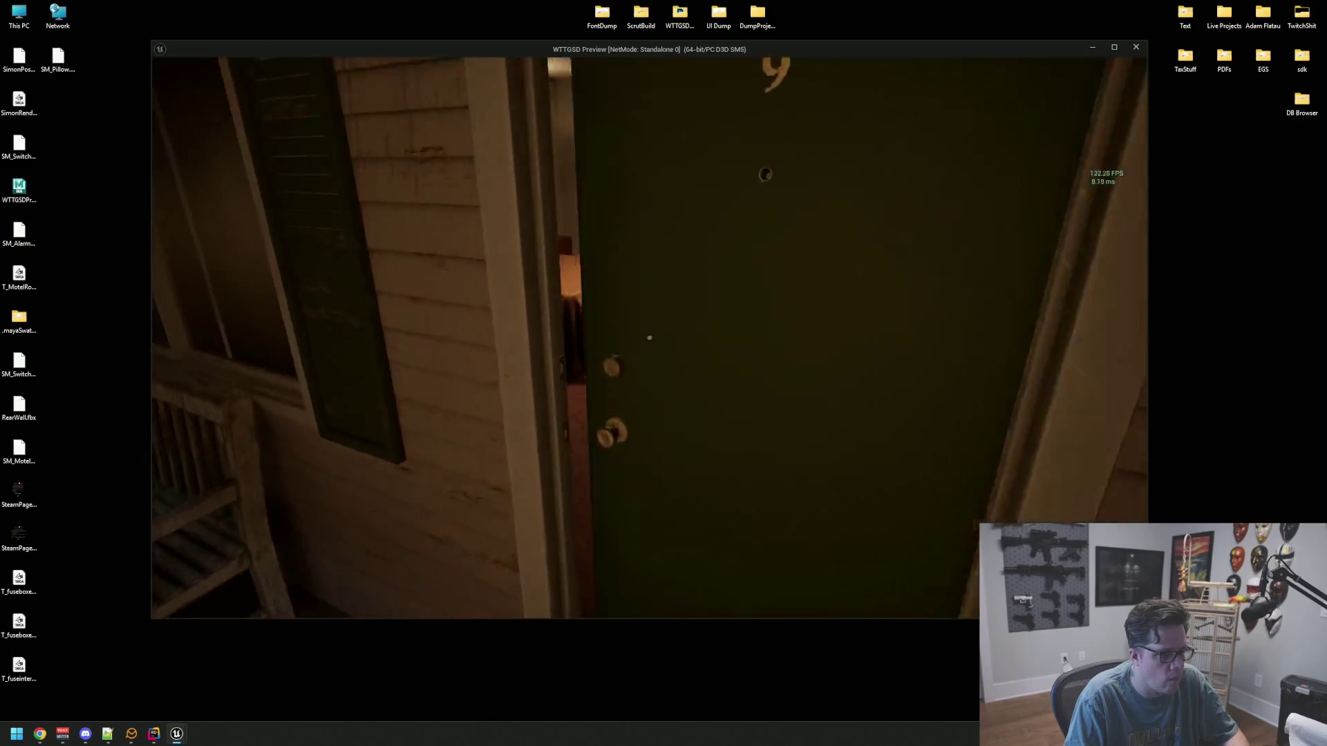
left_click(649, 337)
left_click(649, 337)
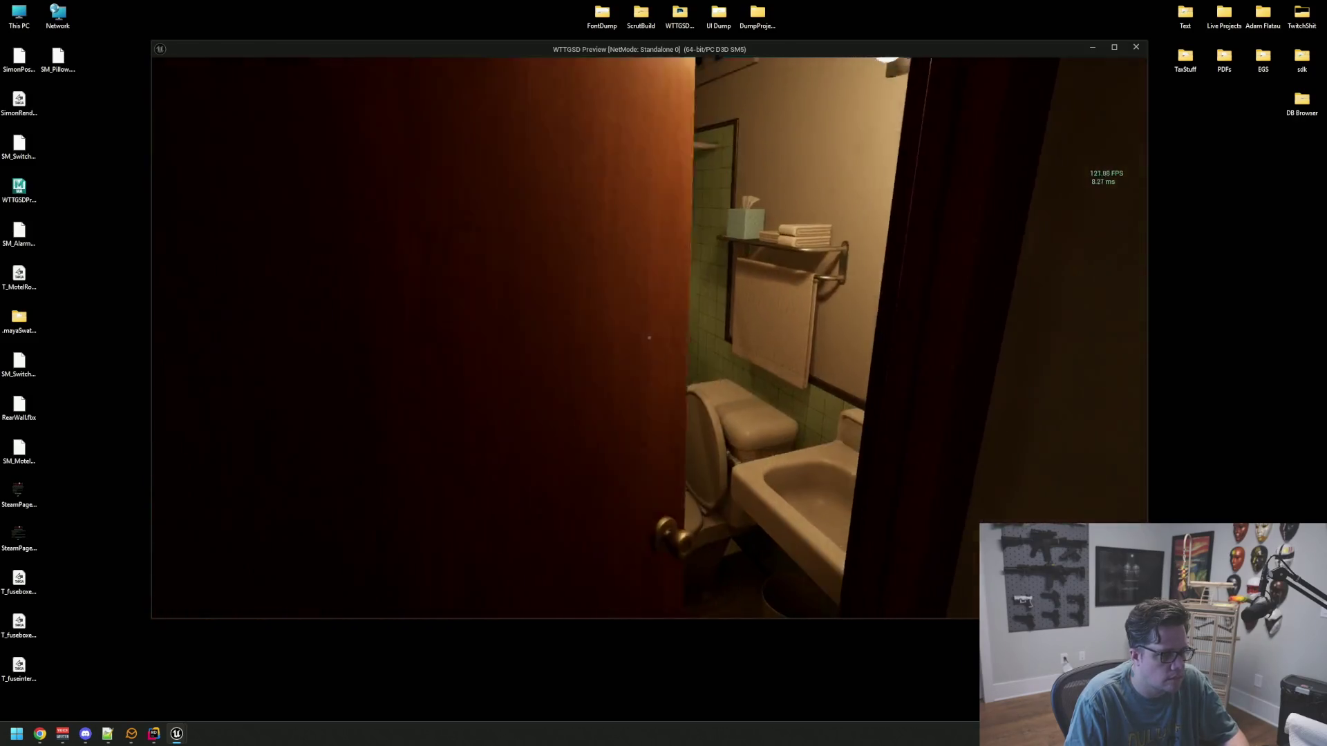
key("w")
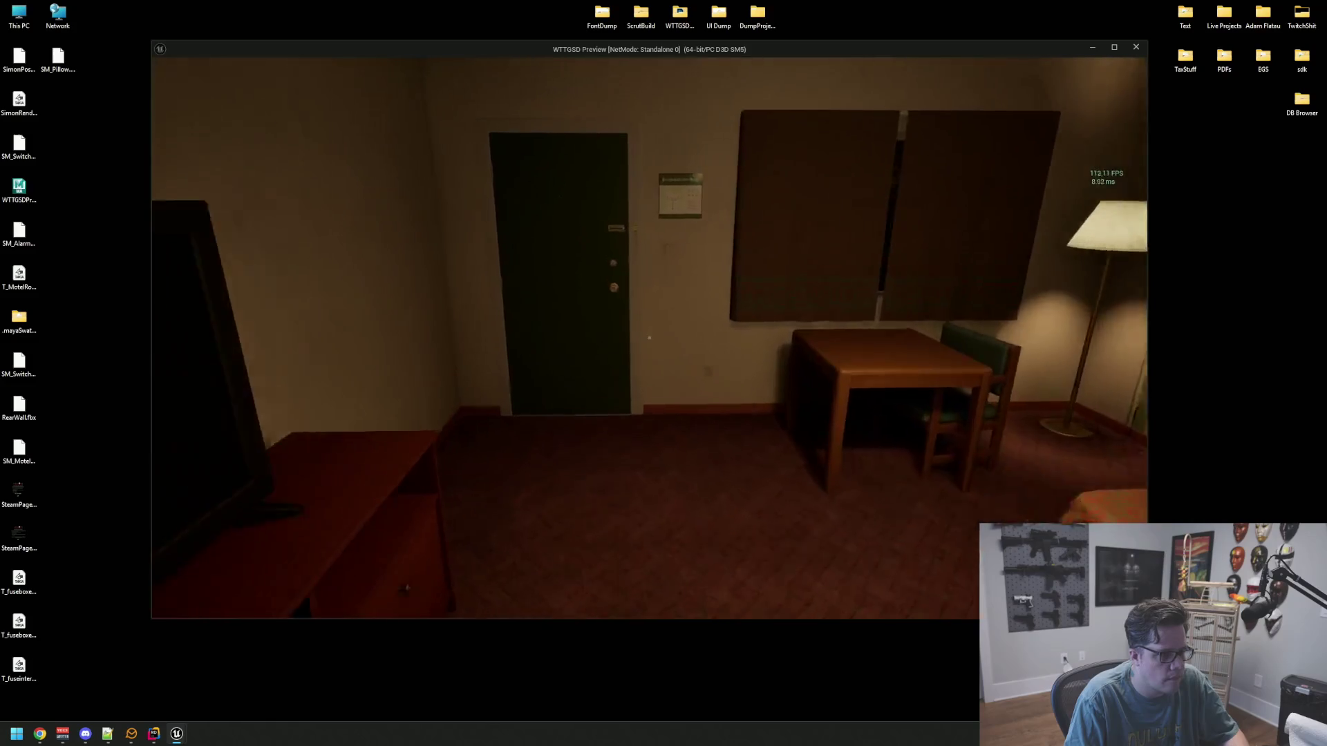
left_click(649, 337)
- Walk through door 7, look into its bathroom, then head back outside
key("w")
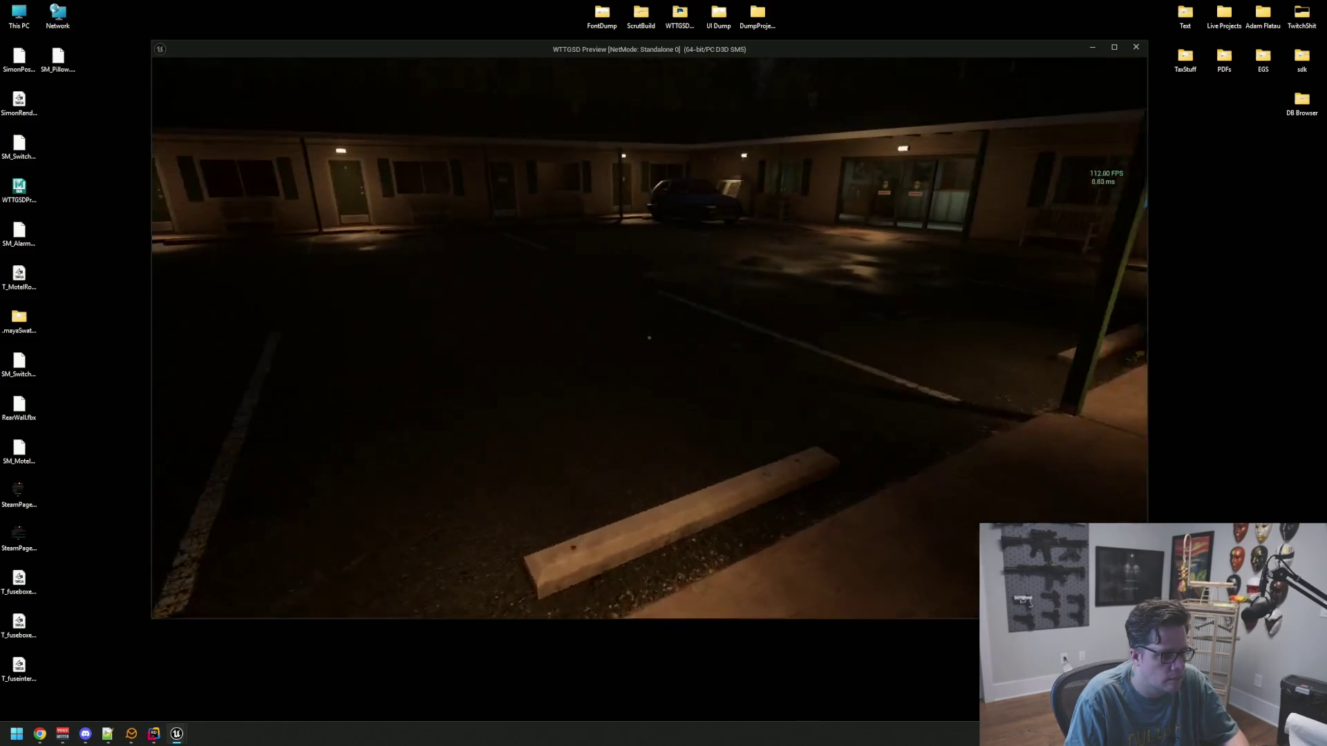
key("w")
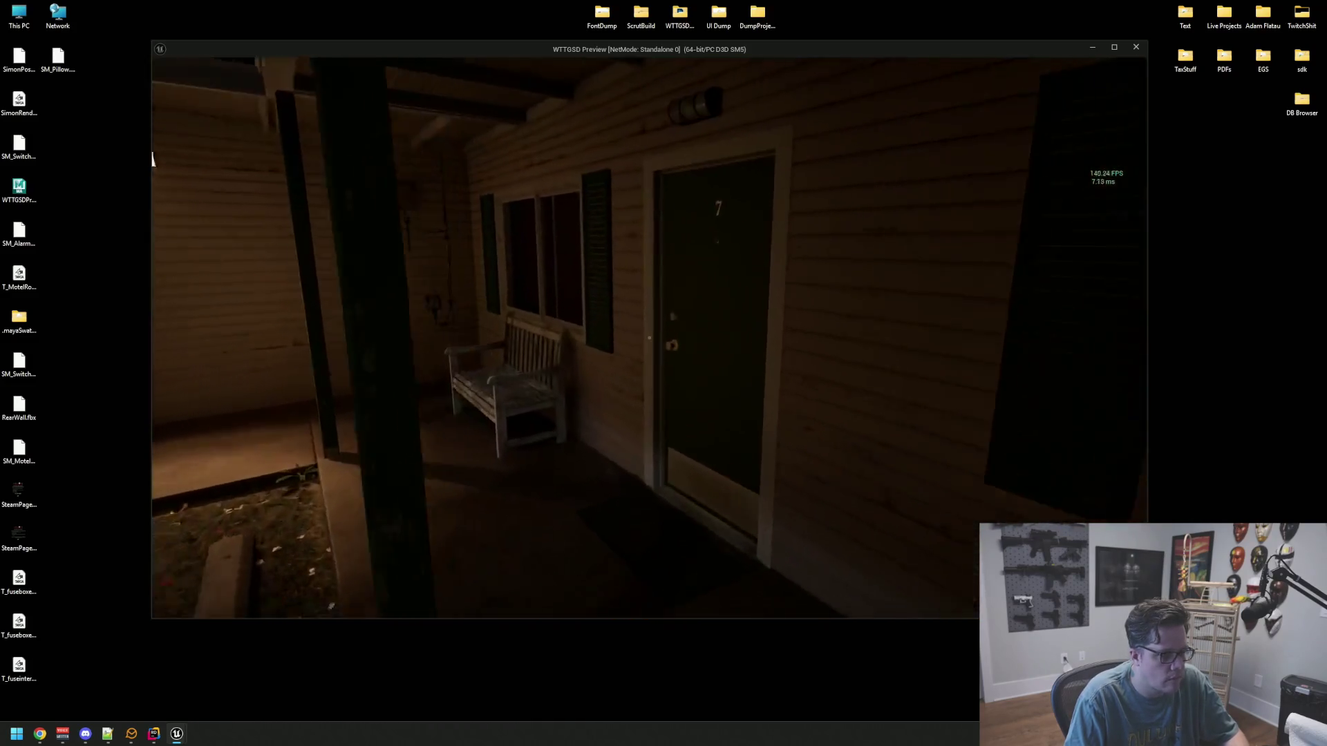
key("w")
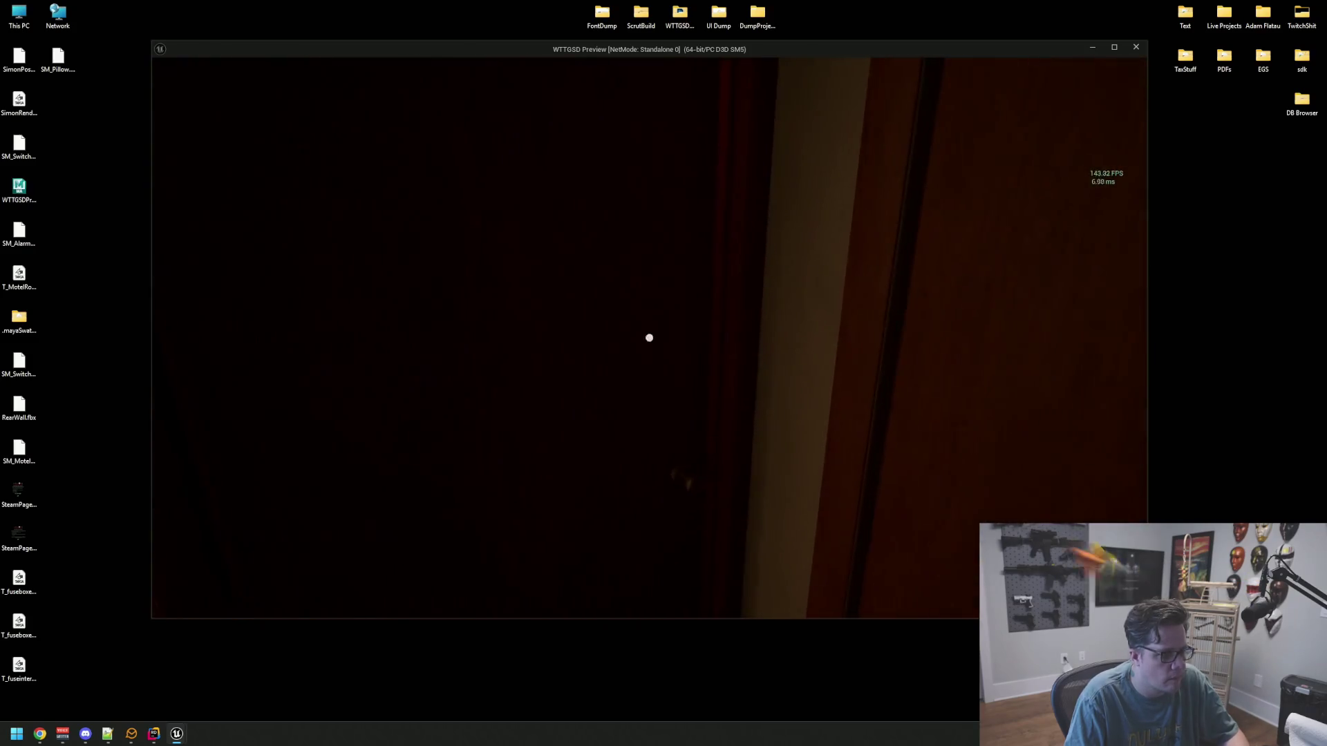
left_click(649, 337)
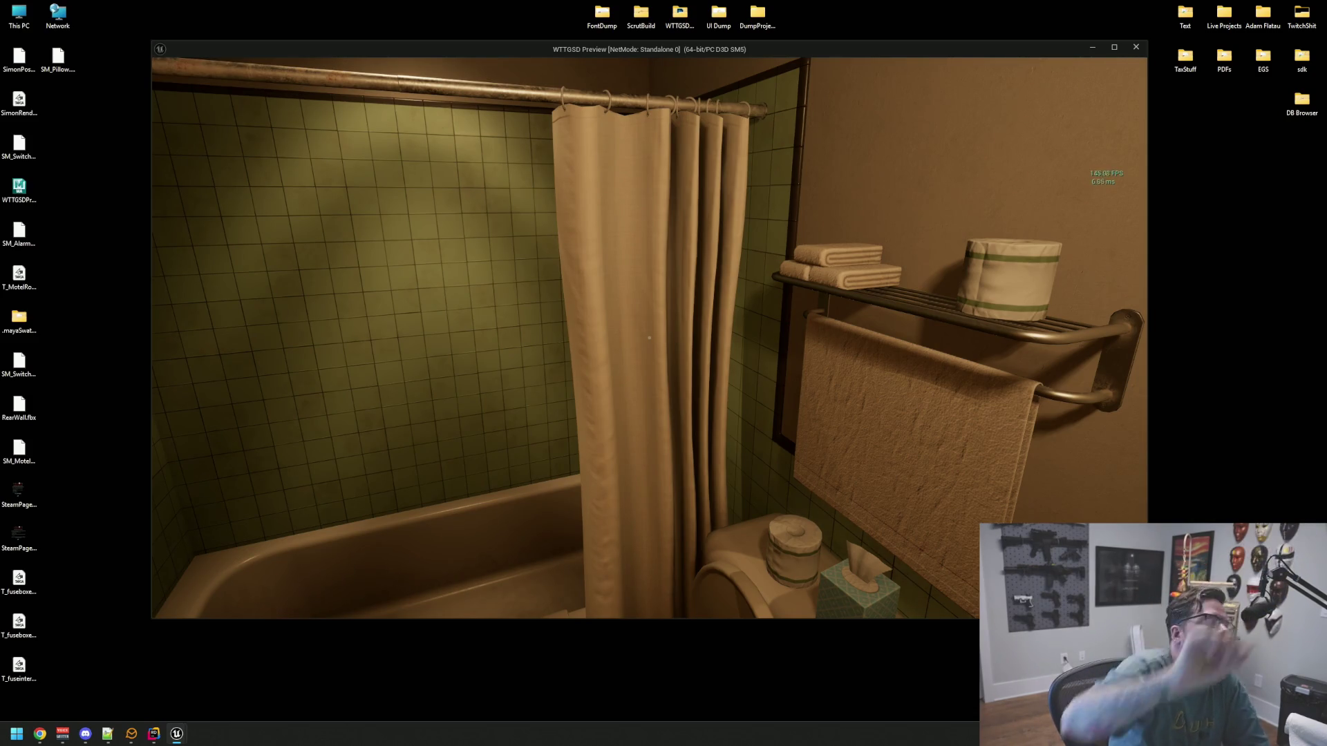
mouse_move(649, 337)
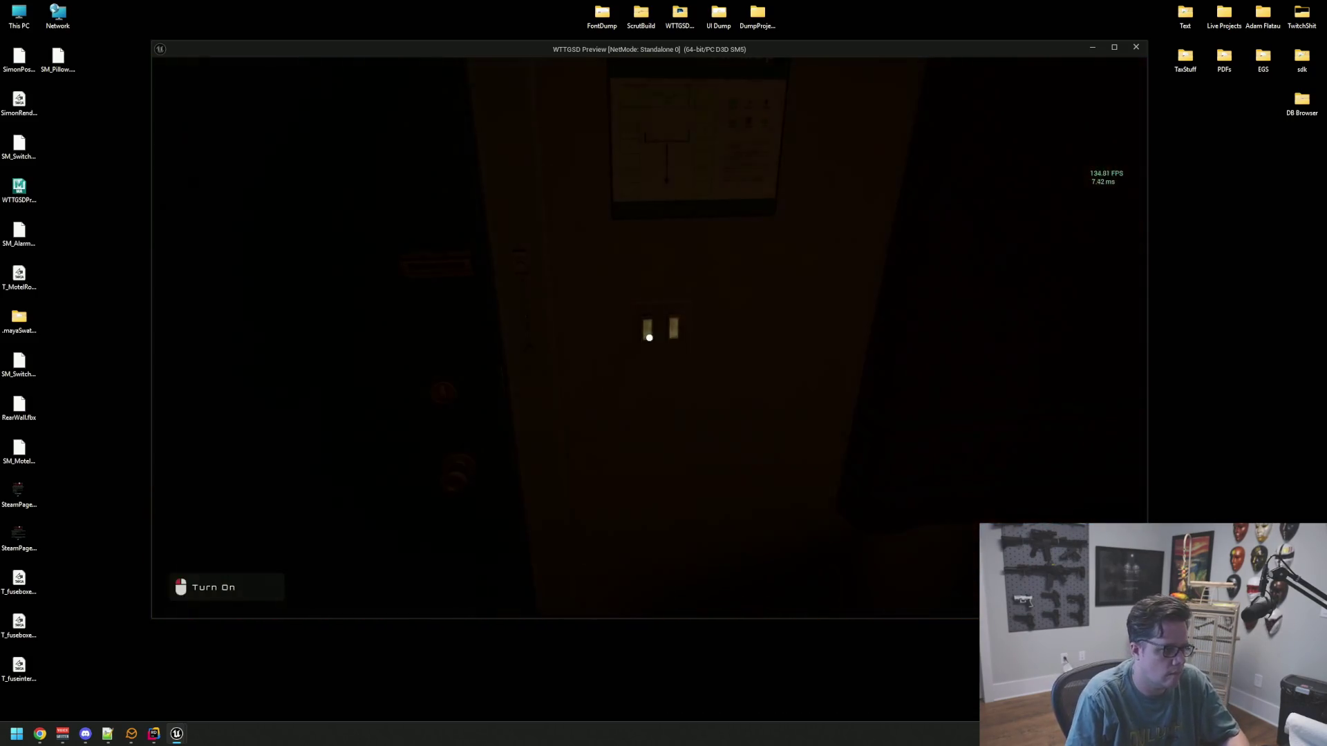
left_click(649, 337)
mouse_move(649, 337)
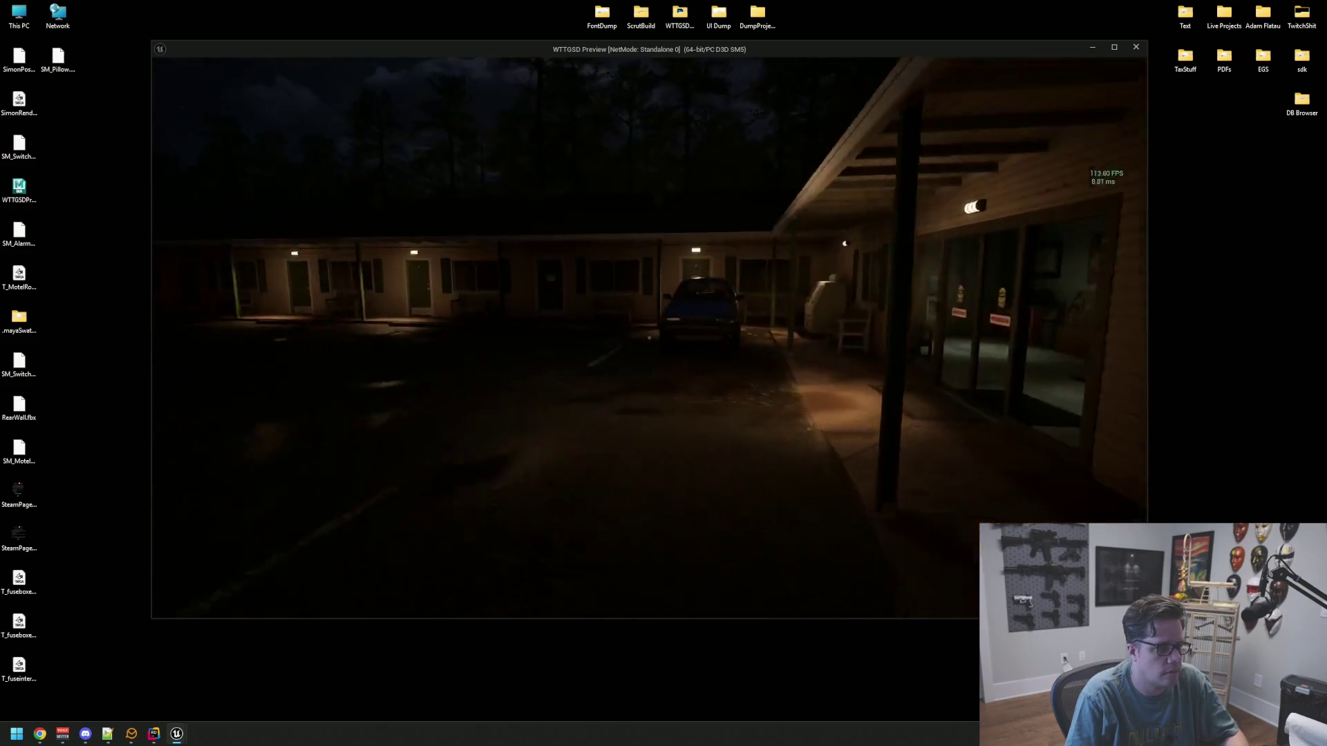
- Walk through the motel office and down the road to the lit underpass, then end the playtest
key("w")
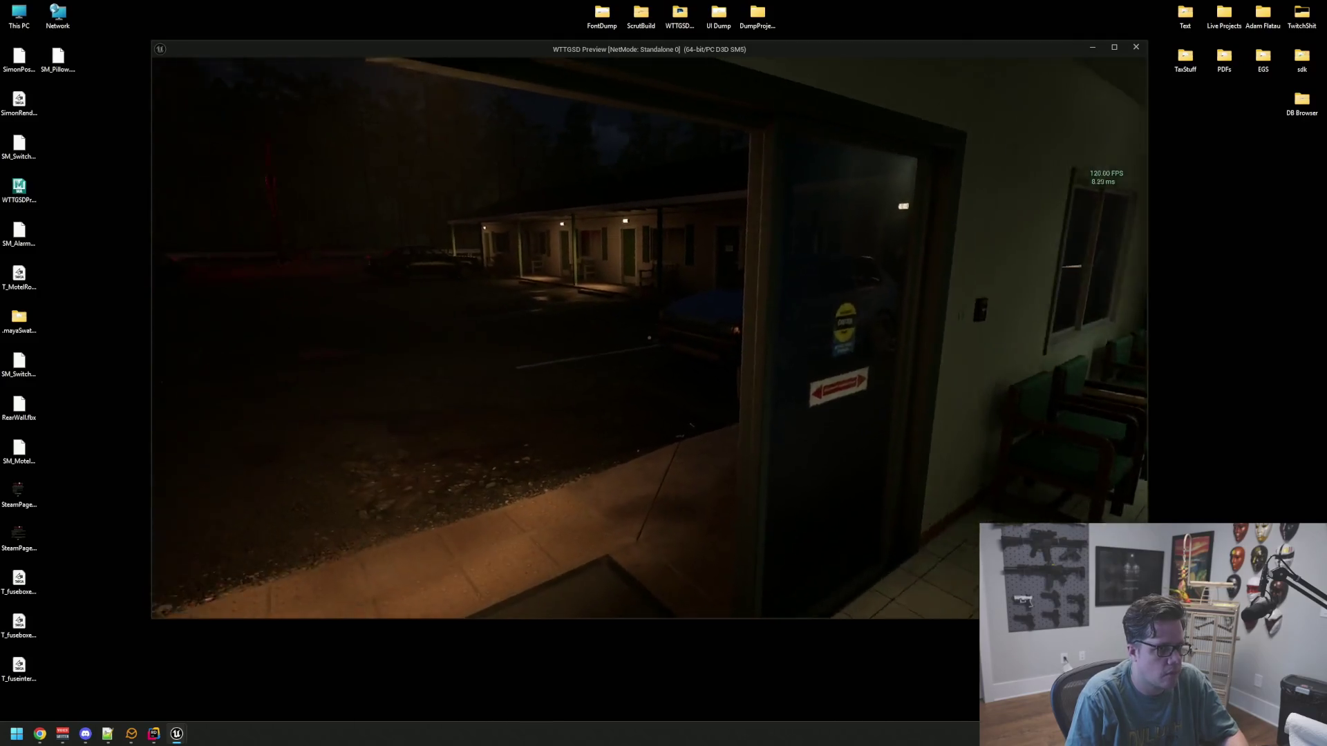
key("w")
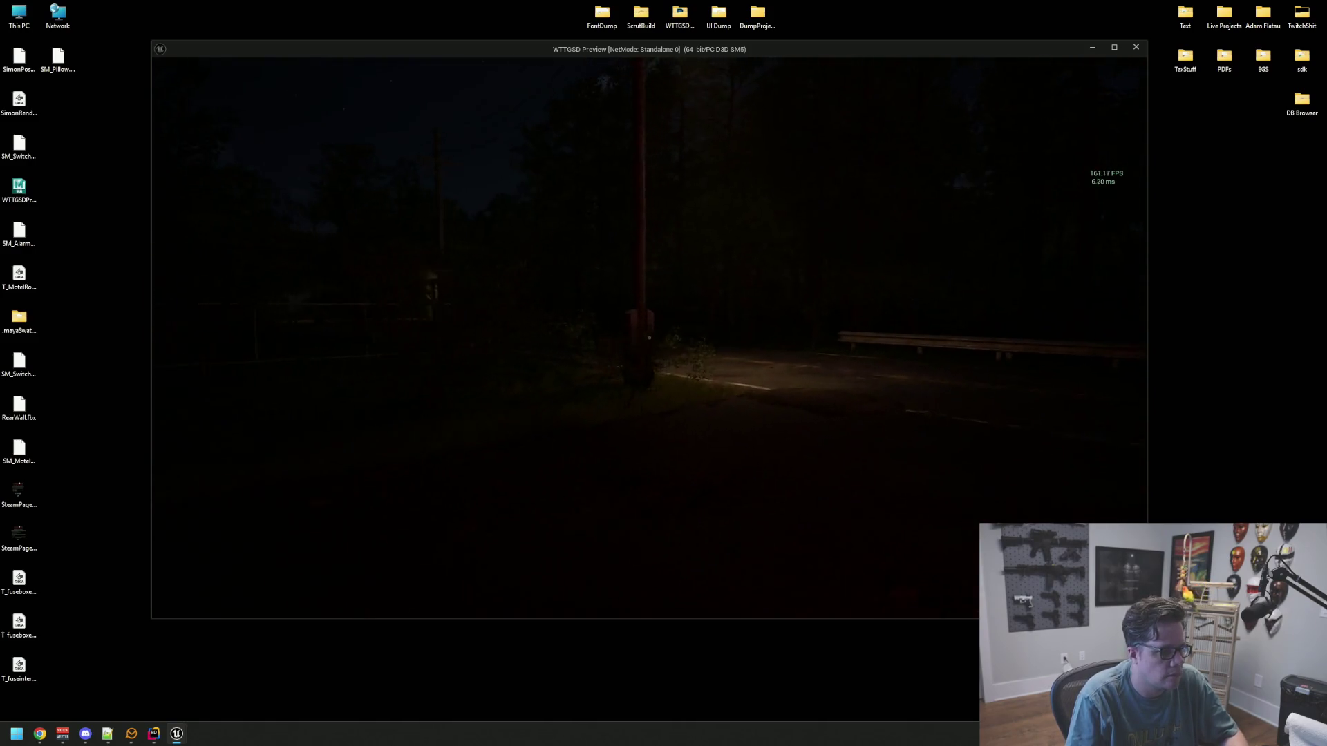
key("w")
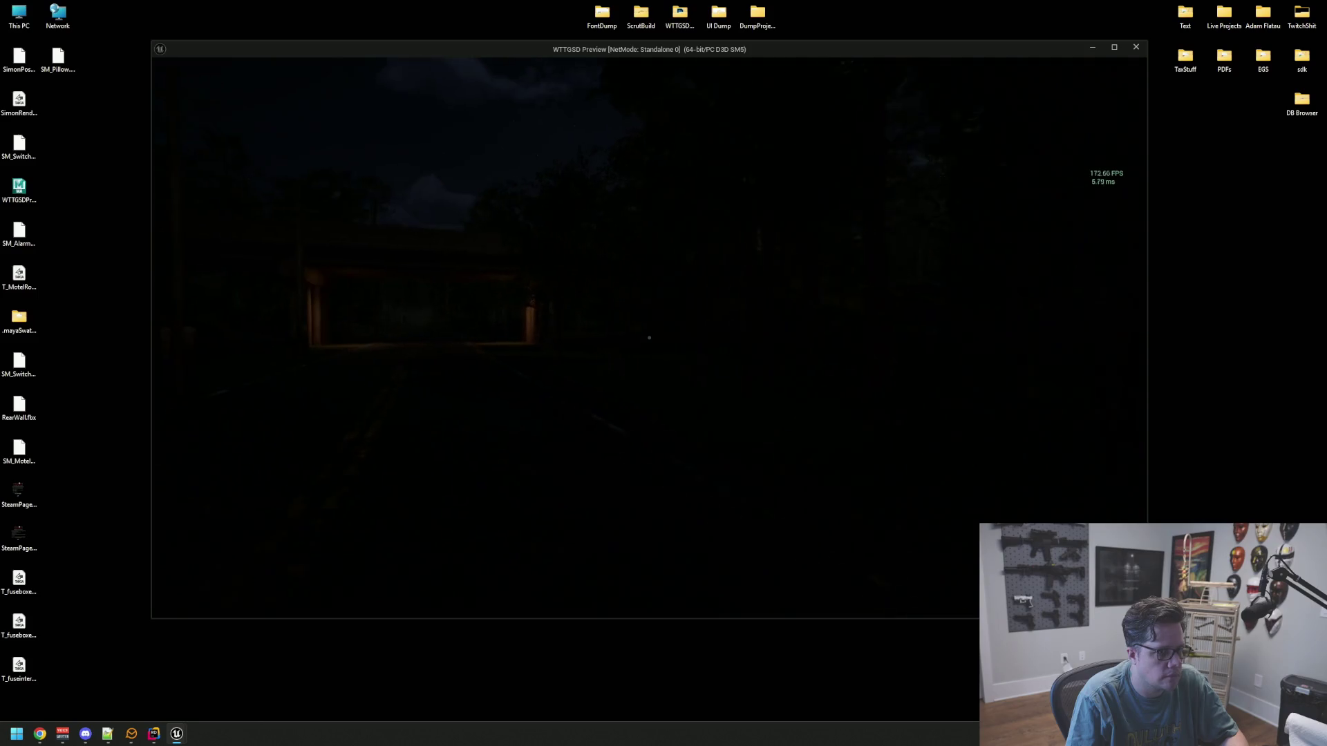
key("w")
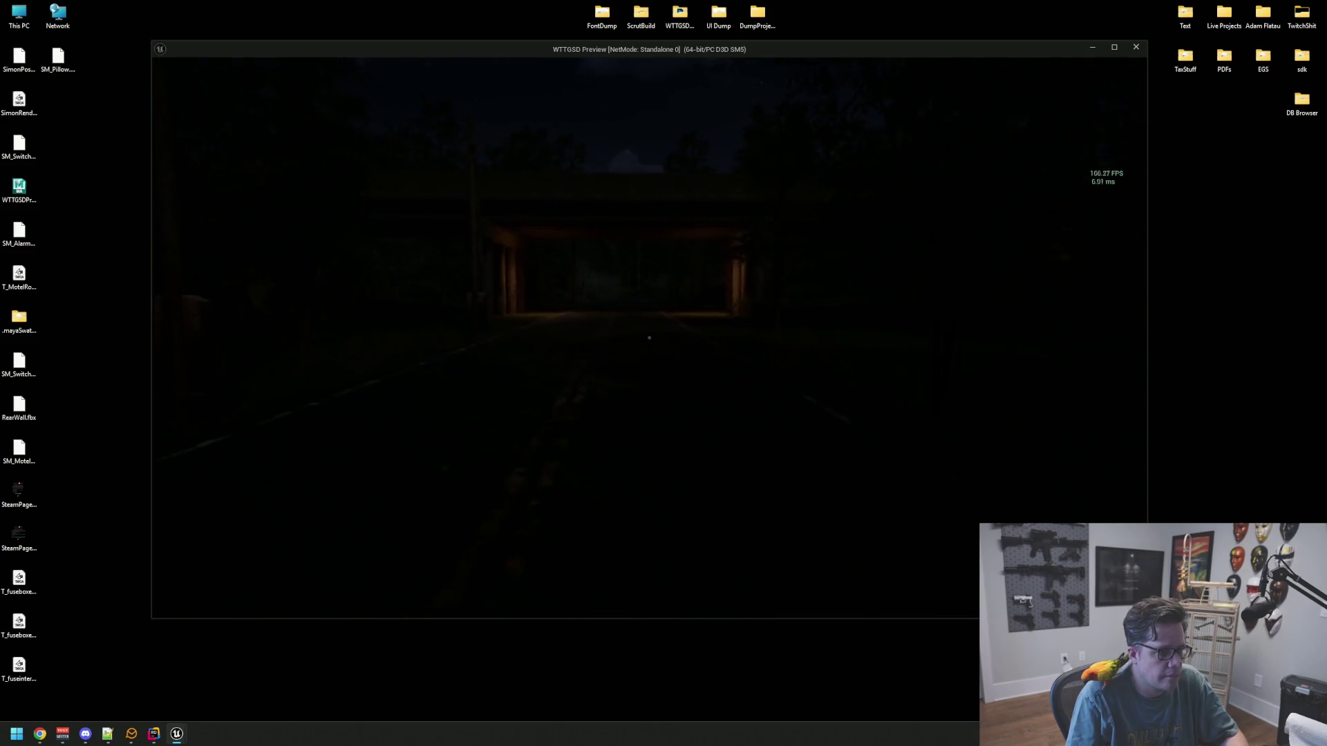
key("w")
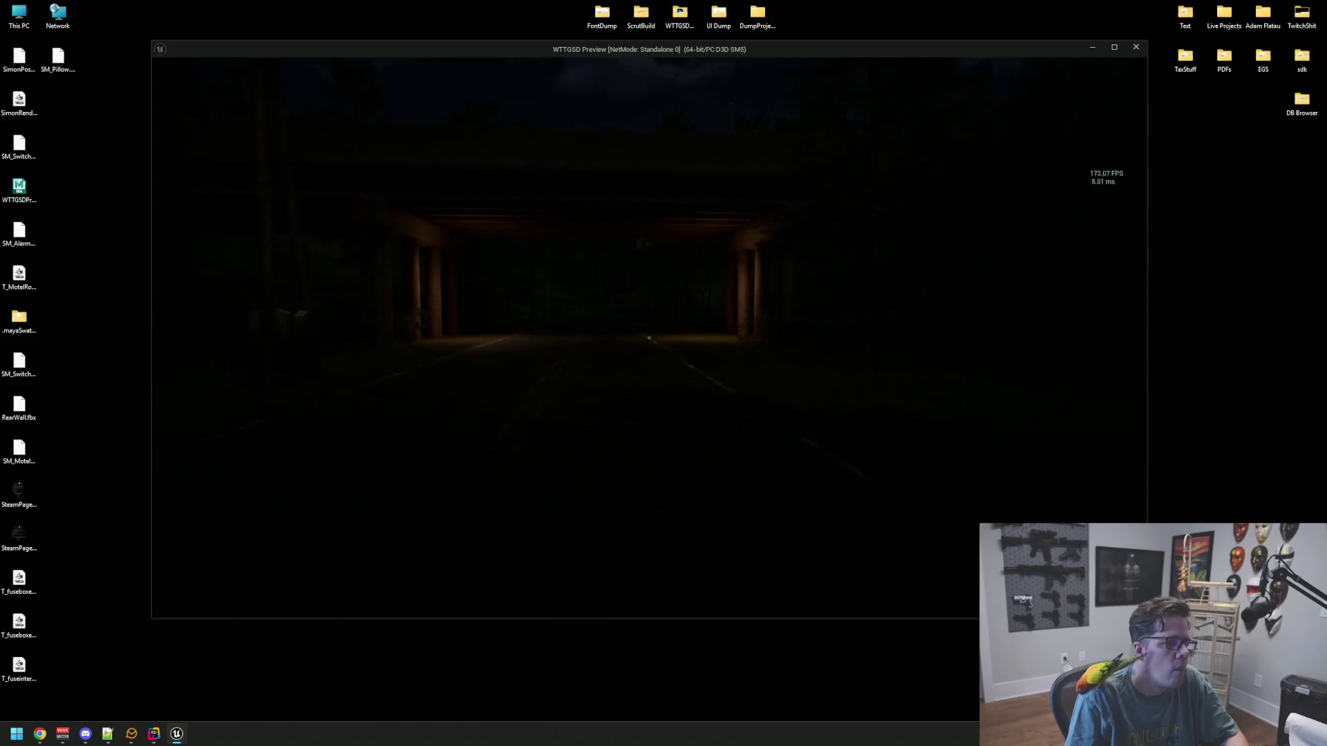
key("Escape")
left_click(157, 736)
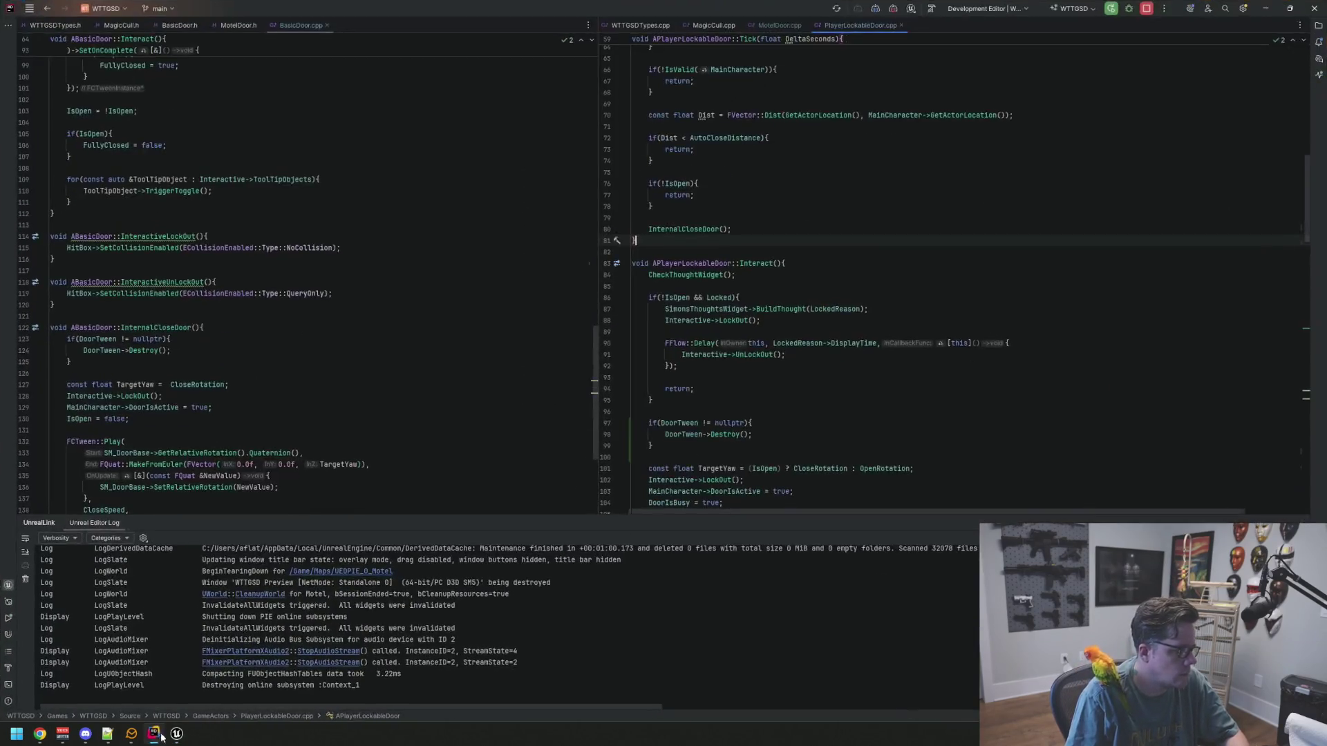
- Return to the level editor, browse to FuseBox/Textures, and select all 18 textures
left_click(154, 739)
left_click(177, 736)
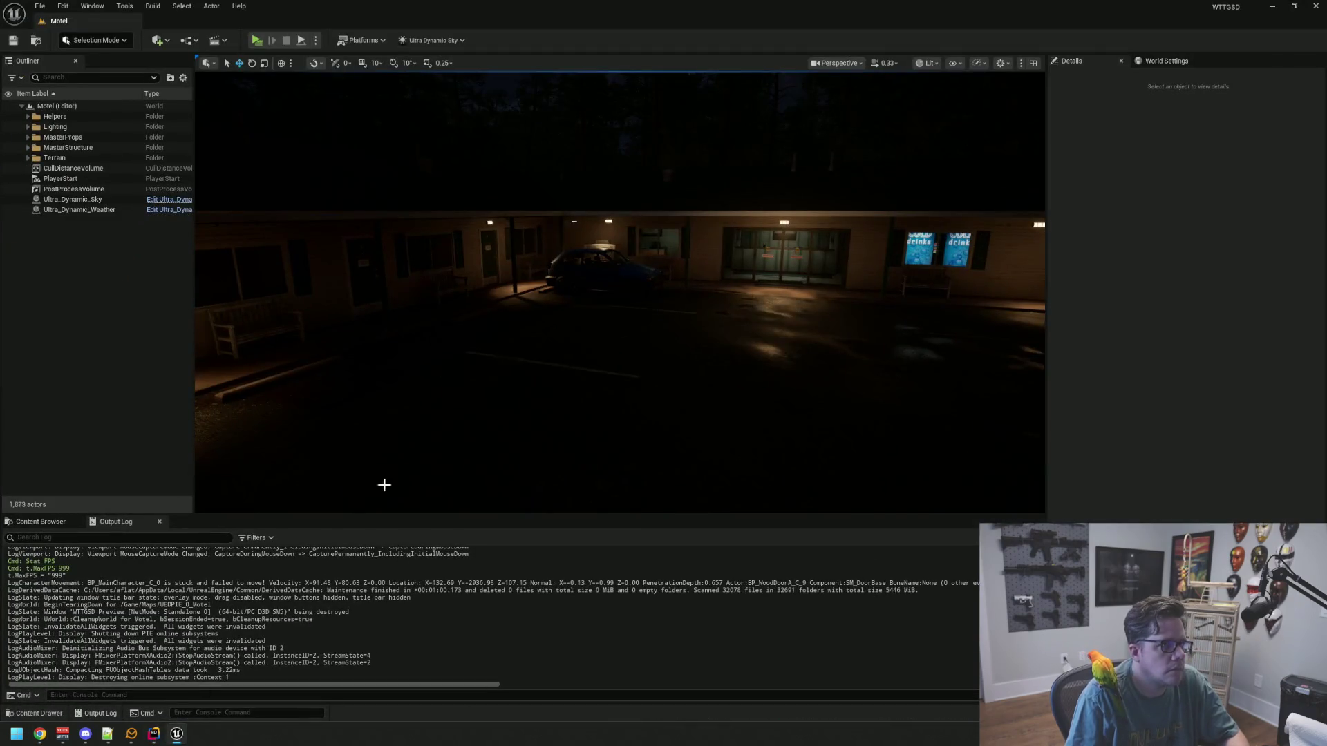
mouse_move(507, 515)
left_mouse_down()
mouse_move(551, 335)
mouse_move(522, 398)
left_mouse_up()
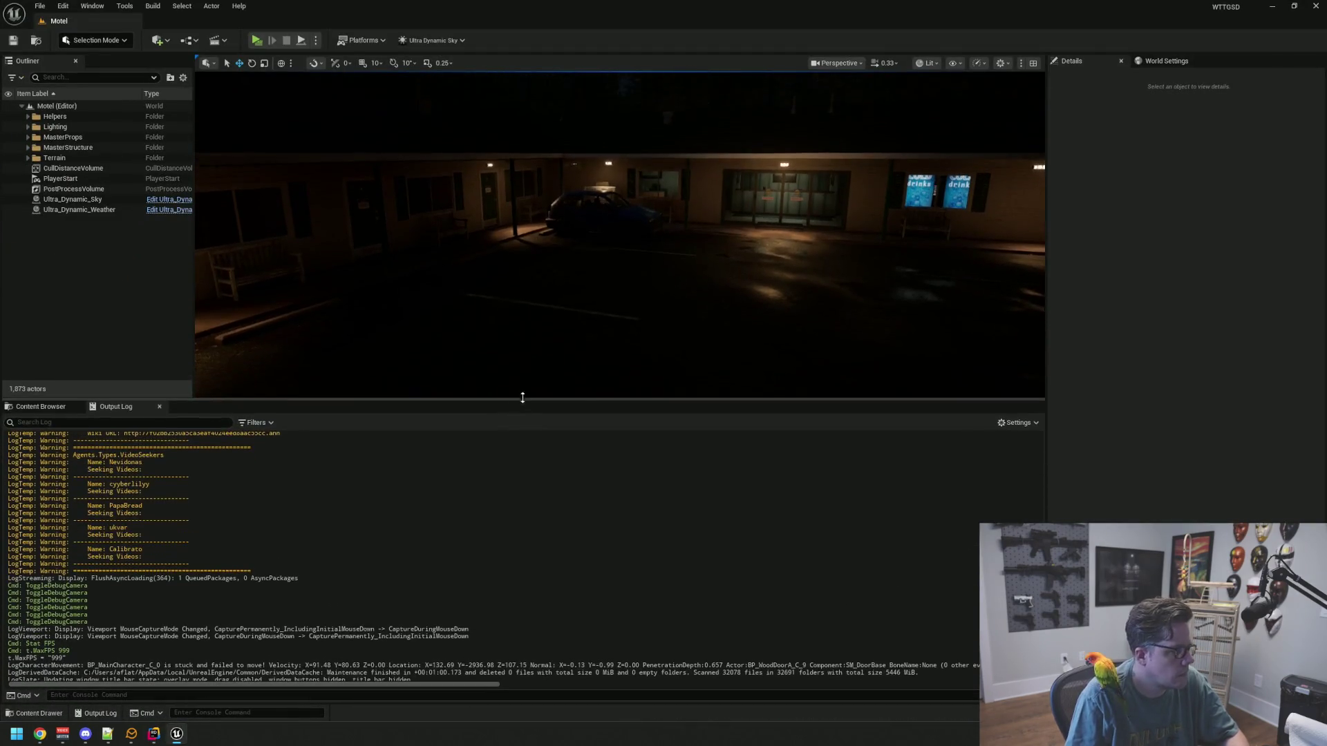
left_click(55, 407)
scroll(94, 502, "up", 5)
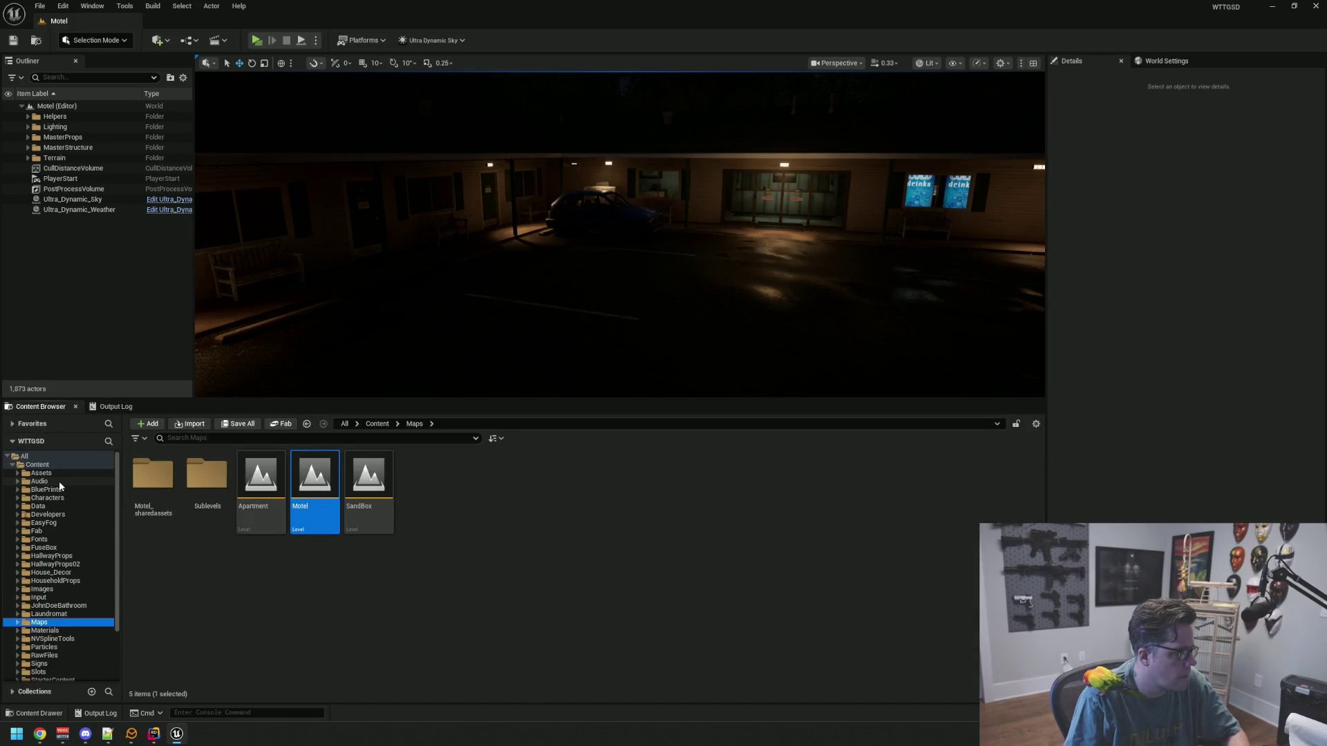
left_click(43, 548)
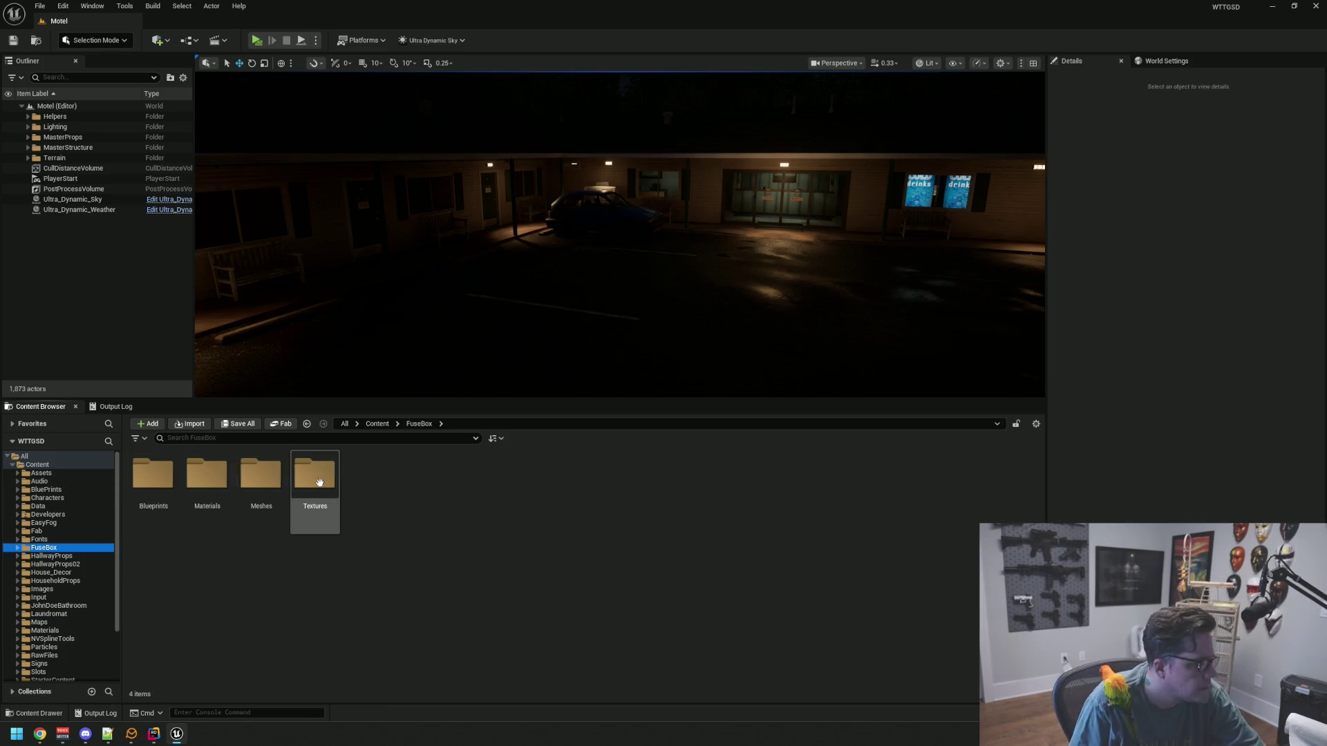
double_click(312, 481)
left_click(215, 568, "shift")
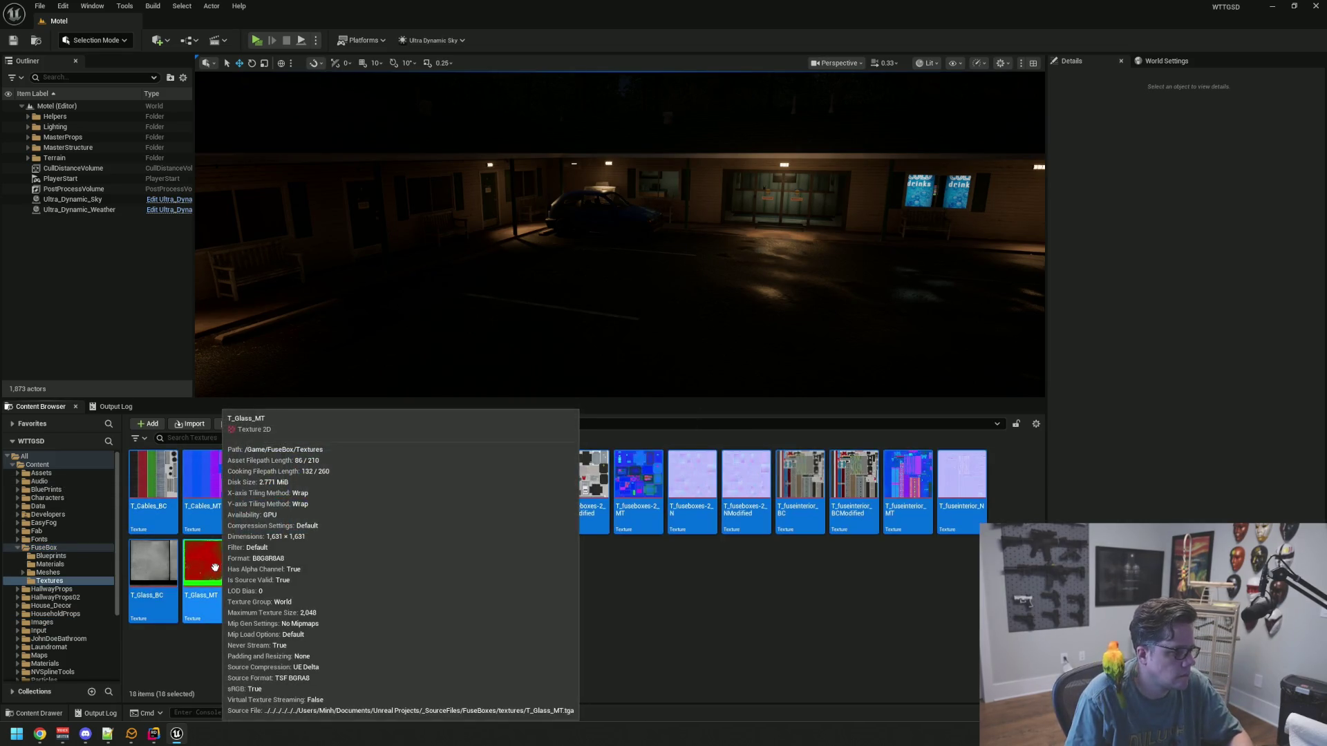
- Set Maximum Texture Size to 2048 in the Property Matrix, save the textures, and close it
right_click(215, 567)
mouse_move(324, 406)
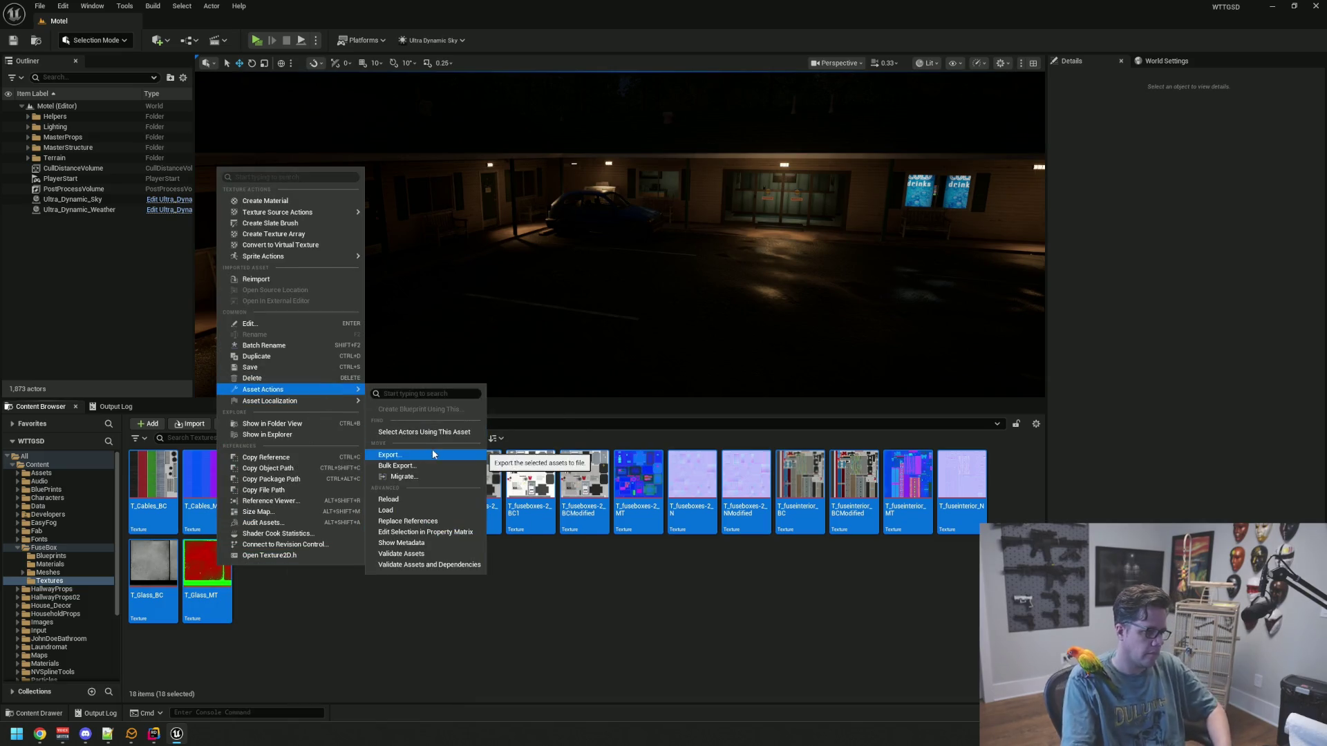
left_click(420, 530)
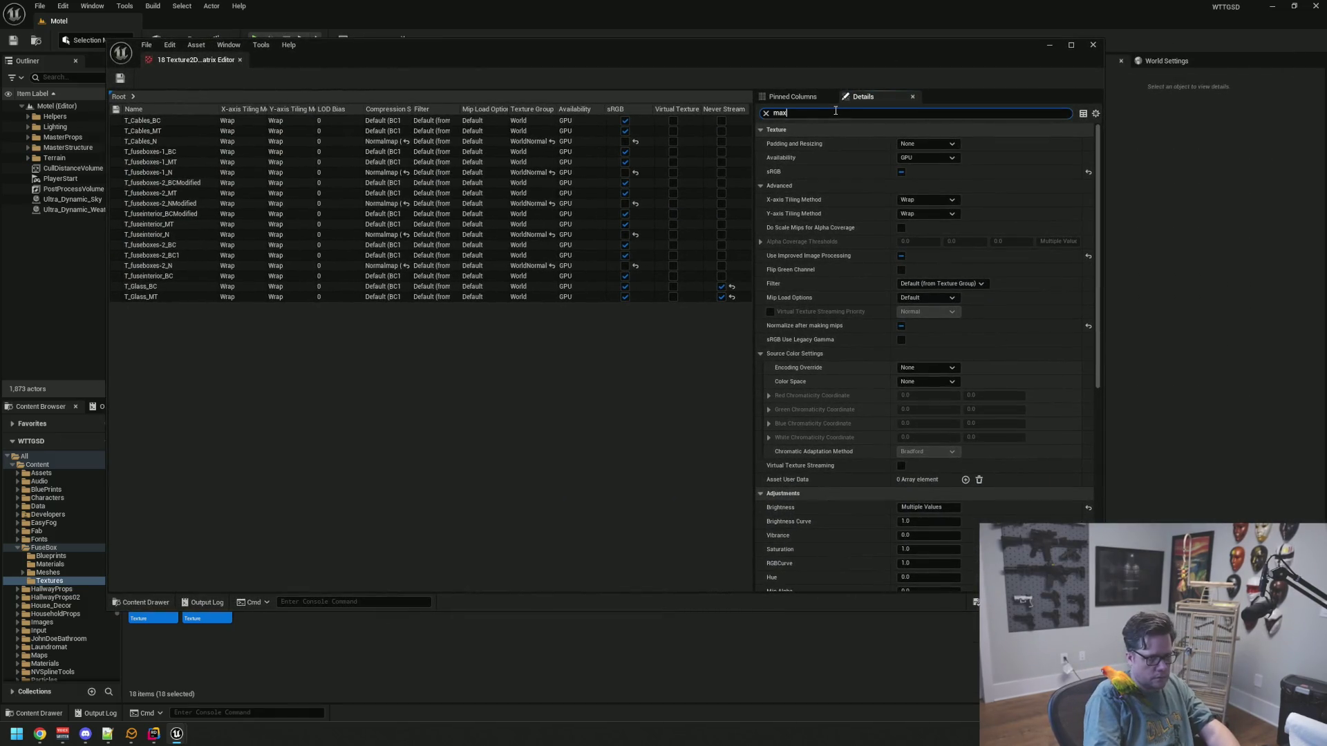
type("x")
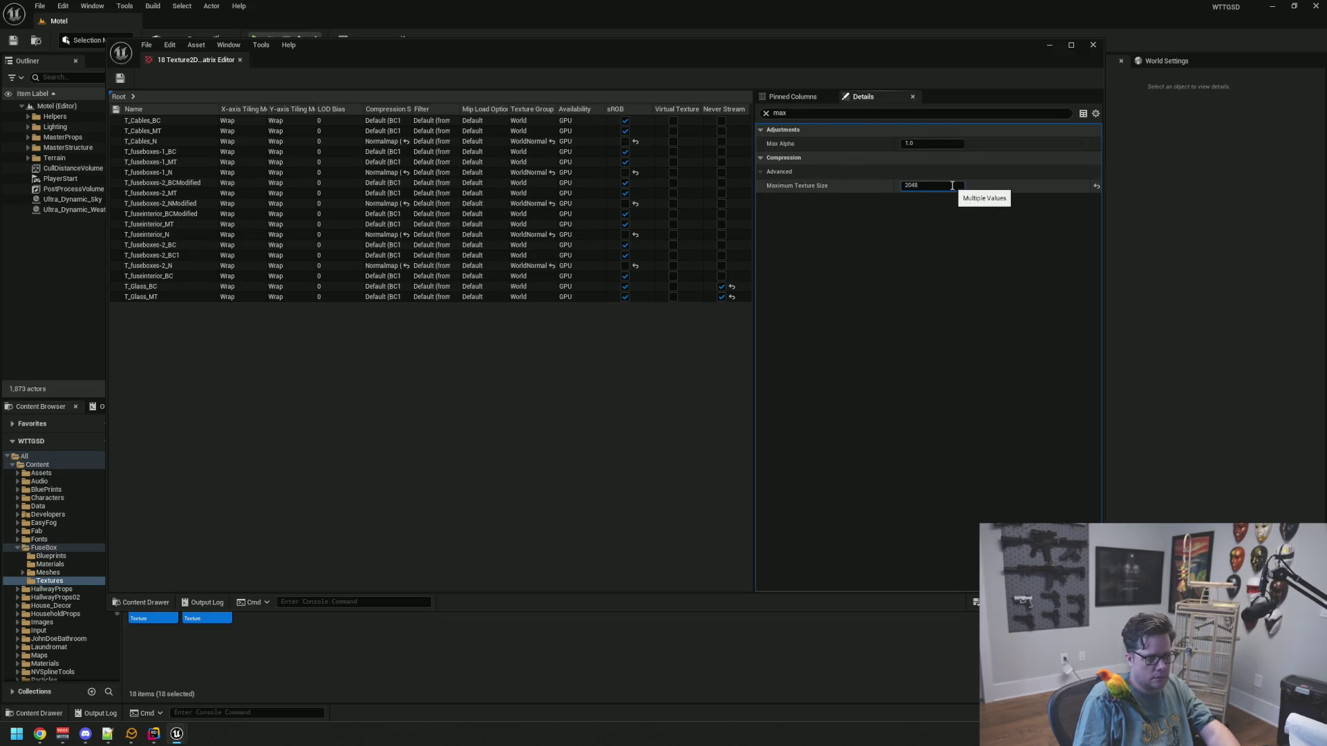
left_click(120, 78)
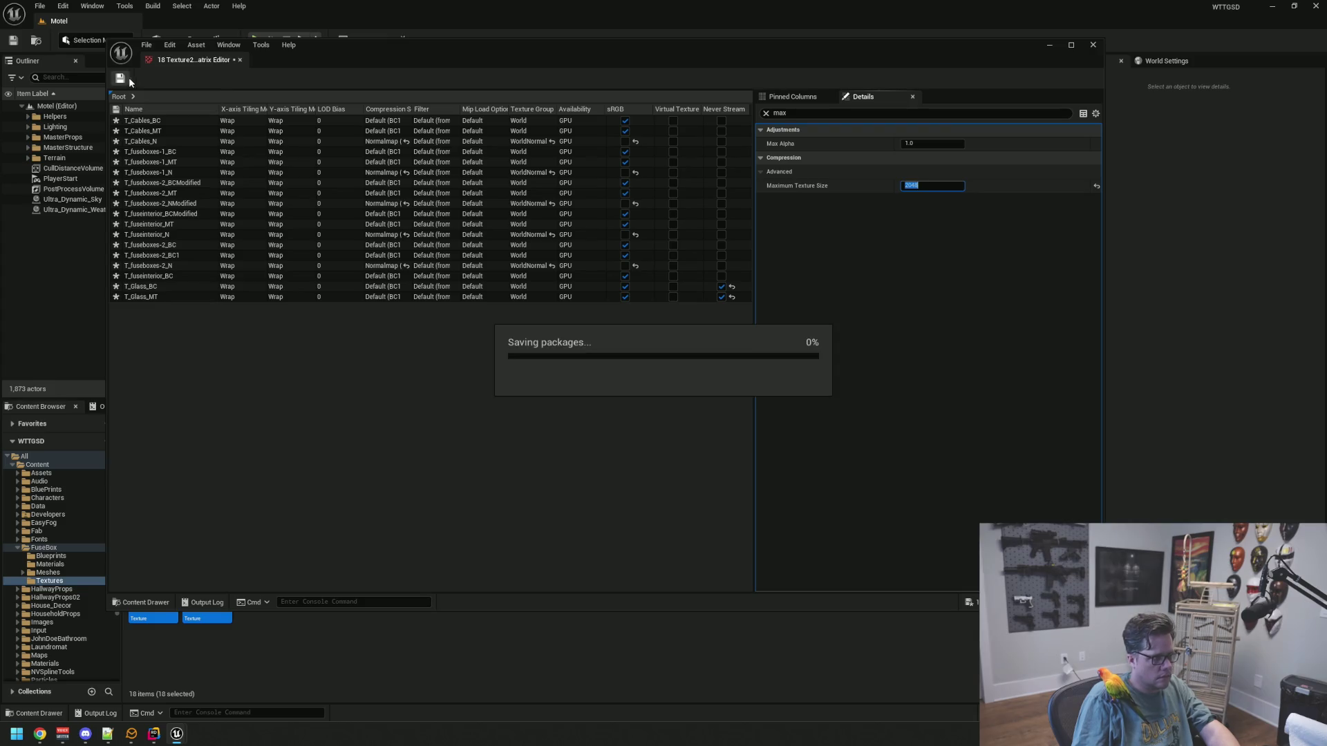
left_click(240, 59)
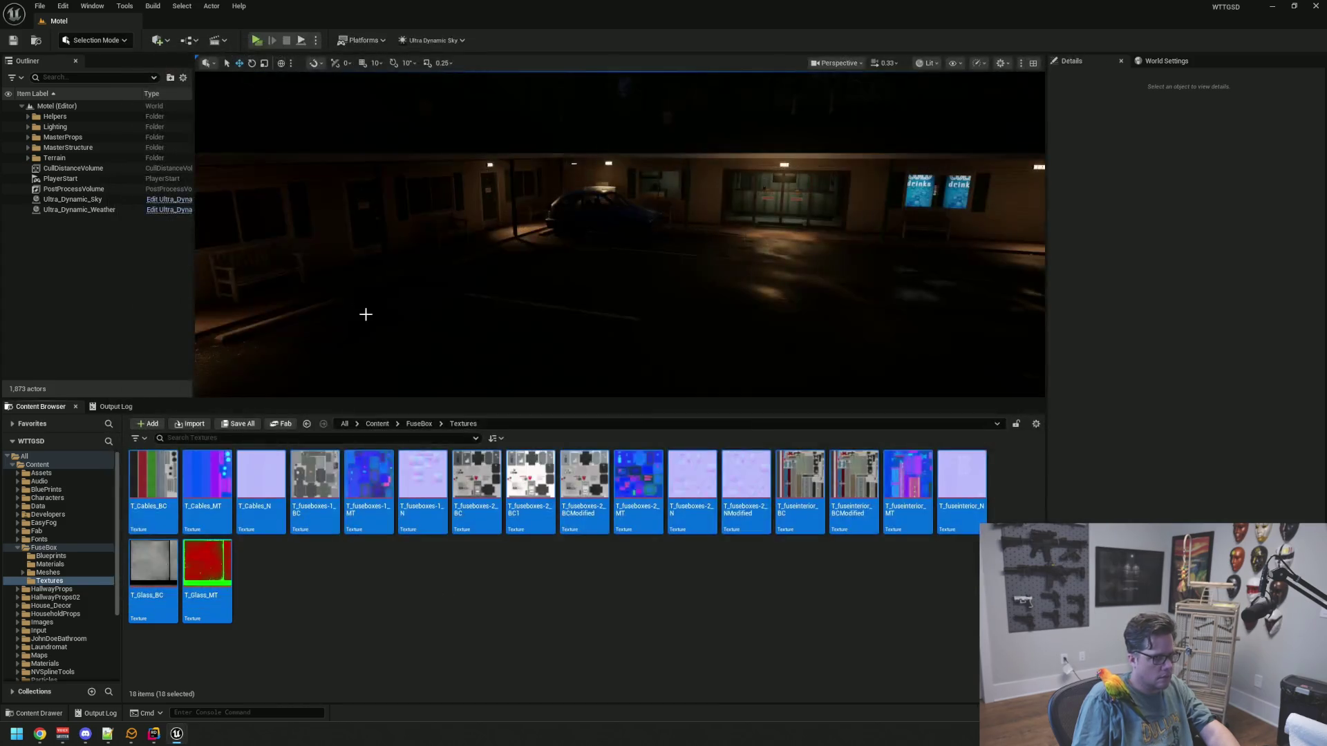
- Collapse FuseBox and open the Glass folder under HallwayProps Materials
left_click(18, 548)
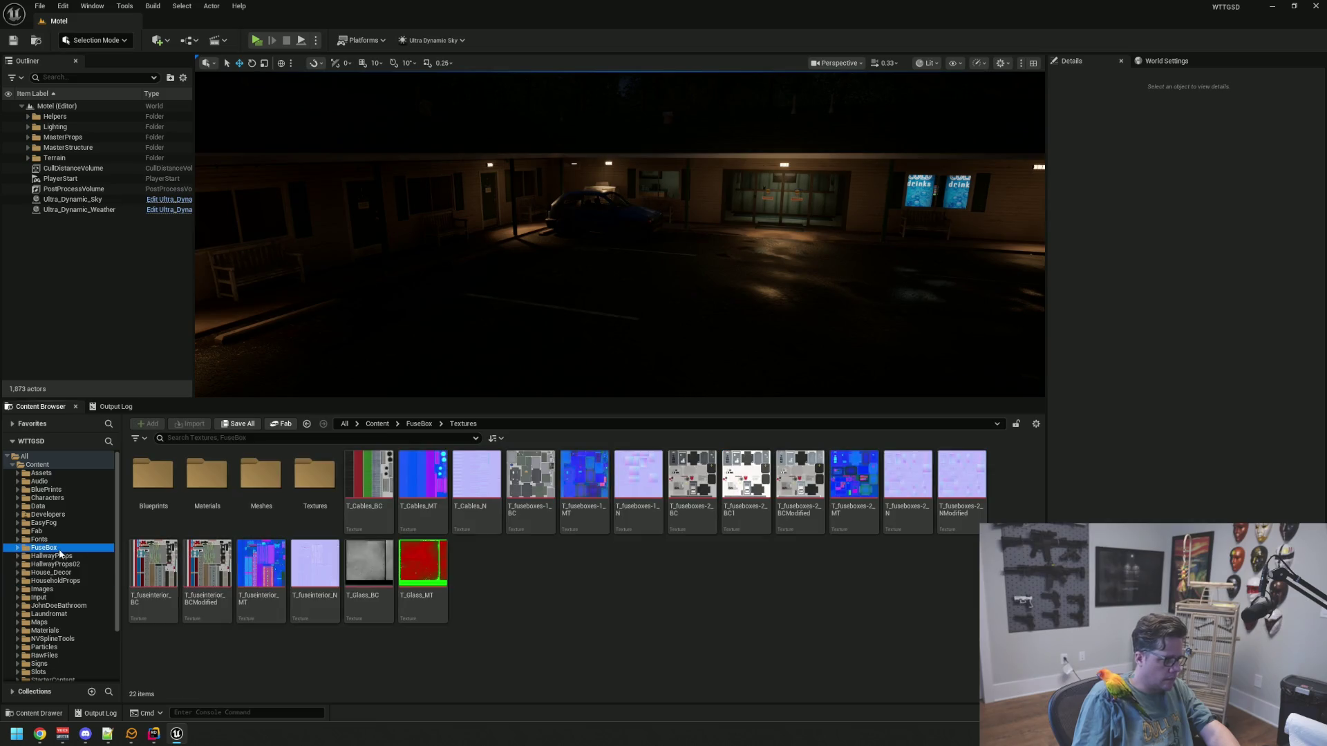
left_click(67, 557)
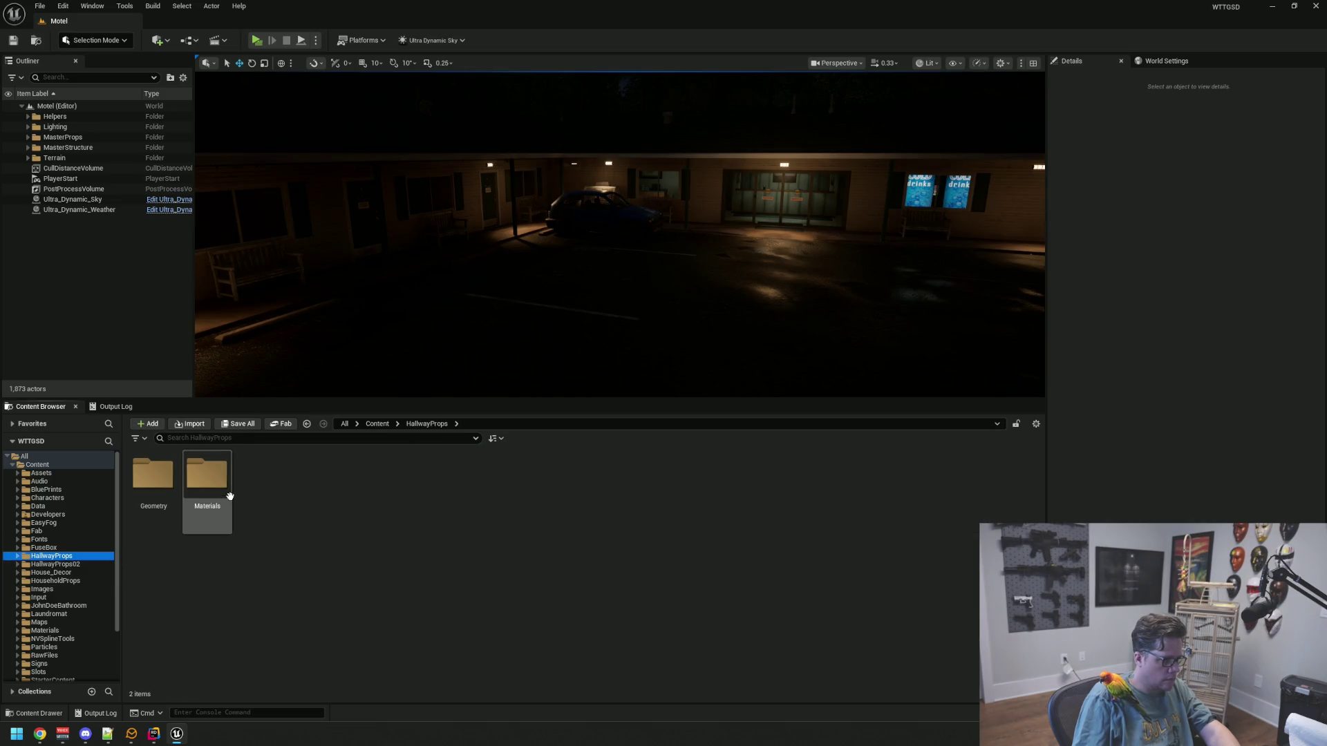
double_click(185, 489)
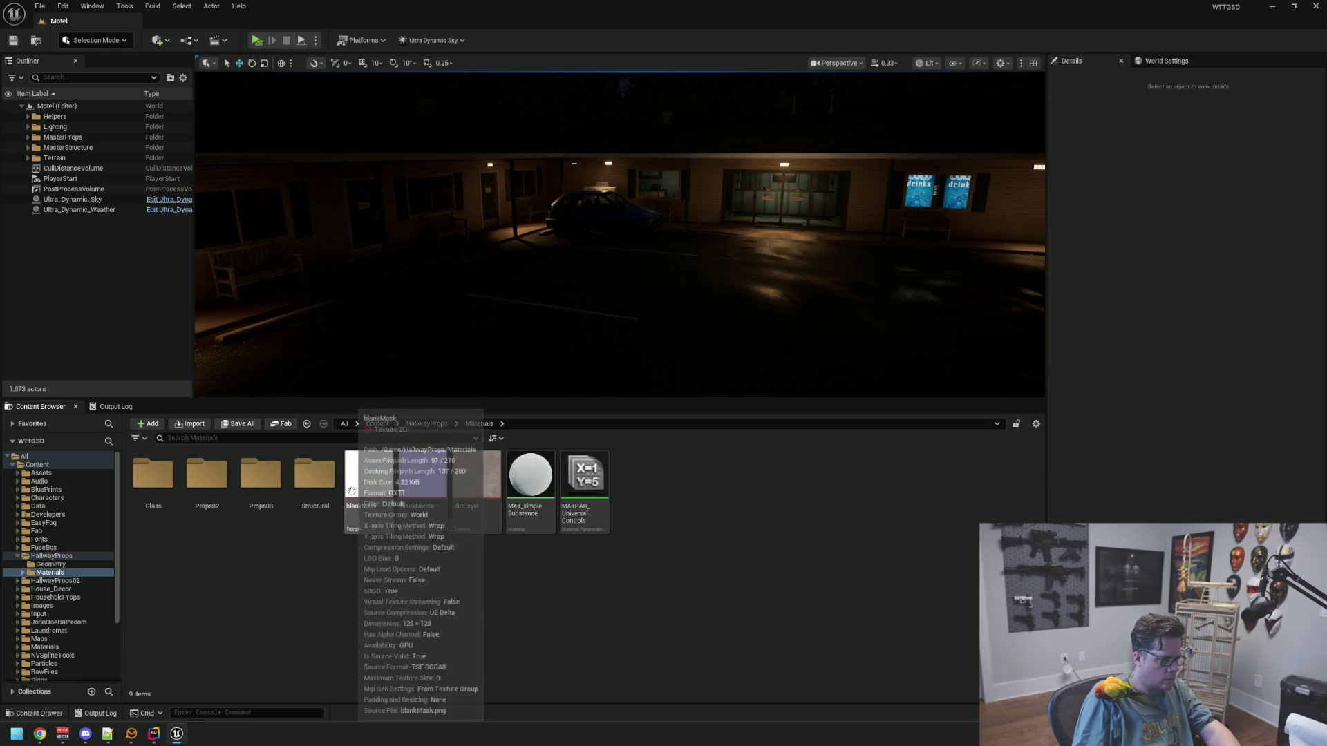
left_click(63, 583)
left_click(64, 573)
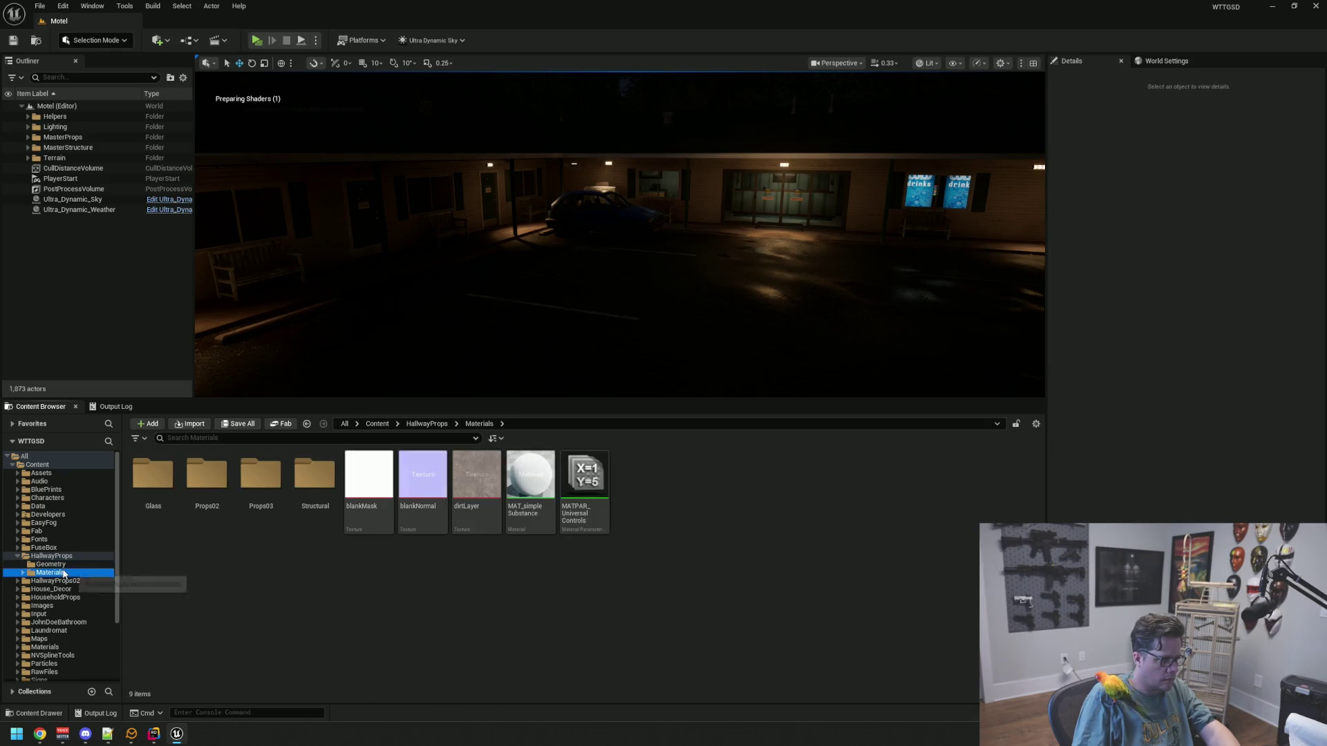
double_click(173, 470)
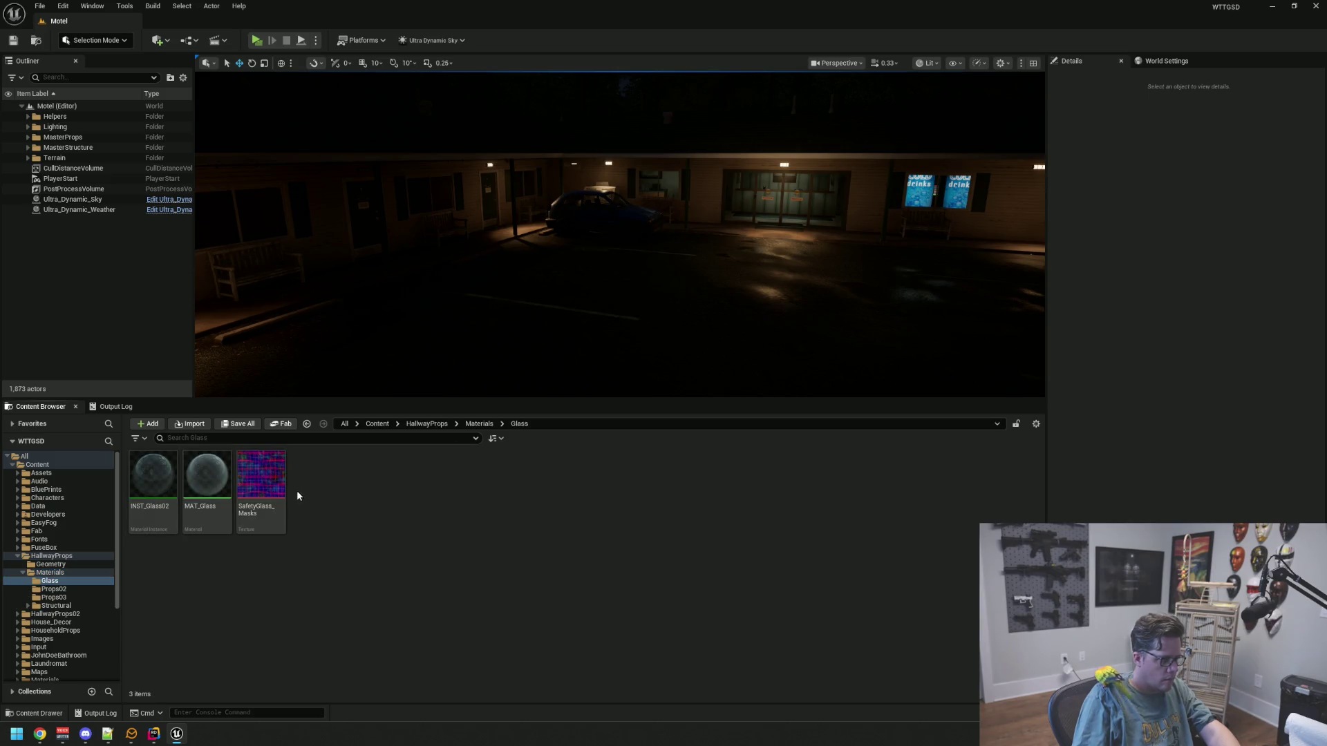
- Review the SafetyGlass textures, then browse the Props03, Structural, and ceilingTile material folders
left_click(273, 492)
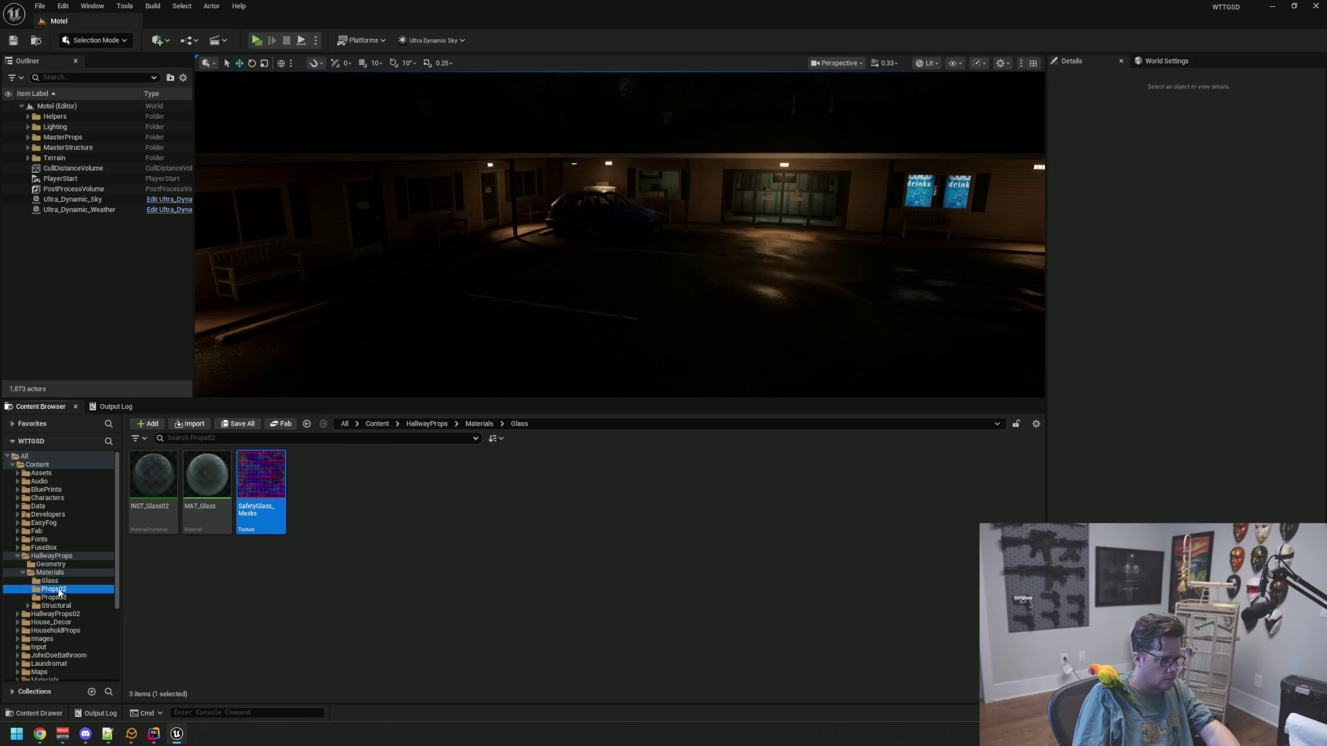
mouse_move(493, 527)
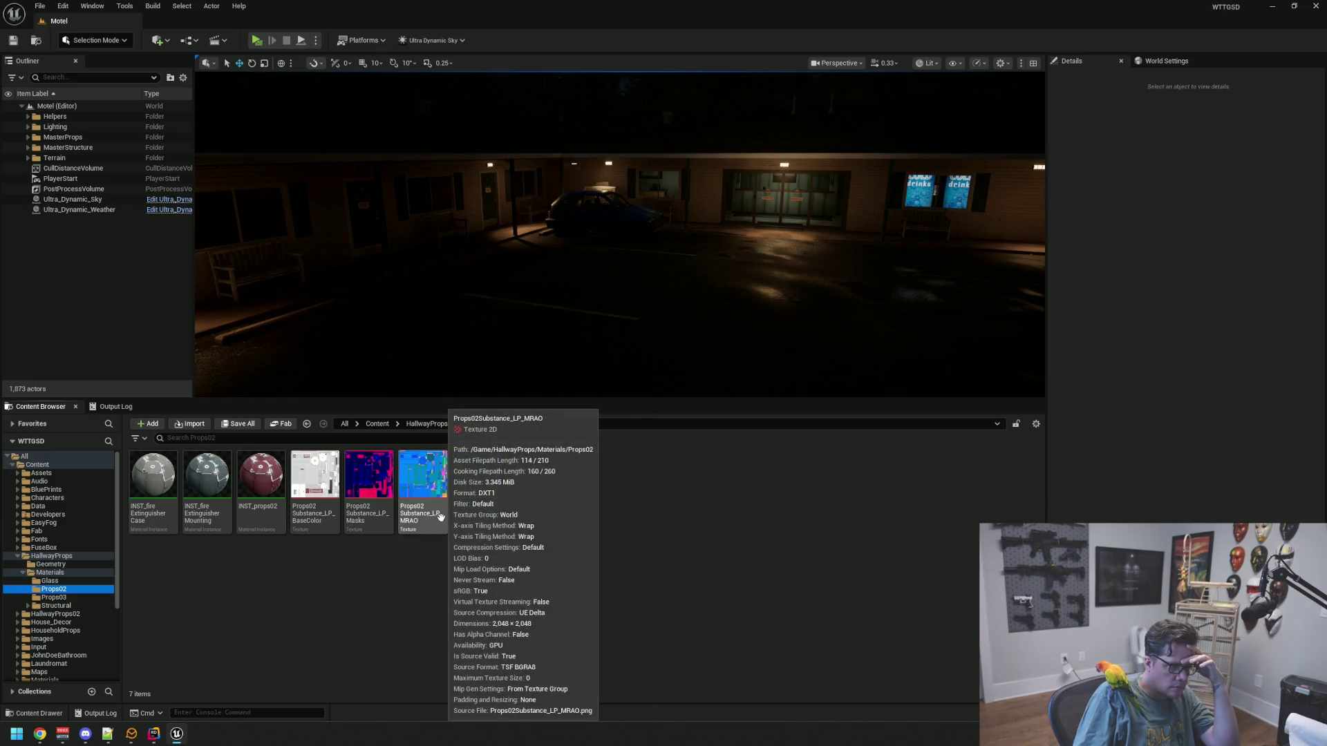
mouse_move(357, 506)
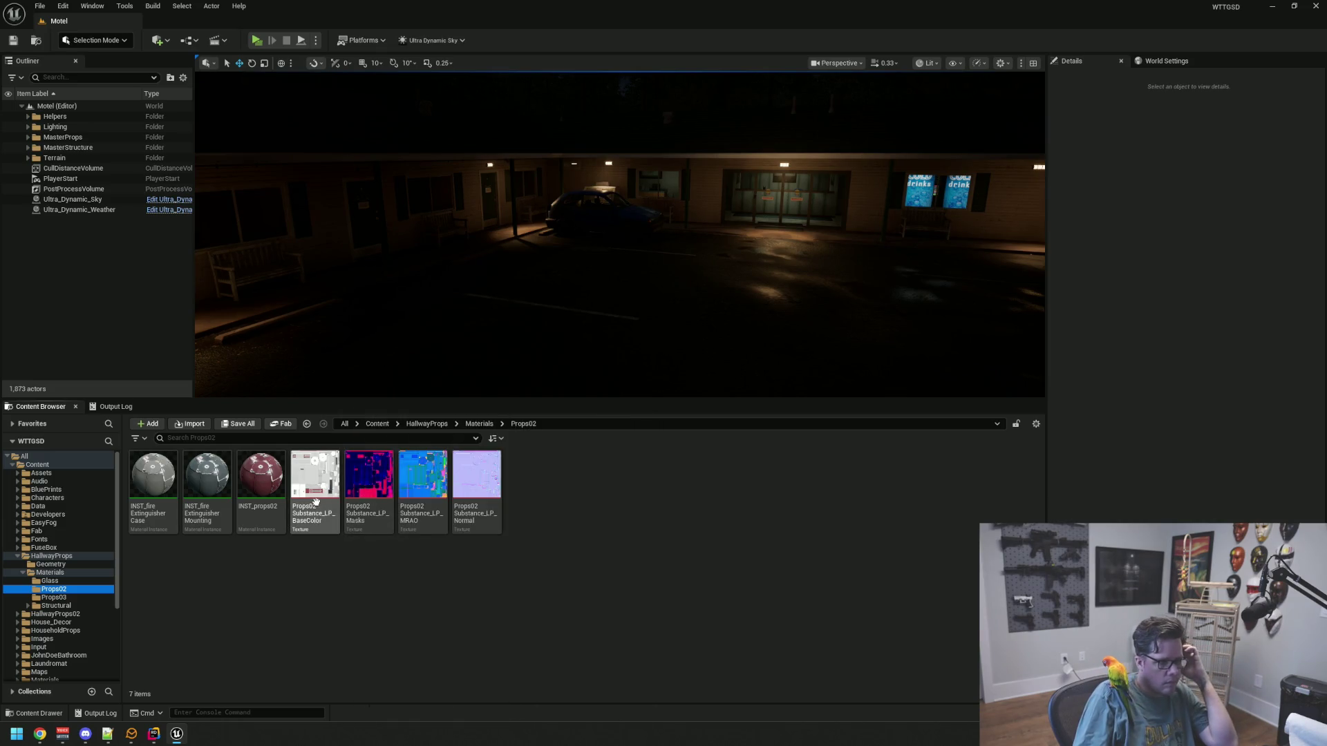
left_click(92, 581)
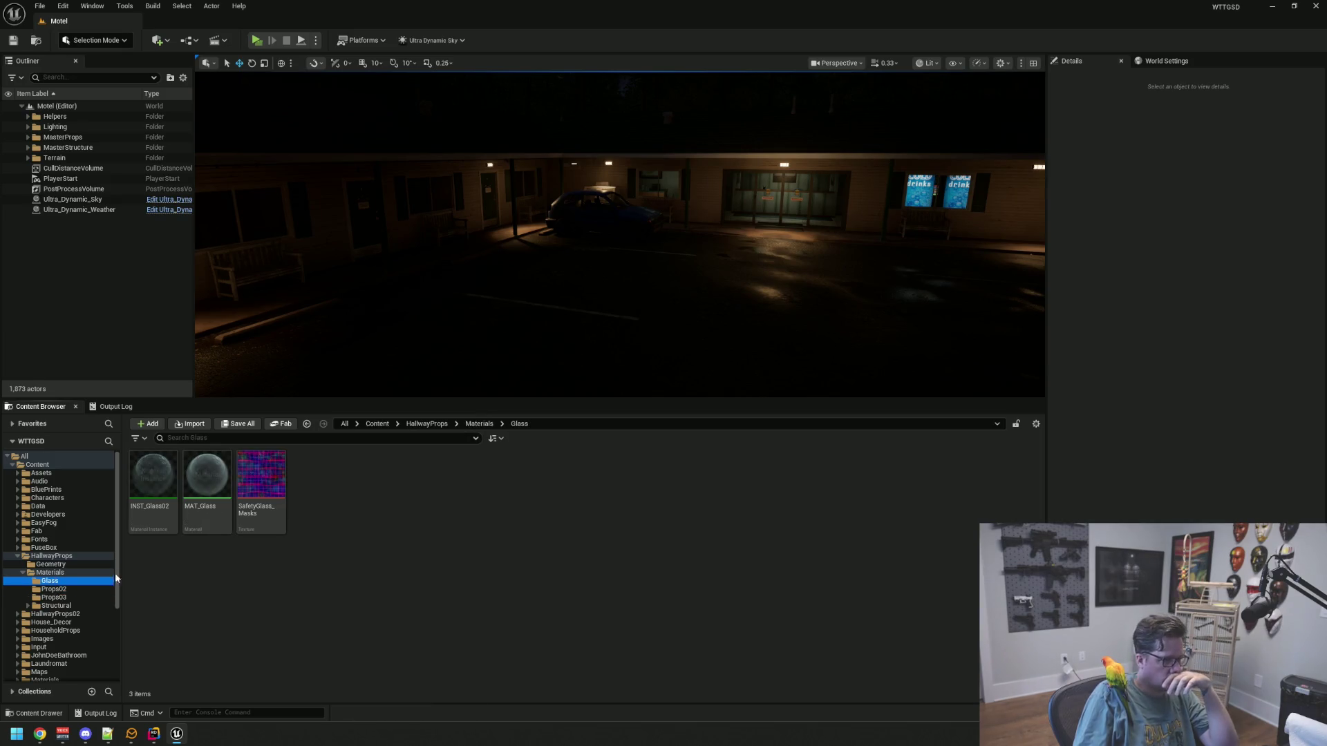
mouse_move(258, 499)
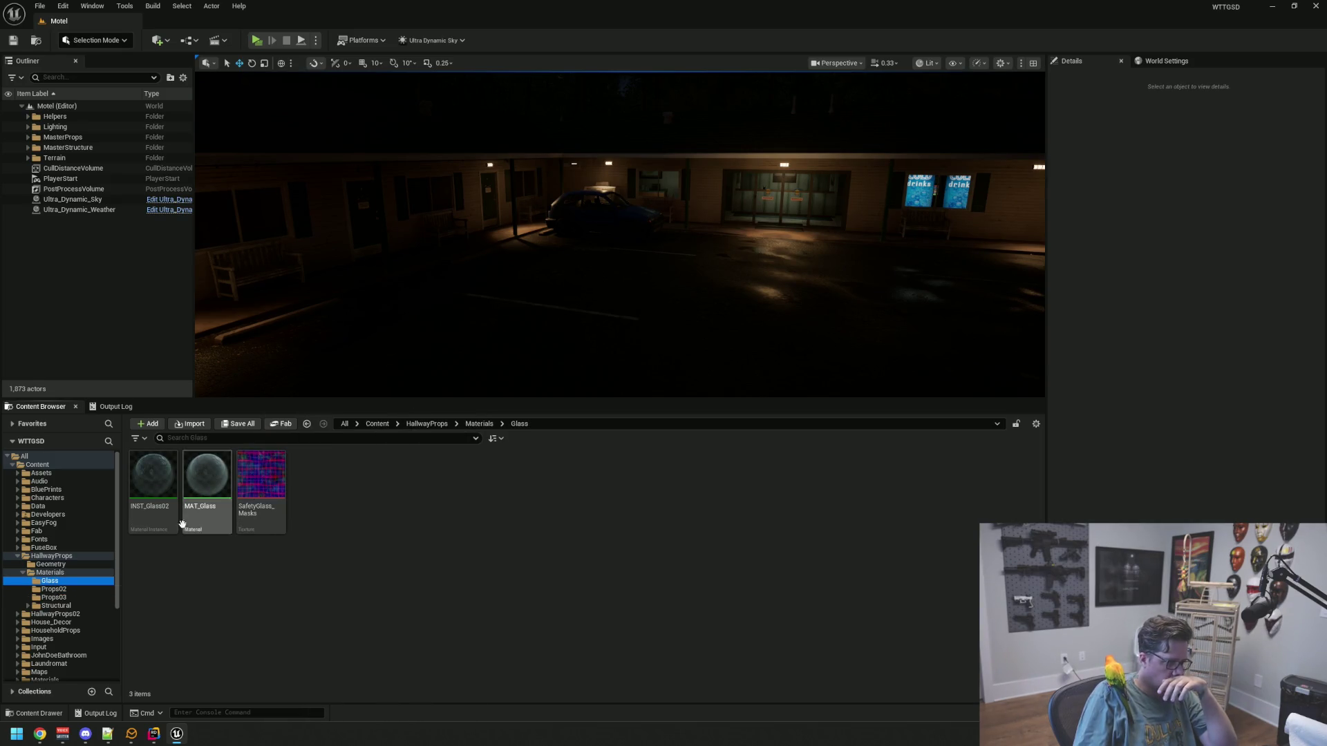
left_click(73, 596)
mouse_move(301, 513)
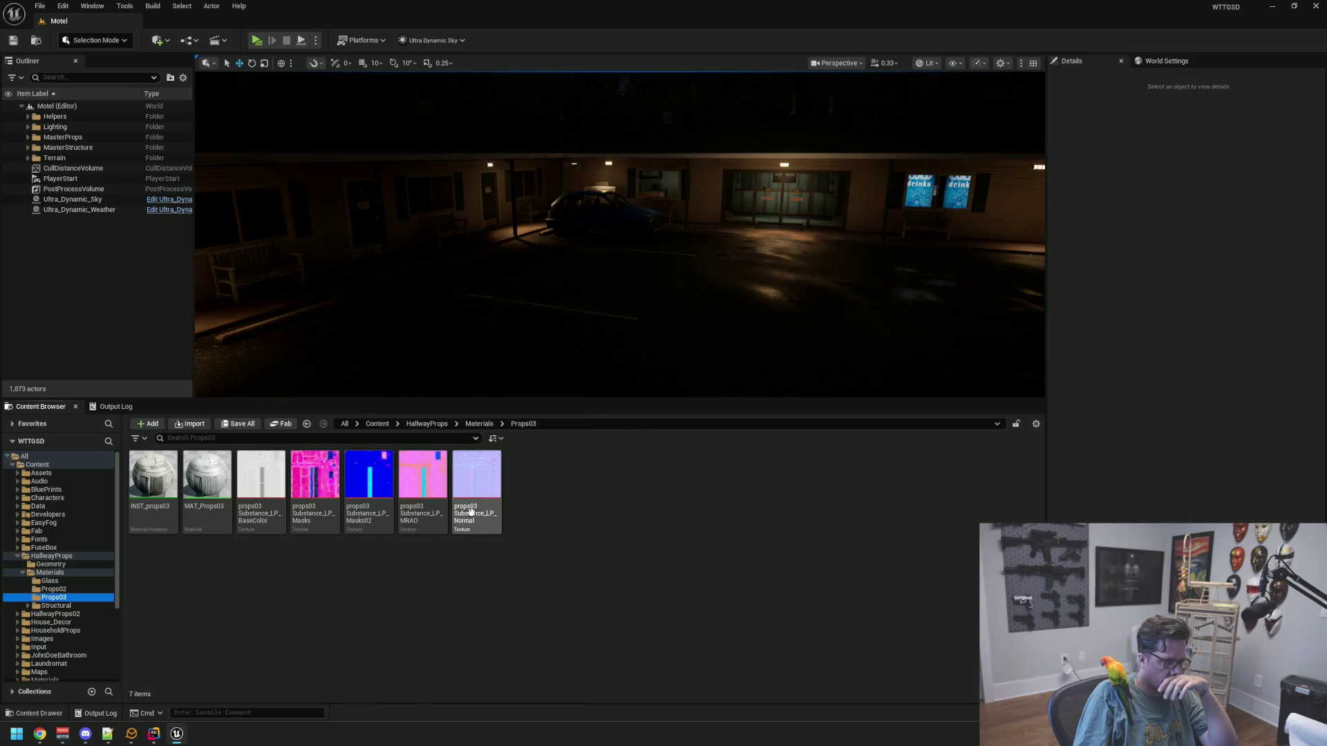
left_click(51, 606)
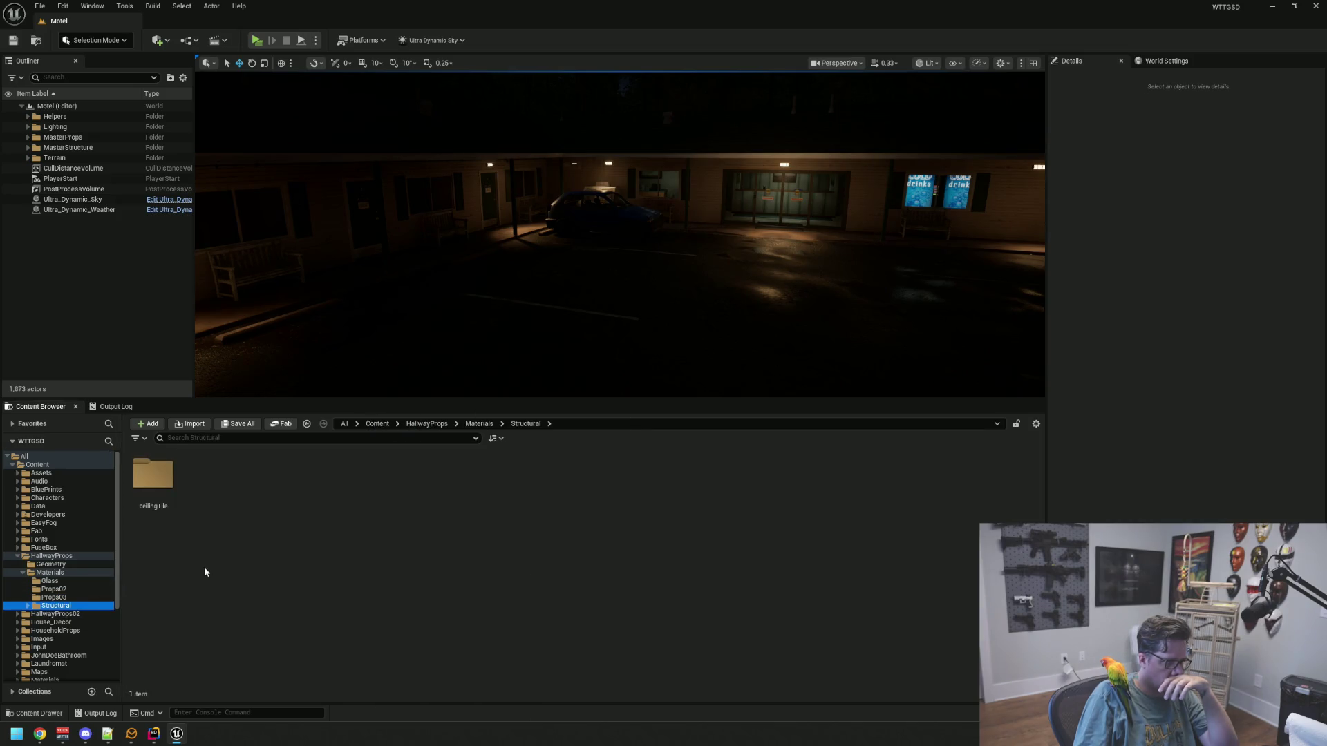
double_click(148, 484)
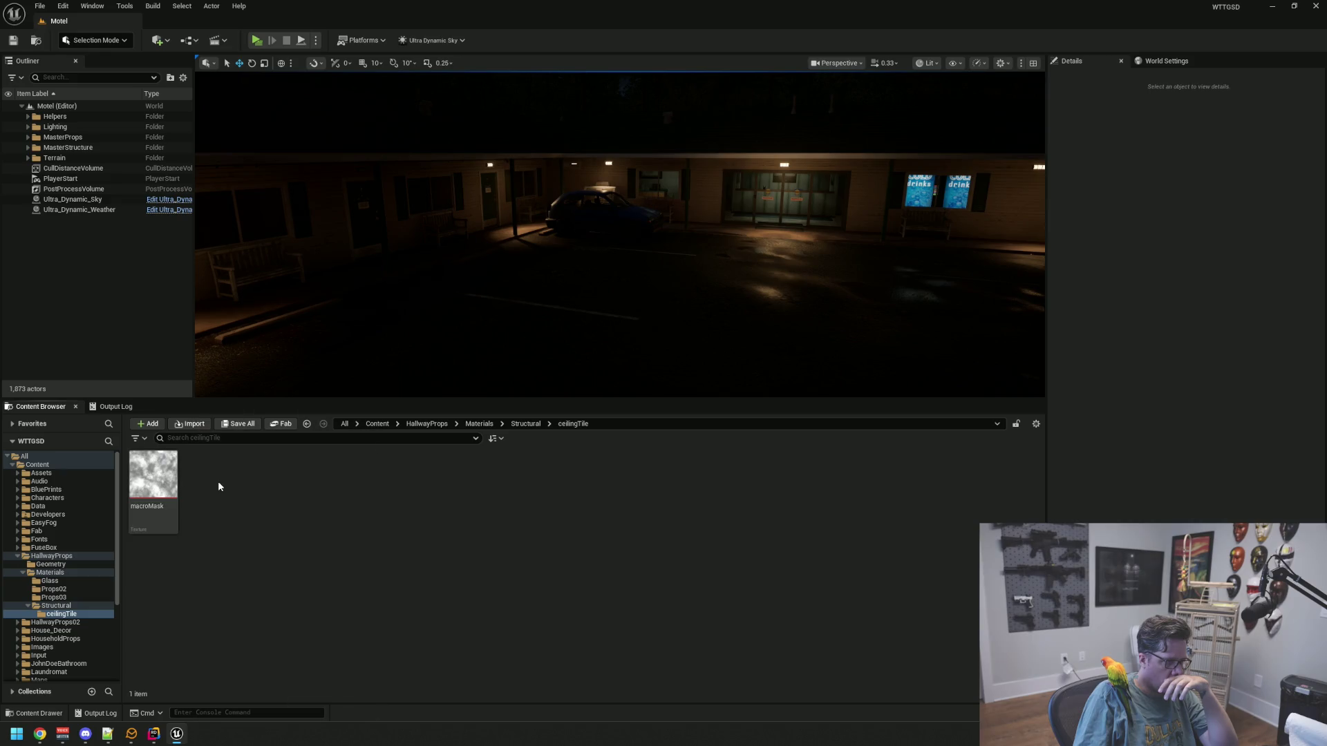
- Collapse the materials subfolders and display the HallwayProps Geometry meshes
left_click(23, 572)
left_click(87, 564)
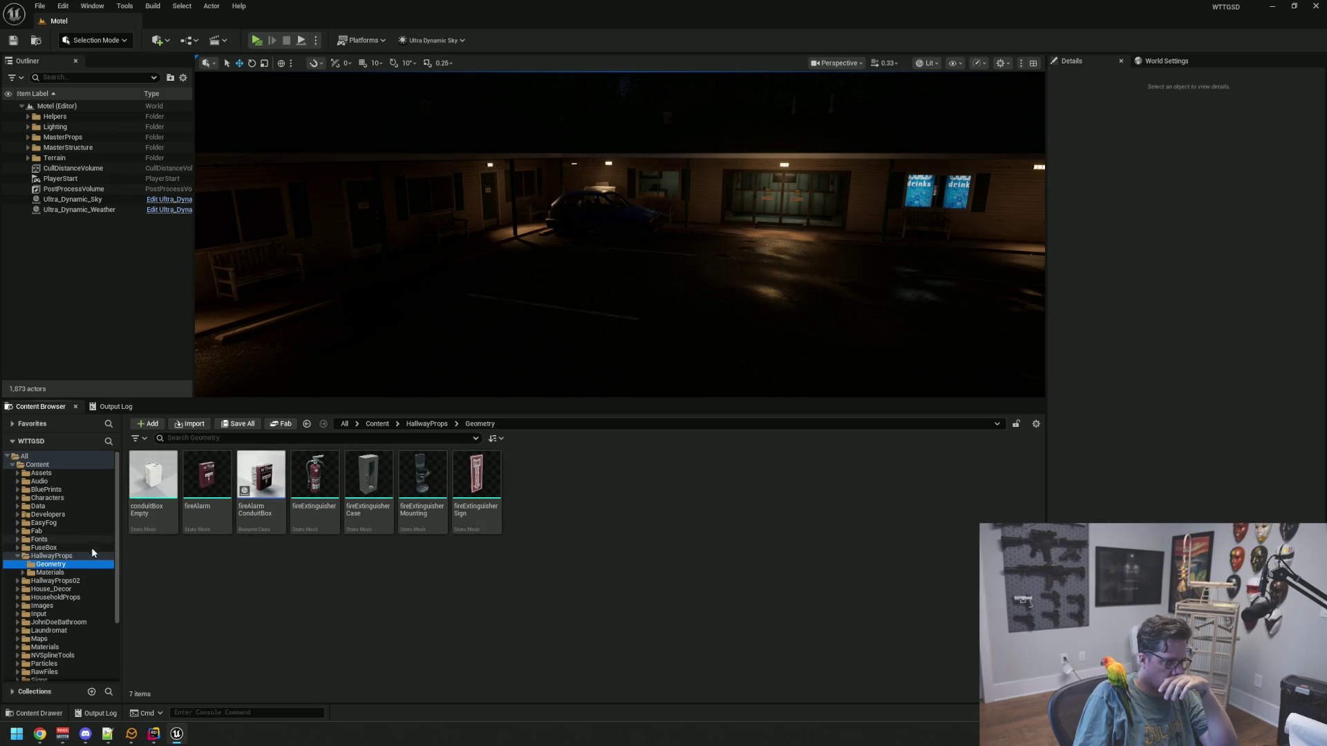
double_click(61, 560)
- Expand HallwayProps02 and open the GarbageBin01 folder in its Geometry
left_click(38, 573)
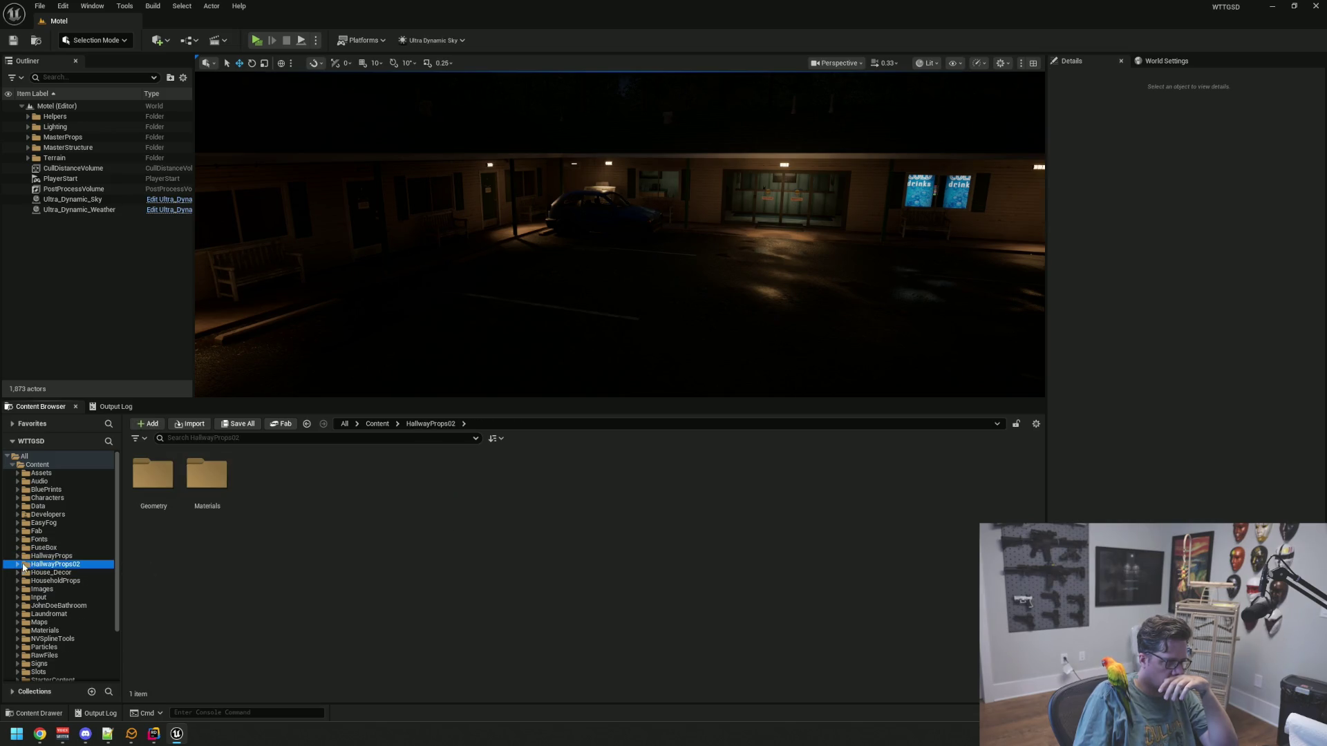
left_click(17, 565)
left_click(50, 573)
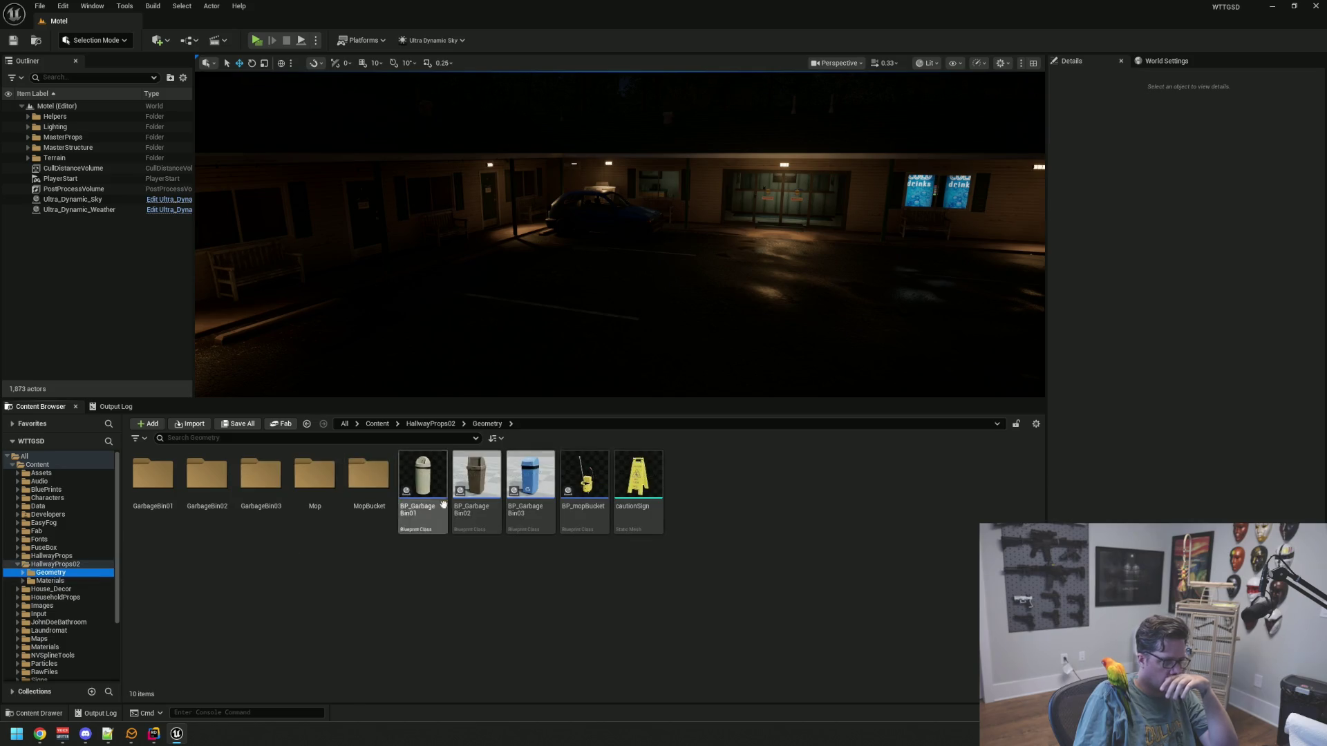
double_click(152, 480)
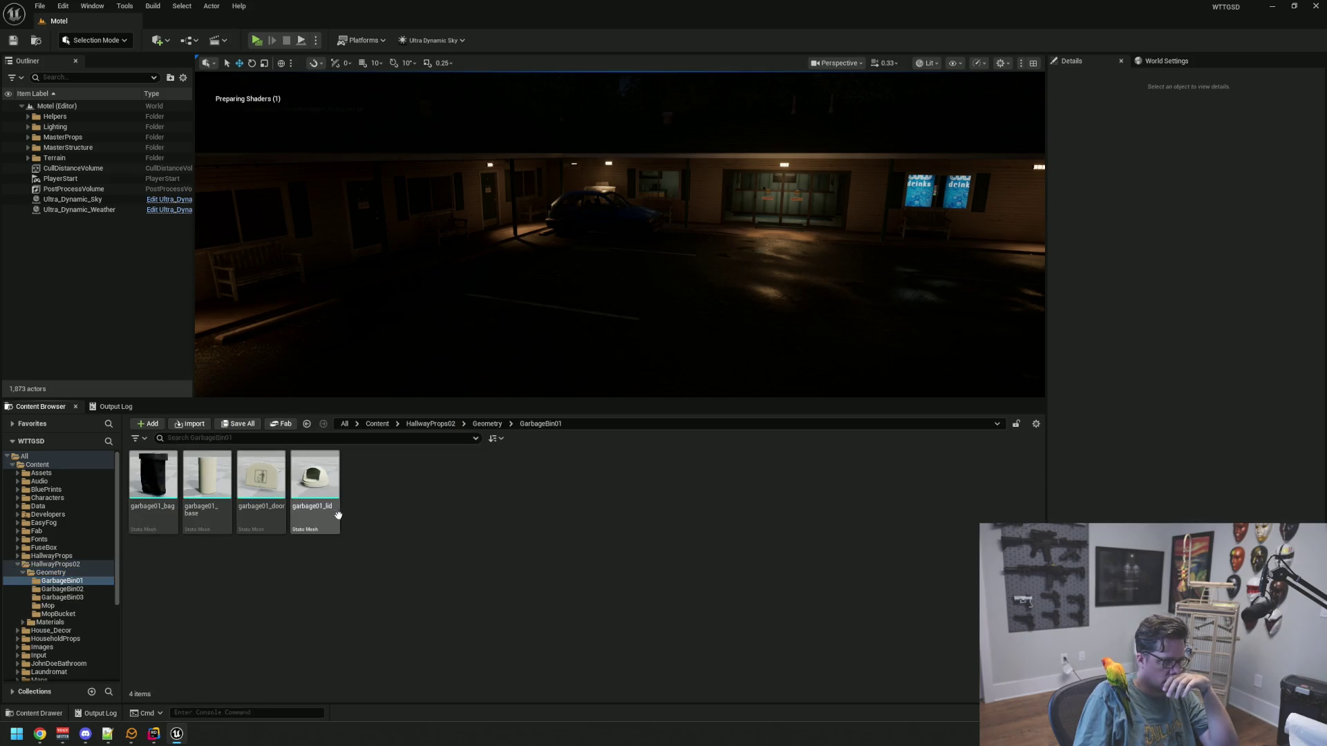
- Open HallwayProps02 Materials and inspect the CautionSign textures
left_click(49, 622)
left_click(153, 477)
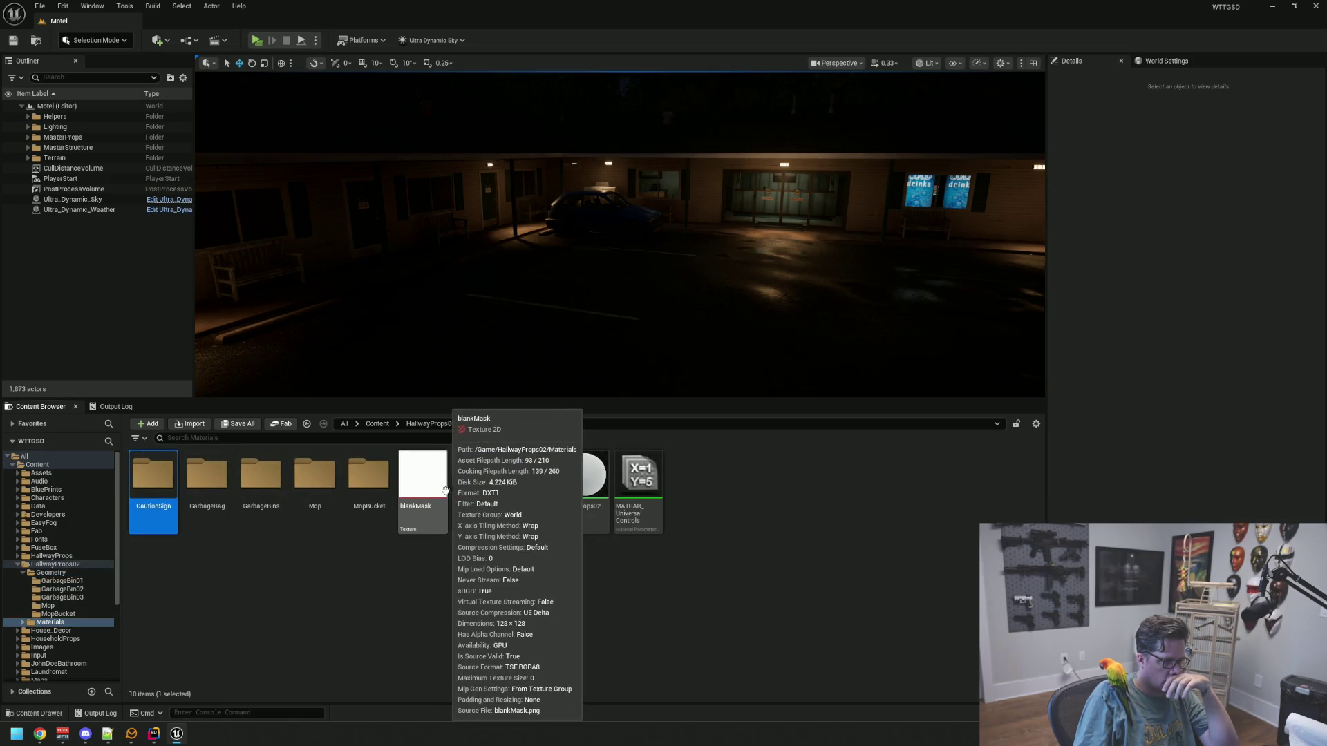
mouse_move(535, 494)
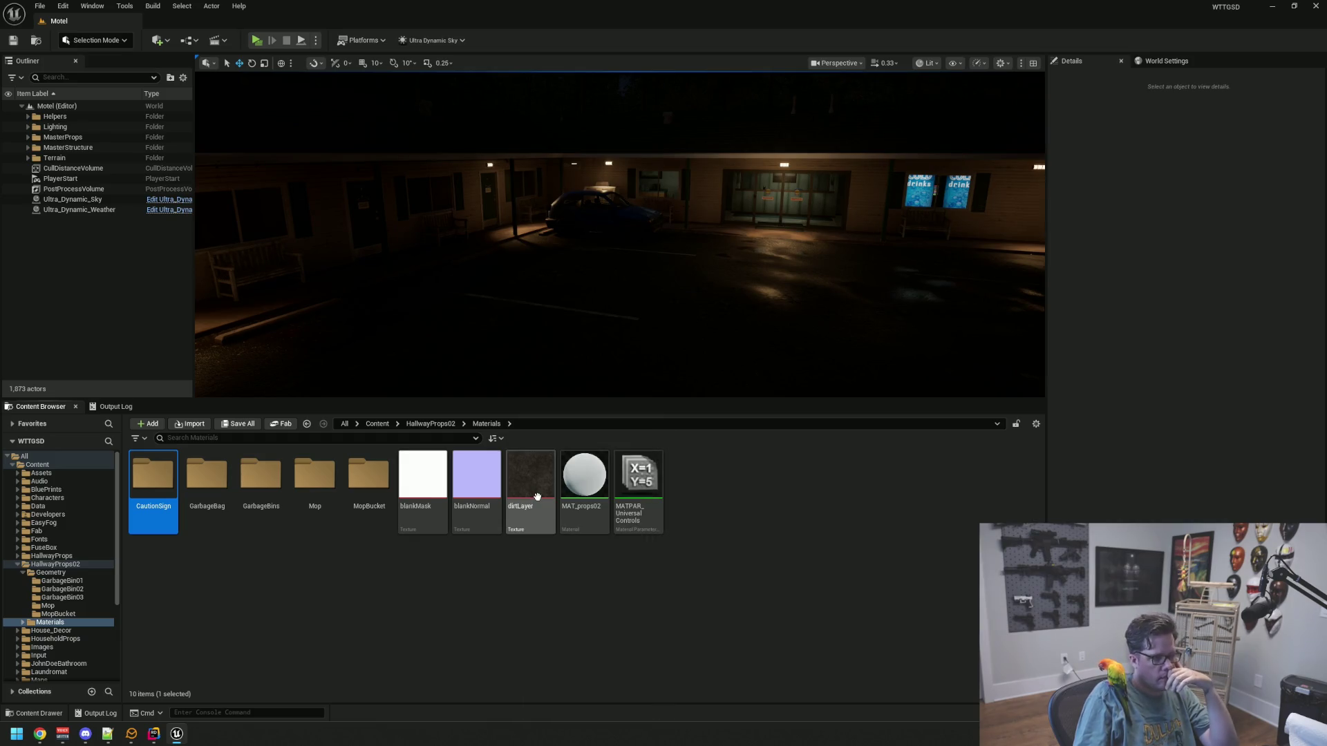
double_click(154, 477)
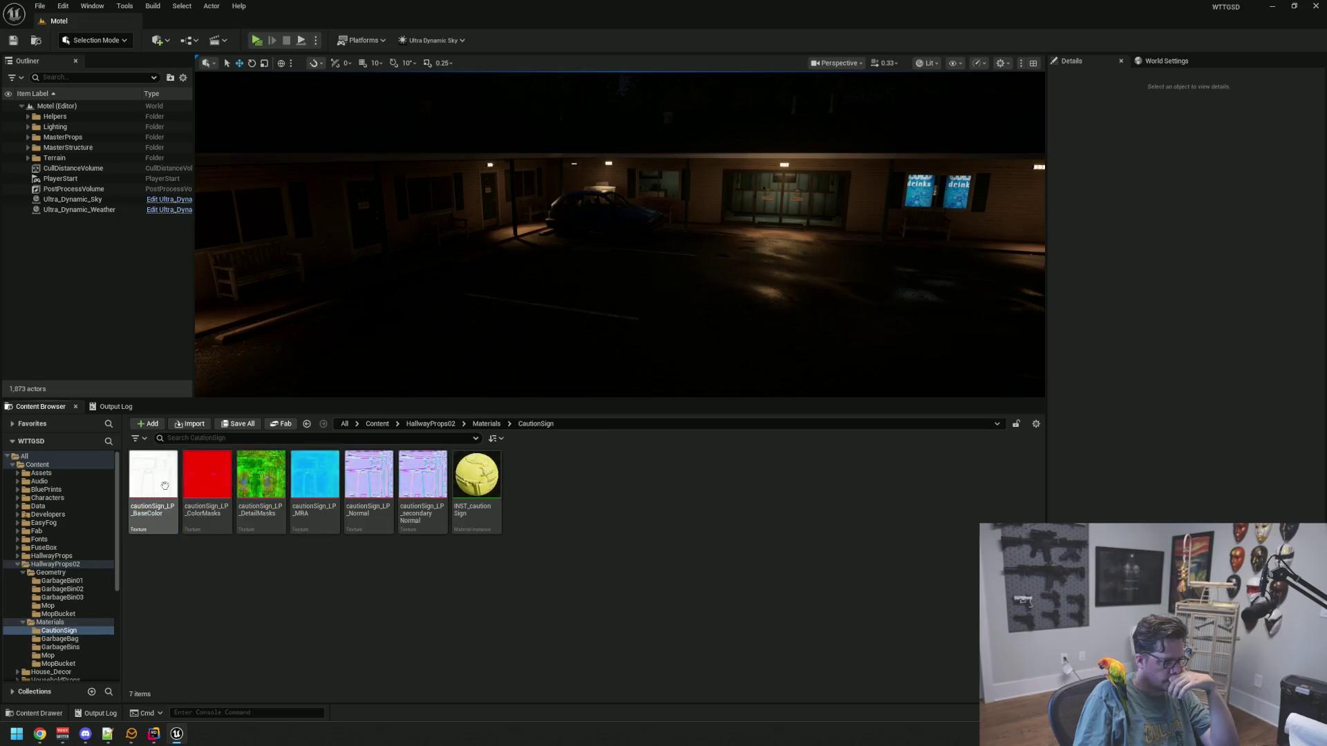
mouse_move(429, 496)
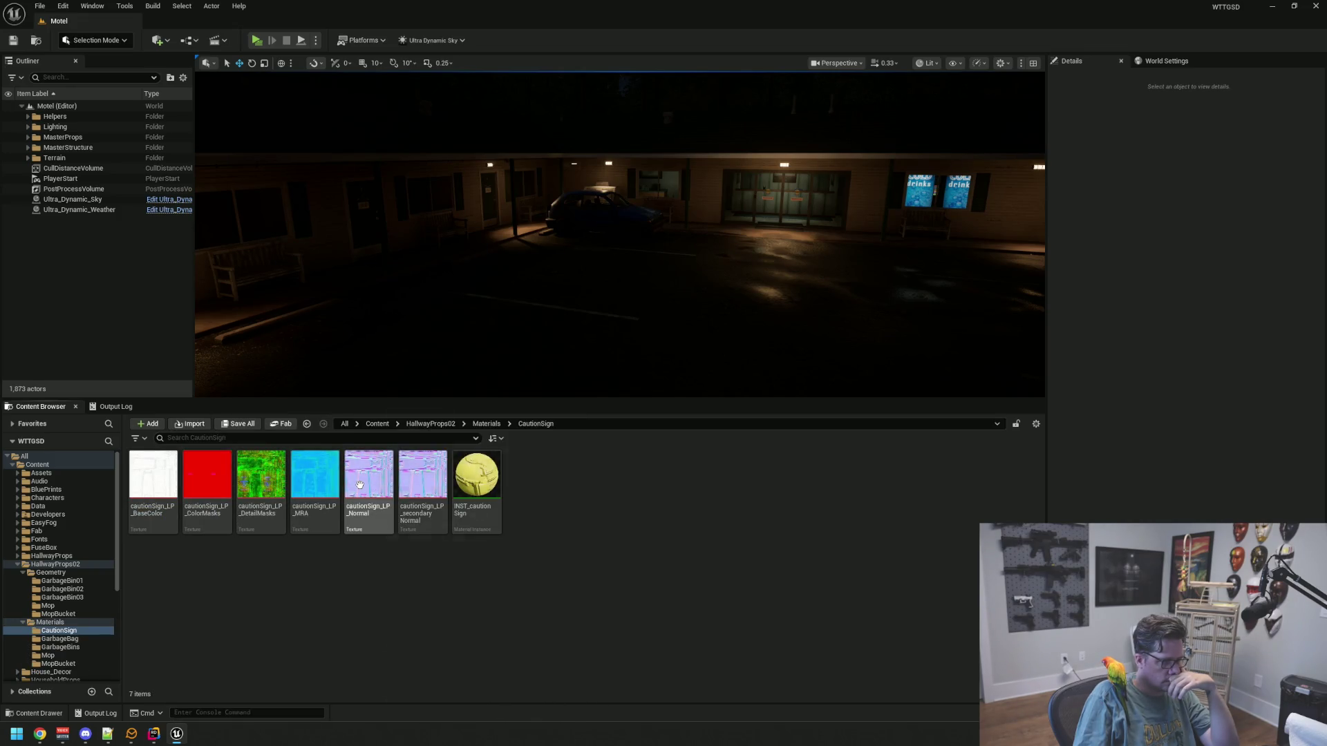
mouse_move(296, 484)
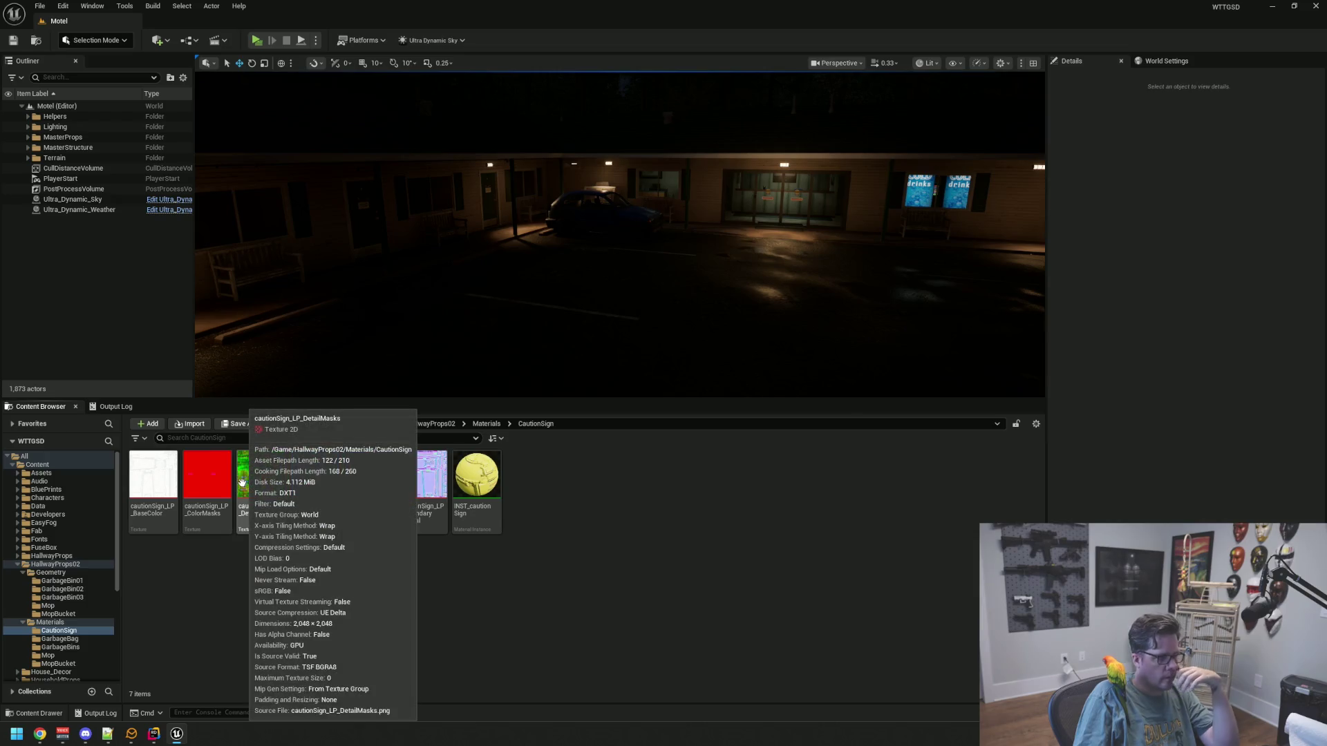
mouse_move(188, 482)
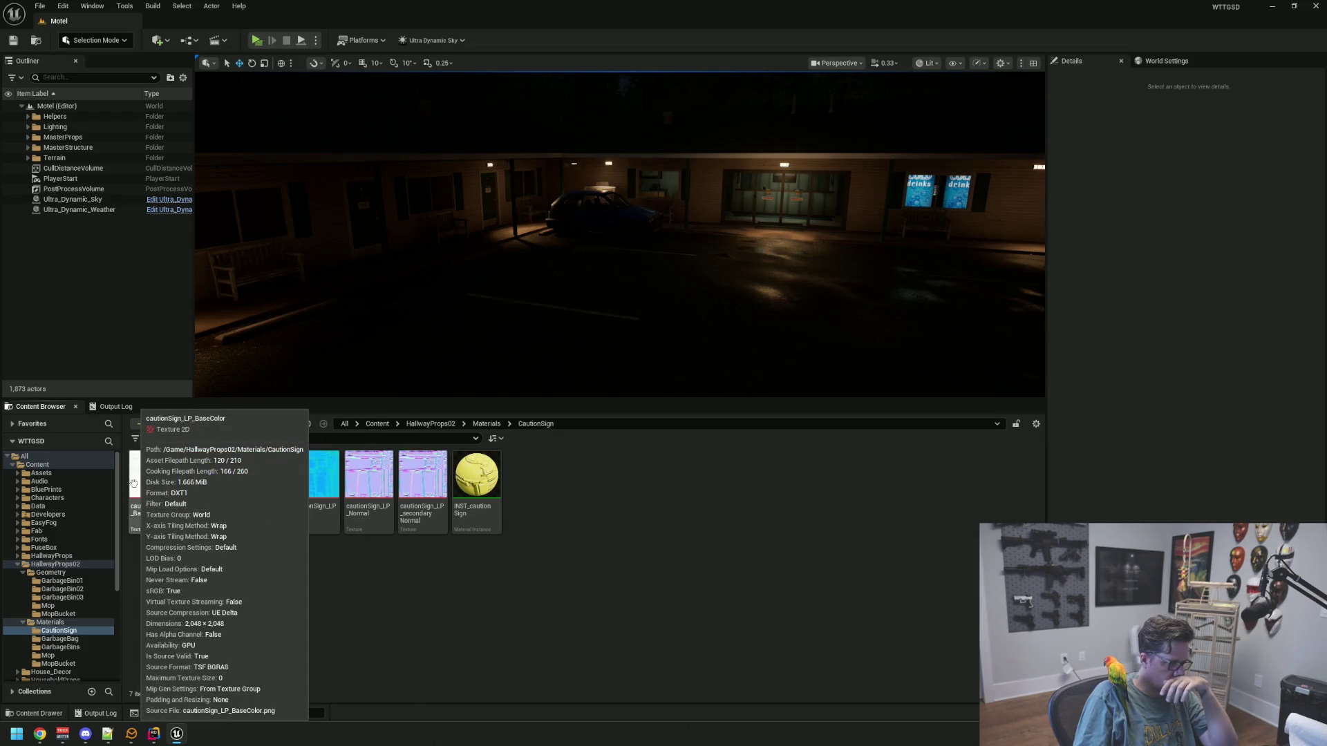
- Inspect the GarbageBag texture set
scroll(64, 579, "down", 3)
left_click(60, 598)
left_click(60, 589)
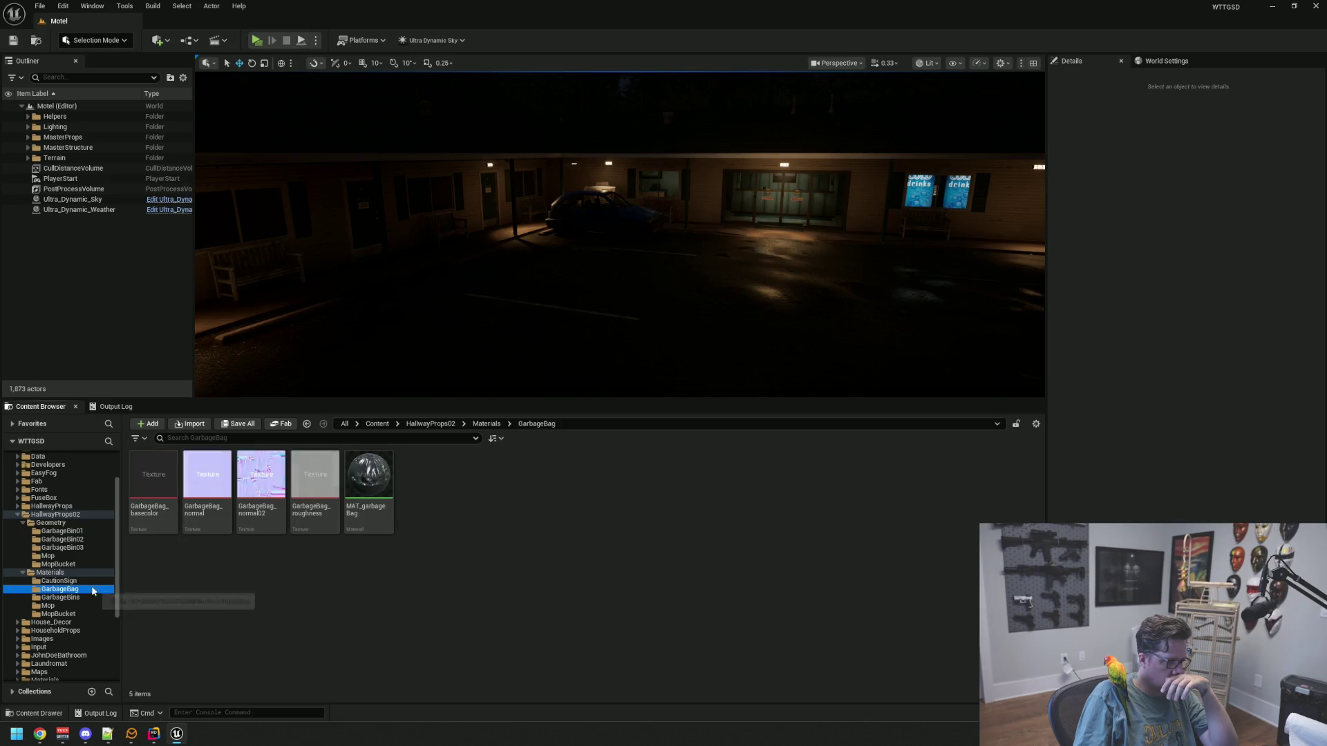
mouse_move(311, 489)
mouse_move(263, 484)
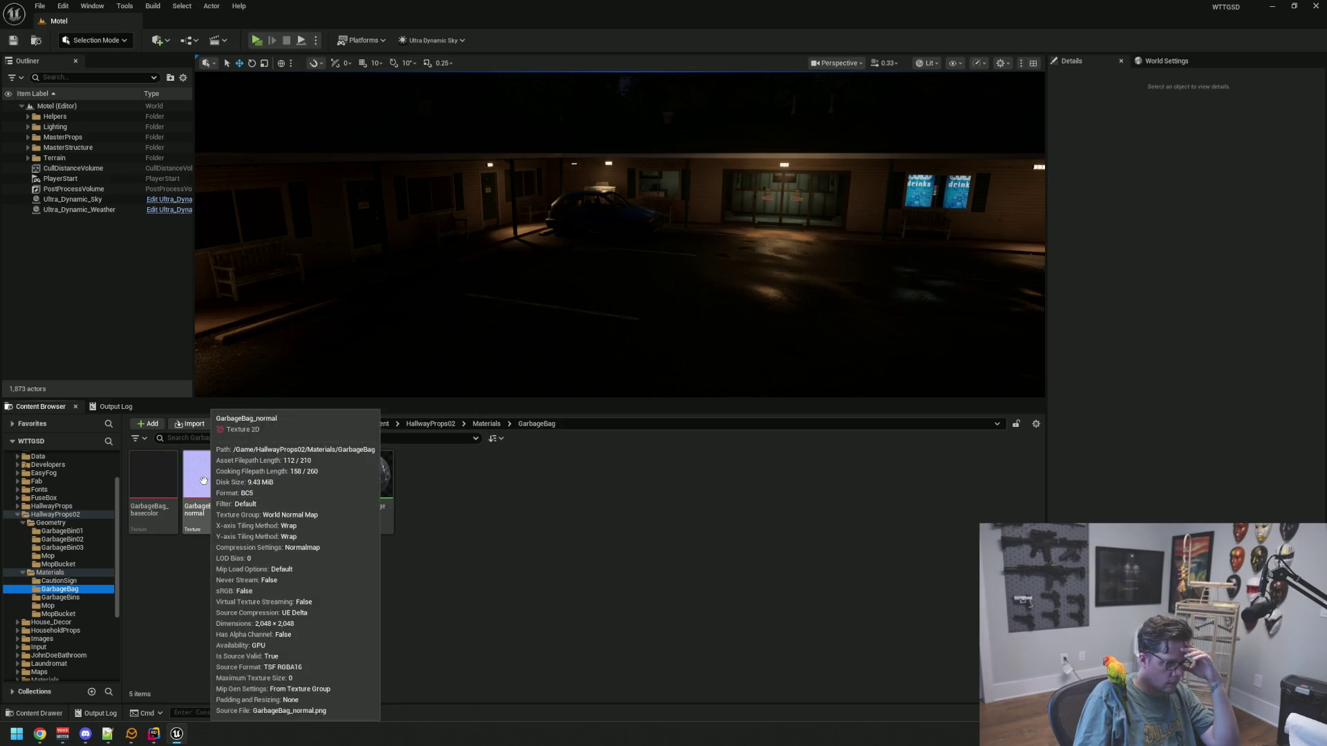
mouse_move(148, 476)
- Review the GarbageBins textures, then open the Mop texture folder
left_click(60, 597)
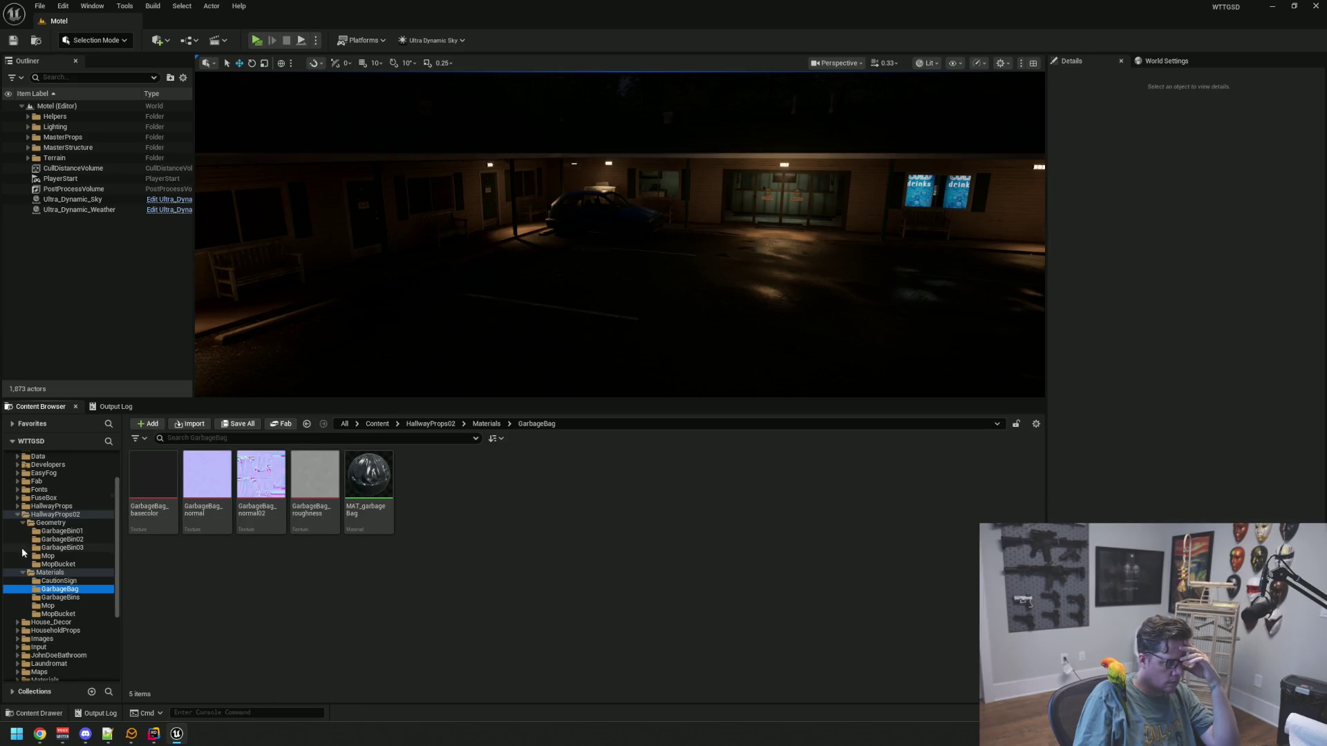
scroll(62, 574, "down", 1)
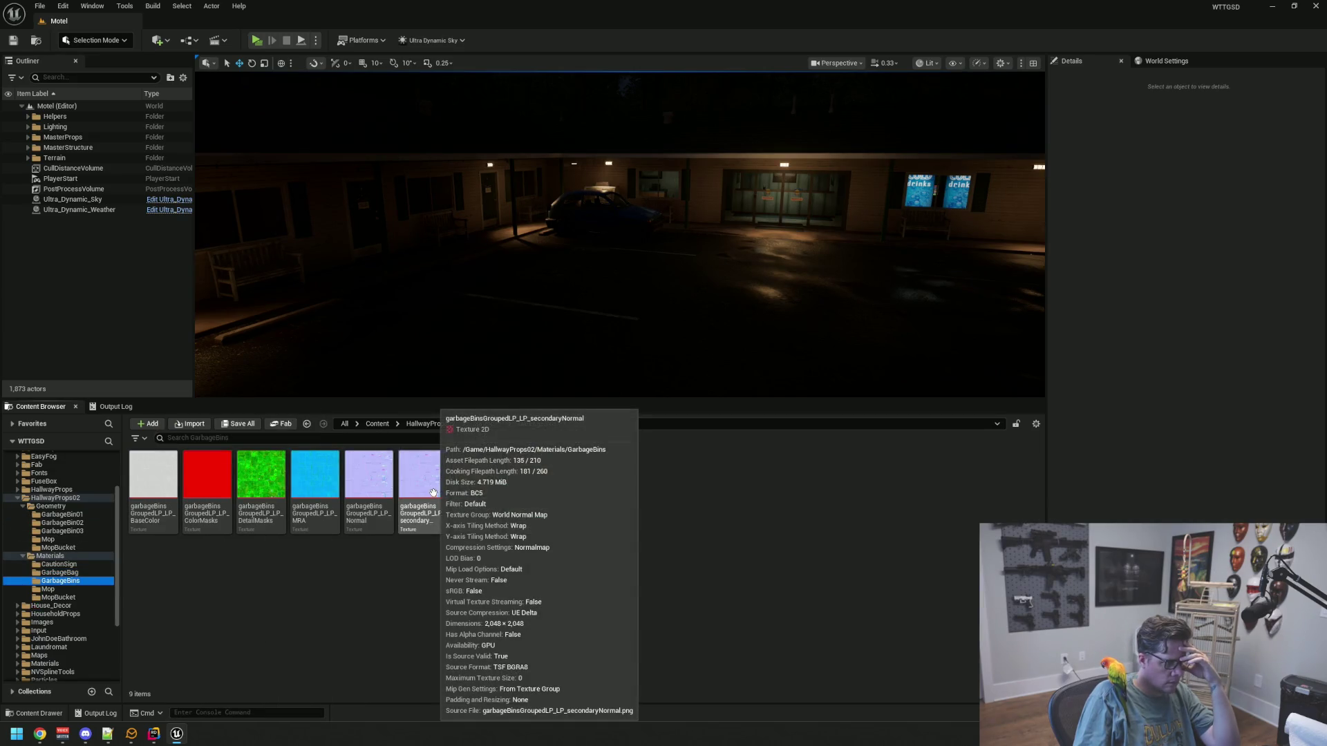
mouse_move(308, 482)
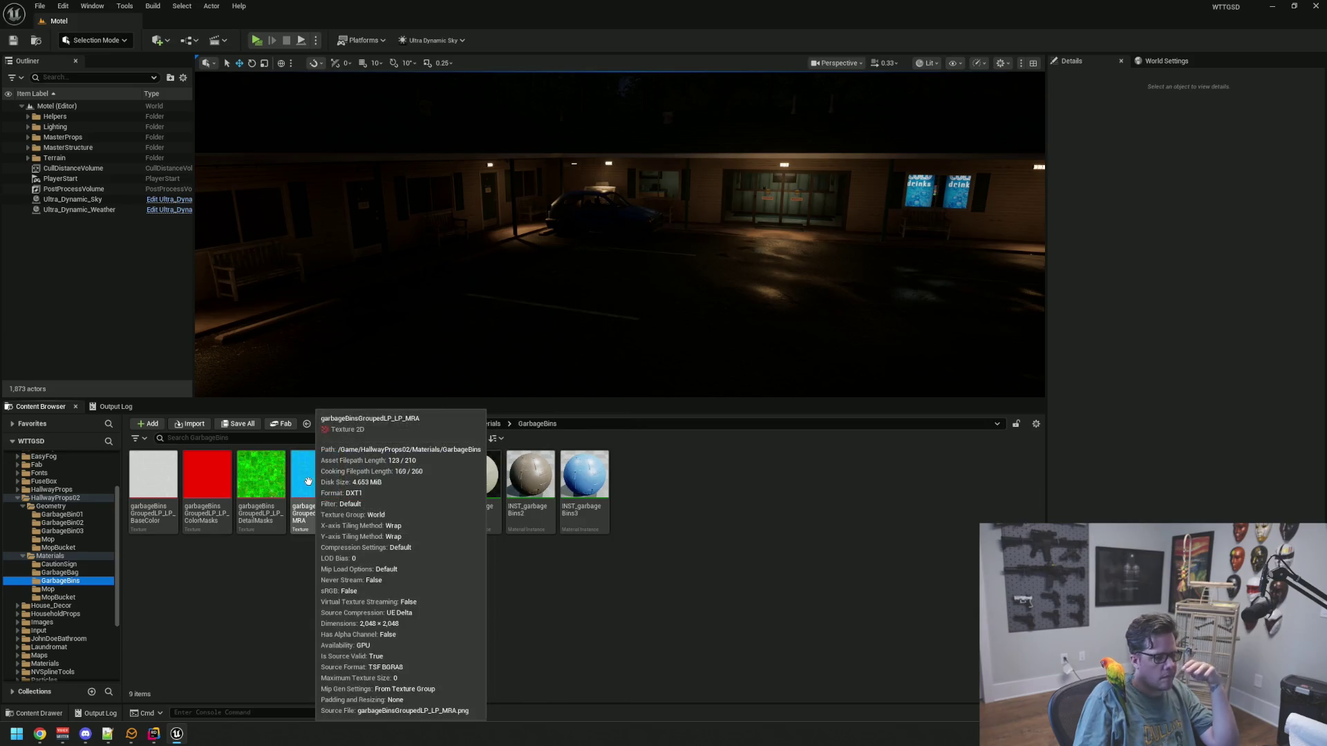
mouse_move(203, 477)
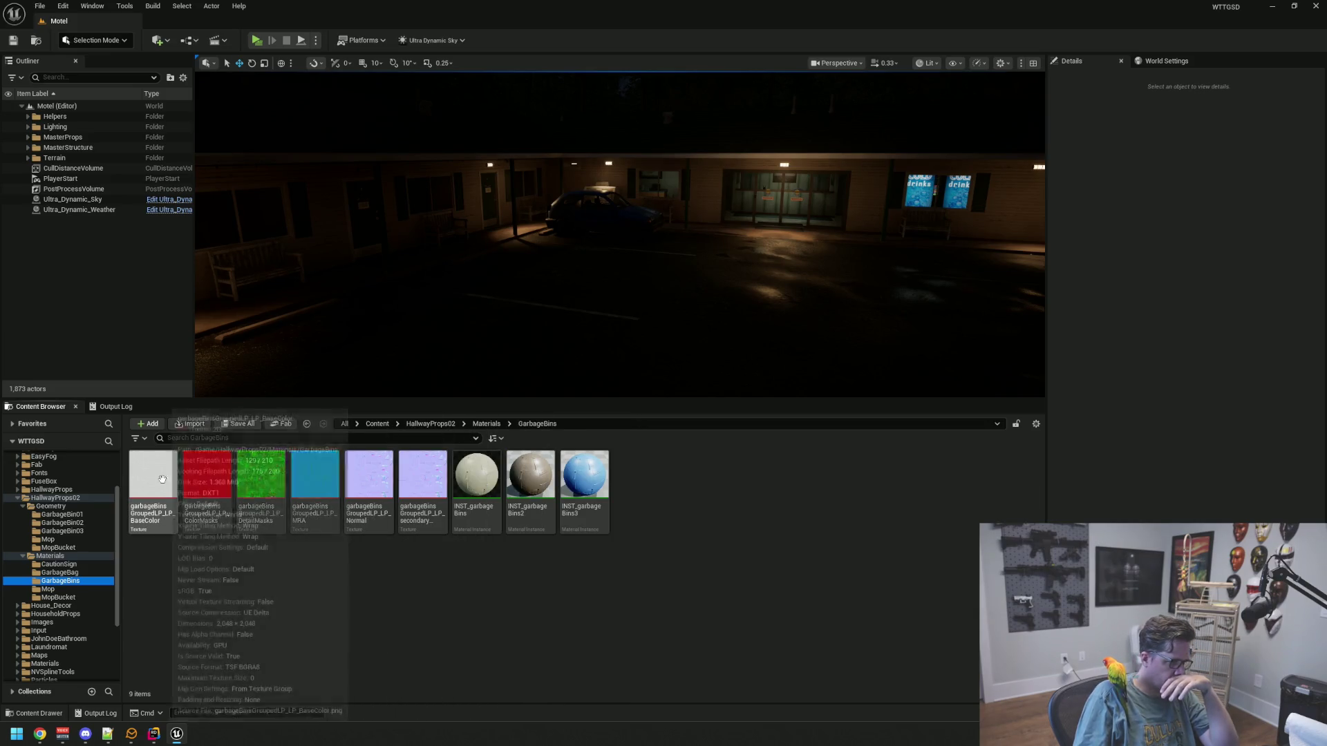
scroll(78, 545, "down", 3)
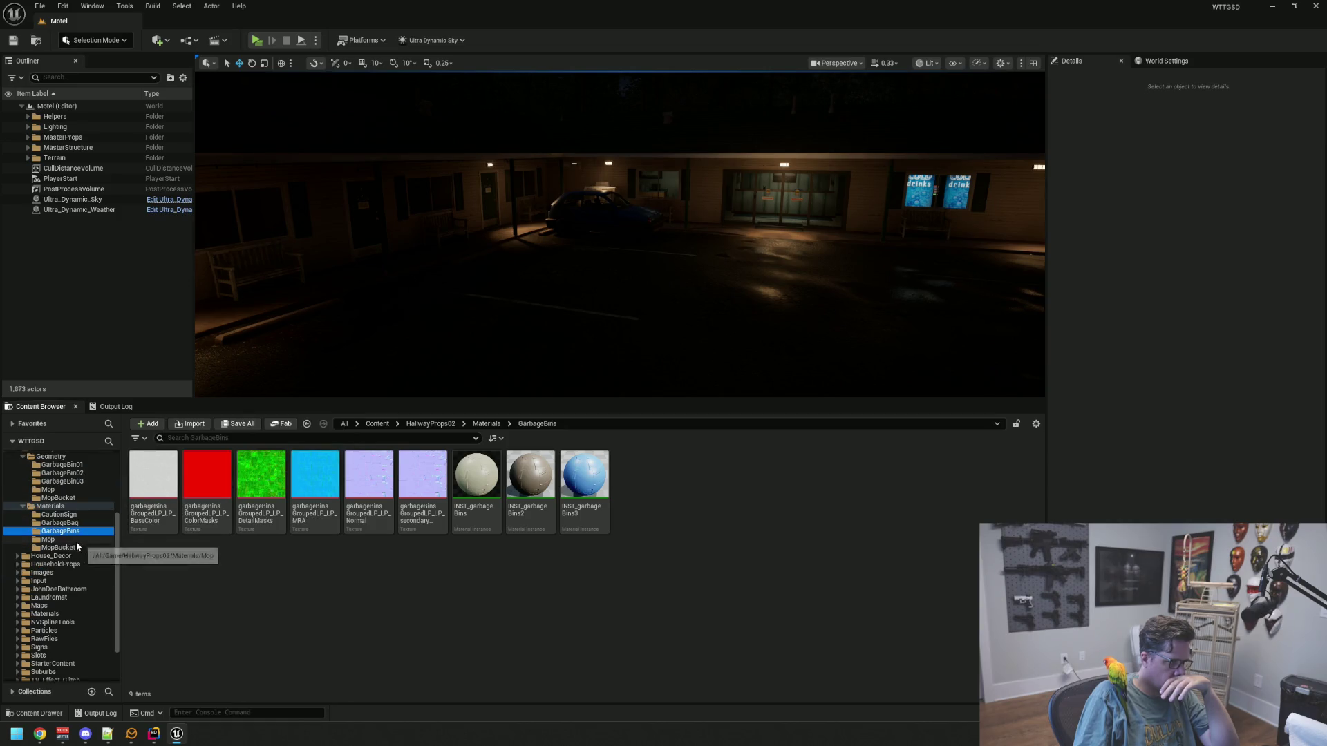
left_click(76, 539)
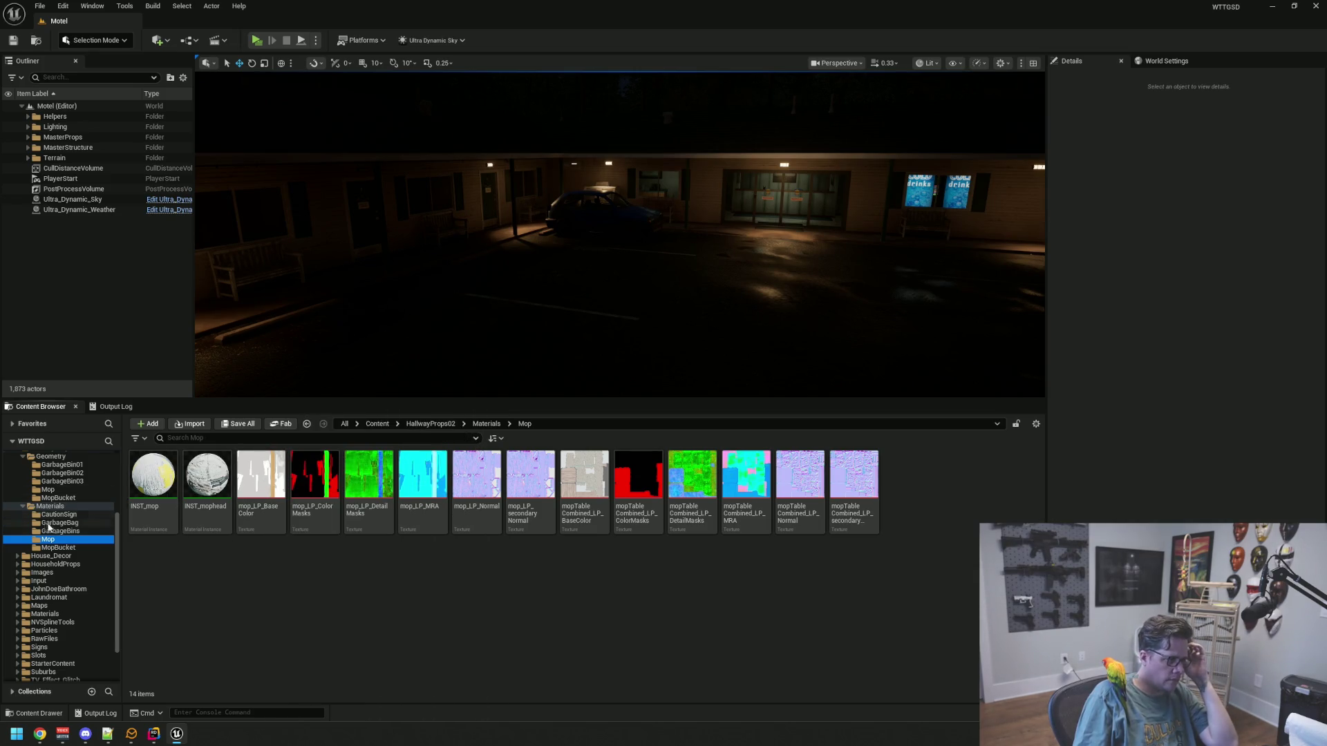
- Open House_Decor > VOL1_Wall_Decor > Textures and select the last wall-frame texture
left_click(41, 556)
left_click(19, 556)
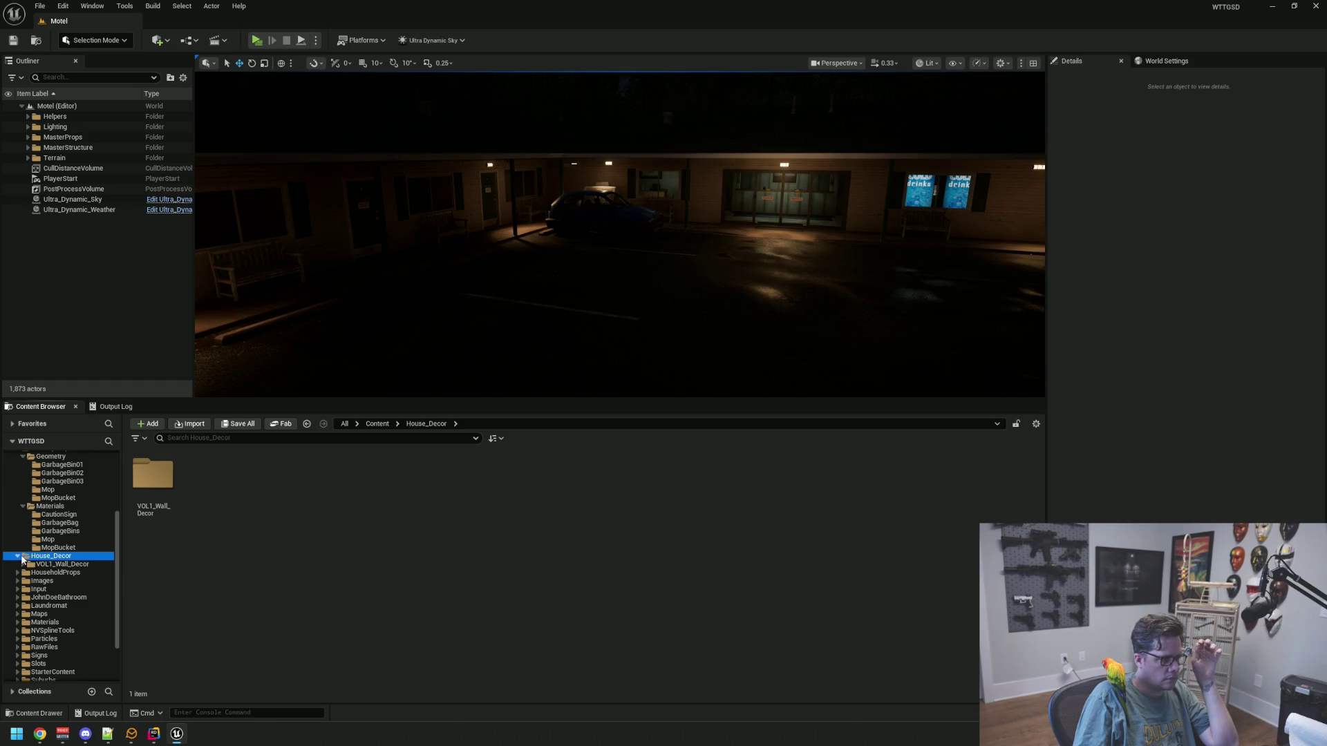
double_click(62, 564)
double_click(261, 475)
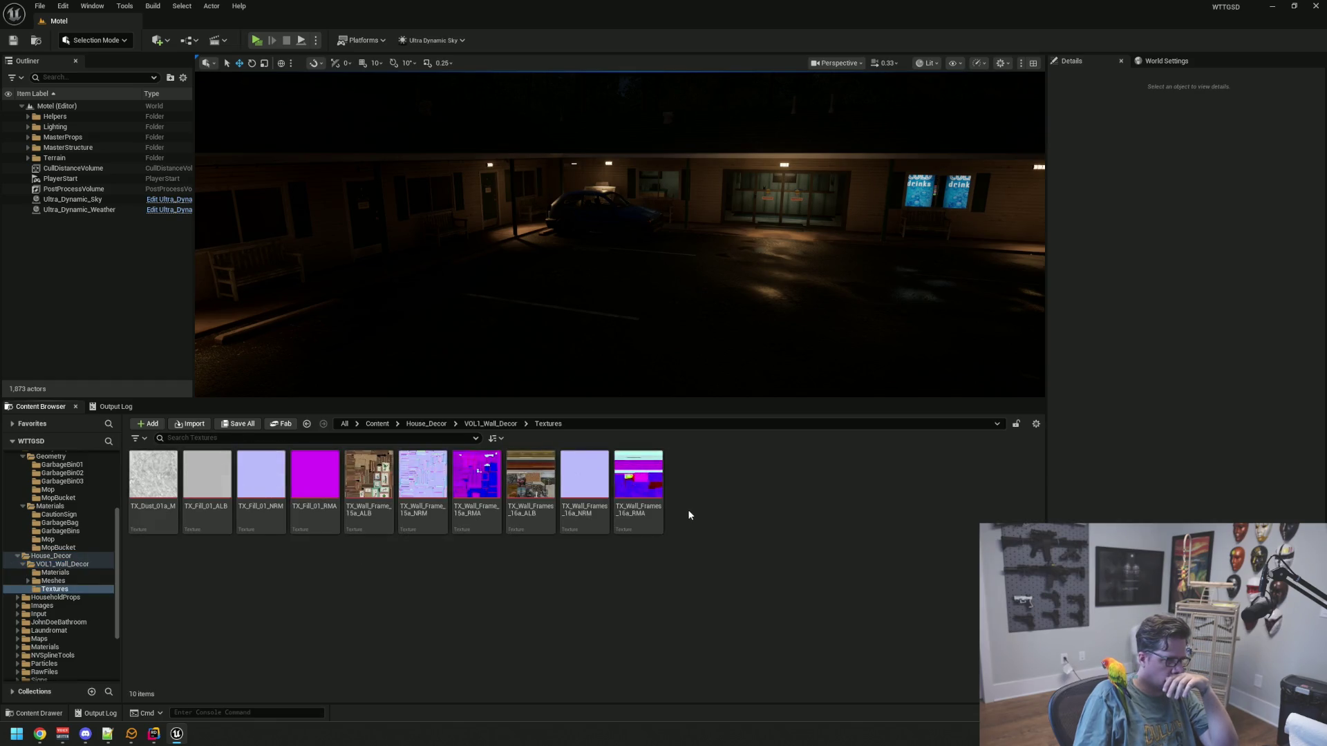
mouse_move(524, 487)
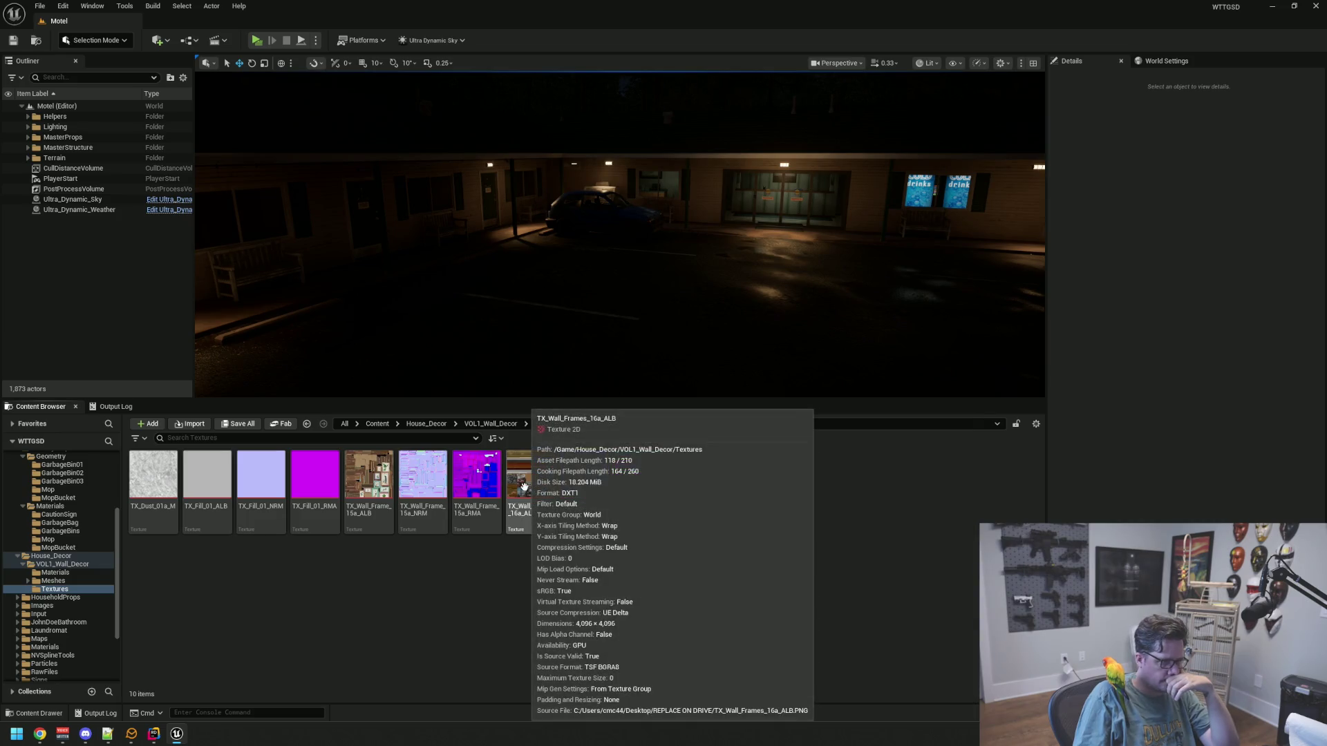
left_click(638, 484)
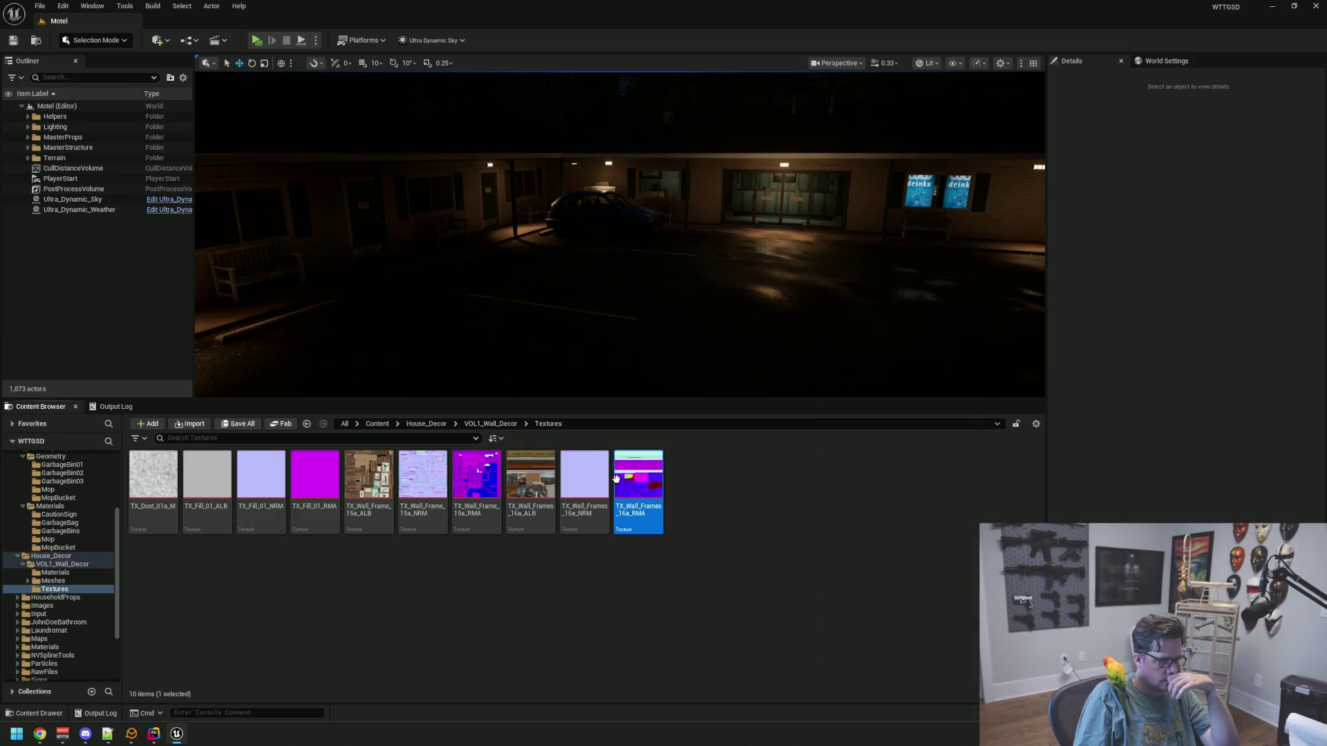
- Open all ten VOL1_Wall_Decor textures together in the Property Matrix
left_click(164, 467, "shift")
right_click(221, 477)
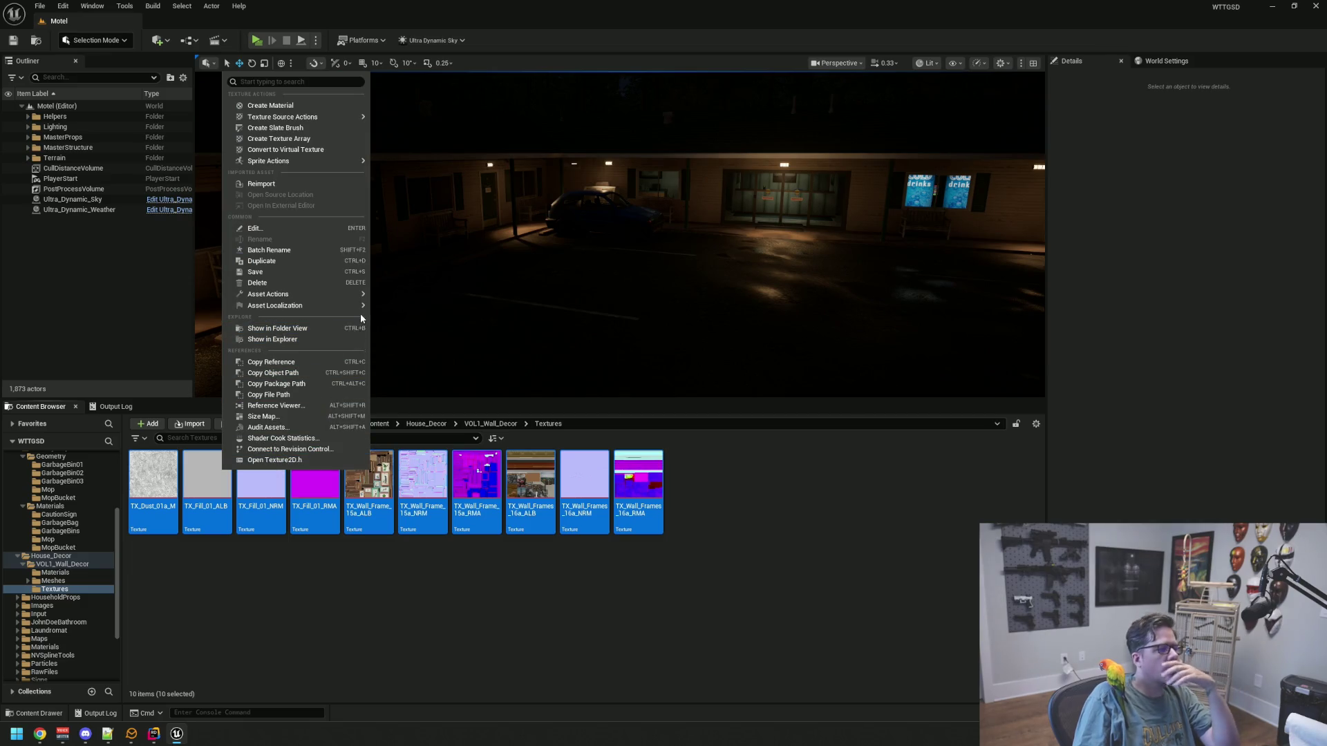
mouse_move(363, 294)
left_click(464, 436)
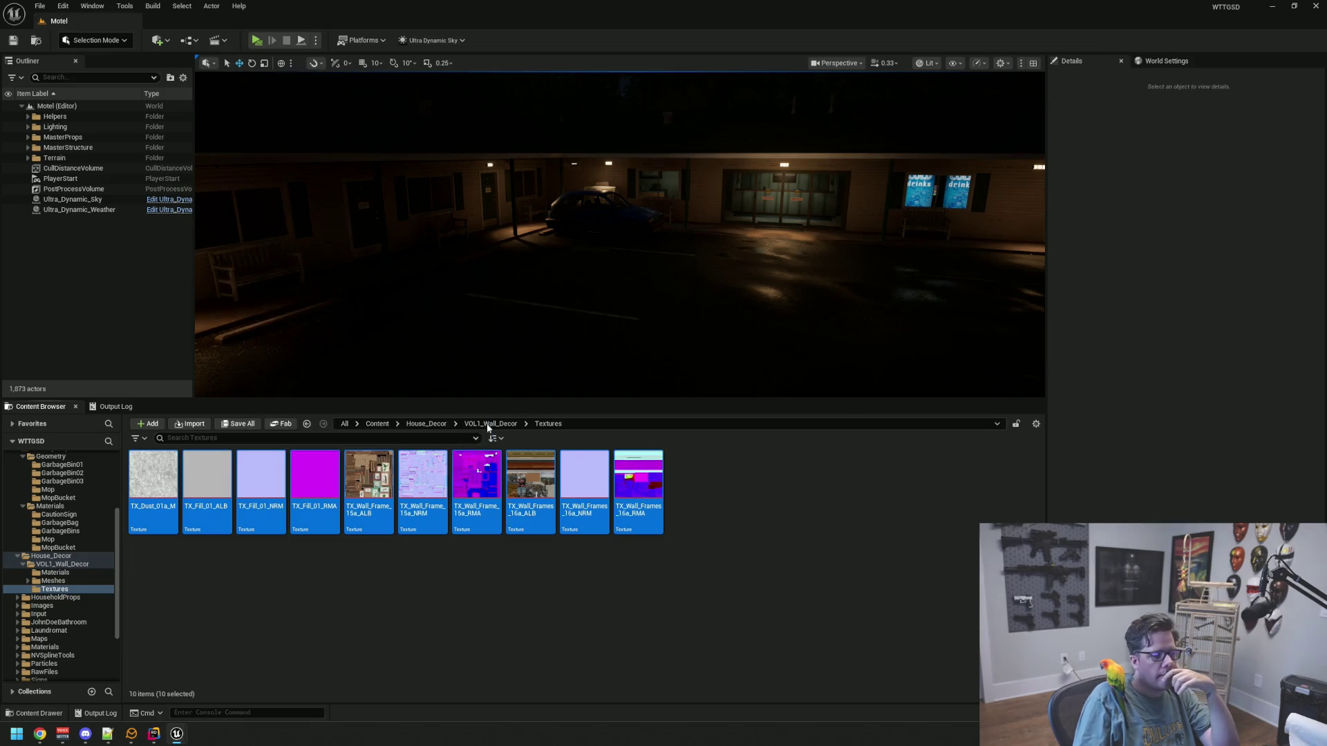
- Filter for 'max', set Maximum Texture Size to 2048, save, and move to HouseholdProps
left_click(844, 114)
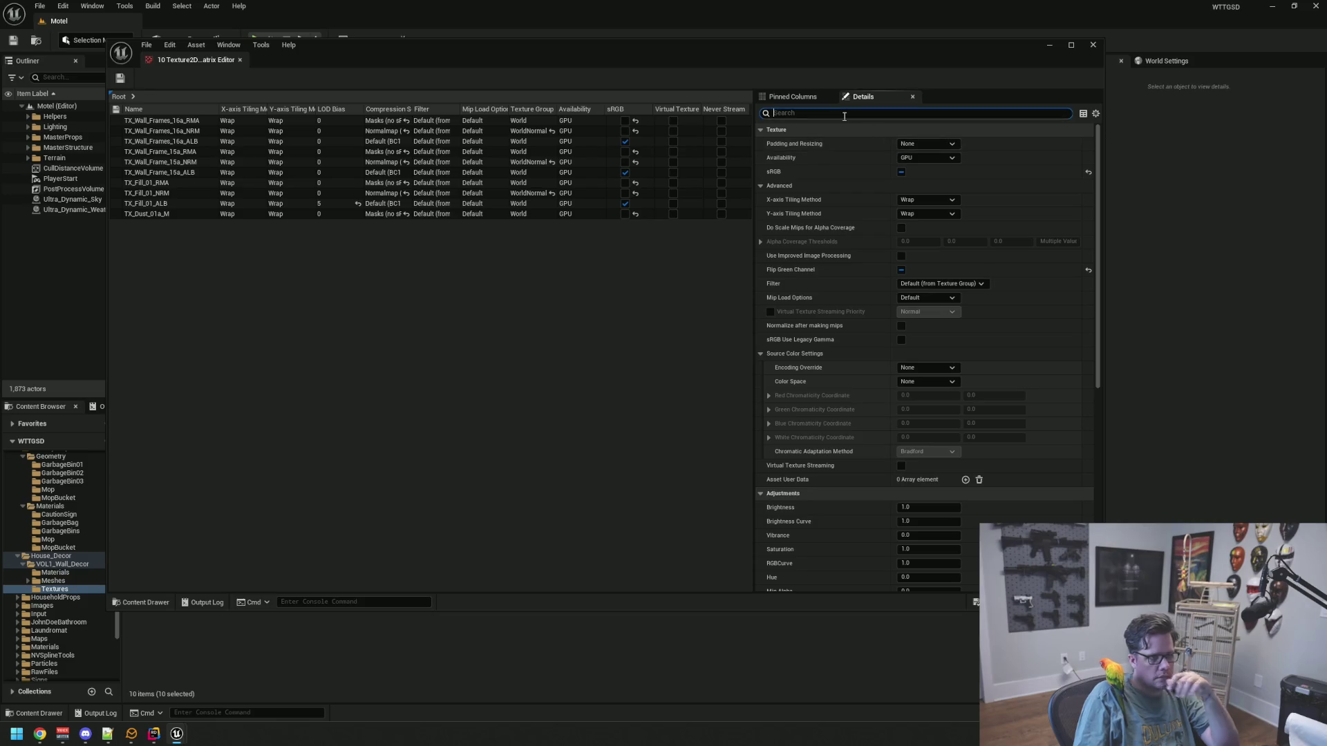
type("max")
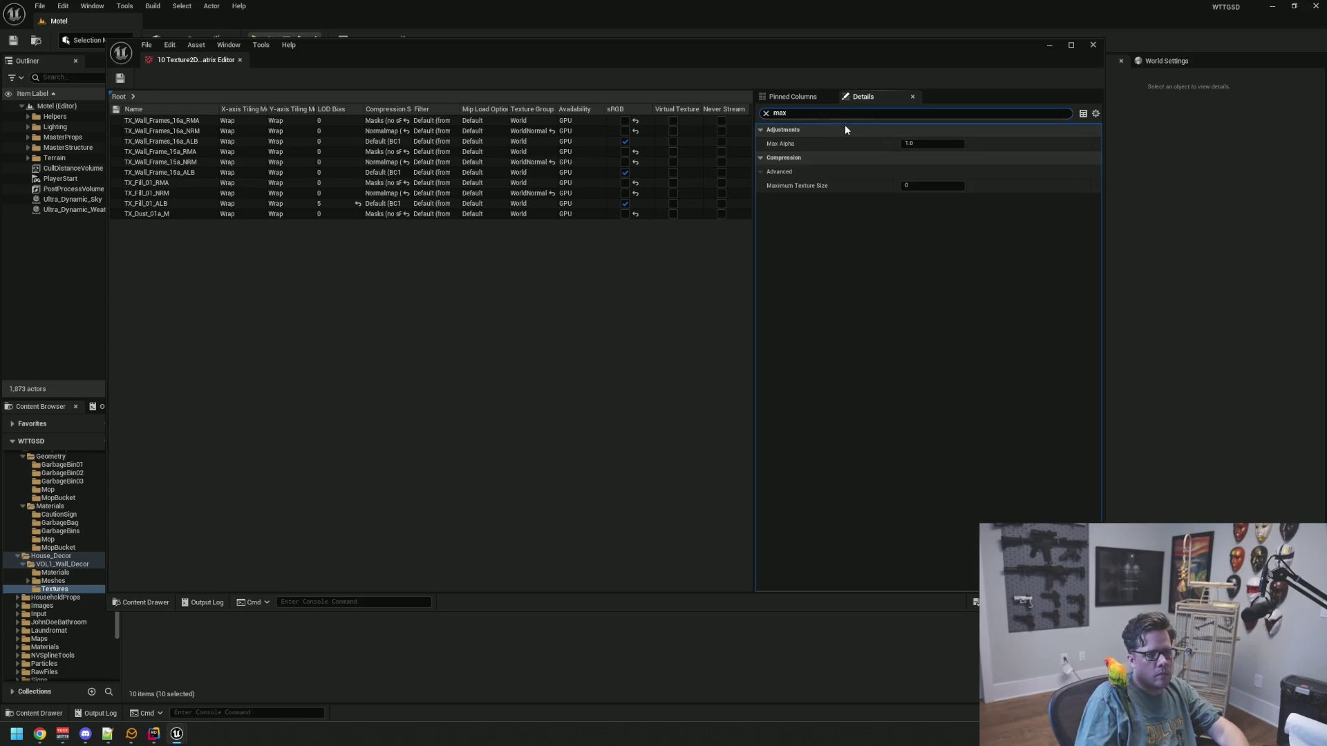
left_click(924, 185)
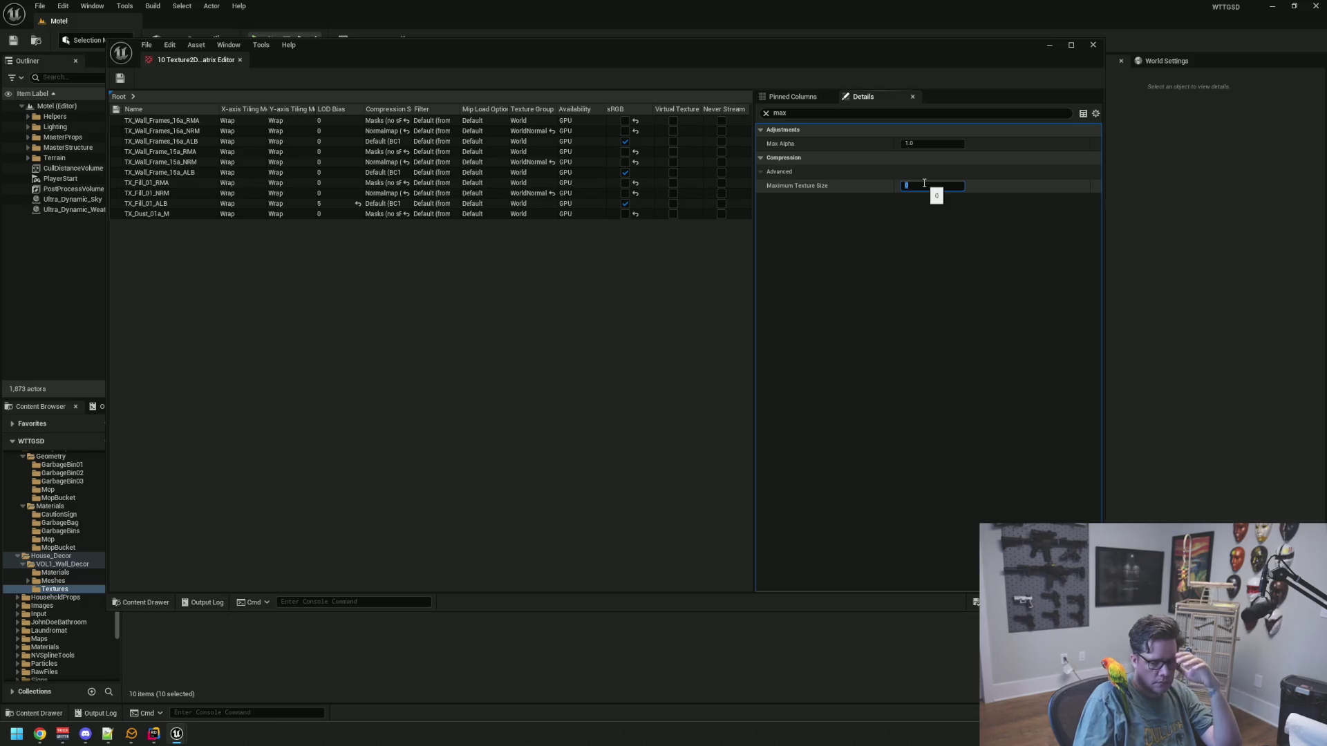
type("2048")
key("Return")
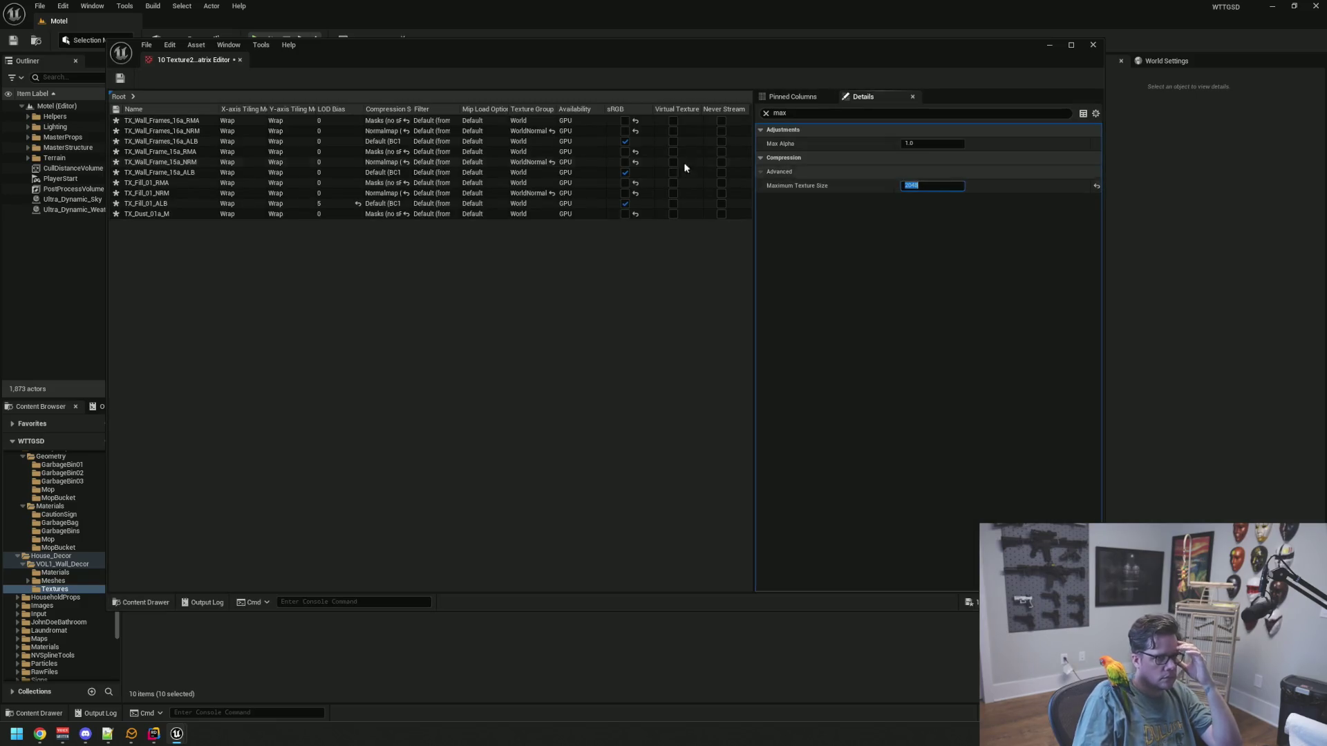
left_click(129, 79)
left_click(240, 59)
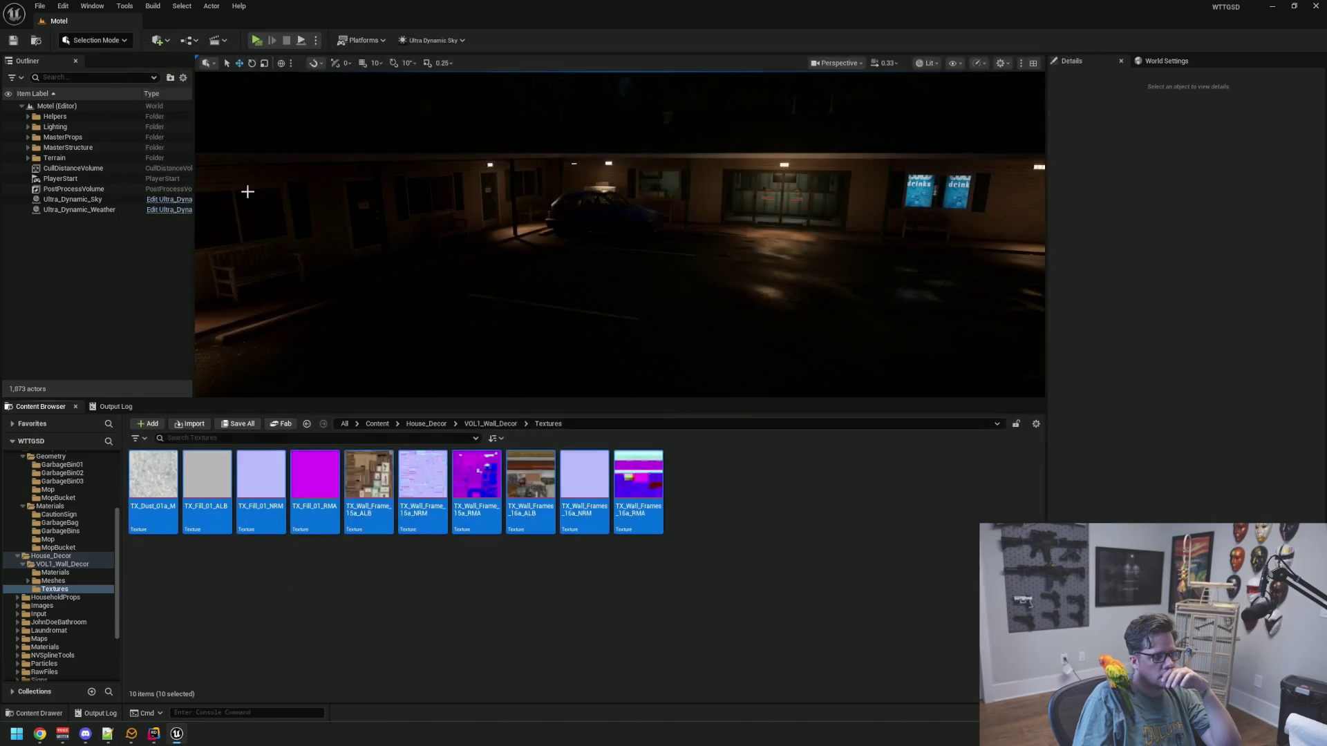
left_click(236, 579)
left_click(81, 598)
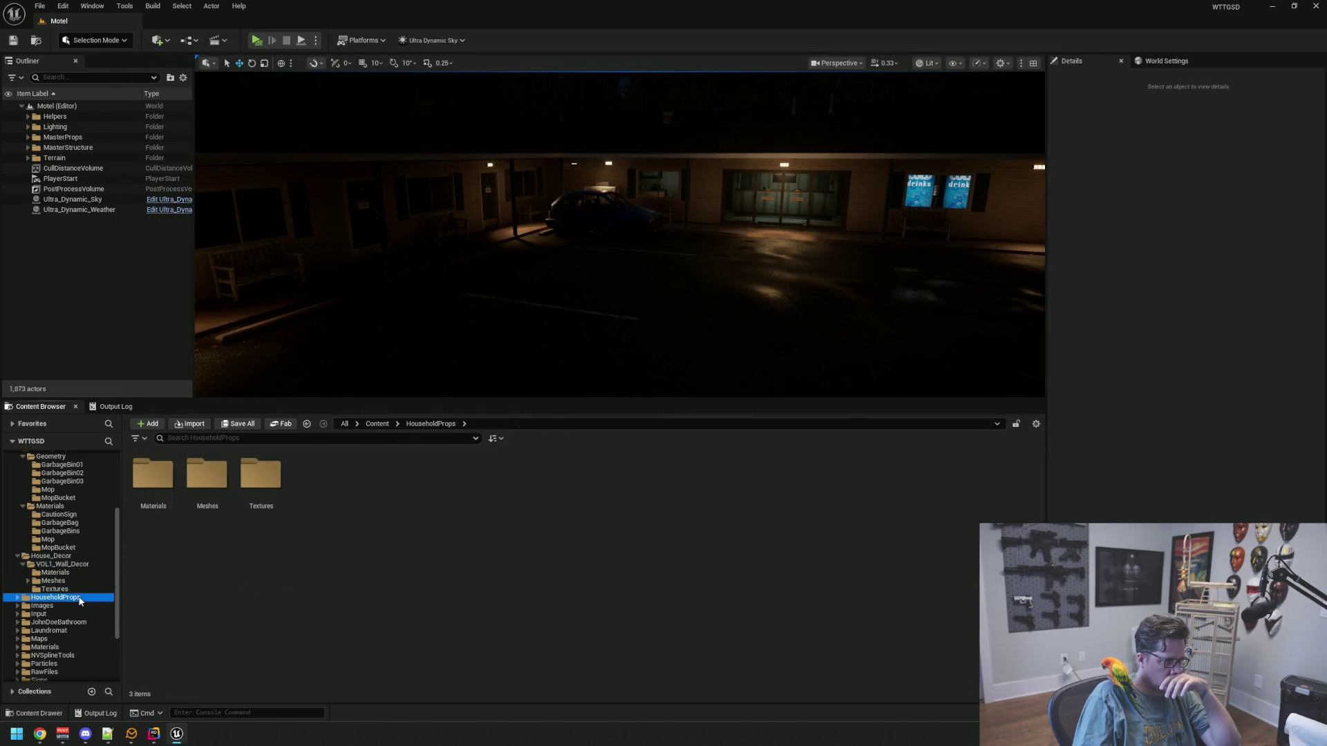
double_click(260, 476)
left_click(134, 475)
double_click(134, 475)
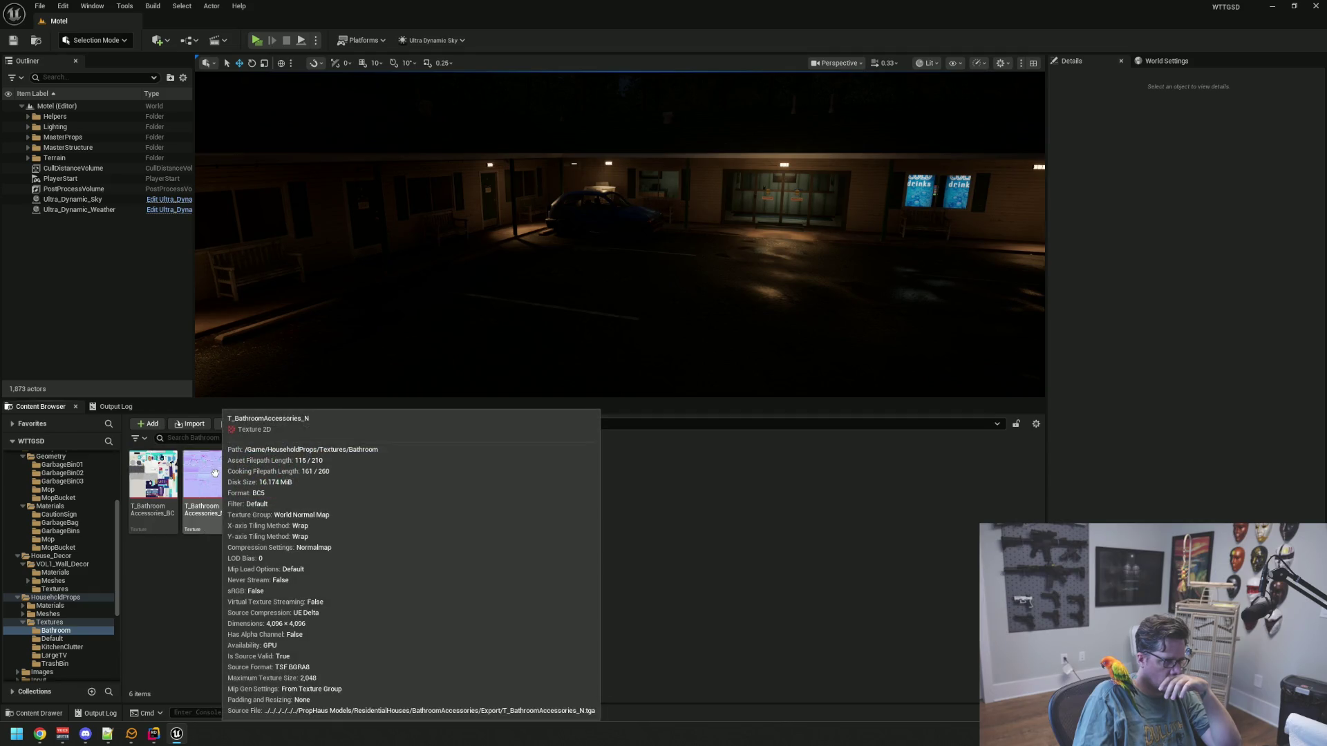
left_click(152, 477)
left_click(422, 476, "shift")
right_click(369, 477)
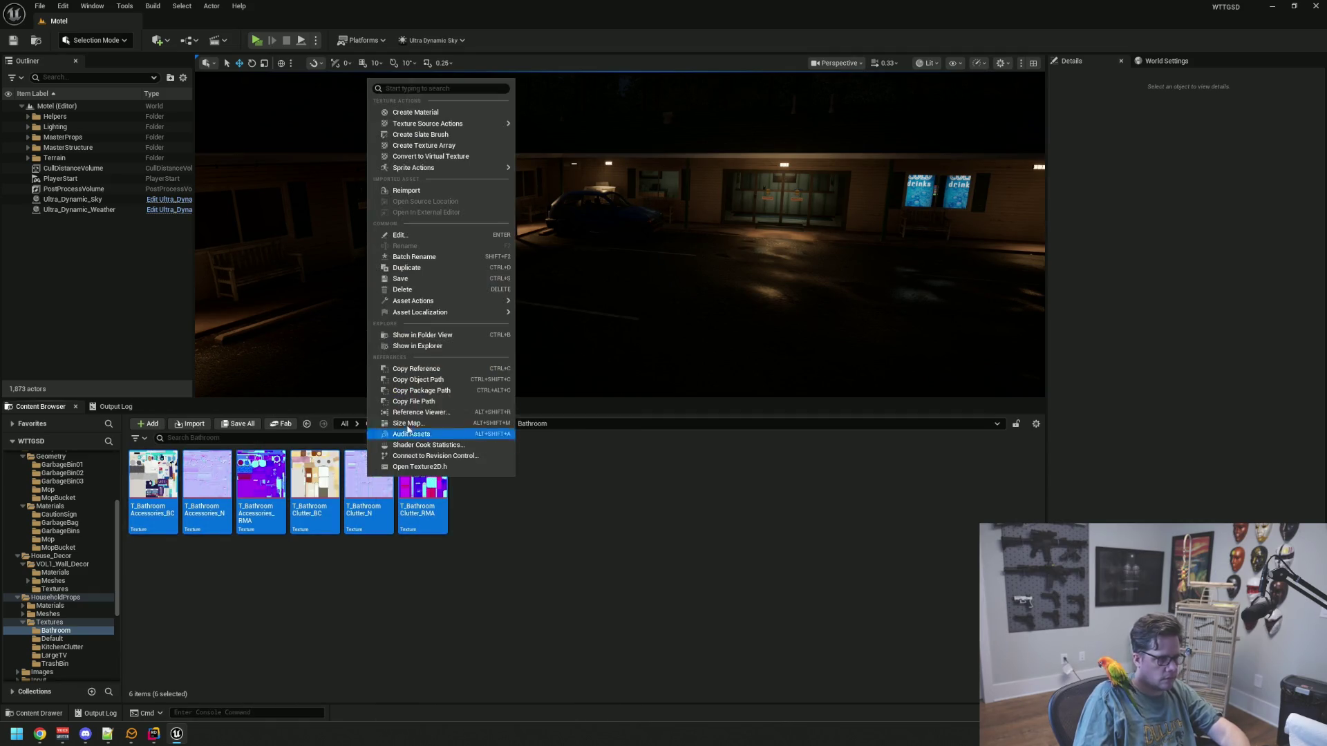
mouse_move(446, 305)
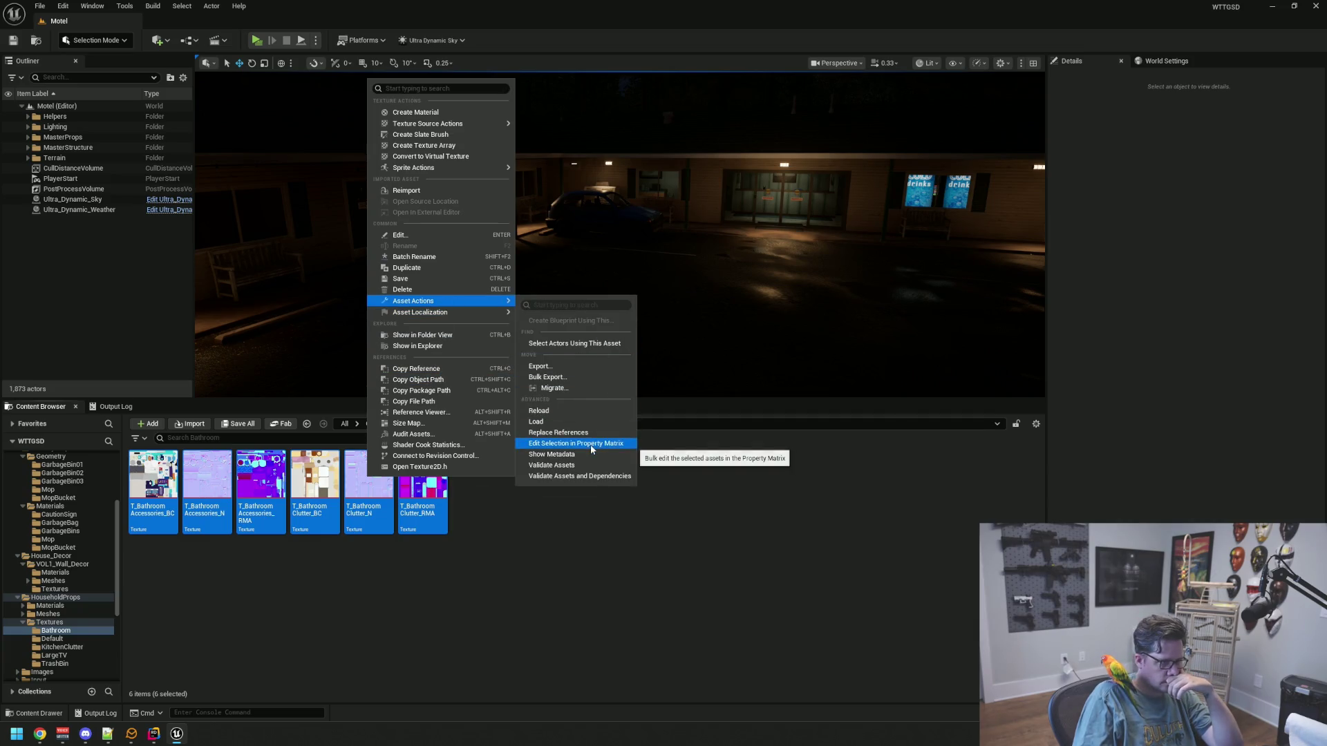
left_click(590, 443)
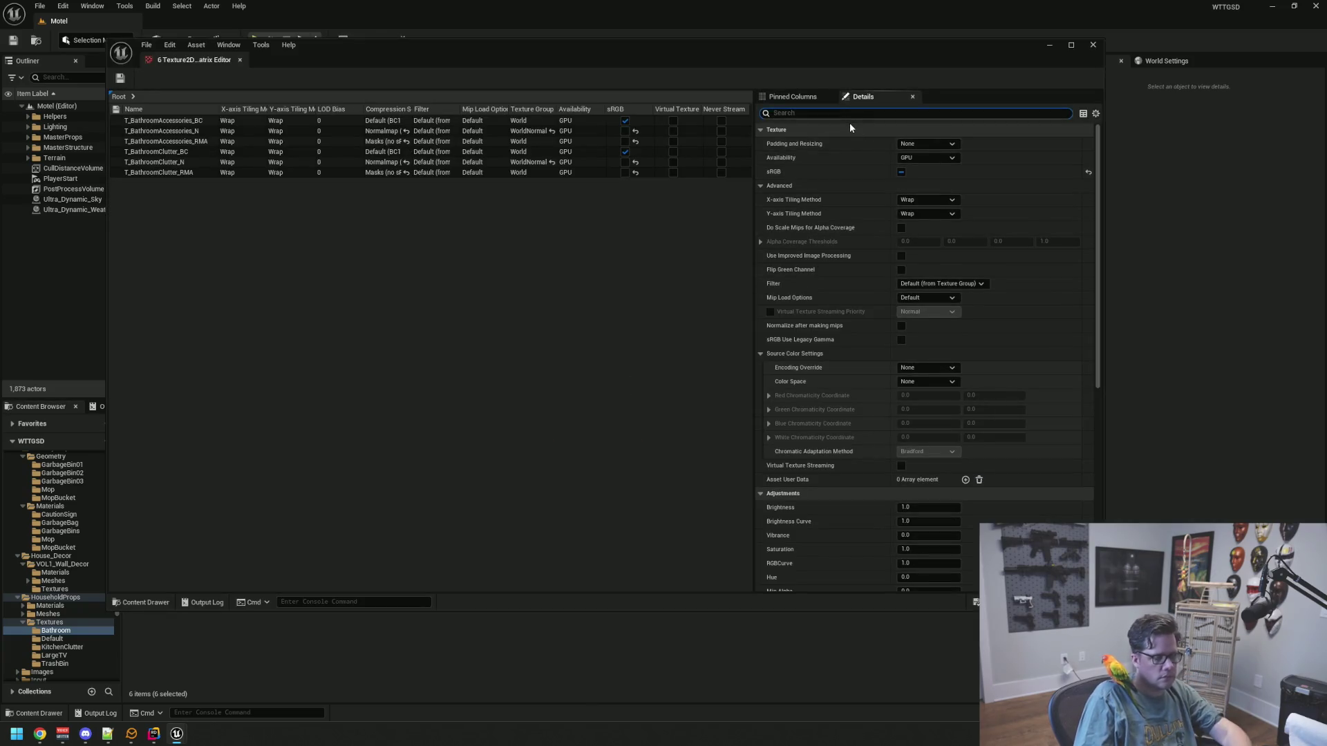
type("max")
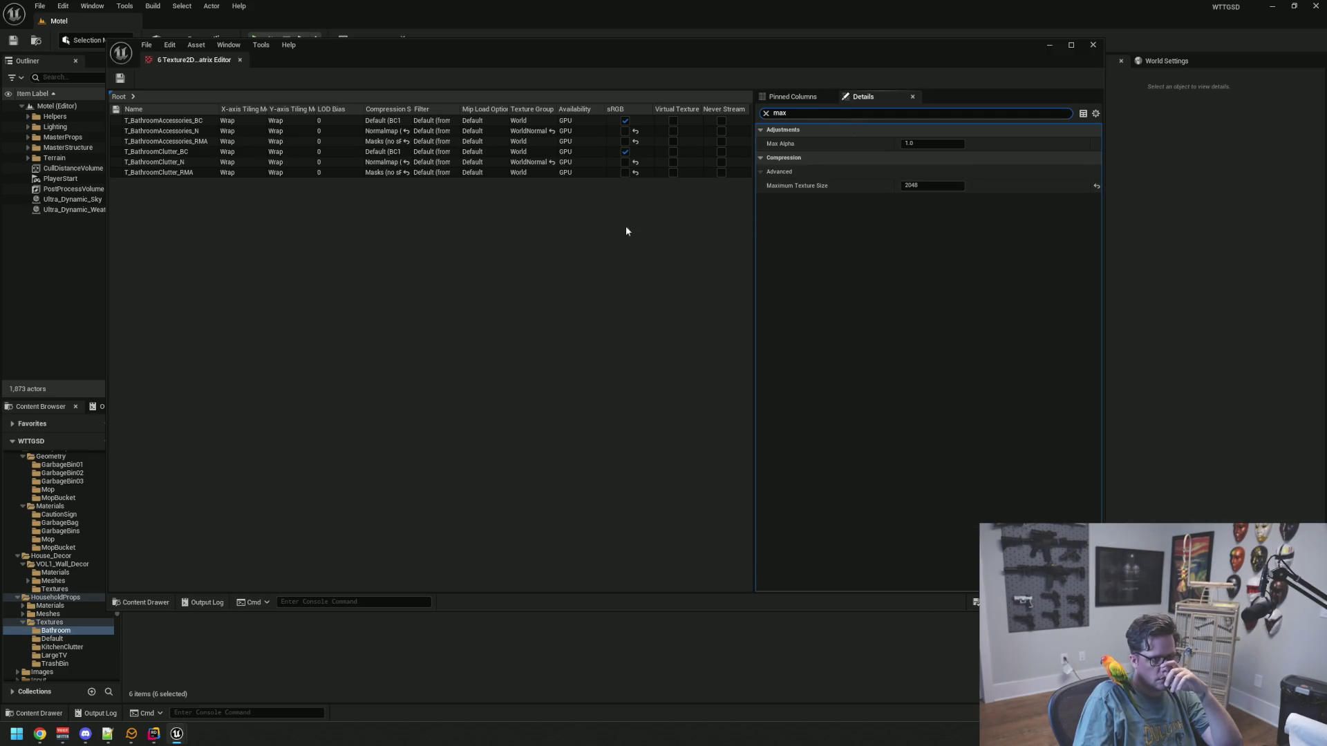
left_click(240, 59)
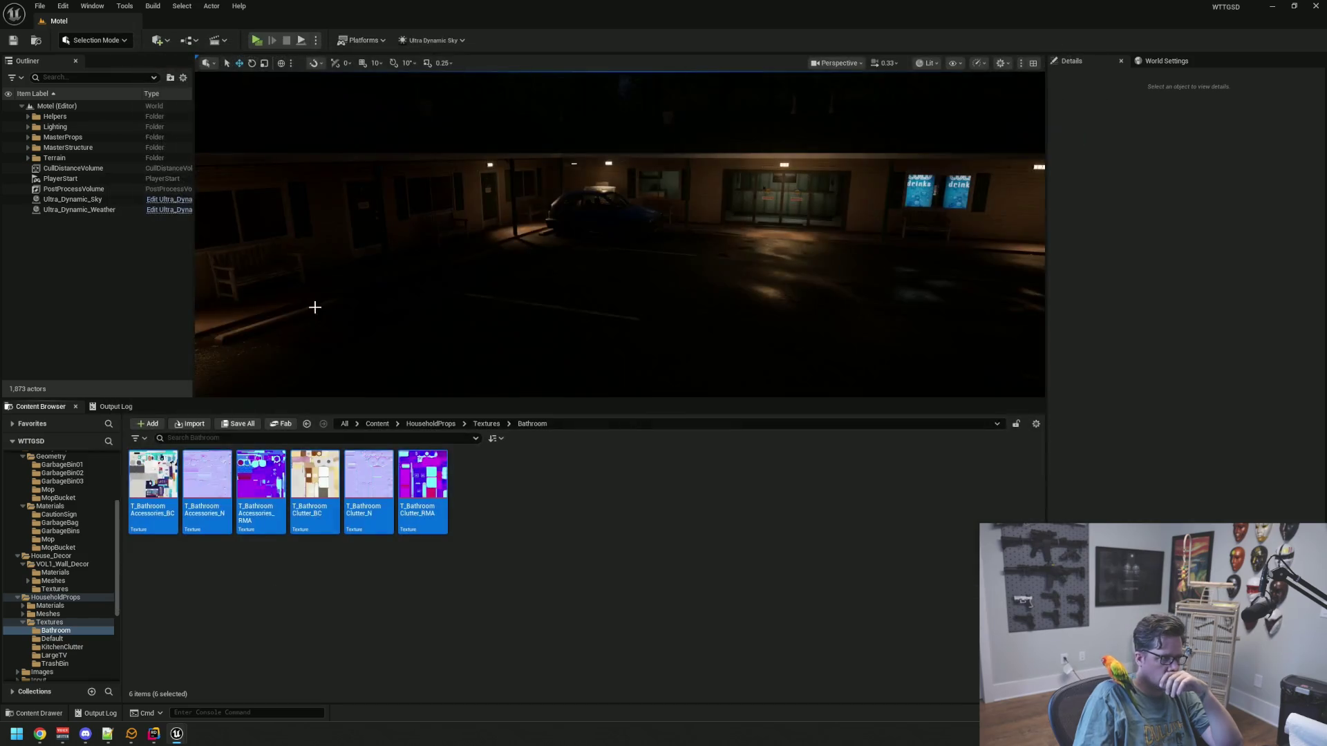
- Check the size of the T_BathroomAccessories_BC texture in the texture editor
left_click(307, 563)
mouse_move(201, 471)
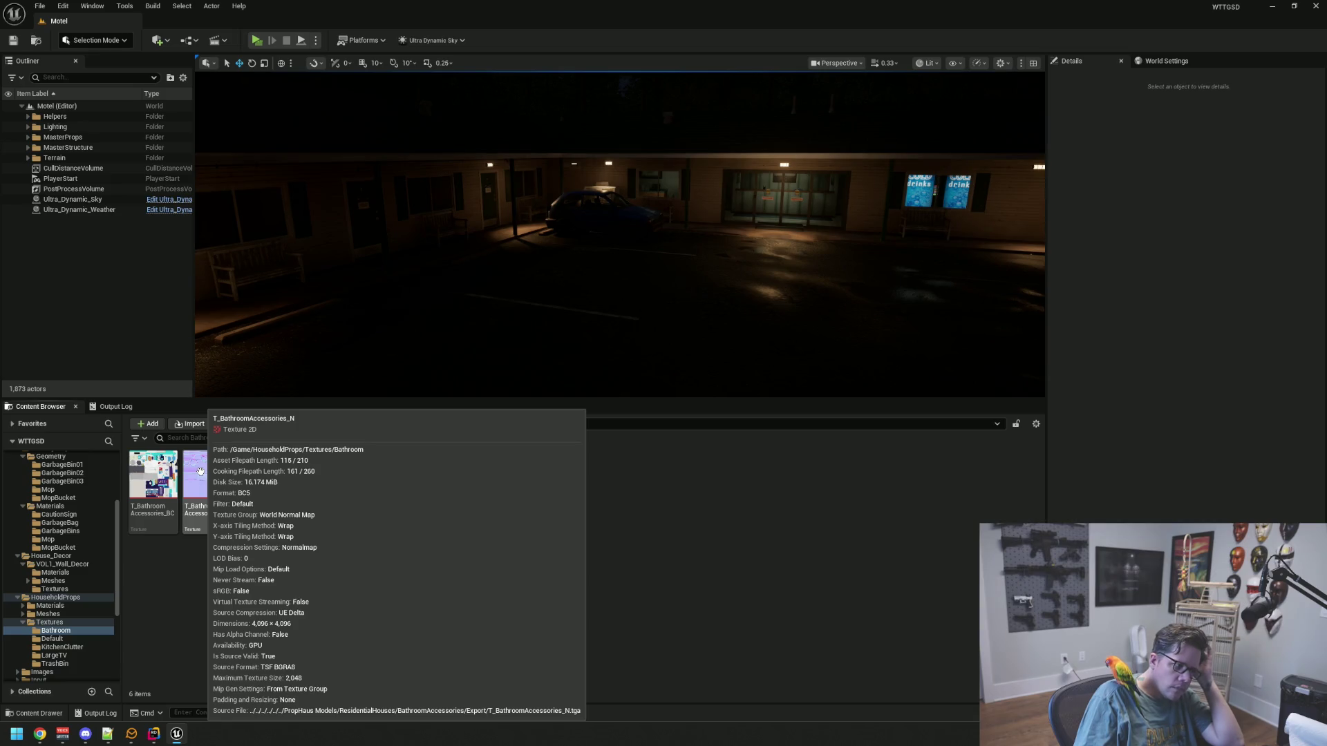
double_click(163, 470)
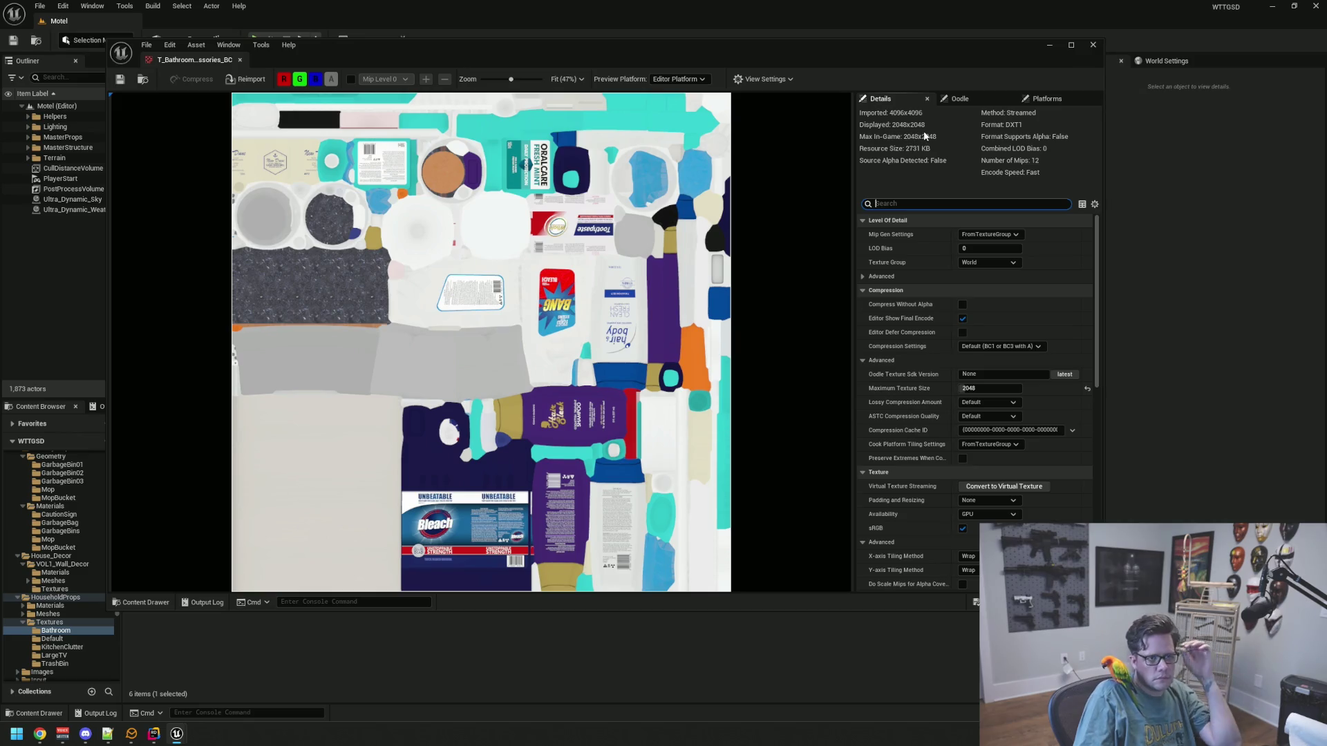
left_click(240, 59)
- Confirm T_Default_BC, _N, and _RMA have a 2048 Maximum Texture Size in the Property Matrix
scroll(89, 588, "down", 3)
left_click(89, 588)
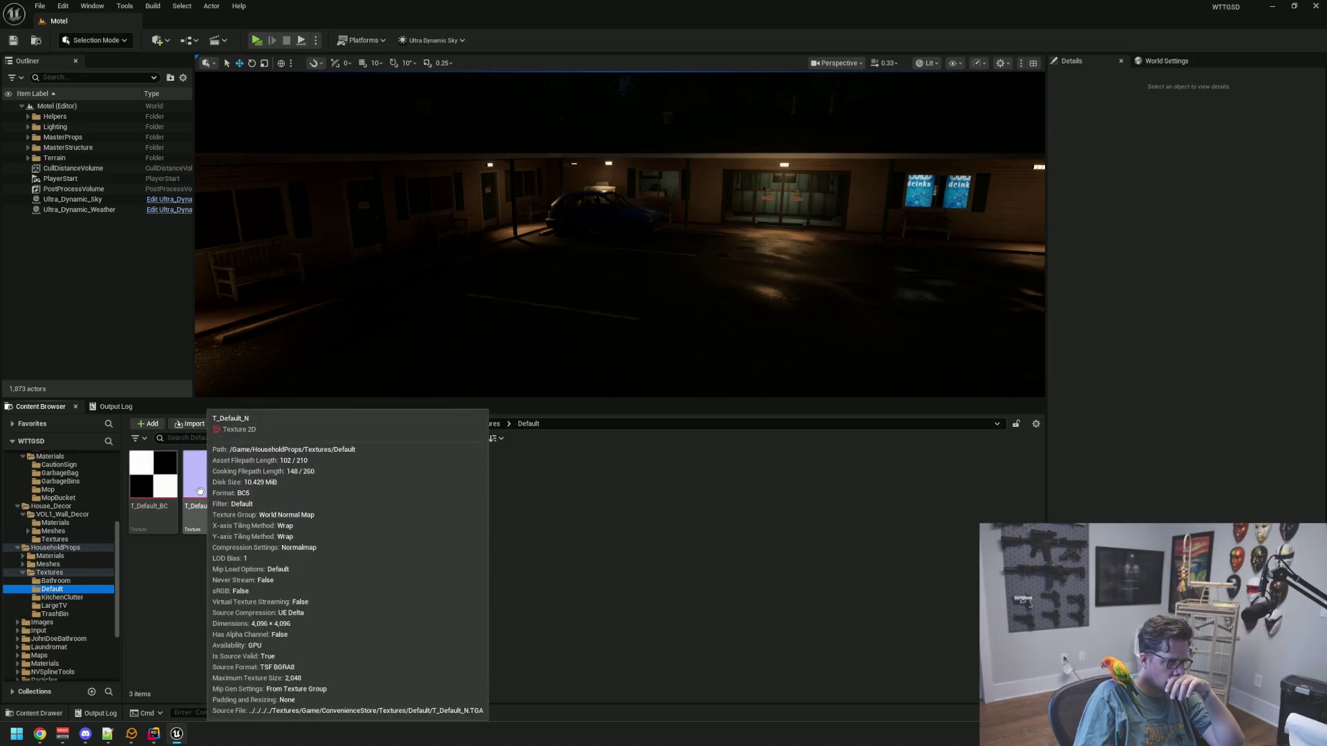
mouse_move(167, 488)
left_click(259, 476)
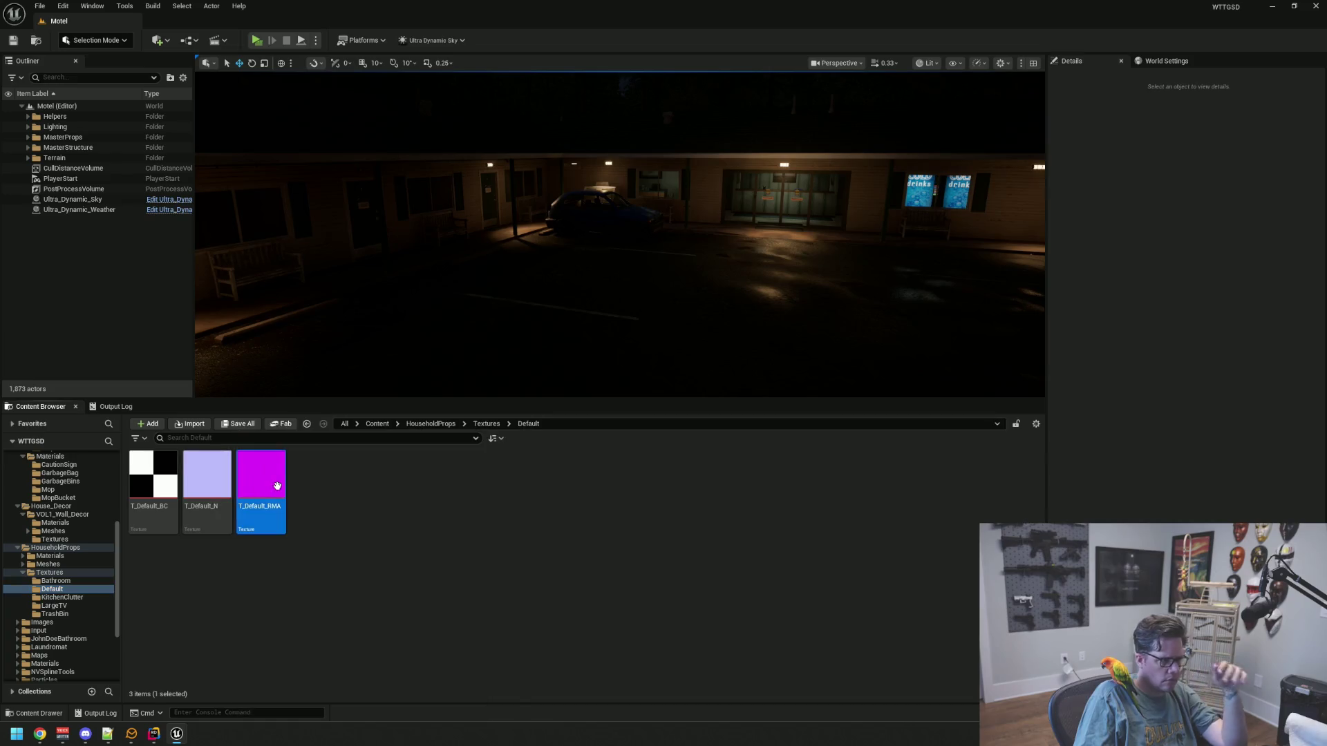
left_click(152, 484, "shift")
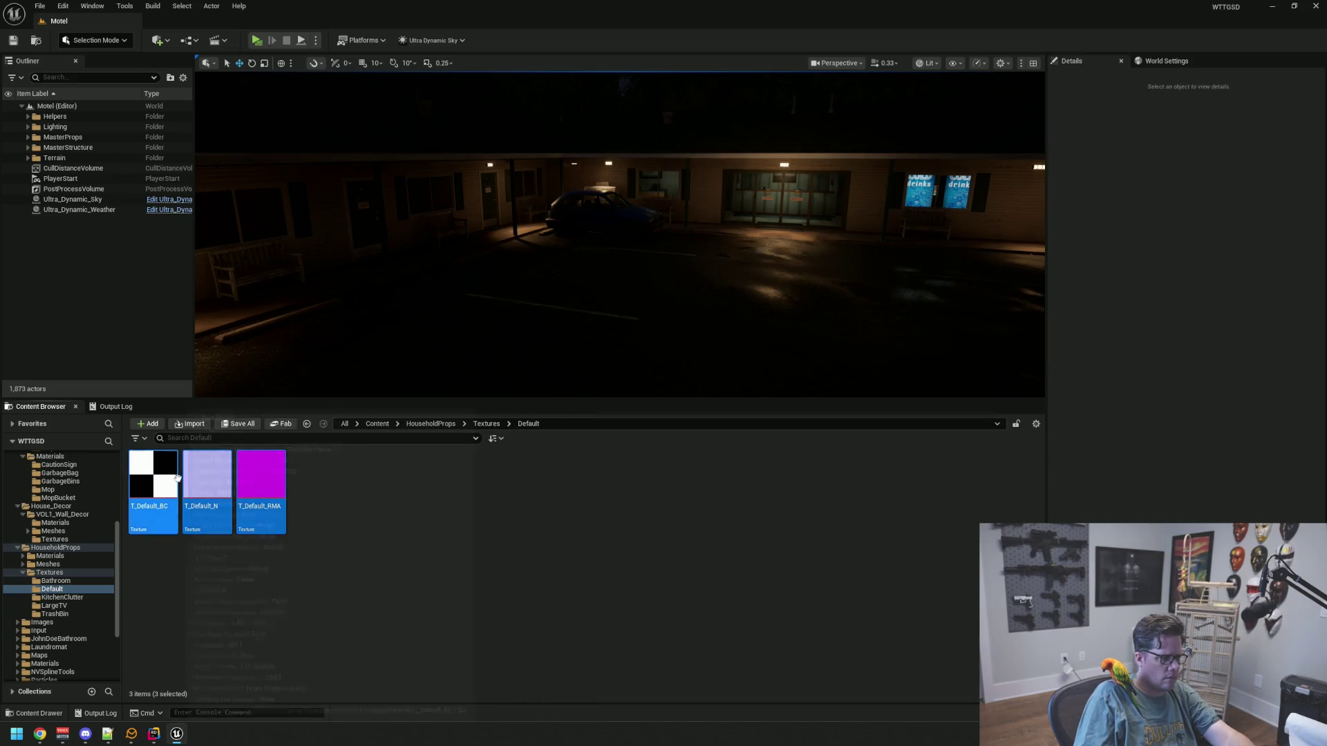
right_click(252, 481)
mouse_move(336, 312)
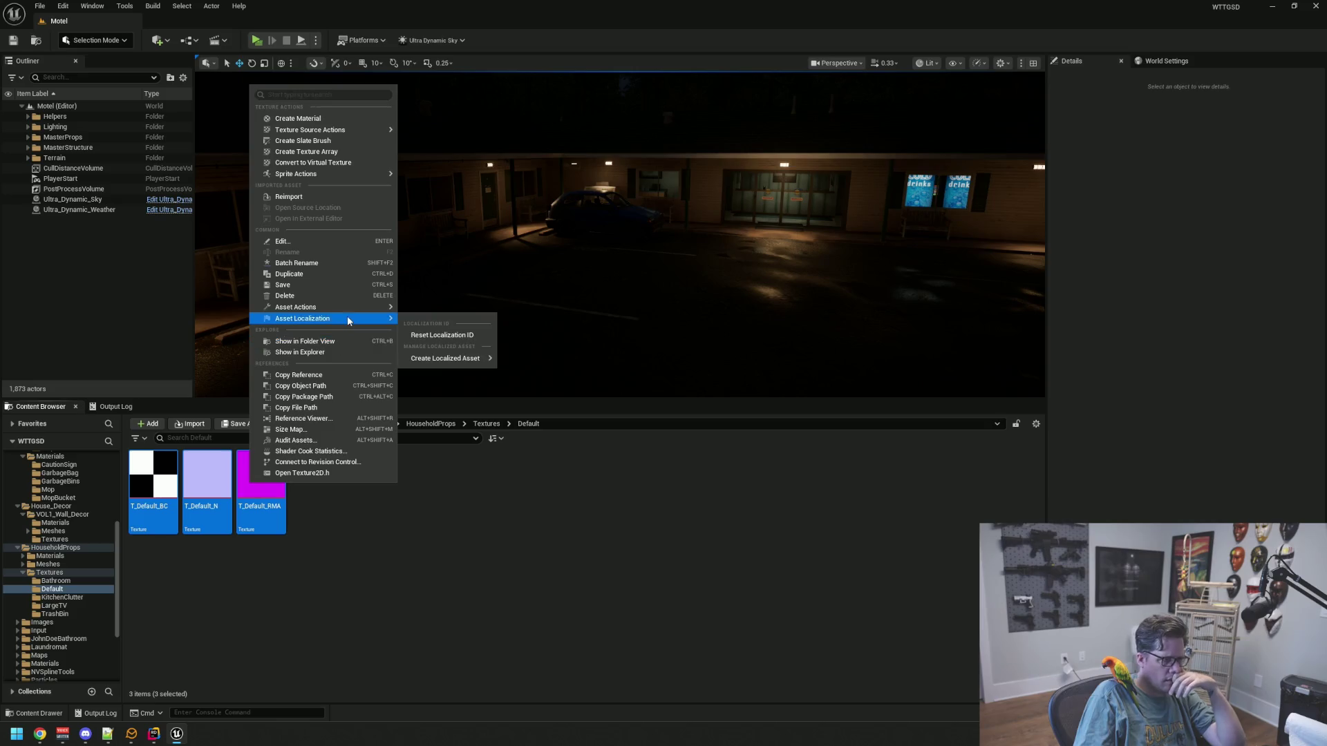
left_click(478, 449)
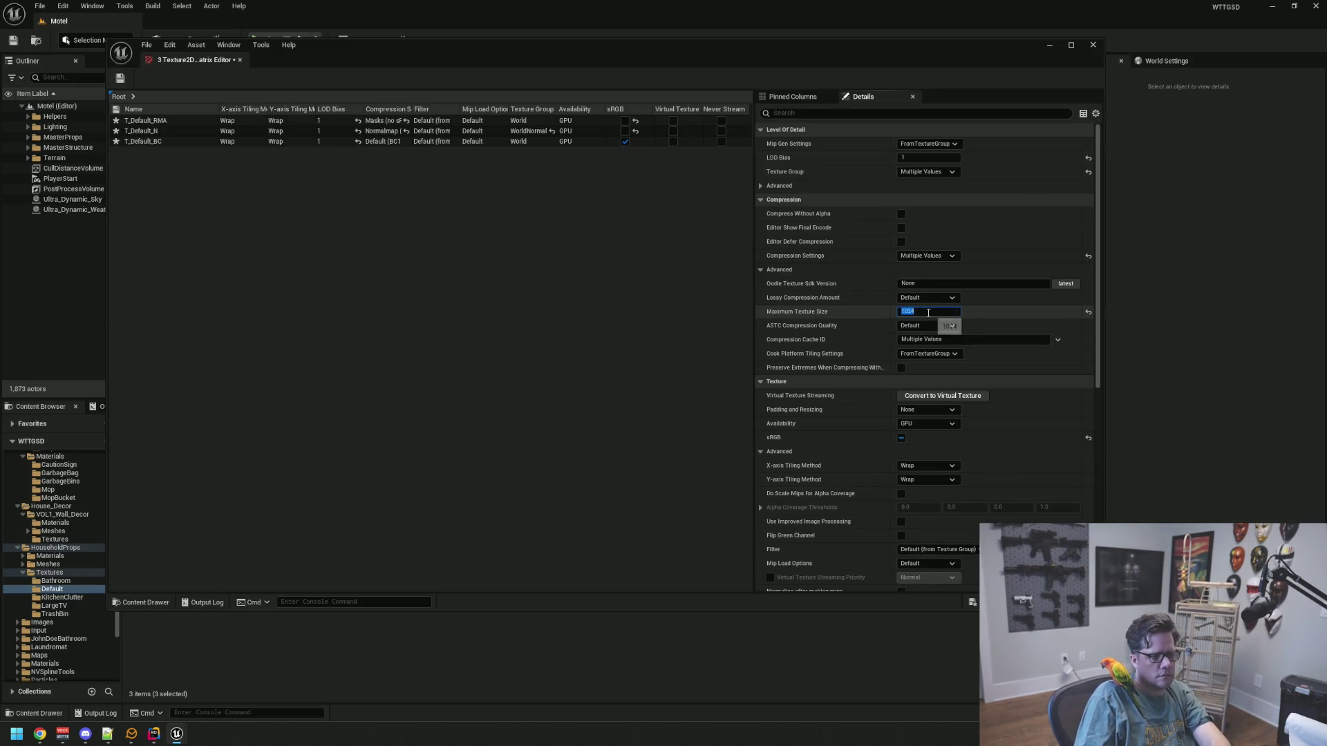
left_click(240, 59)
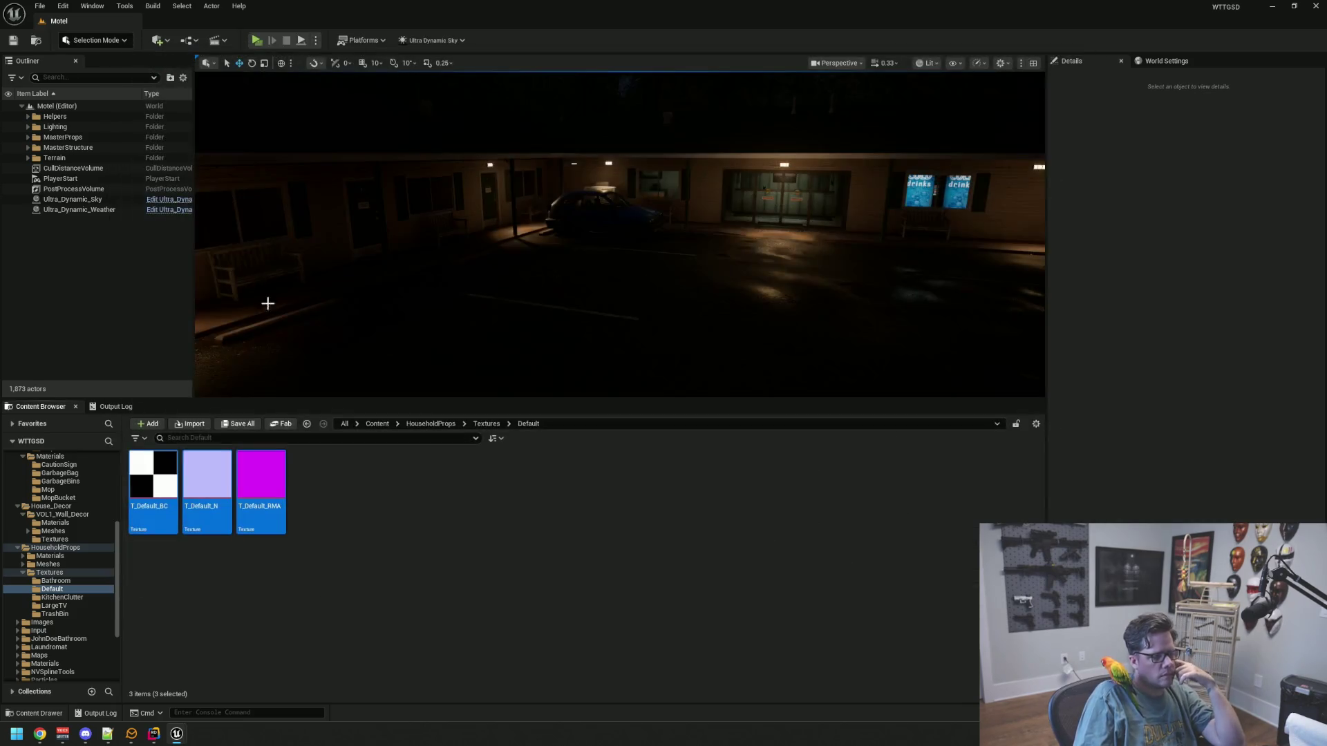
- Review the KitchenClutter and TrashBin texture folders under HouseholdProps
scroll(92, 560, "down", 1)
left_click(92, 562)
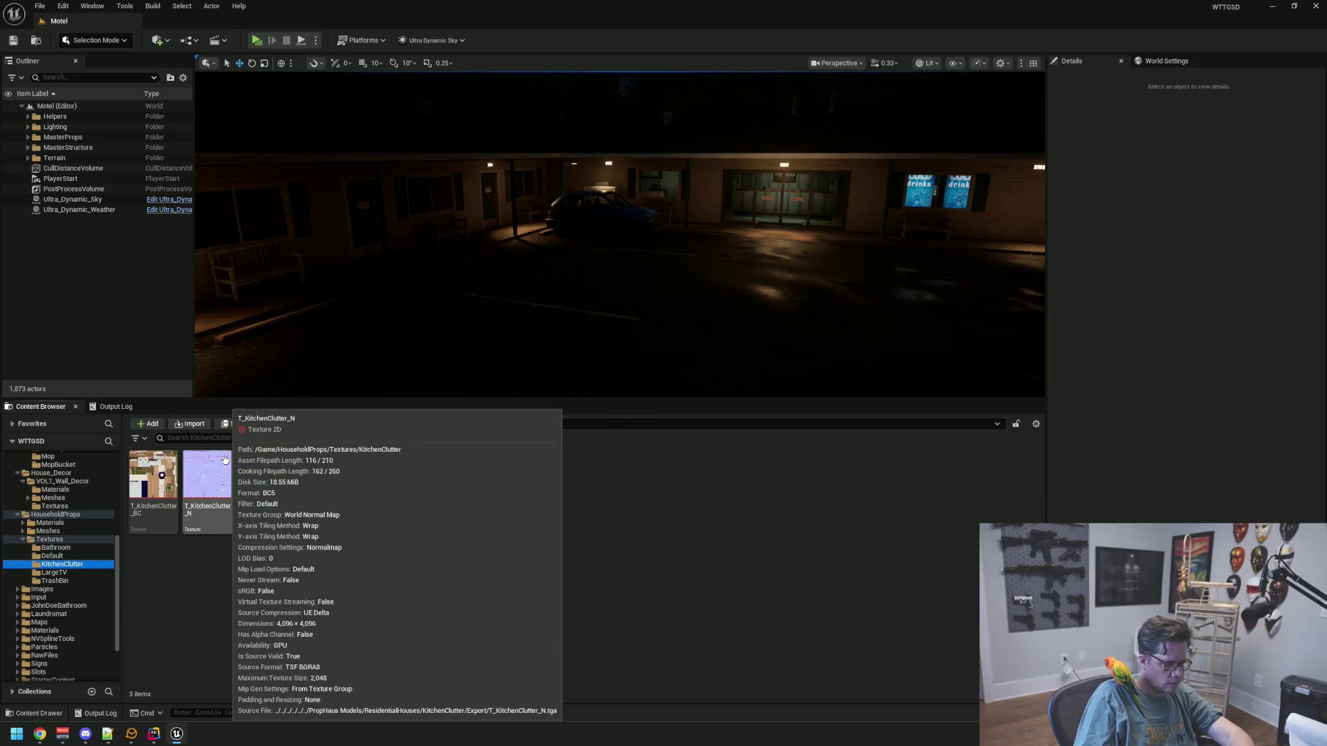
scroll(69, 536, "down", 1)
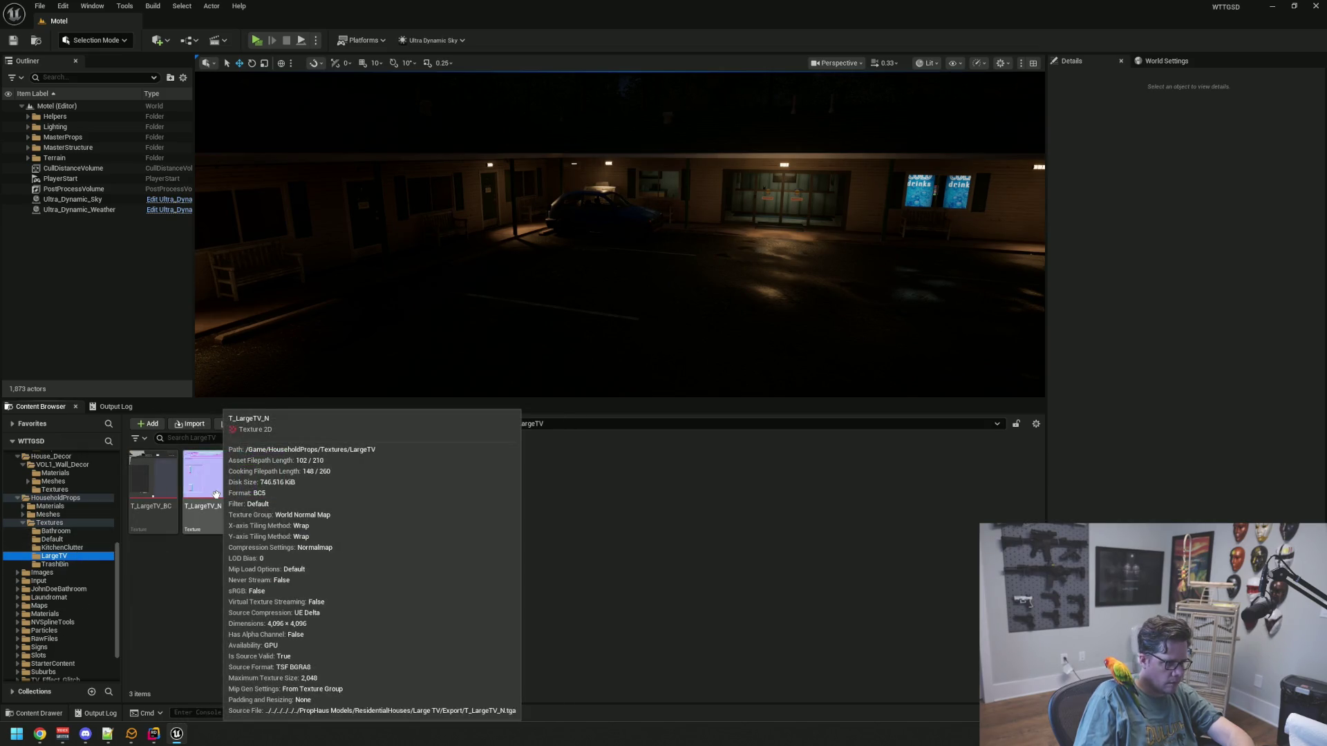
left_click(88, 566)
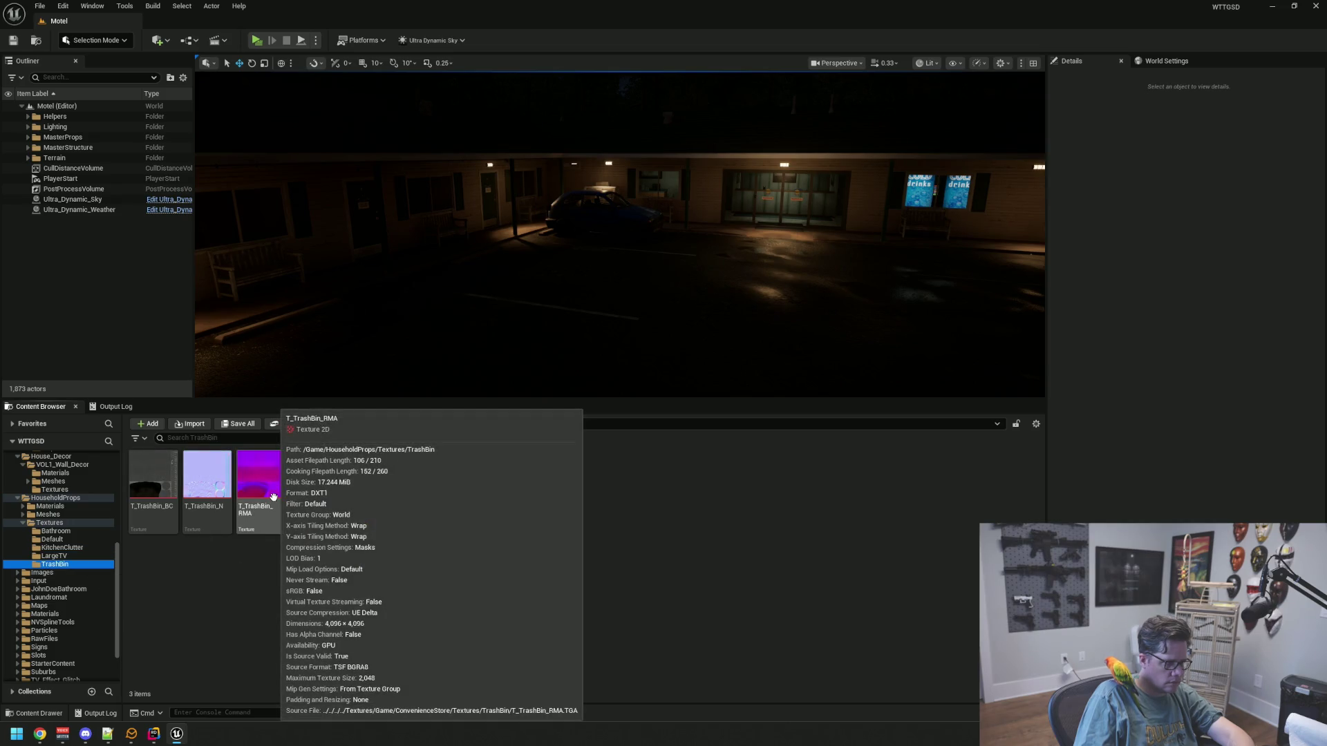
scroll(28, 579, "up", 4)
- Collapse the HouseholdProps, House_Decor, Materials and HallwayProps02 folder trees
left_click(23, 588)
left_click(18, 564)
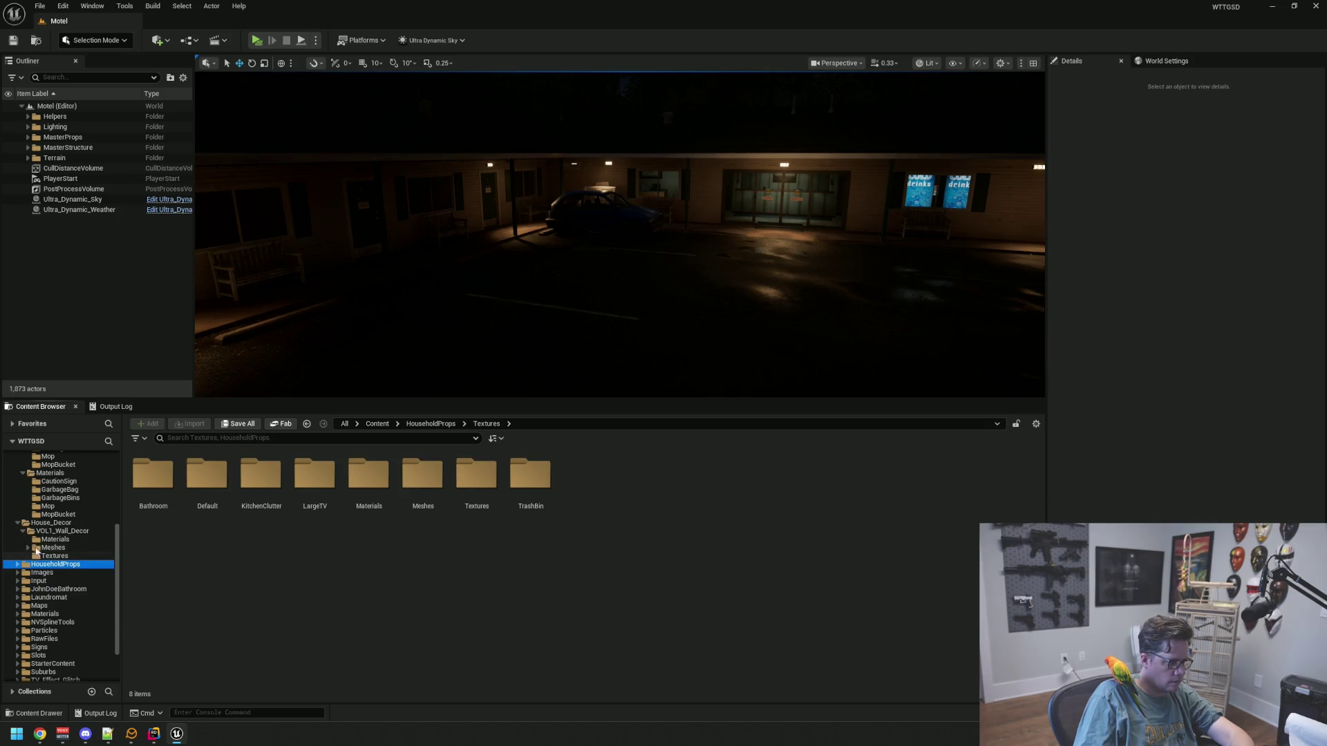
left_click(18, 523)
scroll(55, 534, "up", 3)
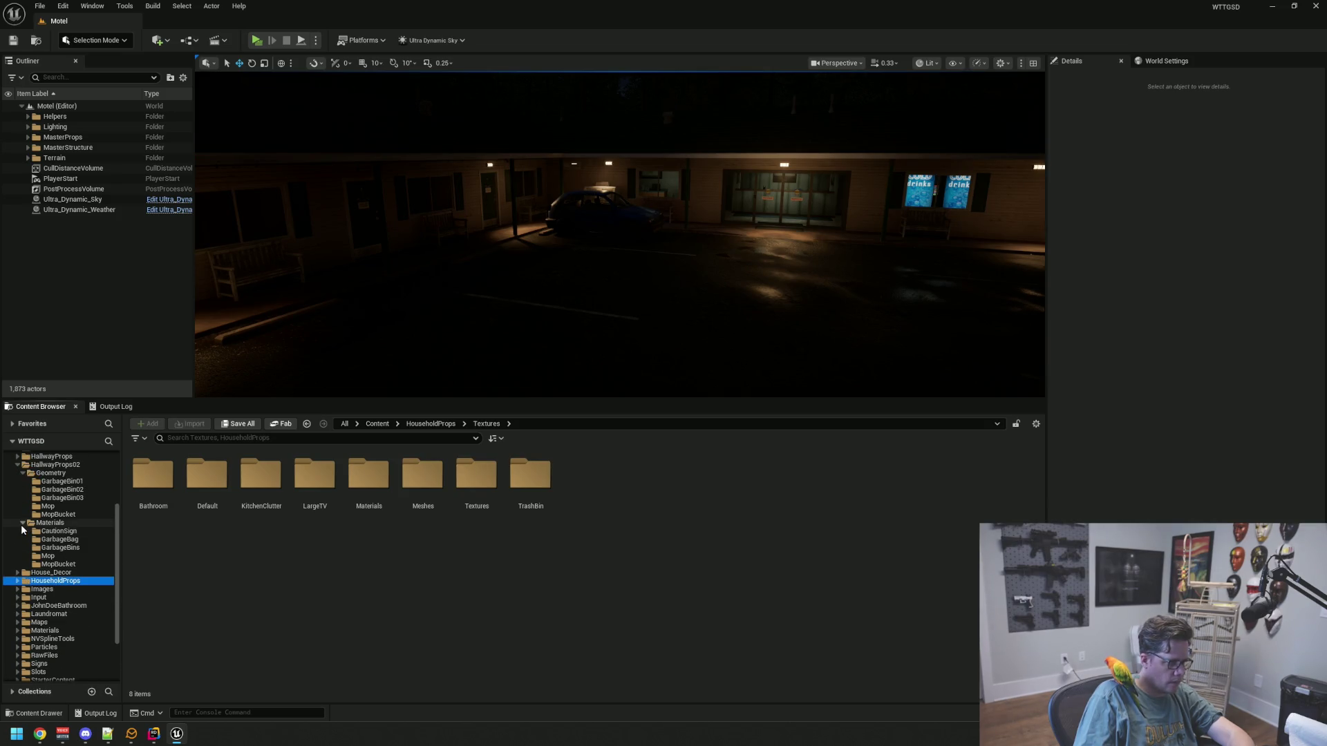
left_click(23, 523)
left_click(18, 467)
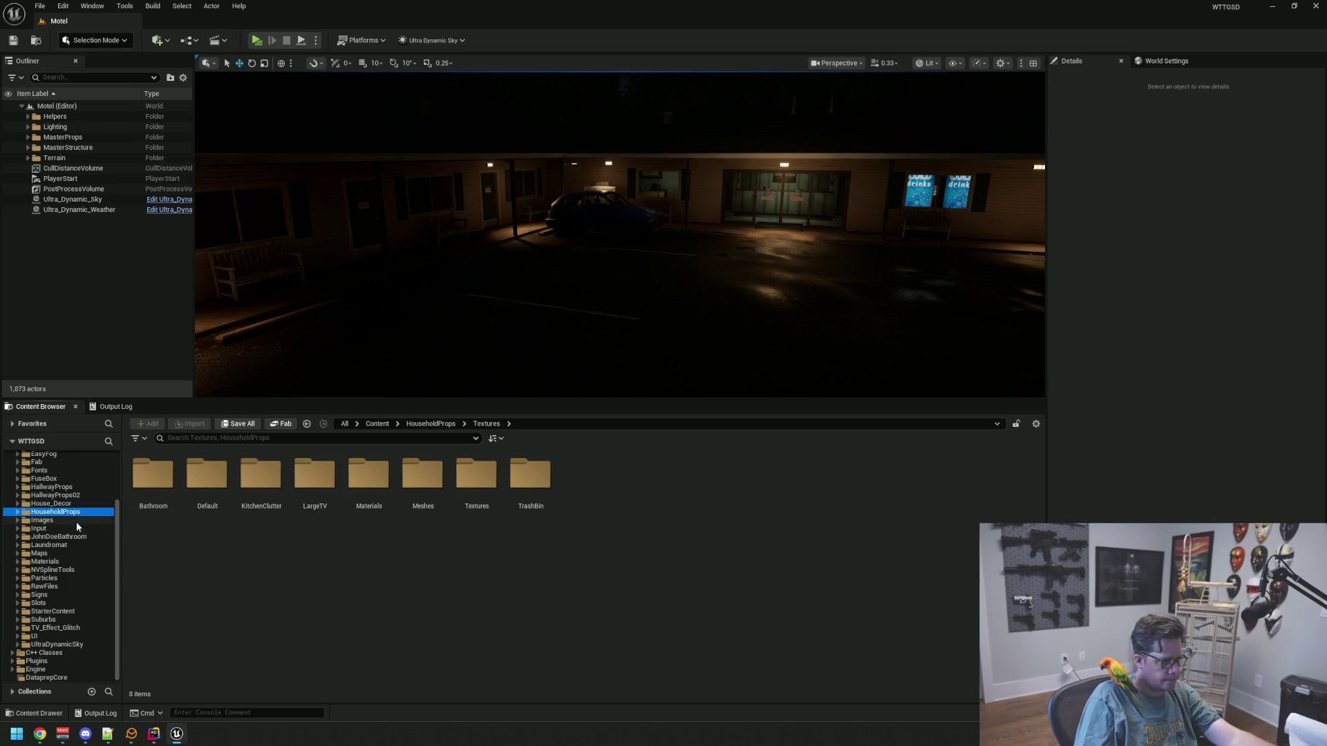
- Open the JohnDoeBathroom textures folder and review its nine textures
left_click(73, 529)
left_click(68, 513)
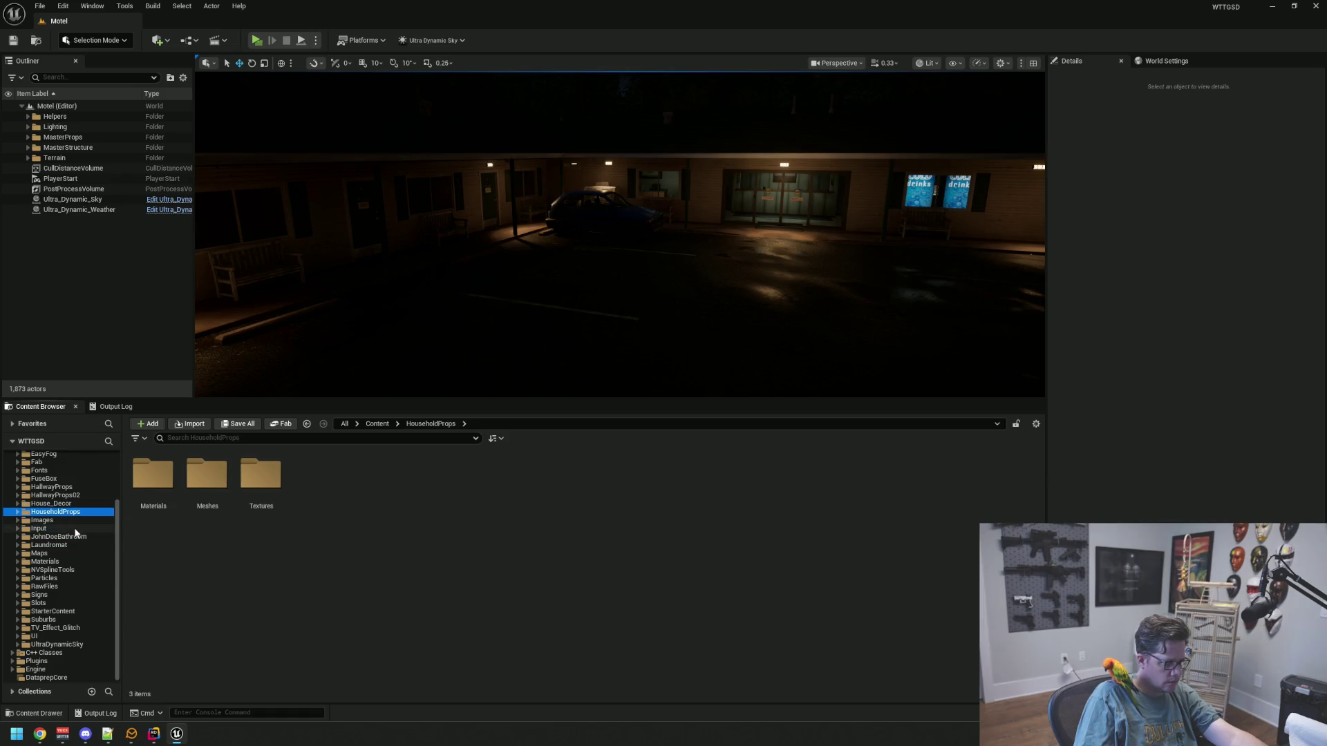
double_click(260, 476)
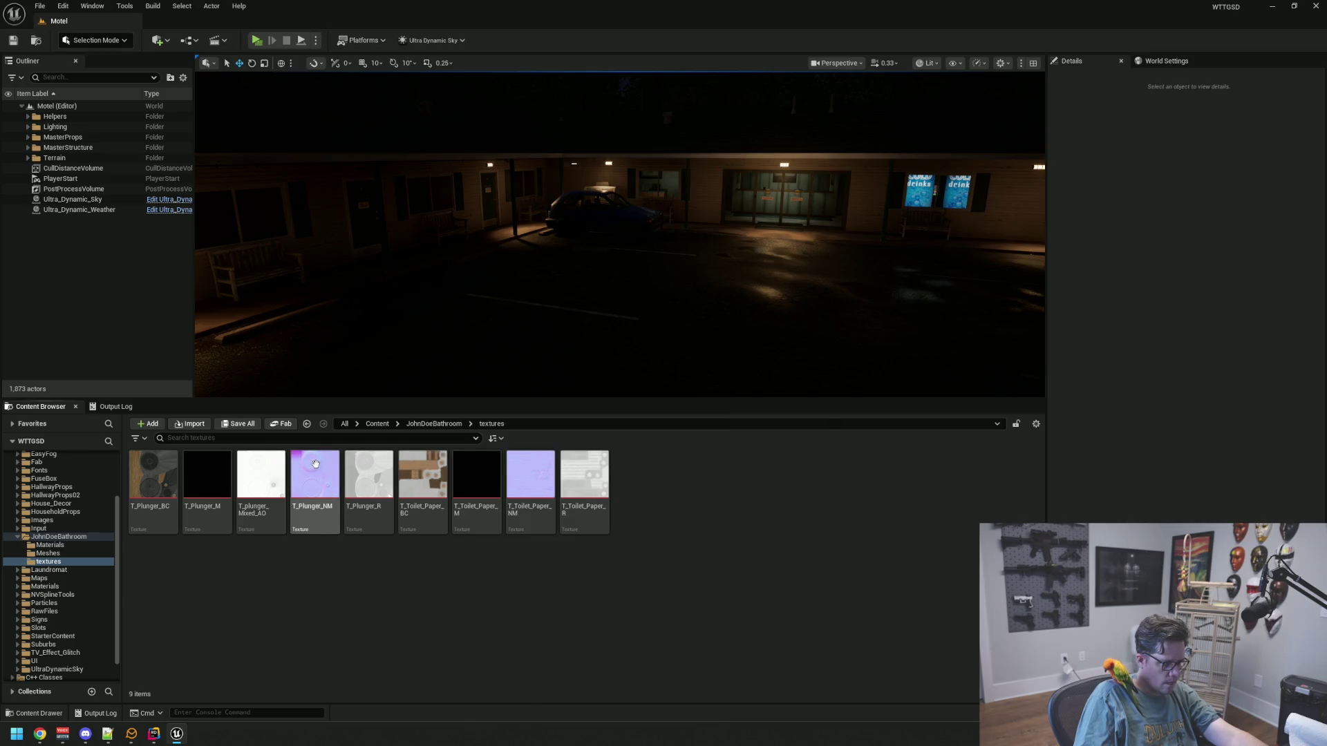
- Show the Laundromat folder, which holds a single VOL1_Commercial subfolder
mouse_move(306, 481)
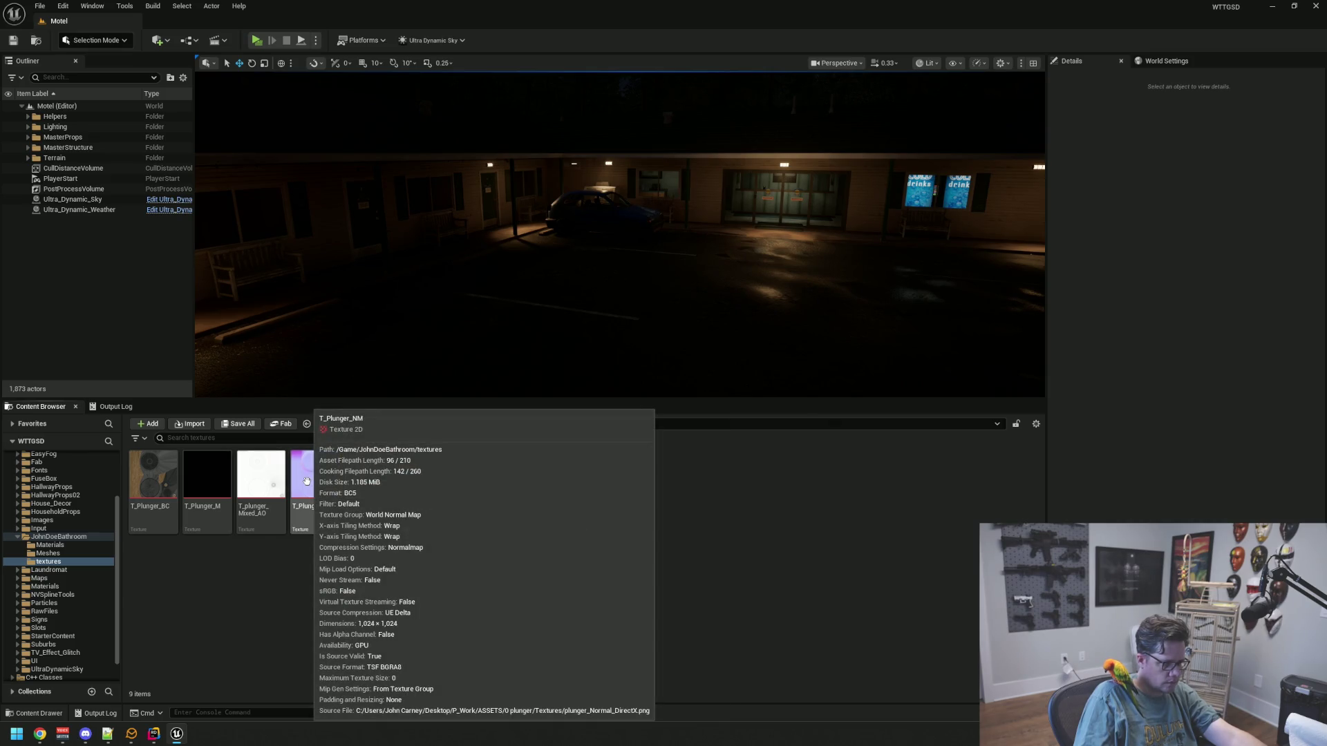
mouse_move(156, 478)
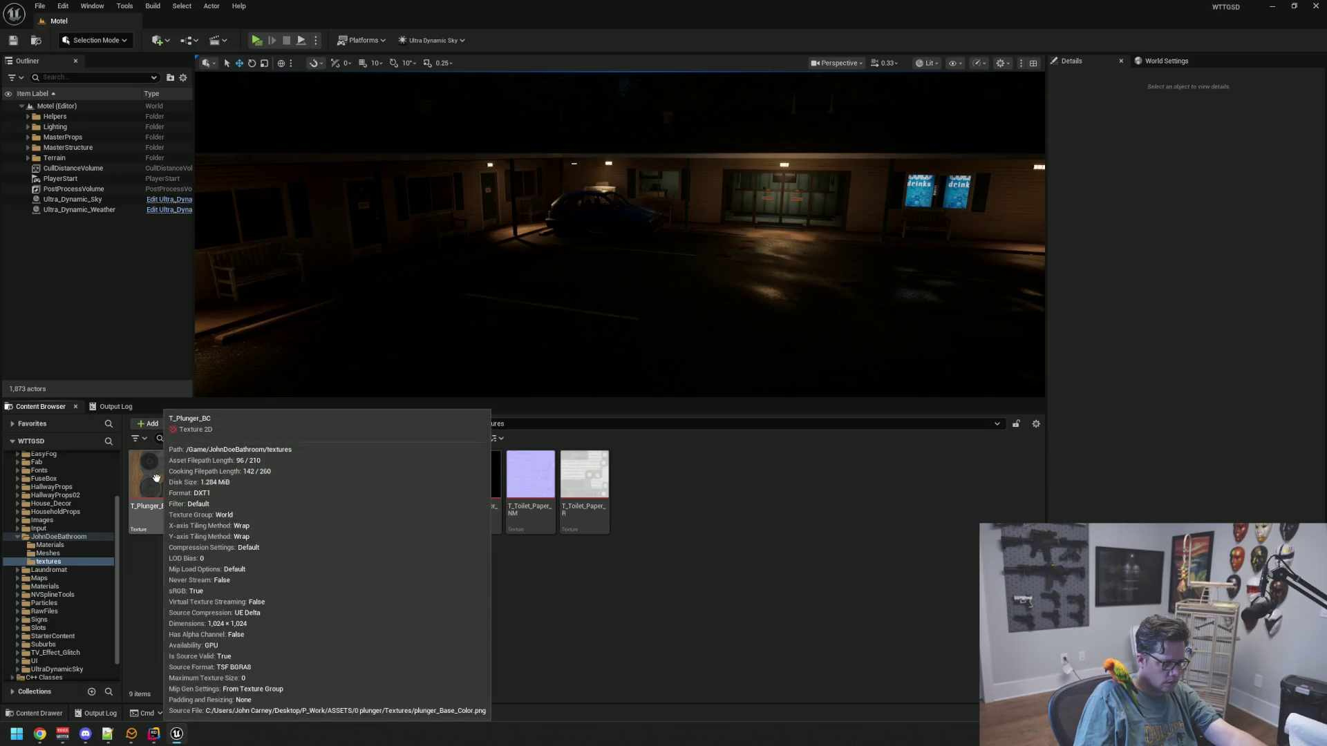
left_click(61, 571)
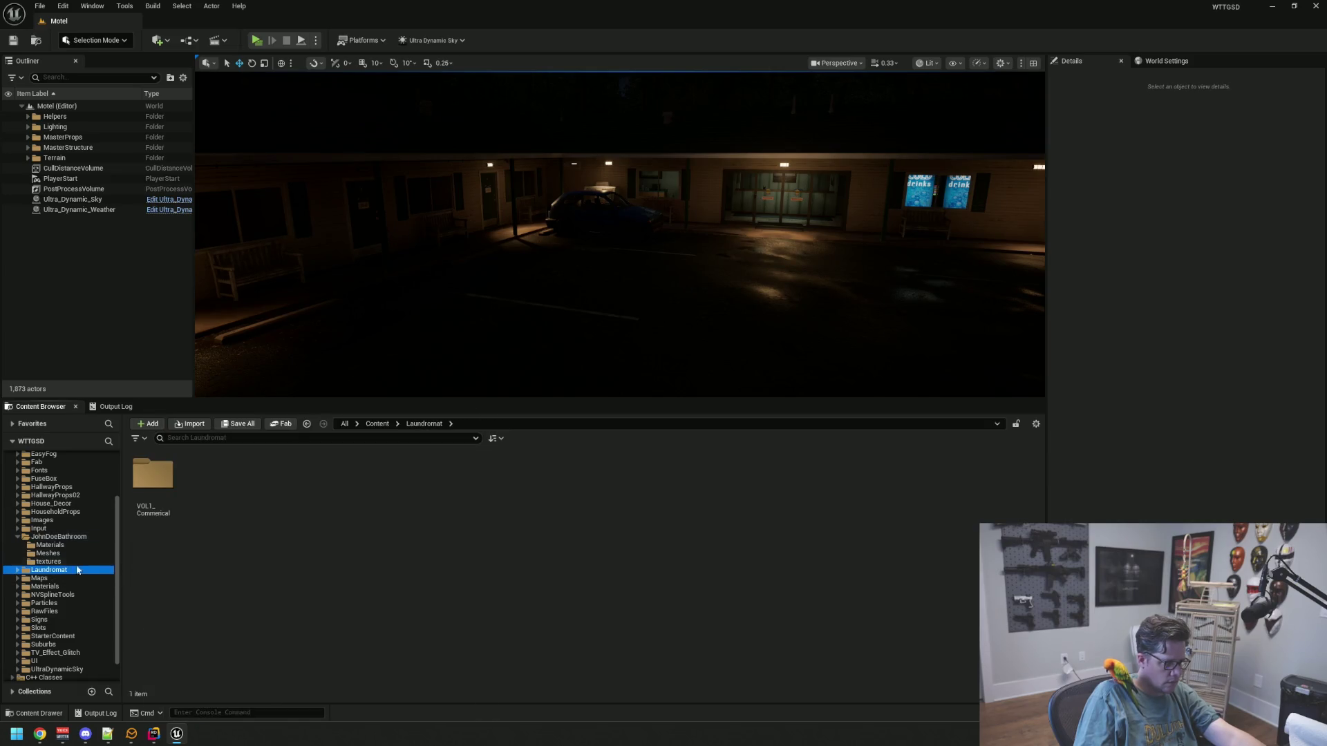
- Open Laundromat's VOL1_Commerical Textures folder and select all 16 textures
double_click(153, 476)
double_click(268, 471)
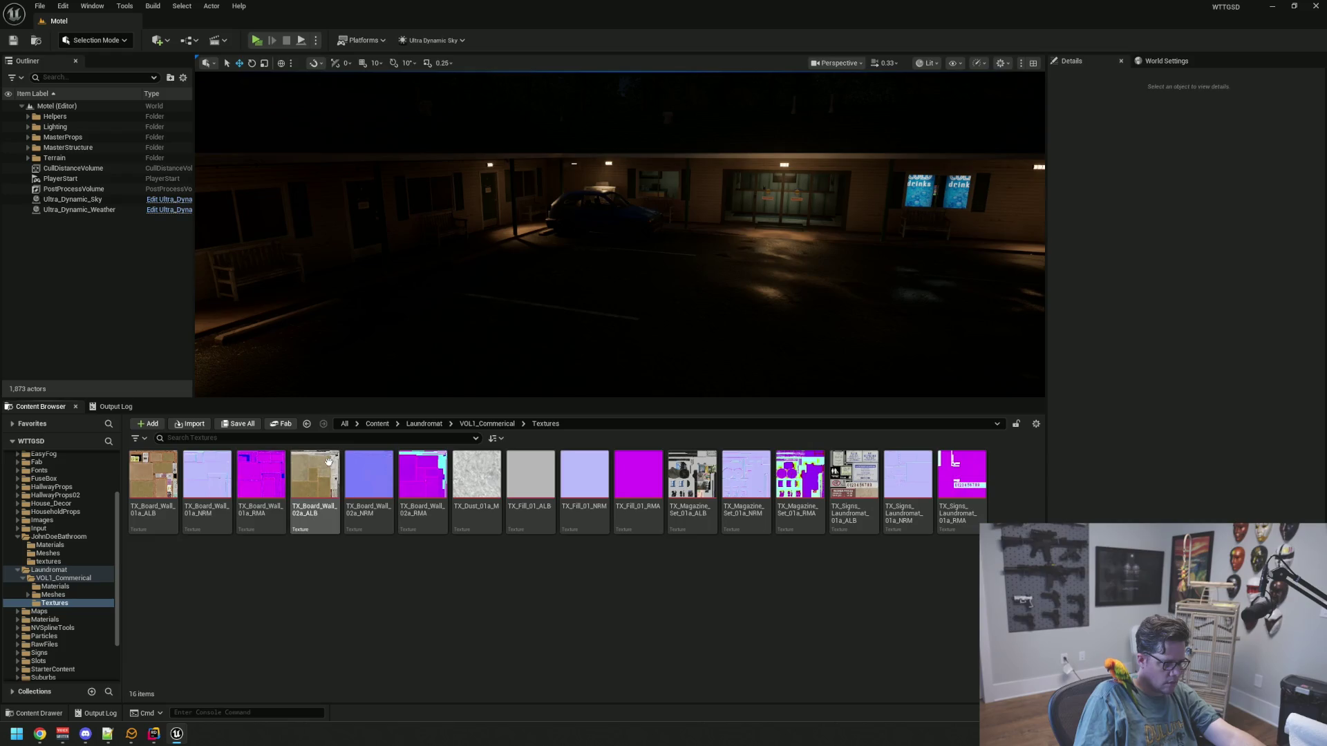
mouse_move(329, 461)
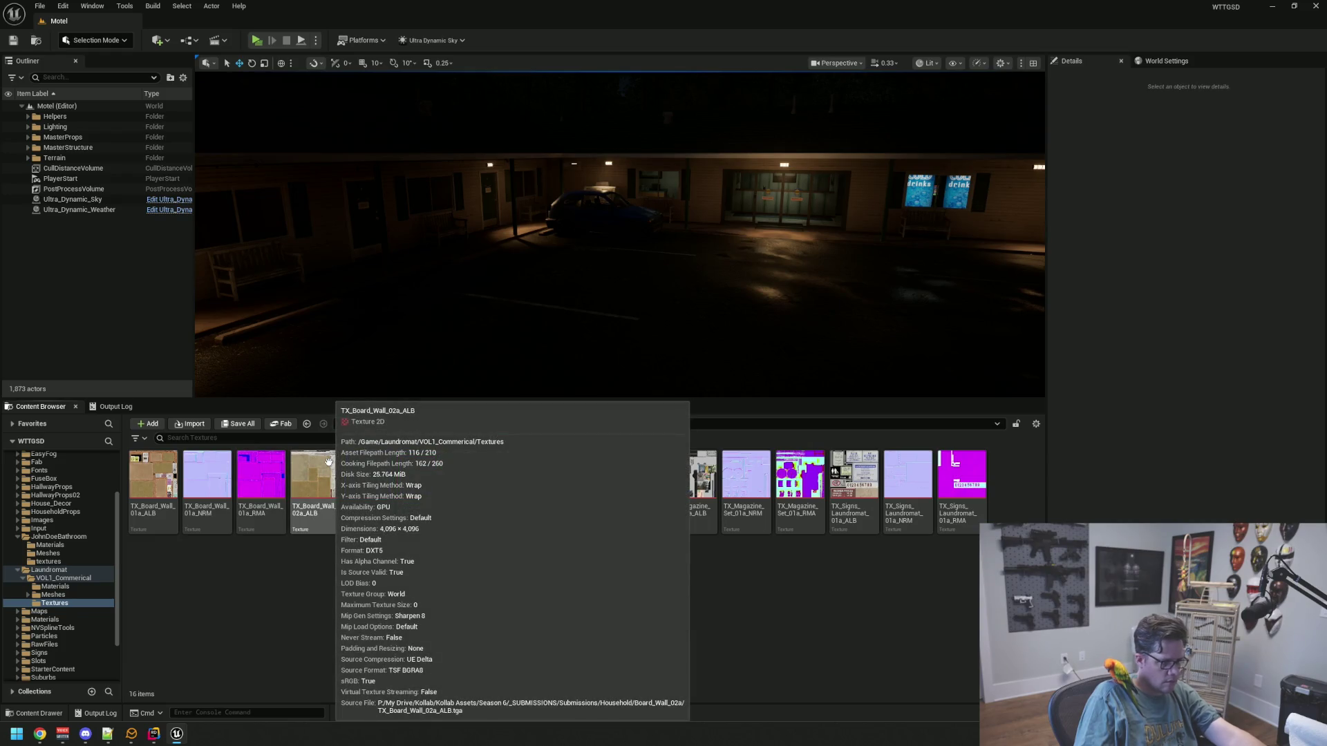
left_click(962, 477)
left_click(170, 476, "shift")
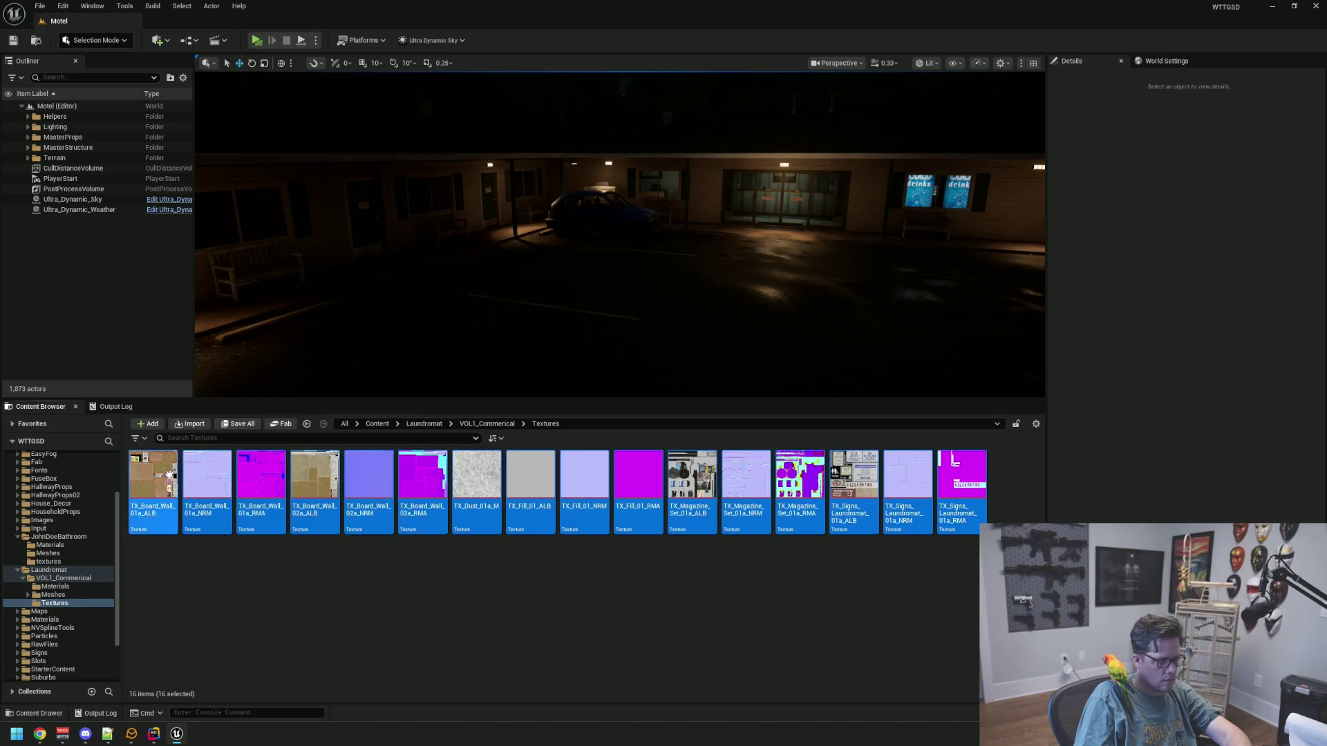
- In the Property Matrix, set Maximum Texture Size to 2048 for all 16, save, and close
right_click(169, 476)
mouse_move(263, 300)
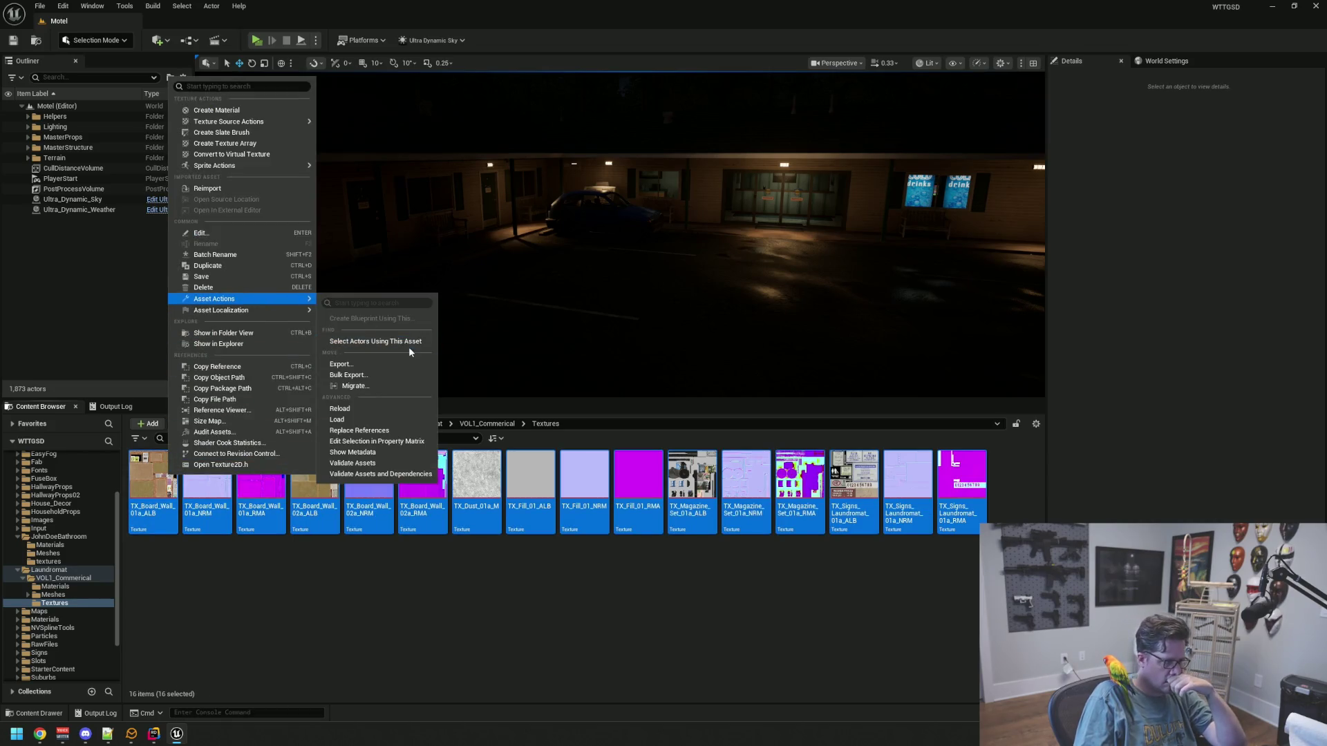
left_click(377, 441)
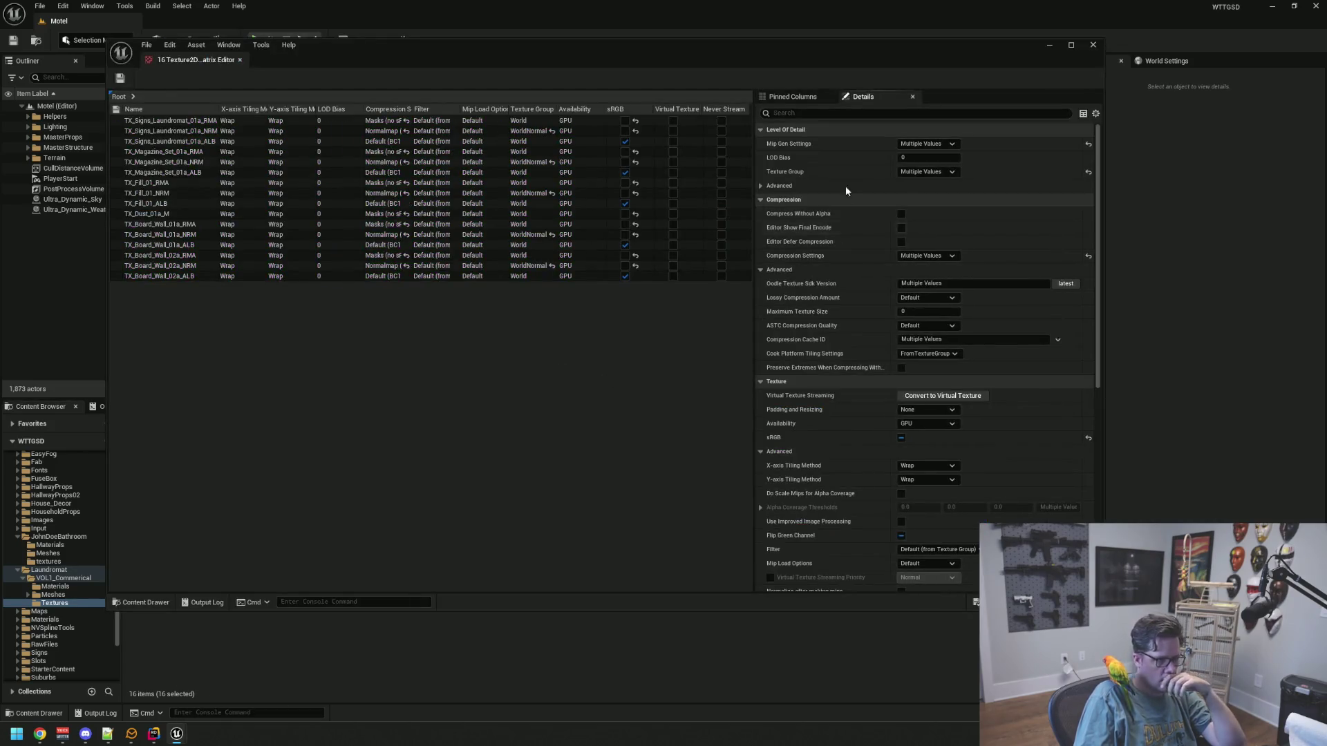
type("max")
left_click(923, 157)
type("2048")
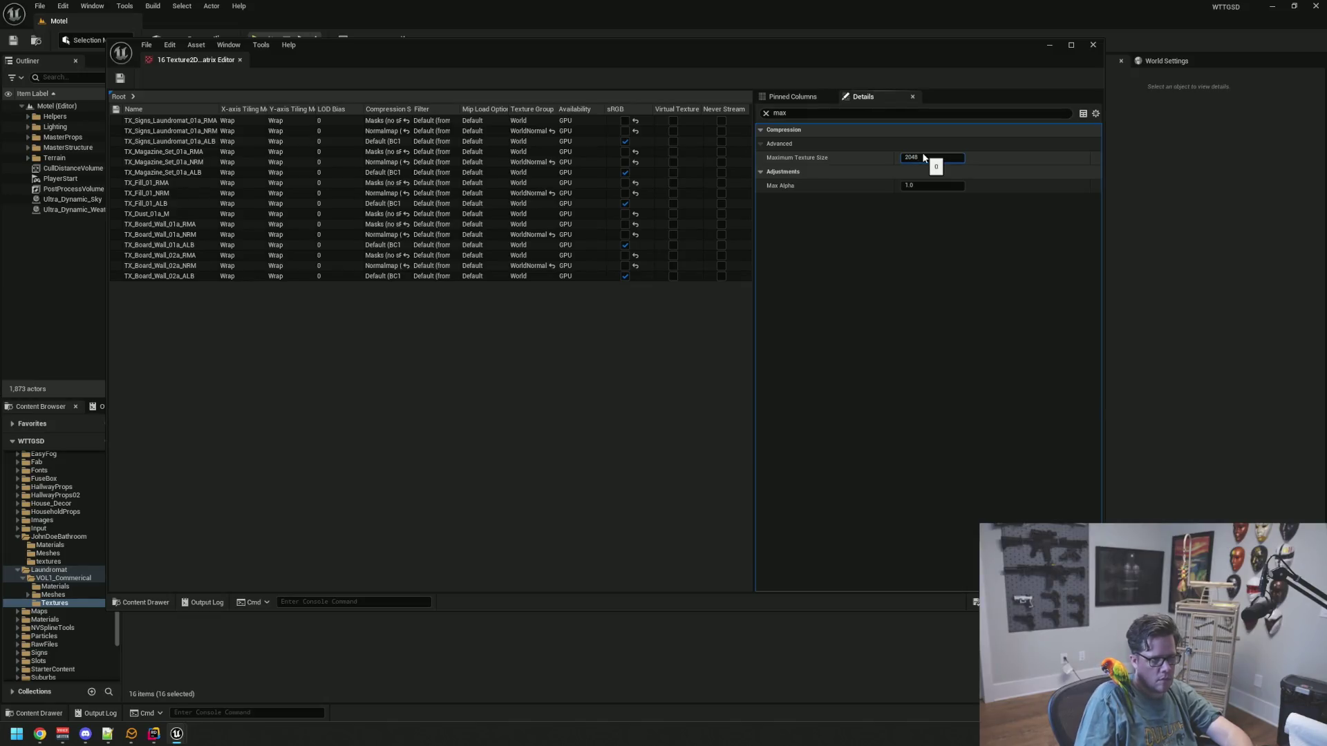
key("Return")
key("ctrl+s")
left_click(240, 60)
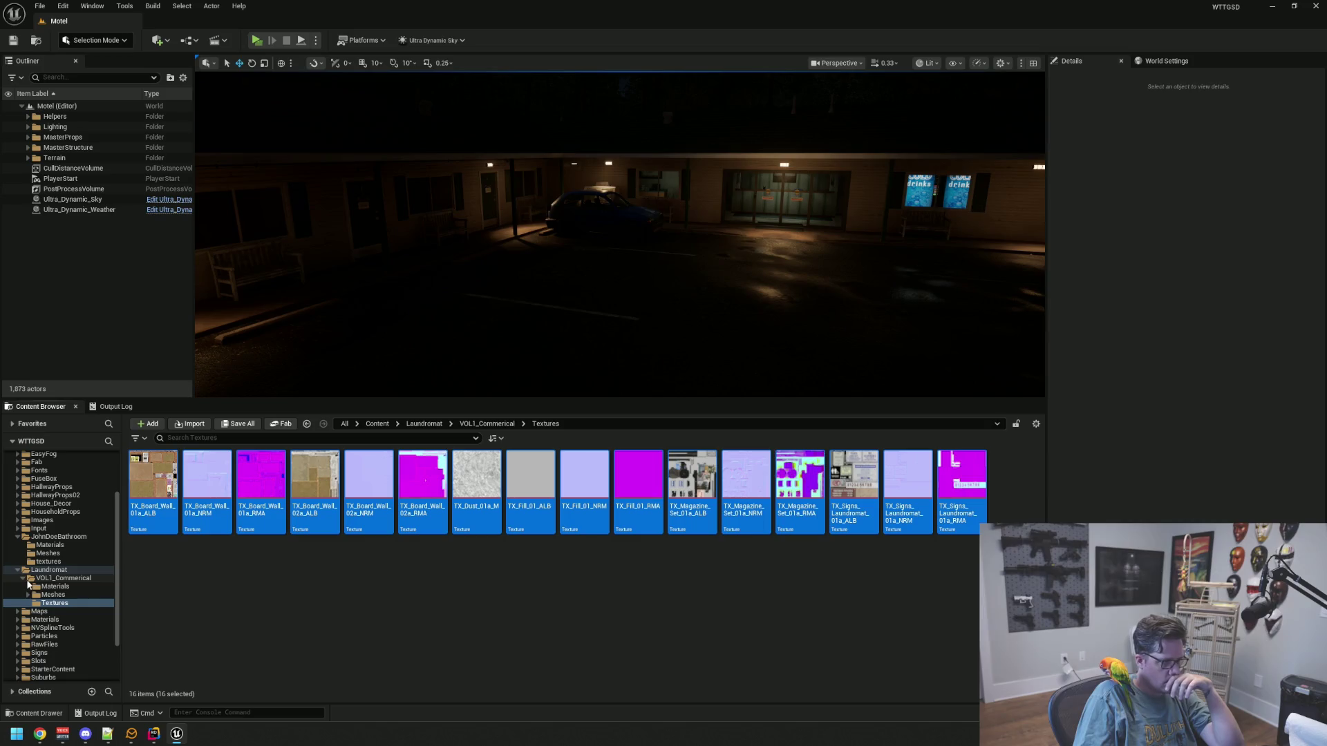
- Browse the Laundromat, Suburbs and VOL19_Office folders in the Content Browser tree
left_click(18, 570)
double_click(55, 537)
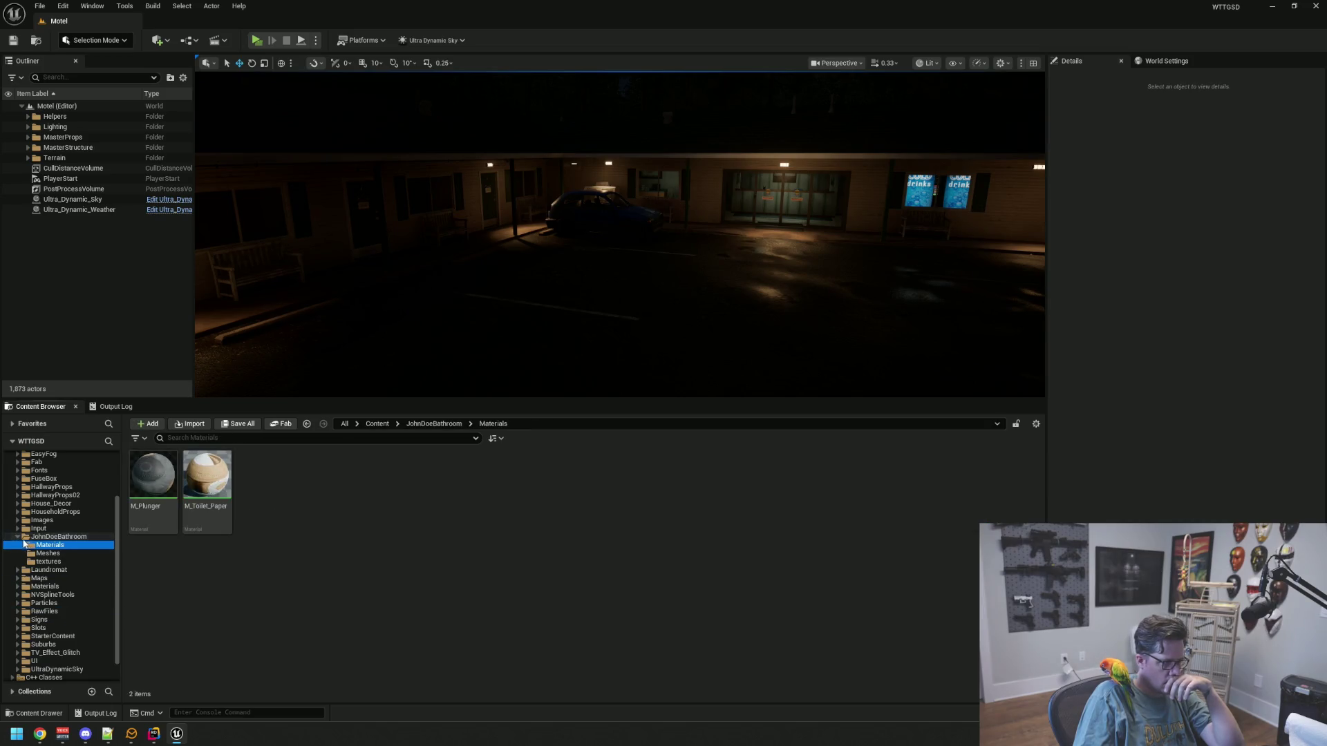
left_click(51, 545)
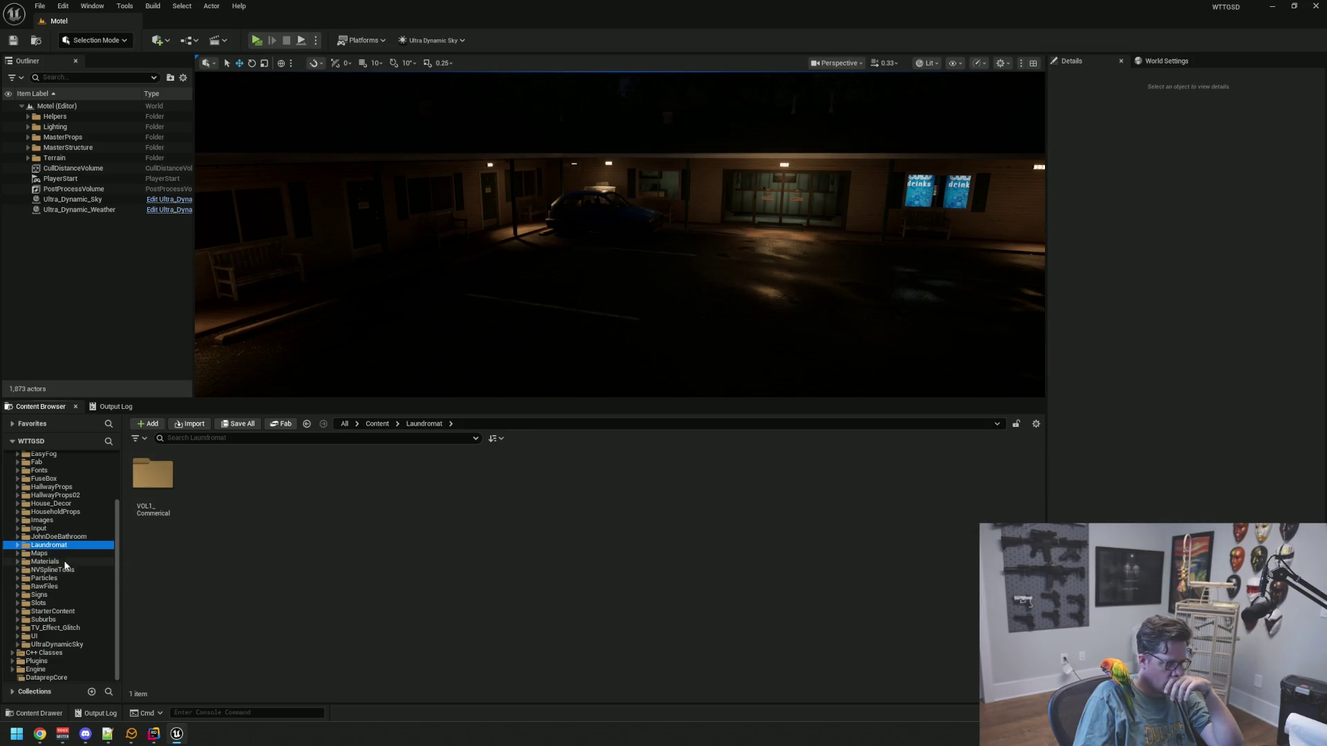
left_click(65, 563)
left_click(66, 579)
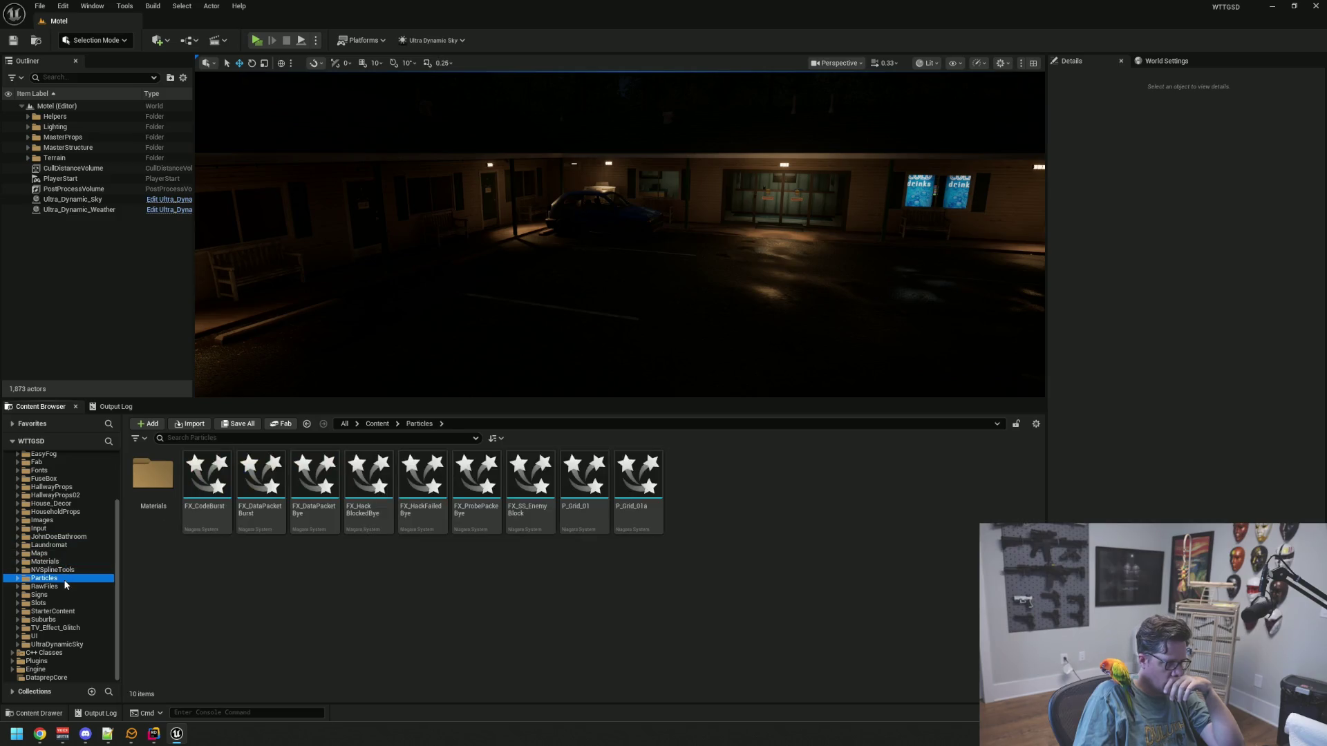
left_click(65, 618)
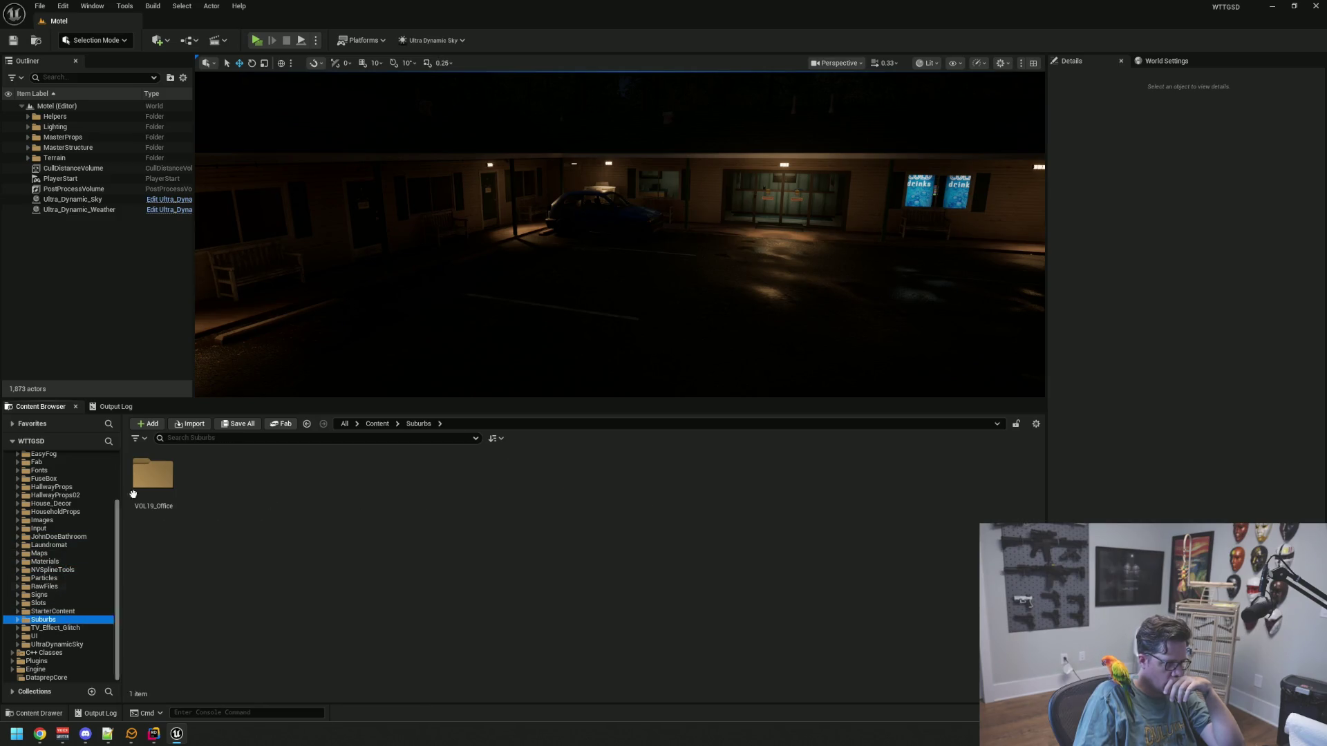
double_click(148, 453)
double_click(261, 476)
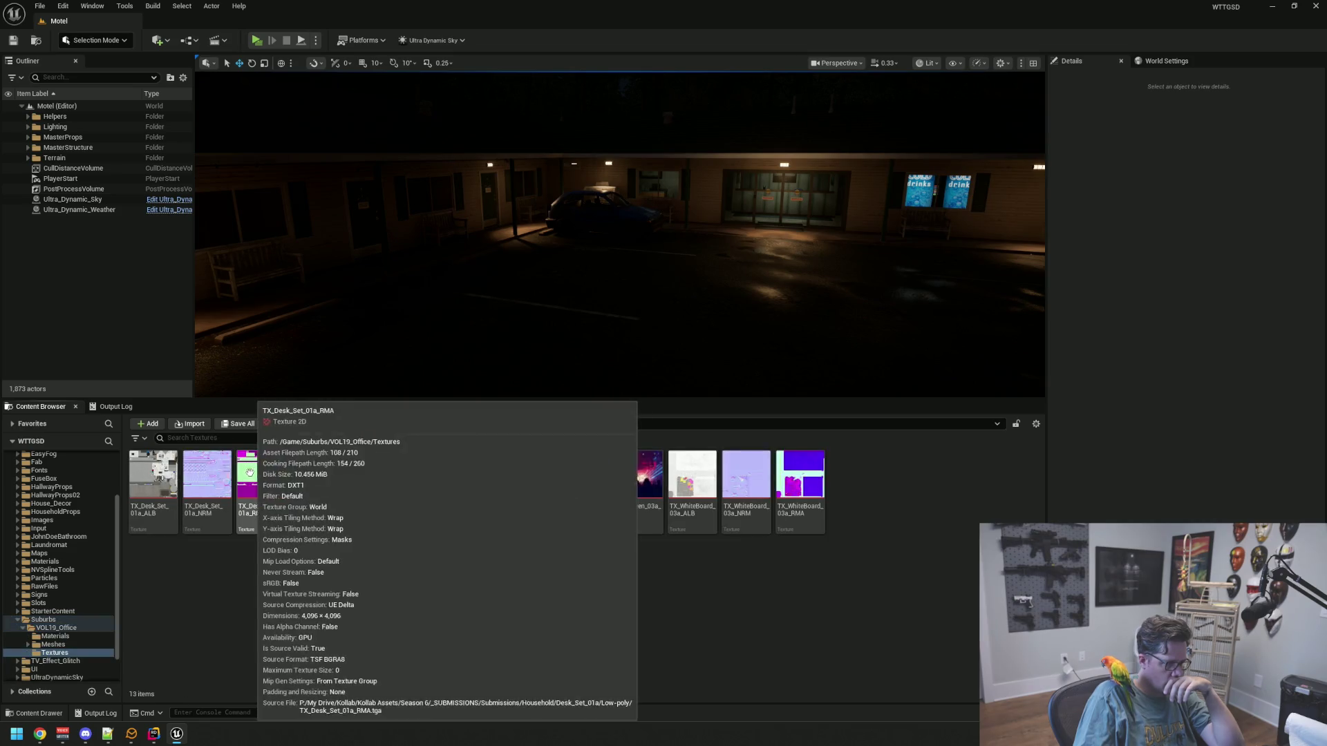
- Open the Signs VOL2 Textures folder and select all ten textures
double_click(153, 475)
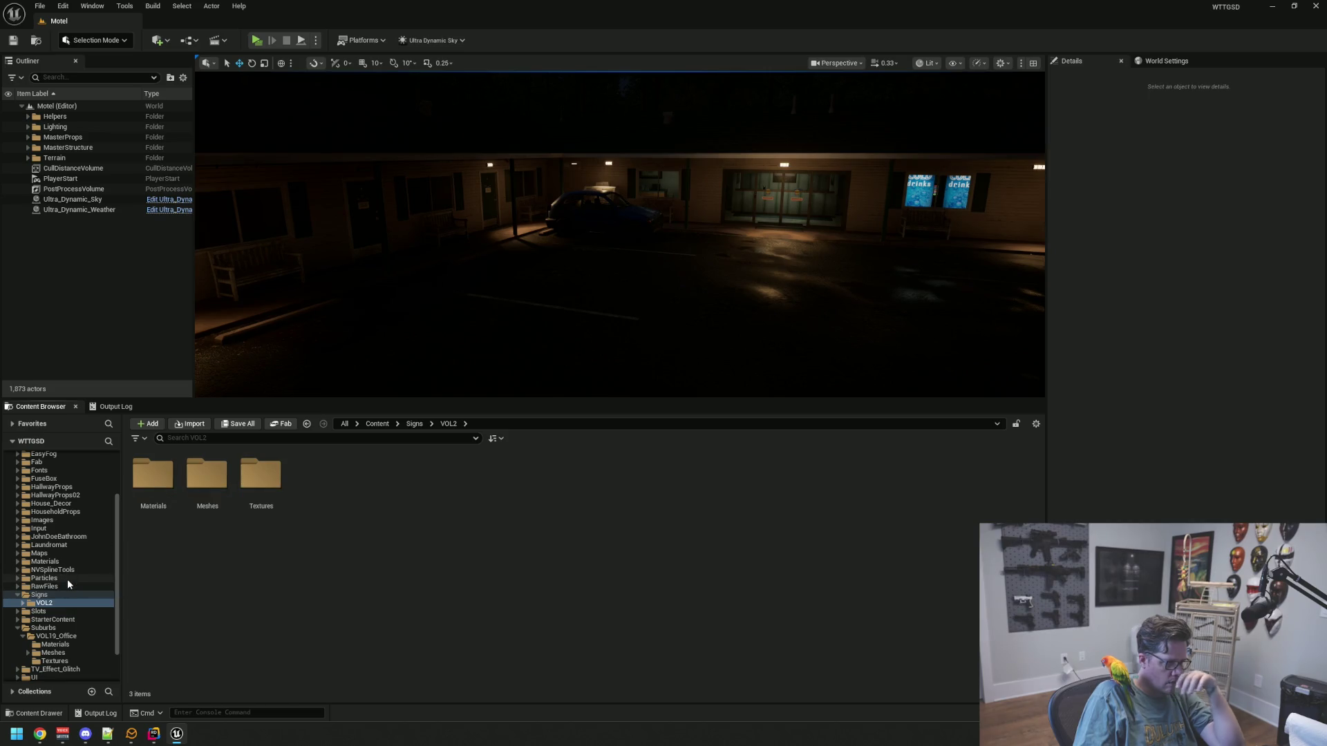
double_click(252, 488)
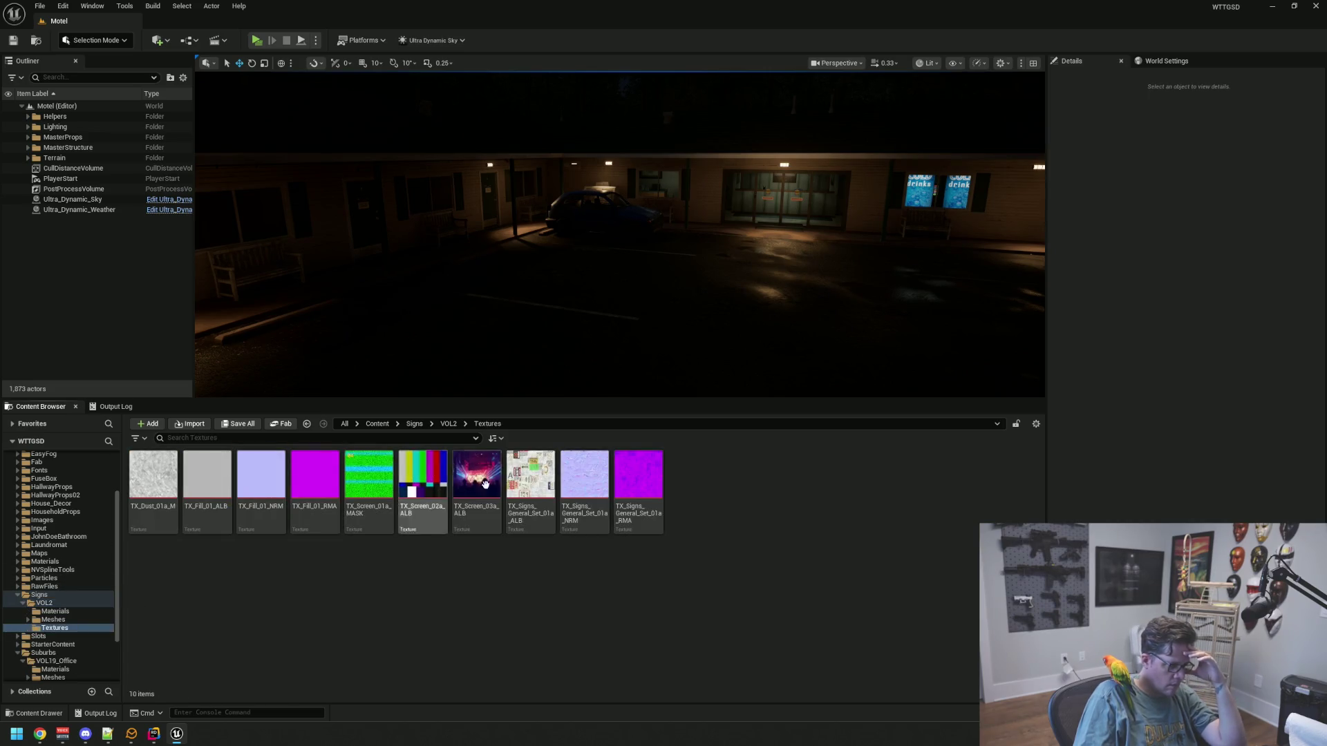
mouse_move(655, 486)
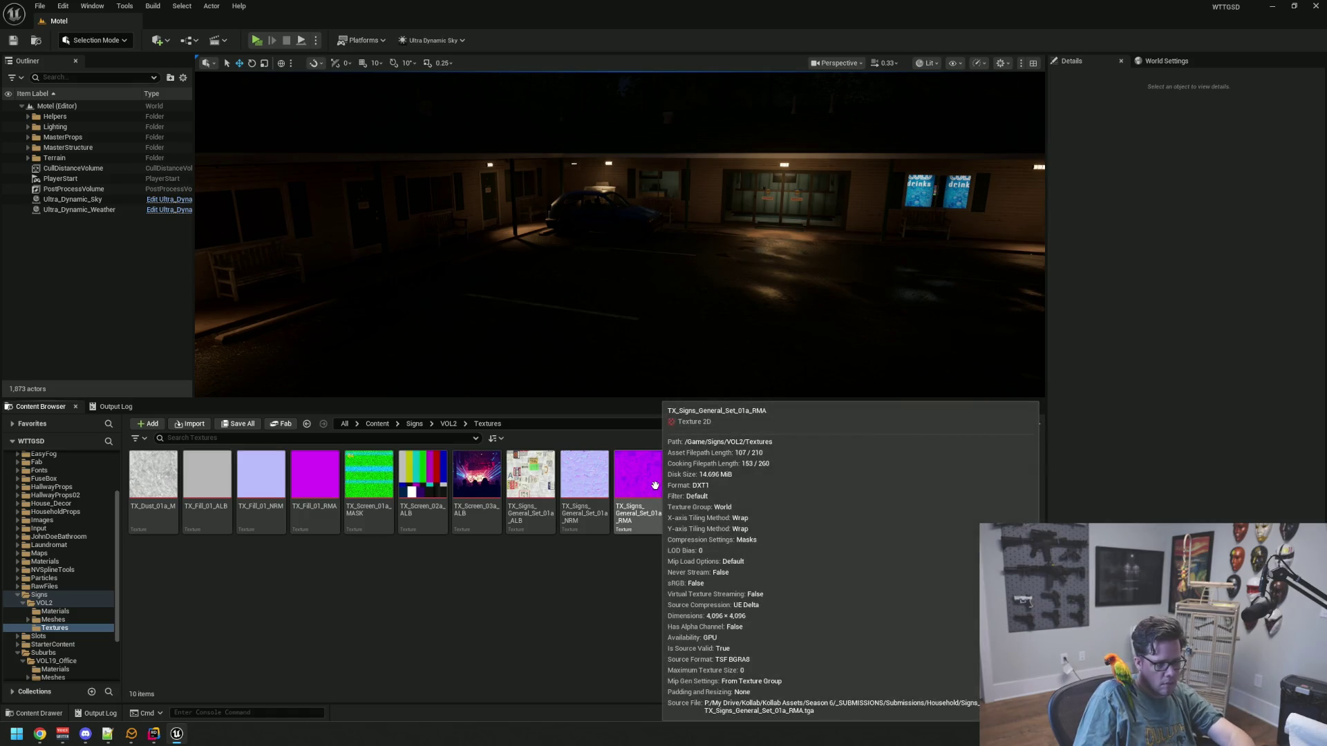
key("ctrl+a")
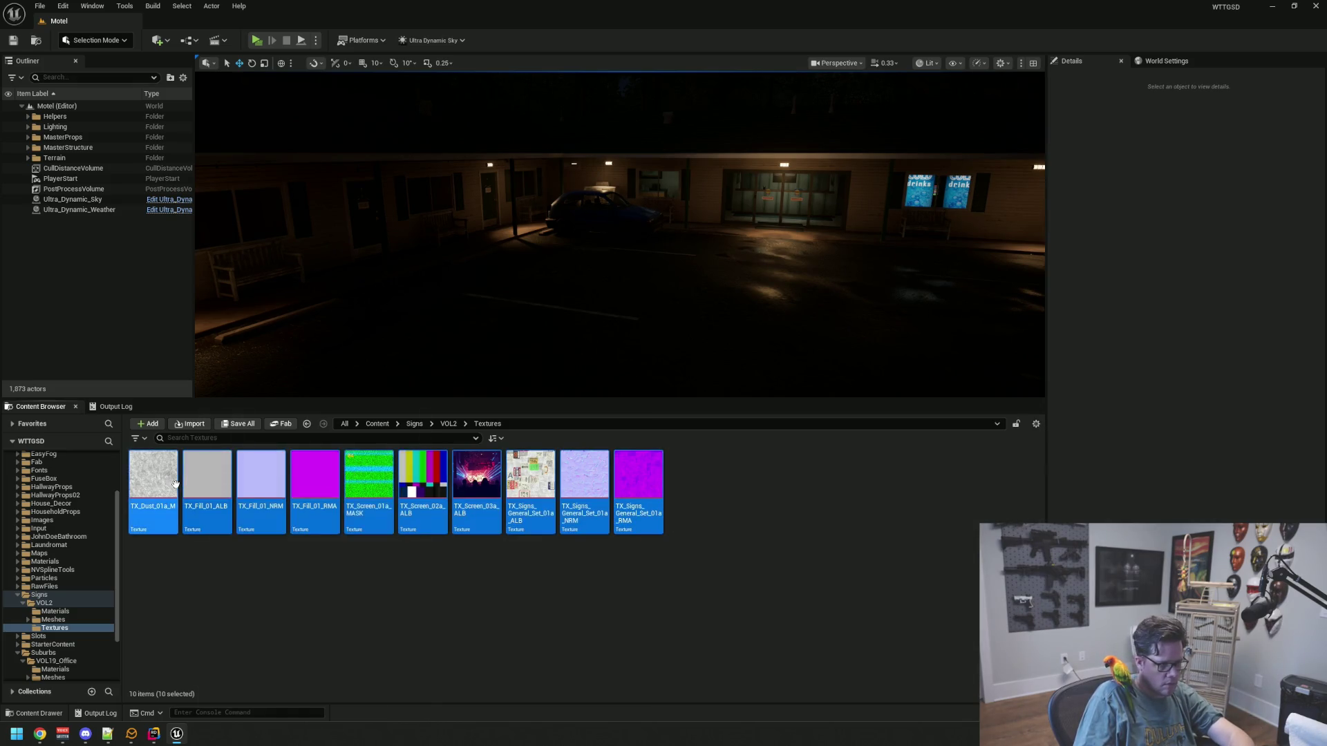
- Bulk-edit the ten Signs VOL2 textures to a 2048 Maximum Texture Size, then open VOL19_Office/Meshes
right_click(178, 483)
mouse_move(271, 311)
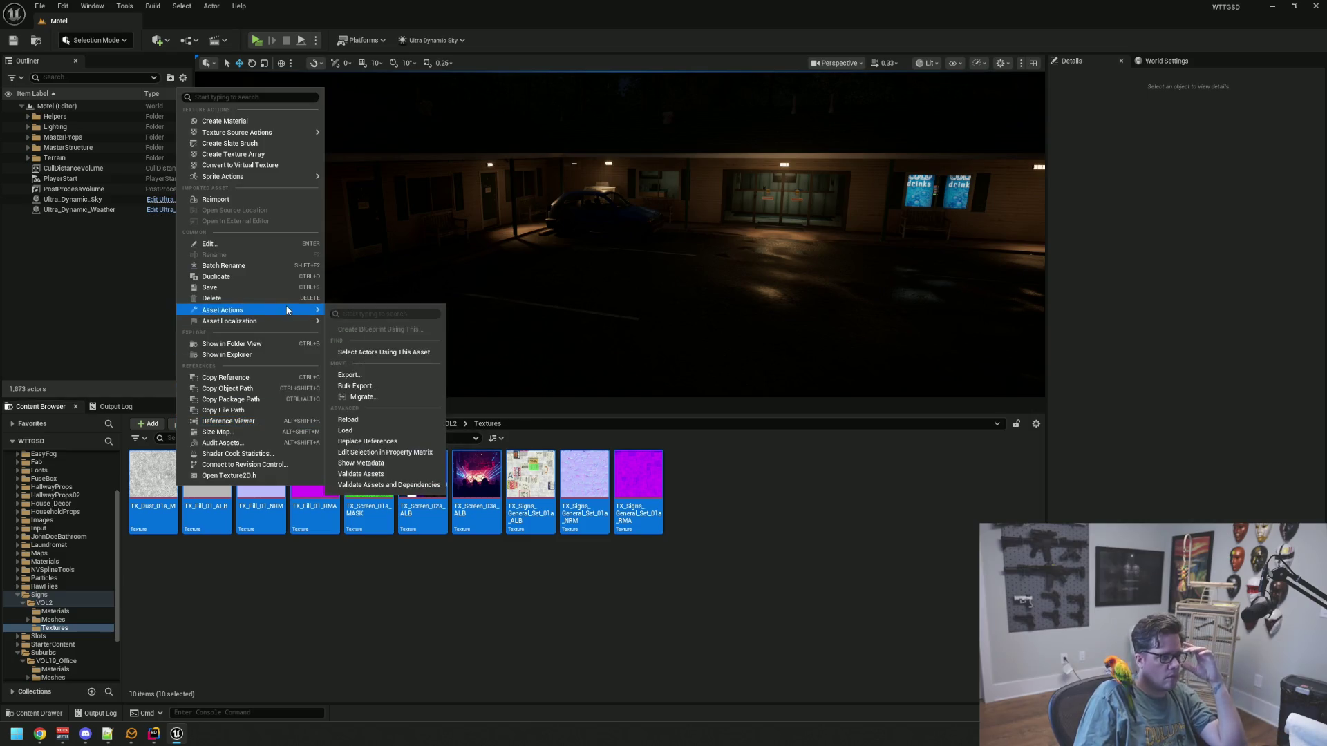
left_click(404, 454)
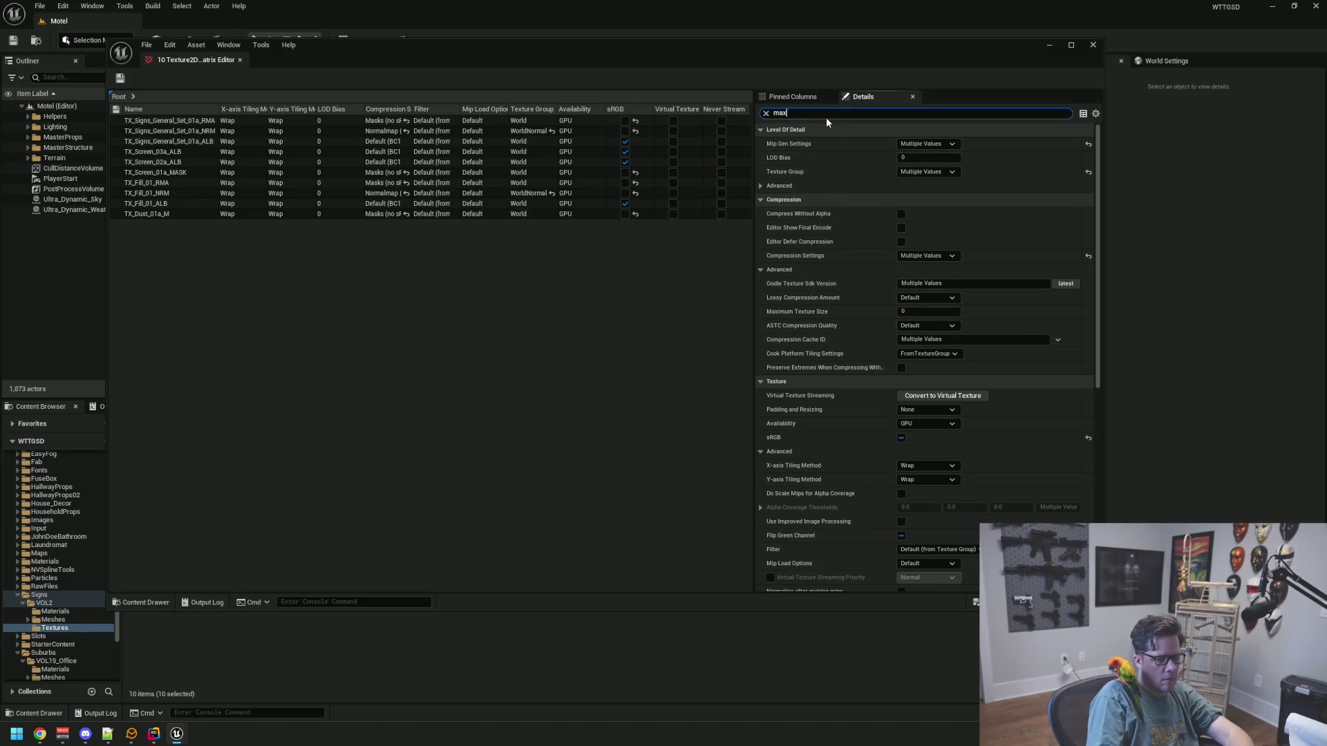
left_click(933, 159)
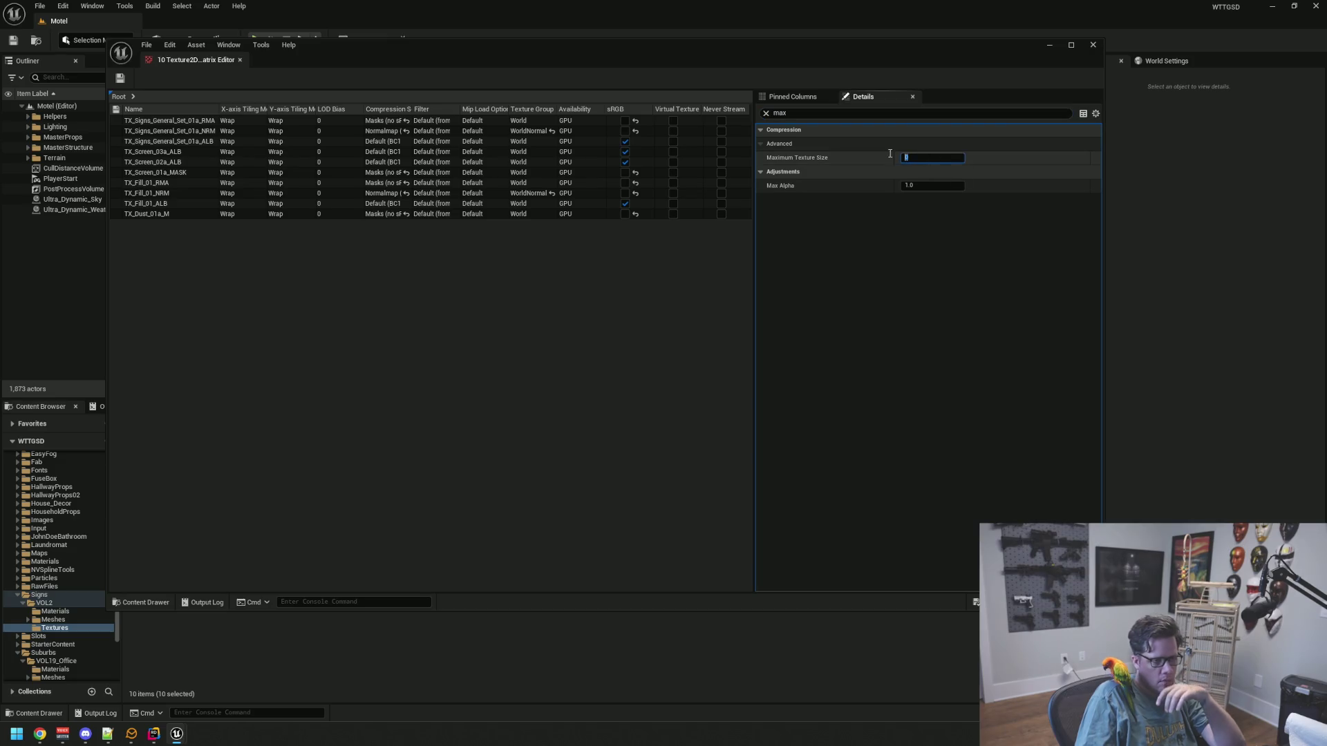
type("8")
key("Return")
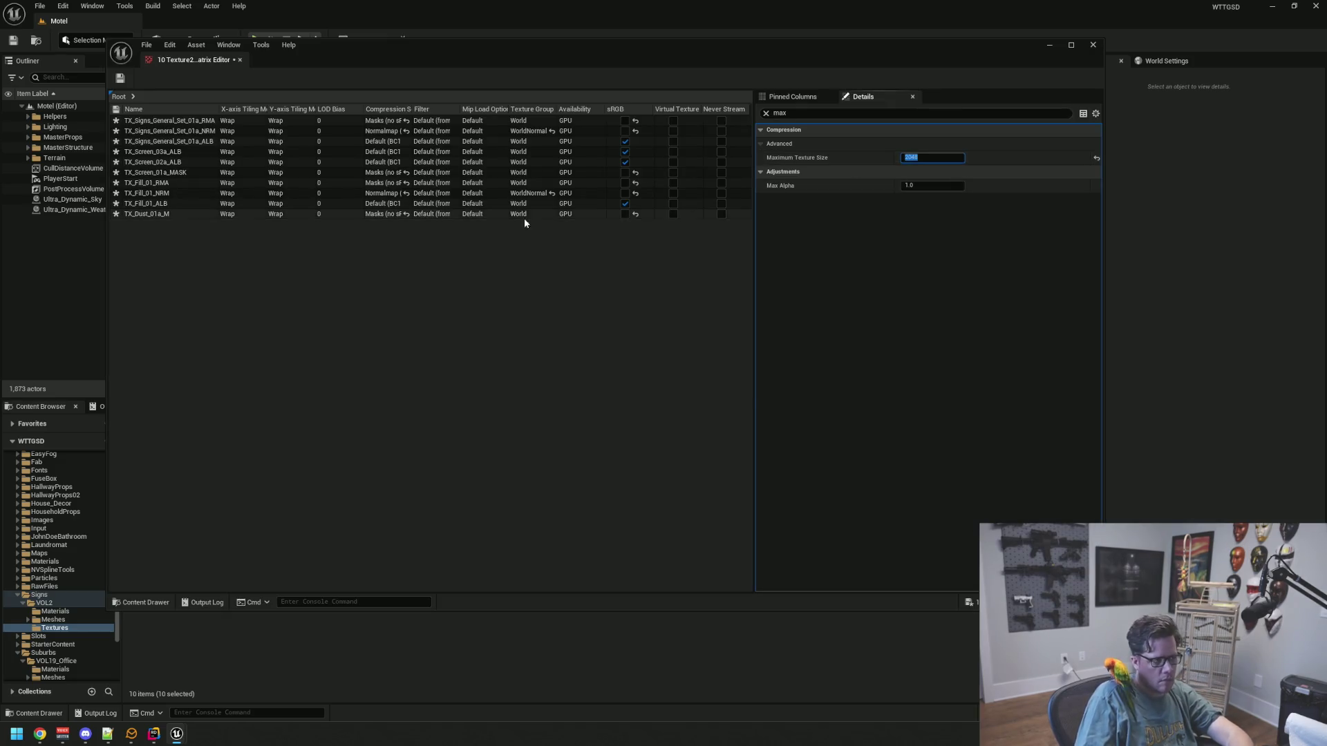
left_click(240, 60)
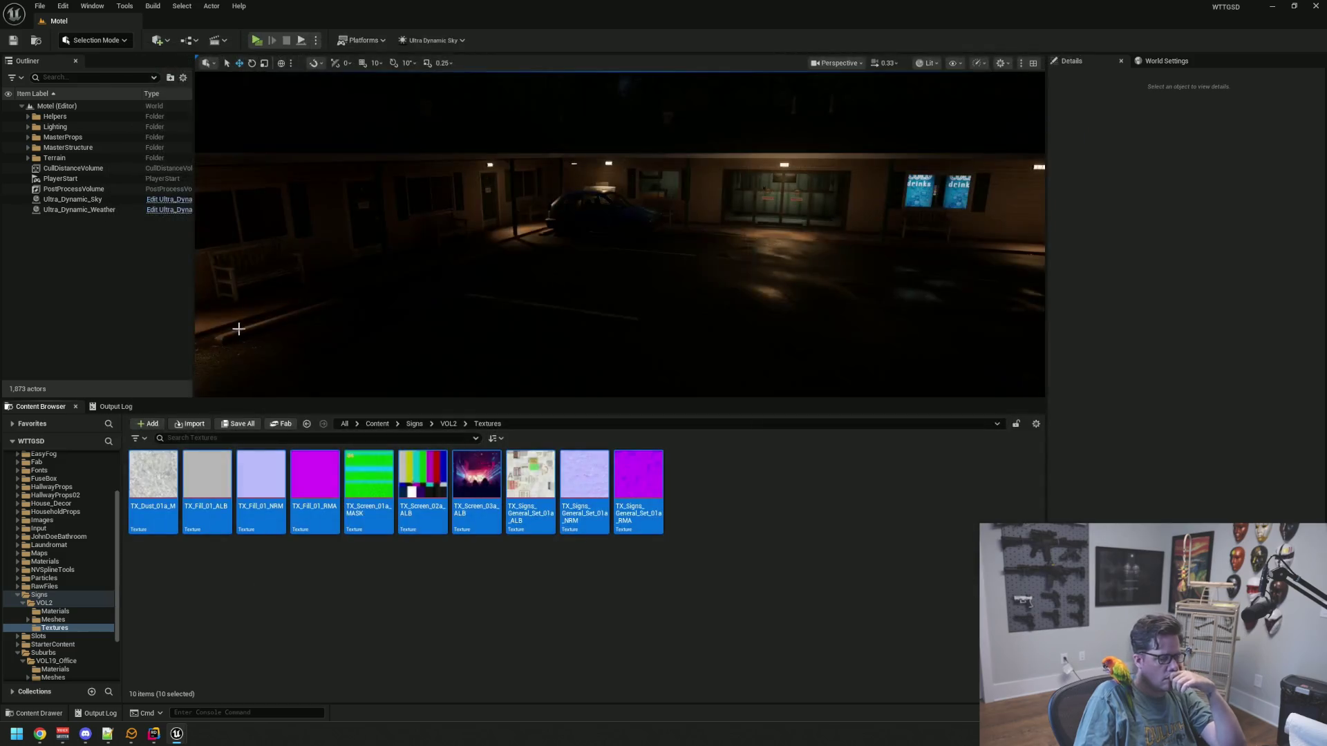
scroll(94, 536, "down", 3)
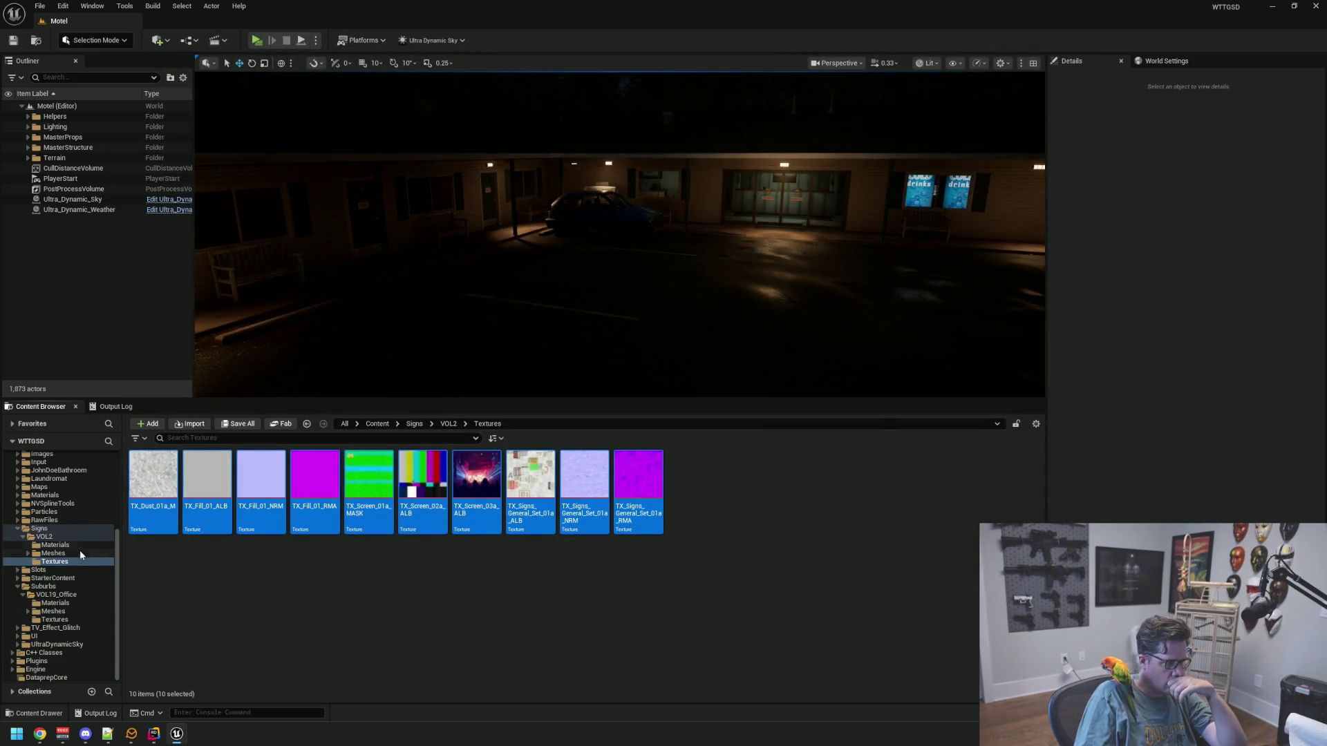
left_click(73, 610)
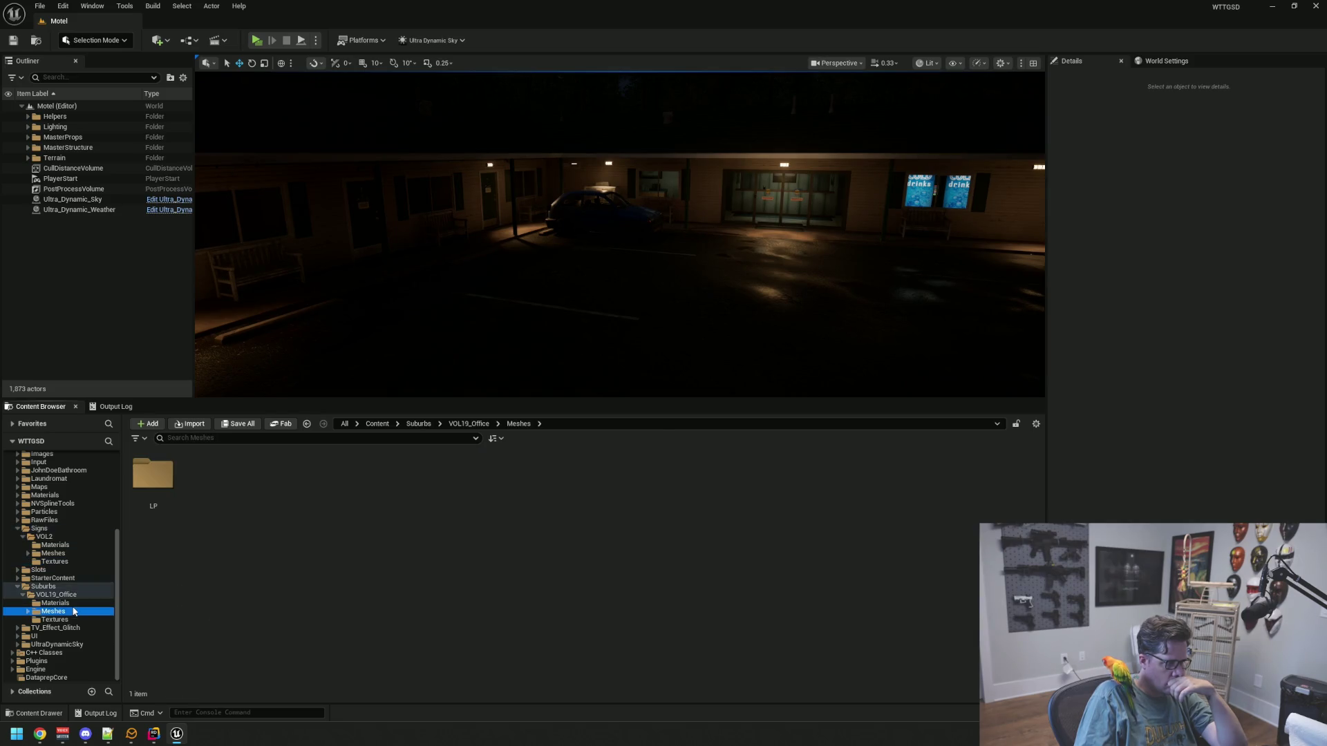
- Select all 13 textures in VOL19_Office/Textures and open them in the Property Matrix
left_click(55, 619)
left_click(800, 484)
left_click(163, 479, "shift")
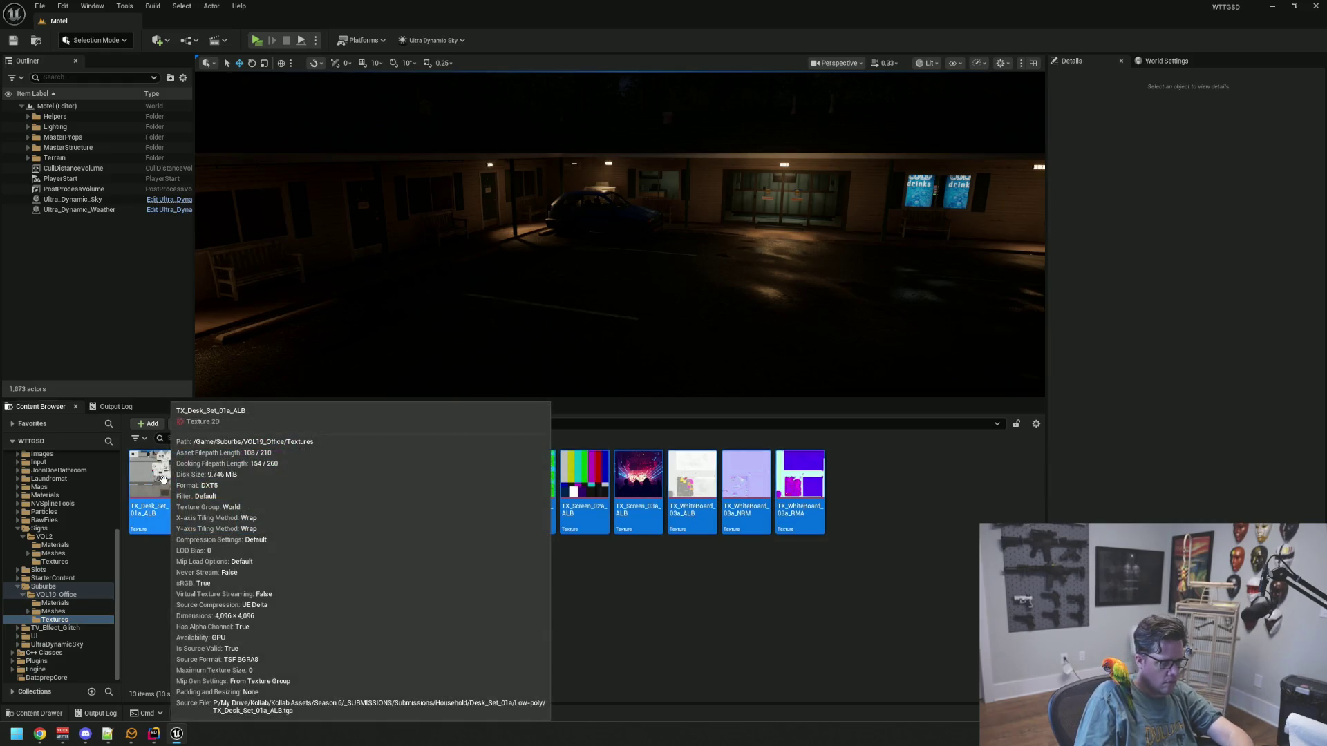
right_click(163, 479)
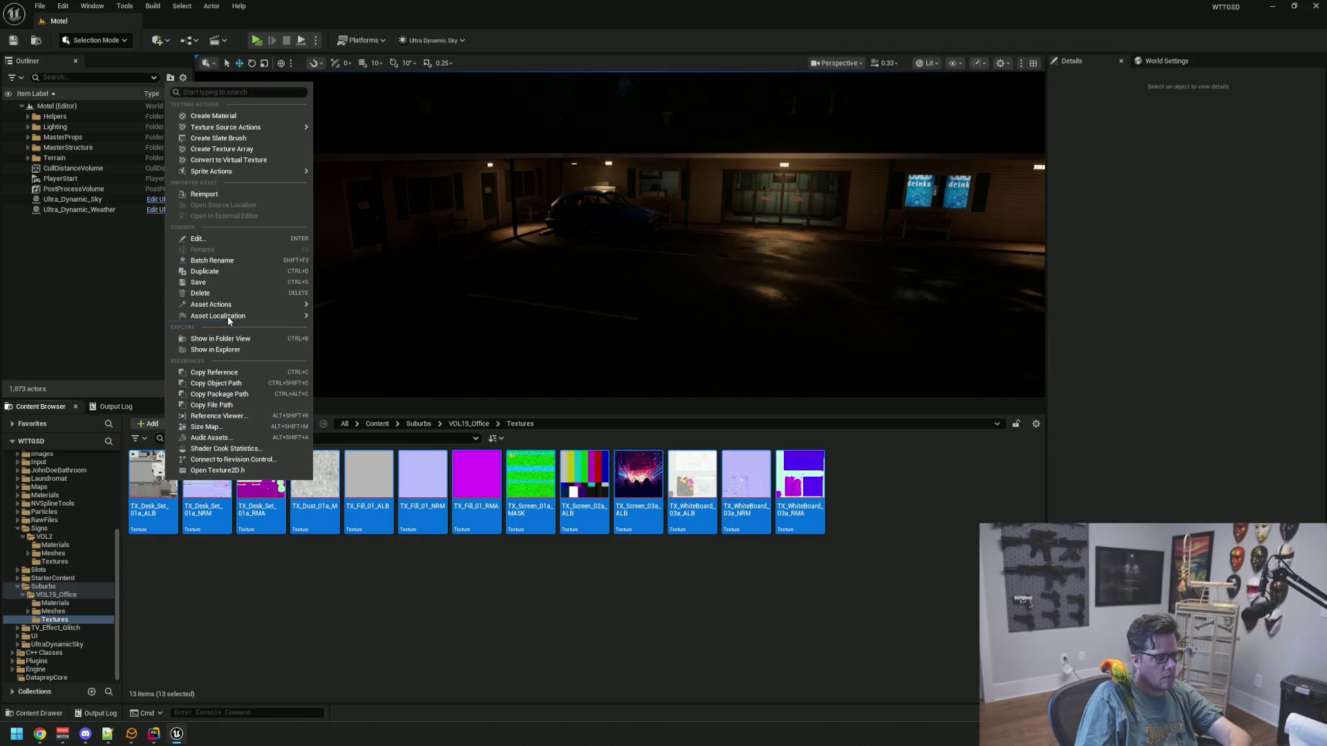
mouse_move(264, 305)
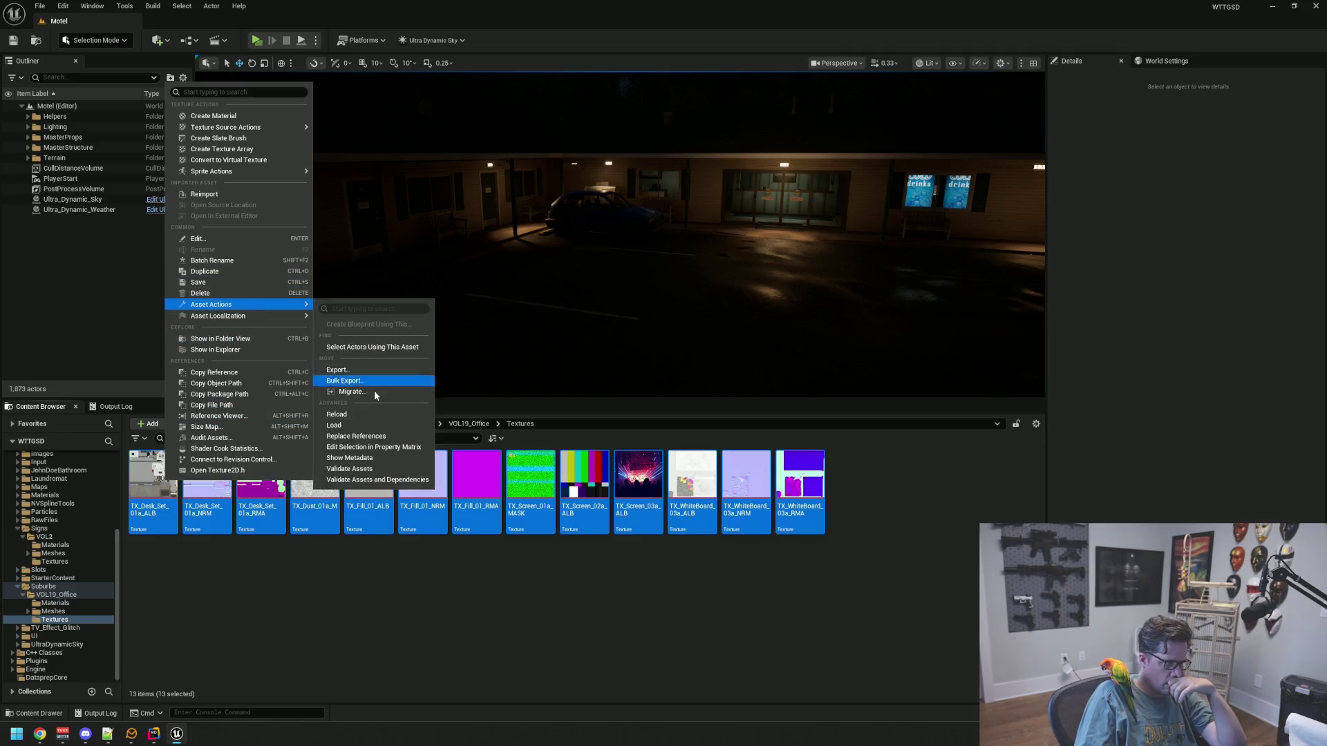
left_click(384, 448)
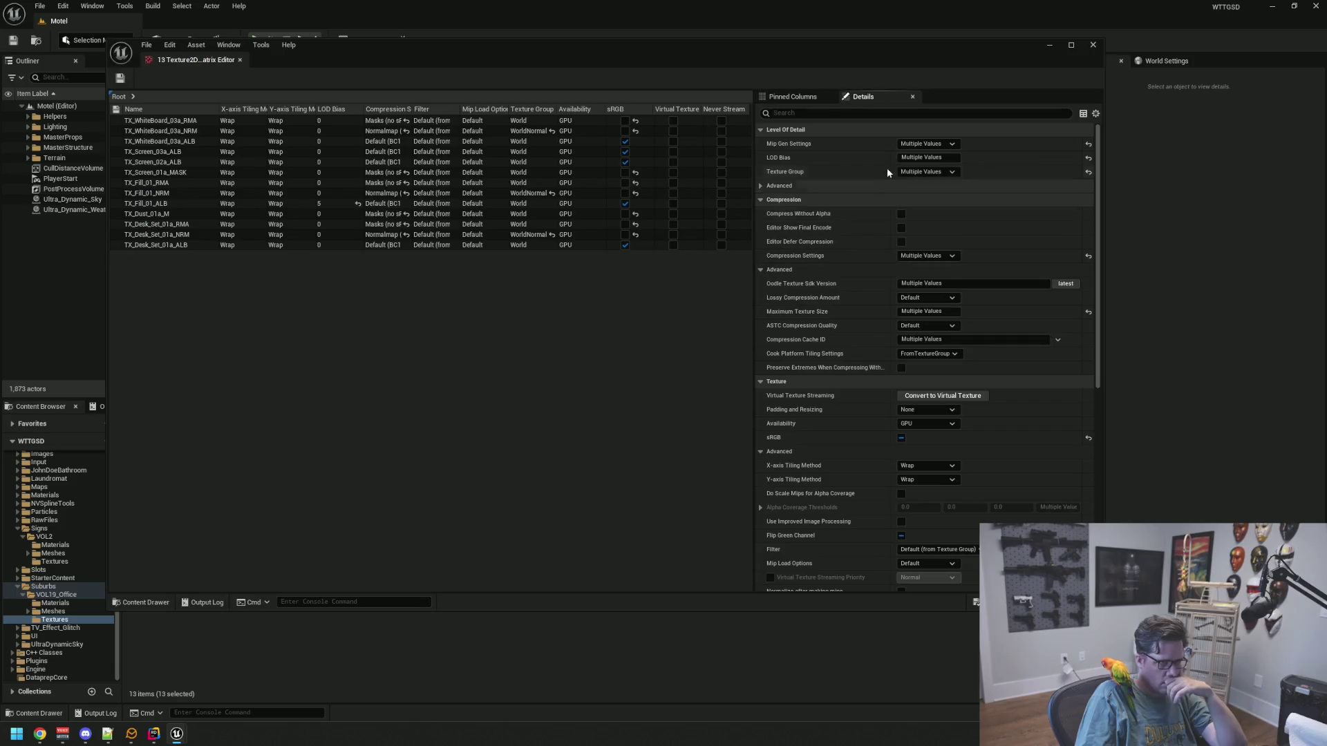
- Filter by 'max', set Maximum Texture Size to 2048, close the editor, and collapse the folder tree
left_click(847, 118)
type("max")
type("2048")
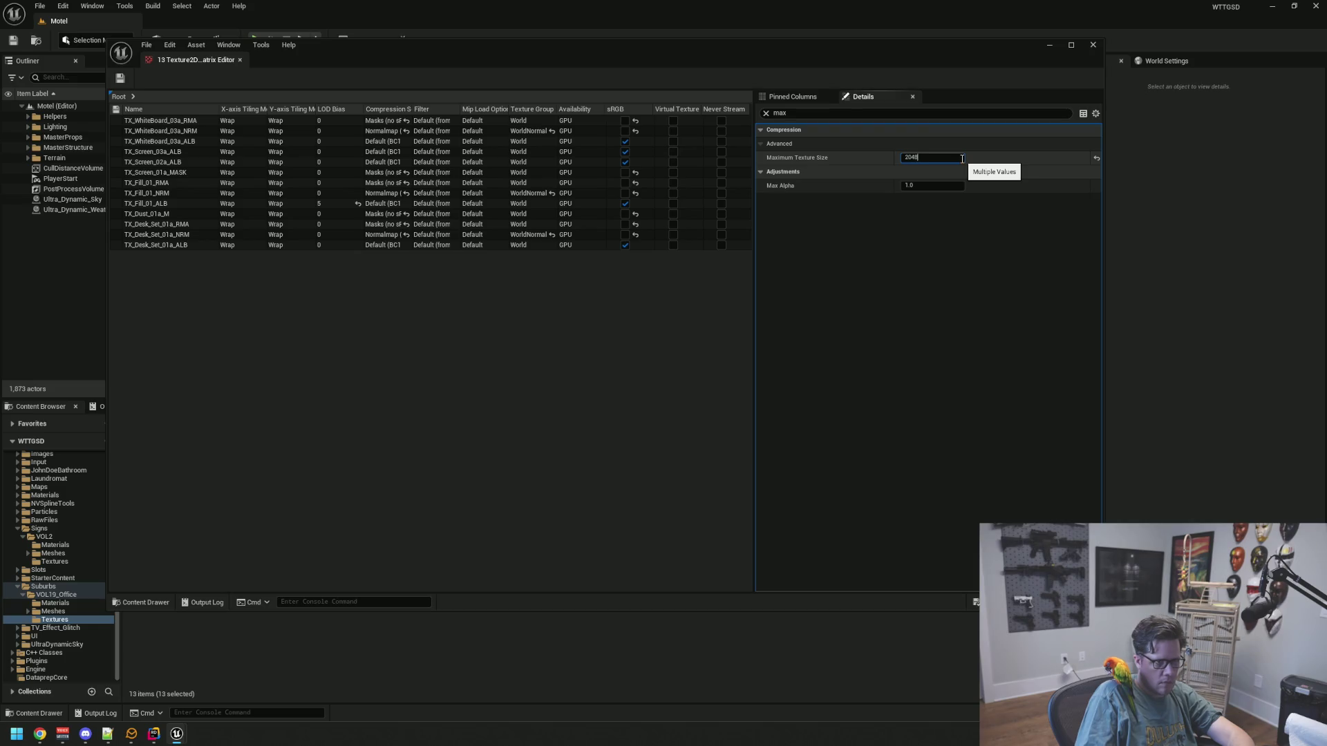
key("Return")
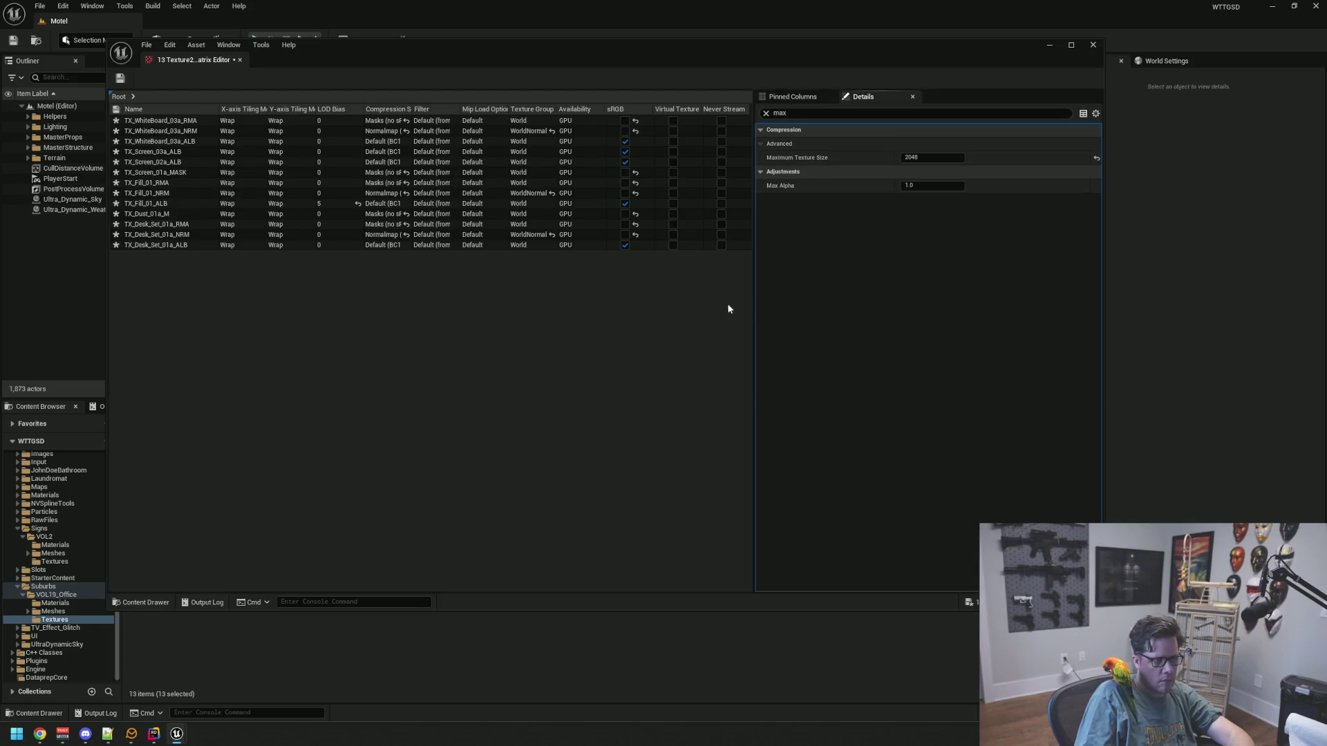
left_click(239, 60)
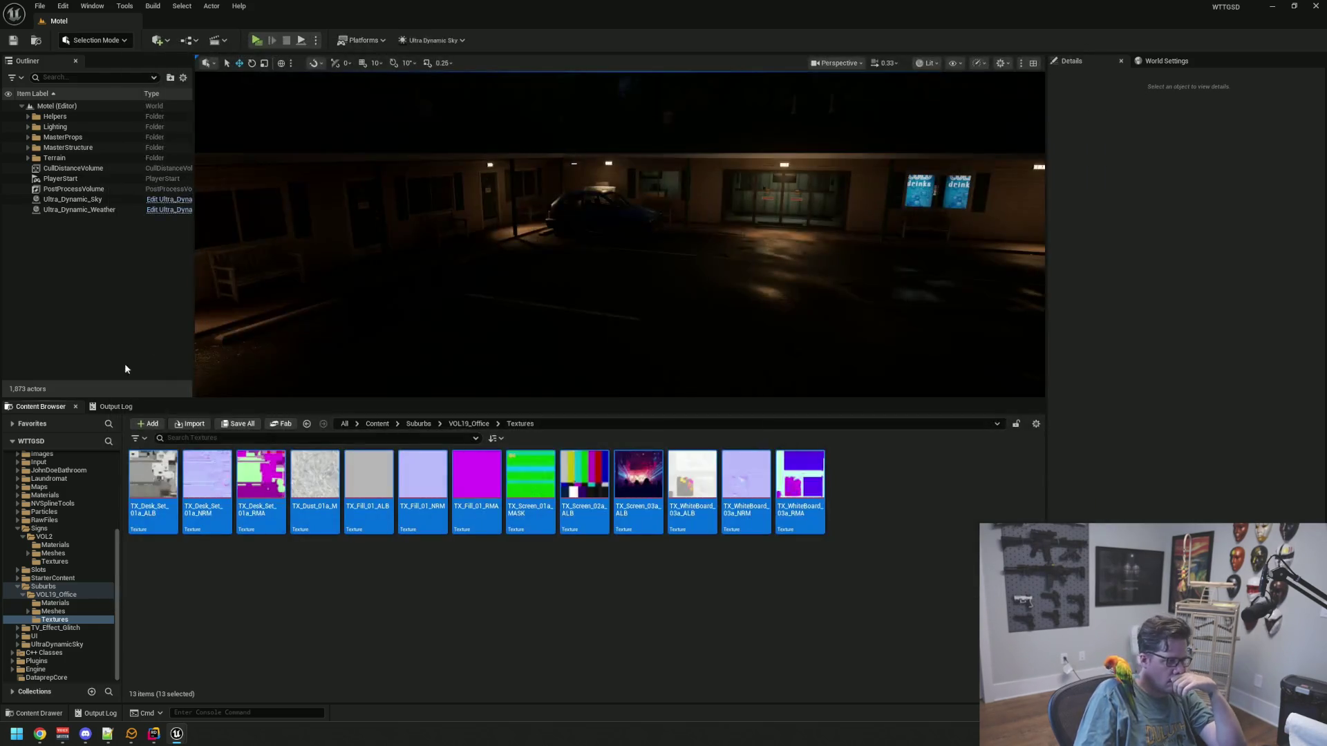
left_click(17, 587)
left_click(18, 562)
- Make the level viewport taller and fly the camera across the parking lot toward the motel building
scroll(75, 584, "up", 5)
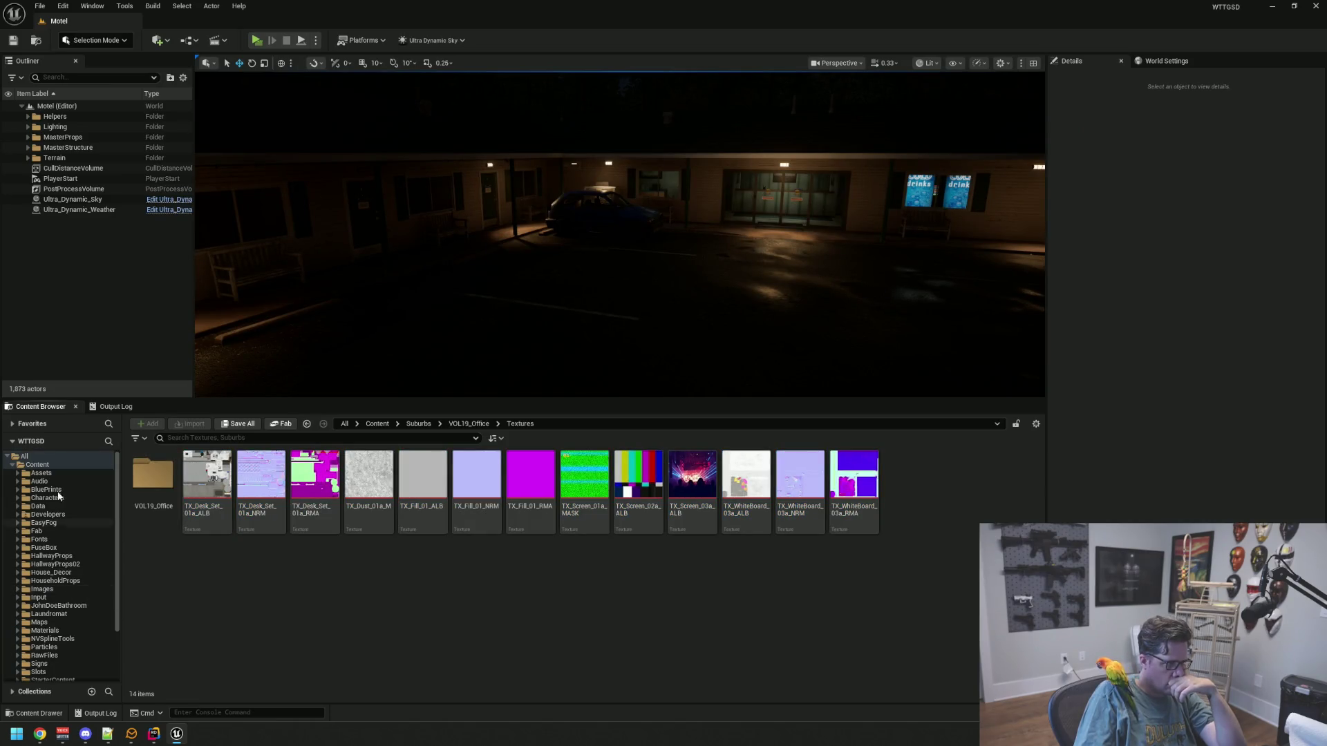
left_click_drag(564, 249, 722, 332)
left_click_drag(636, 400, 642, 496)
mouse_move(622, 276)
left_mouse_down()
mouse_move(705, 276)
mouse_move(607, 350)
left_mouse_up()
left_click(257, 40)
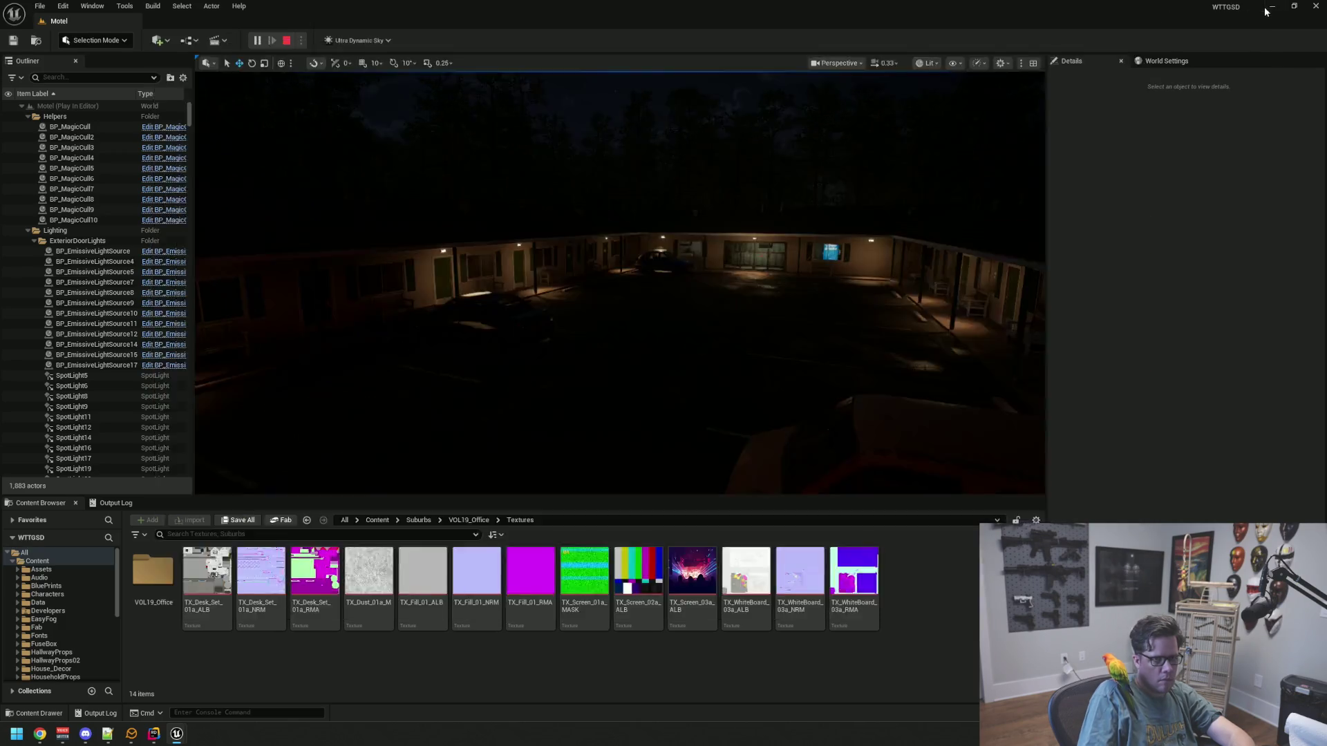
- Bring the standalone preview into focus, resetting the Content Browser to Content and collapsing the outliner
left_click(1273, 7)
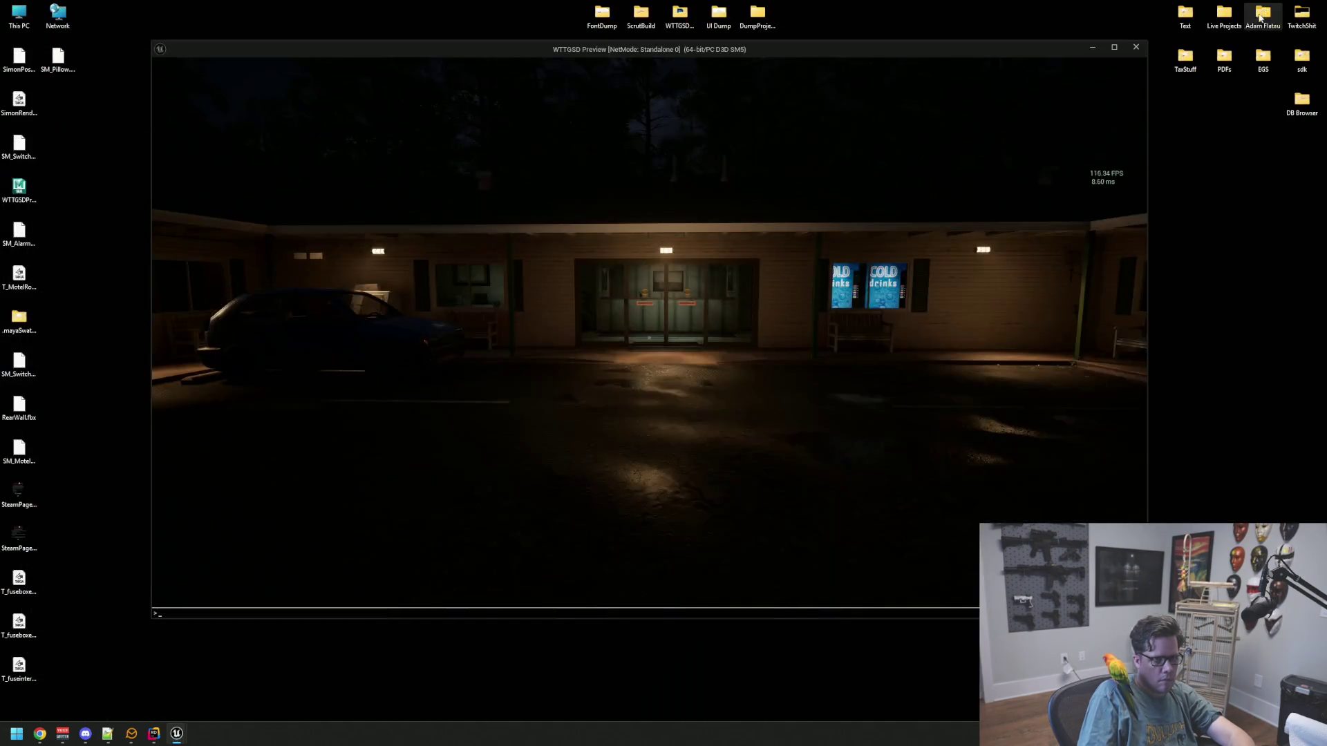
left_click(798, 267)
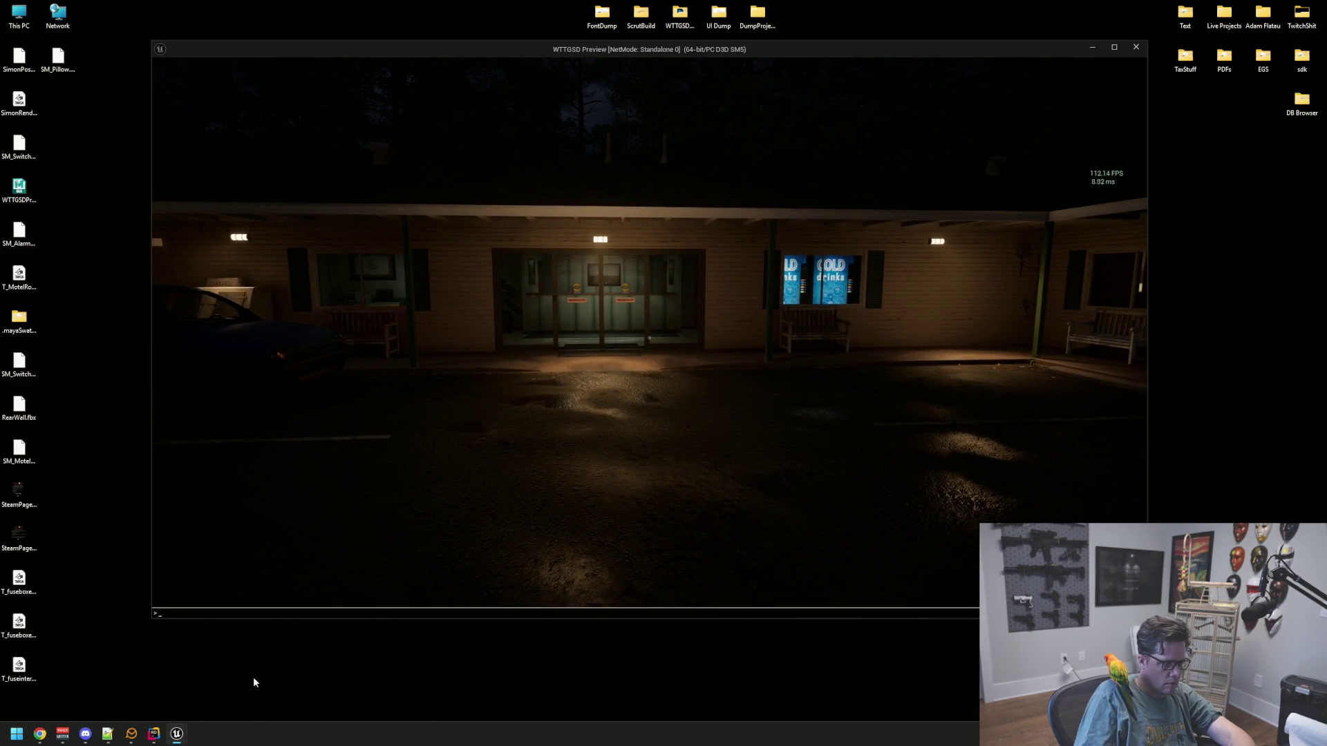
left_click(184, 677)
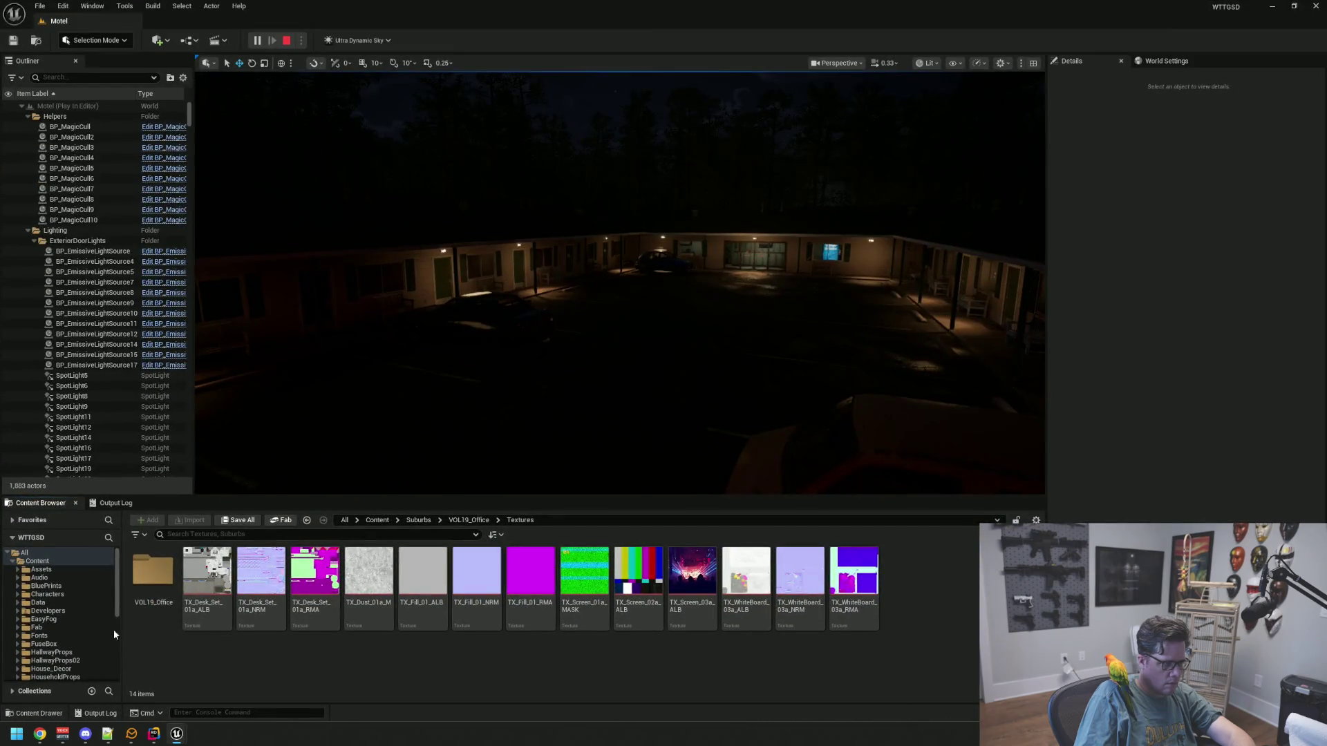
left_click(81, 562)
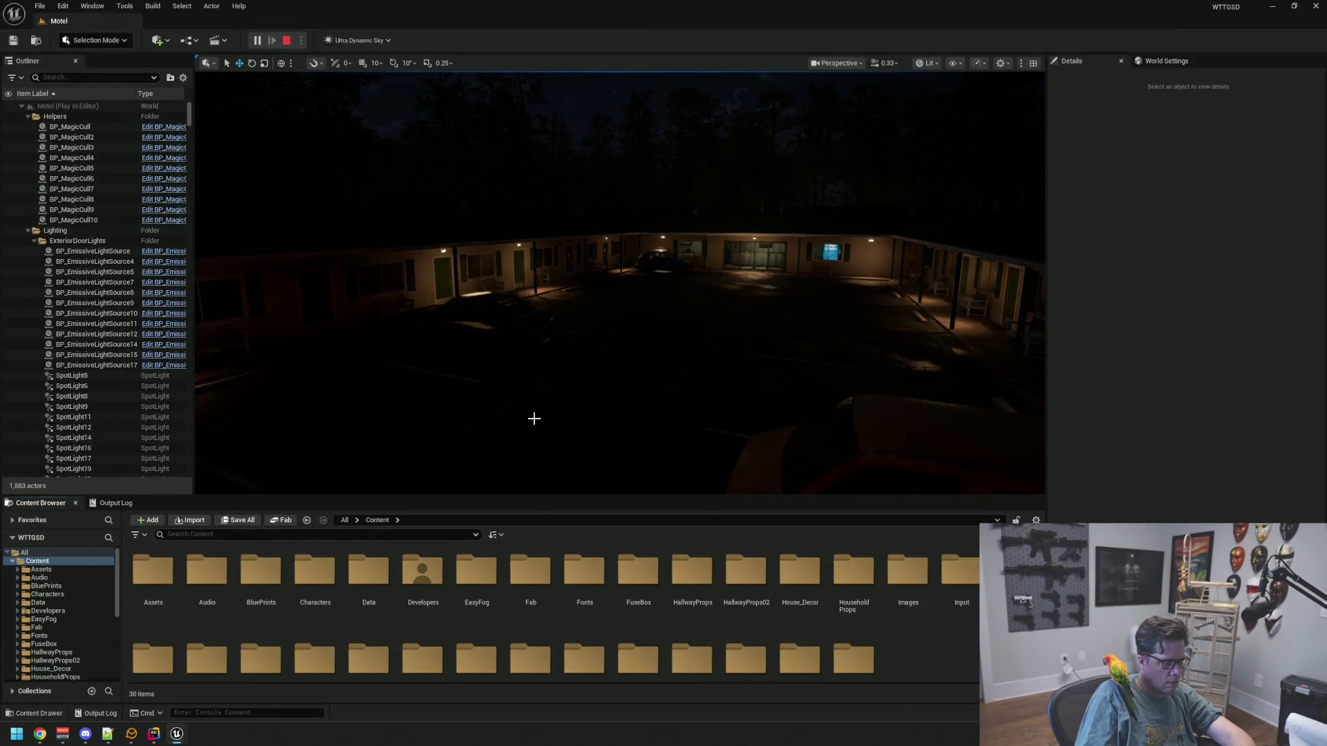
left_click(22, 108)
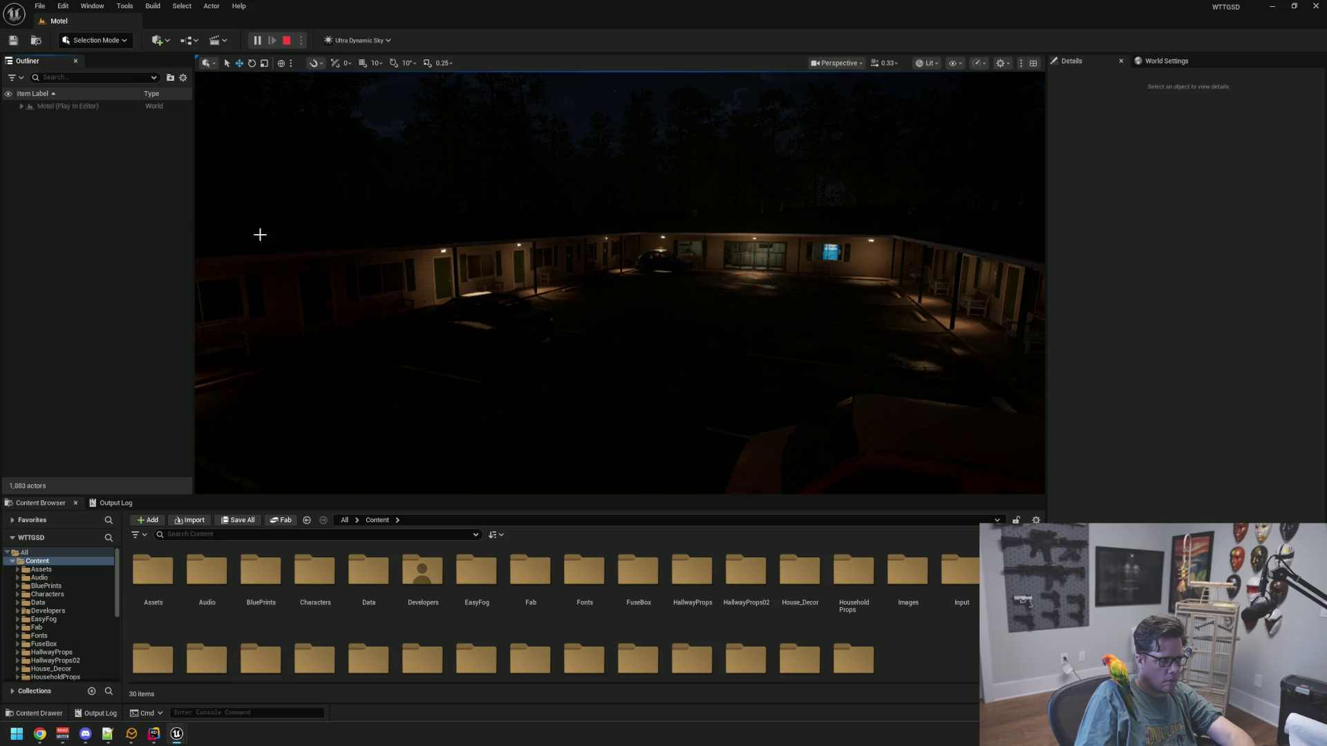
left_click(1273, 6)
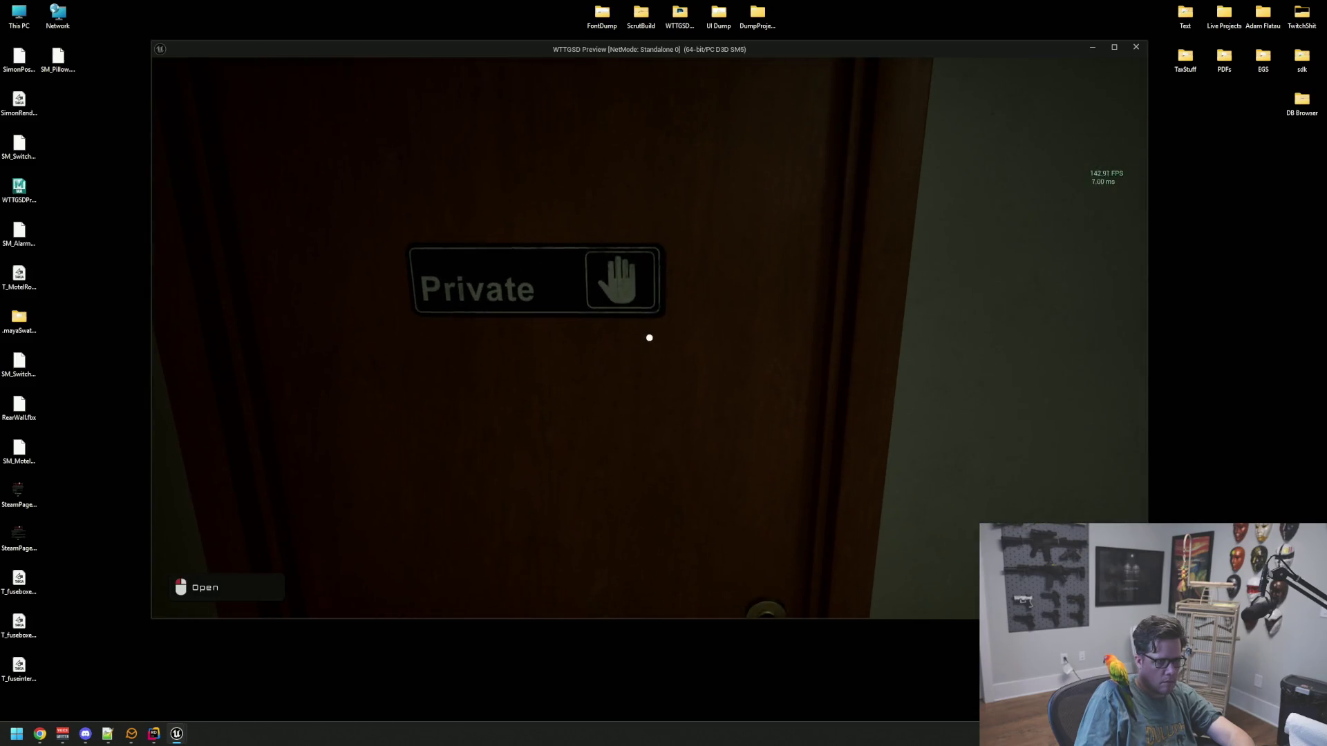
- Walk from the storage and electrical rooms down the corridor to the office's lobby counter
key("e")
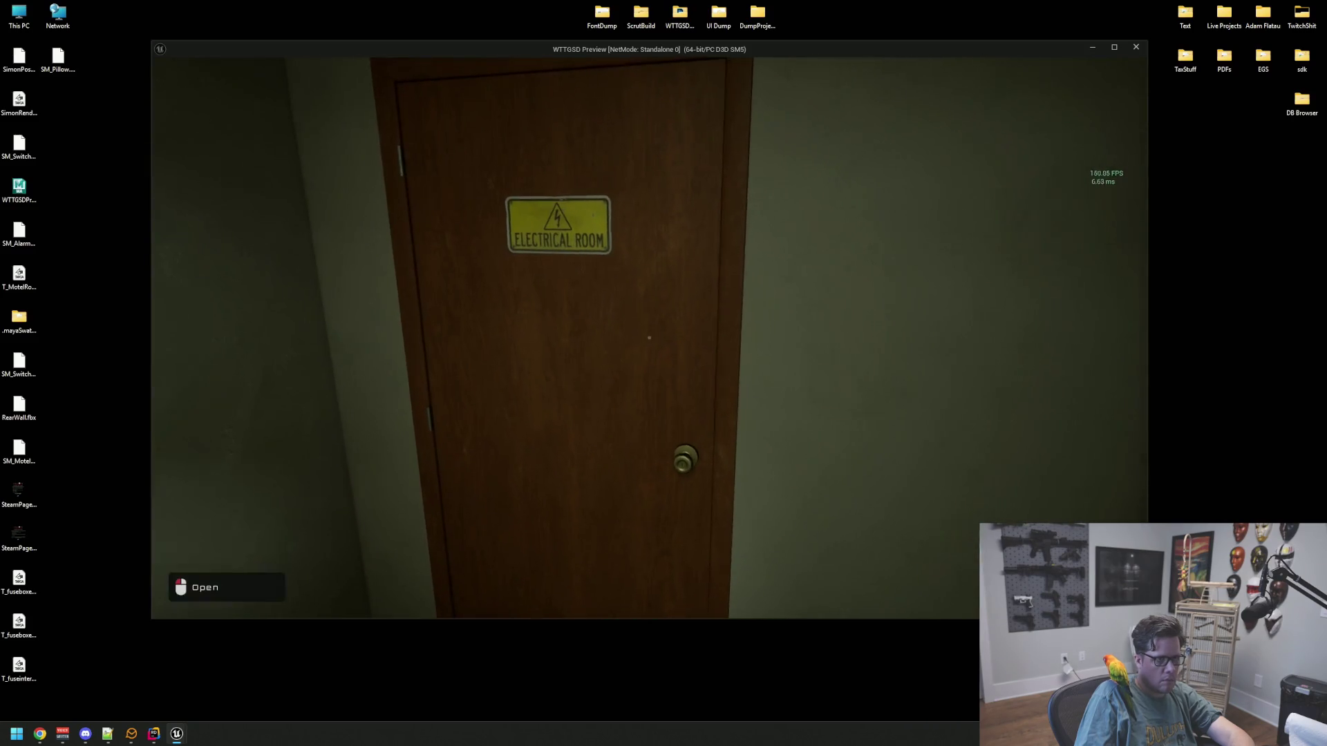
key("e")
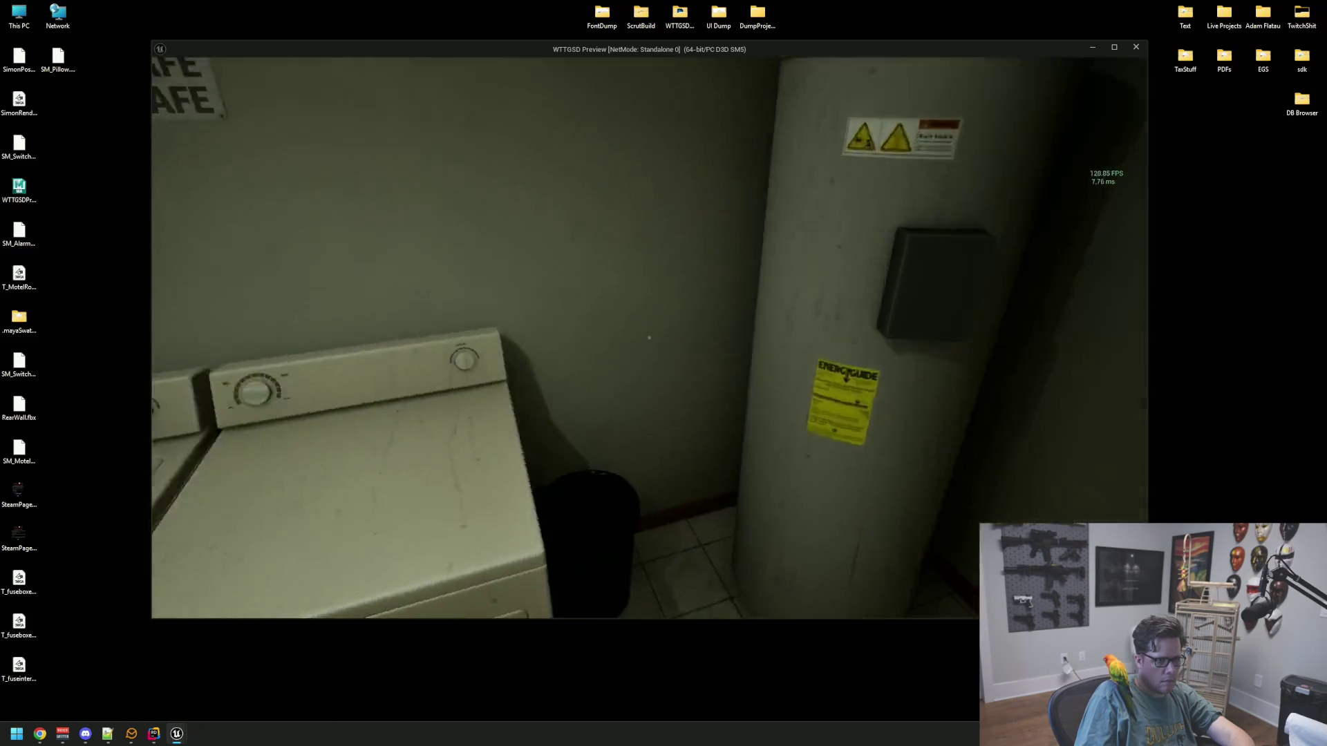
key("e")
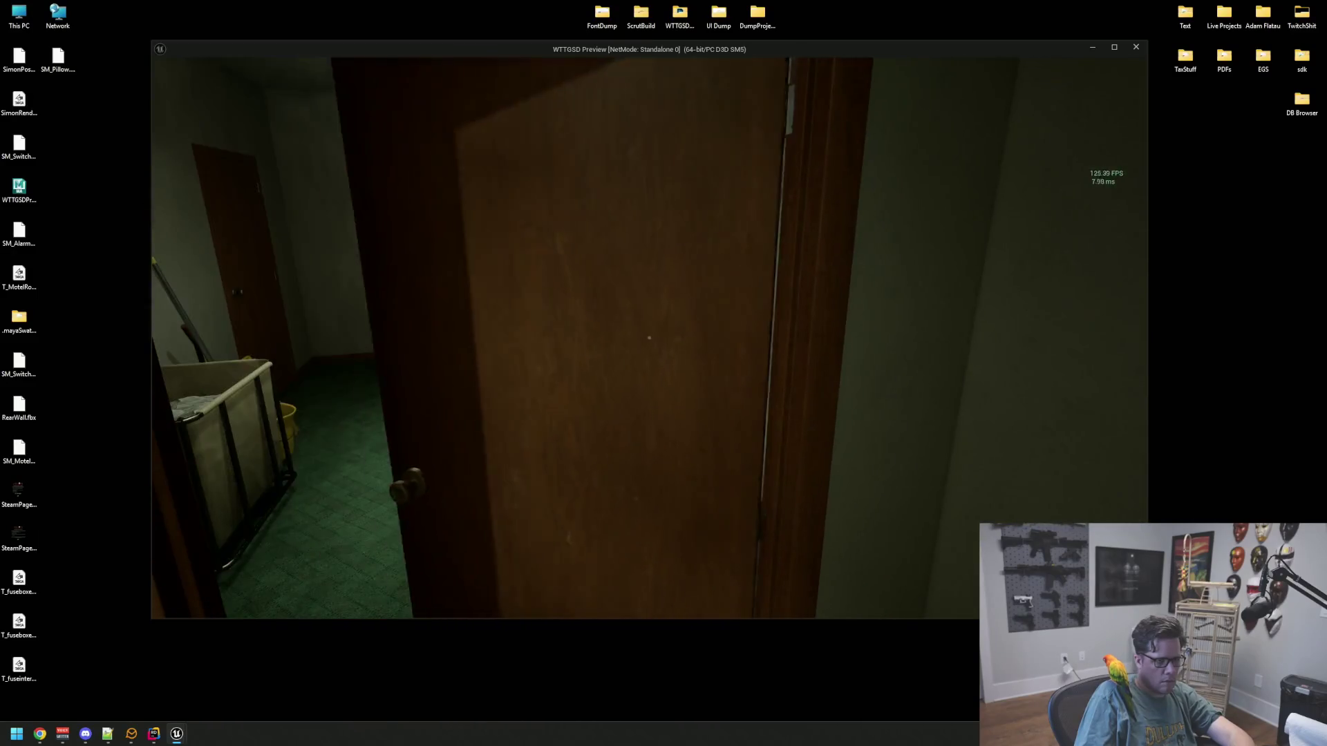
key("e")
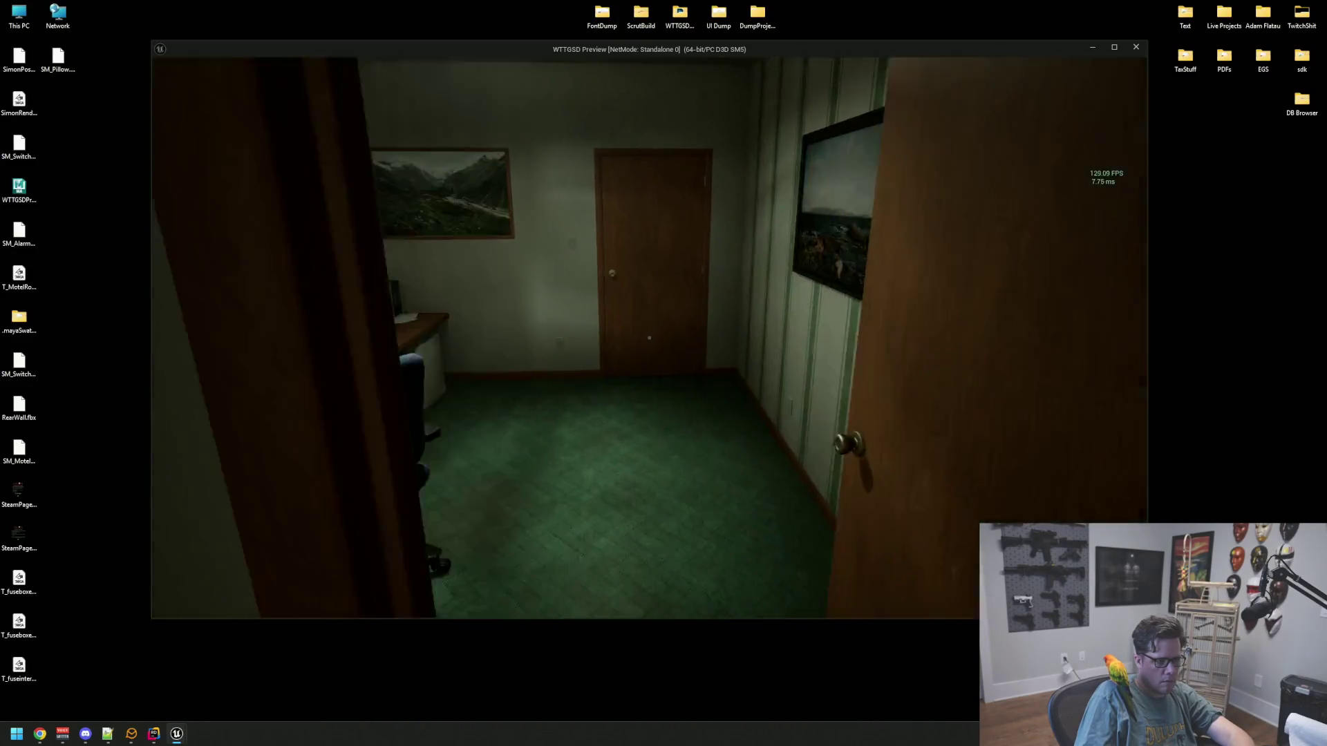
key("w")
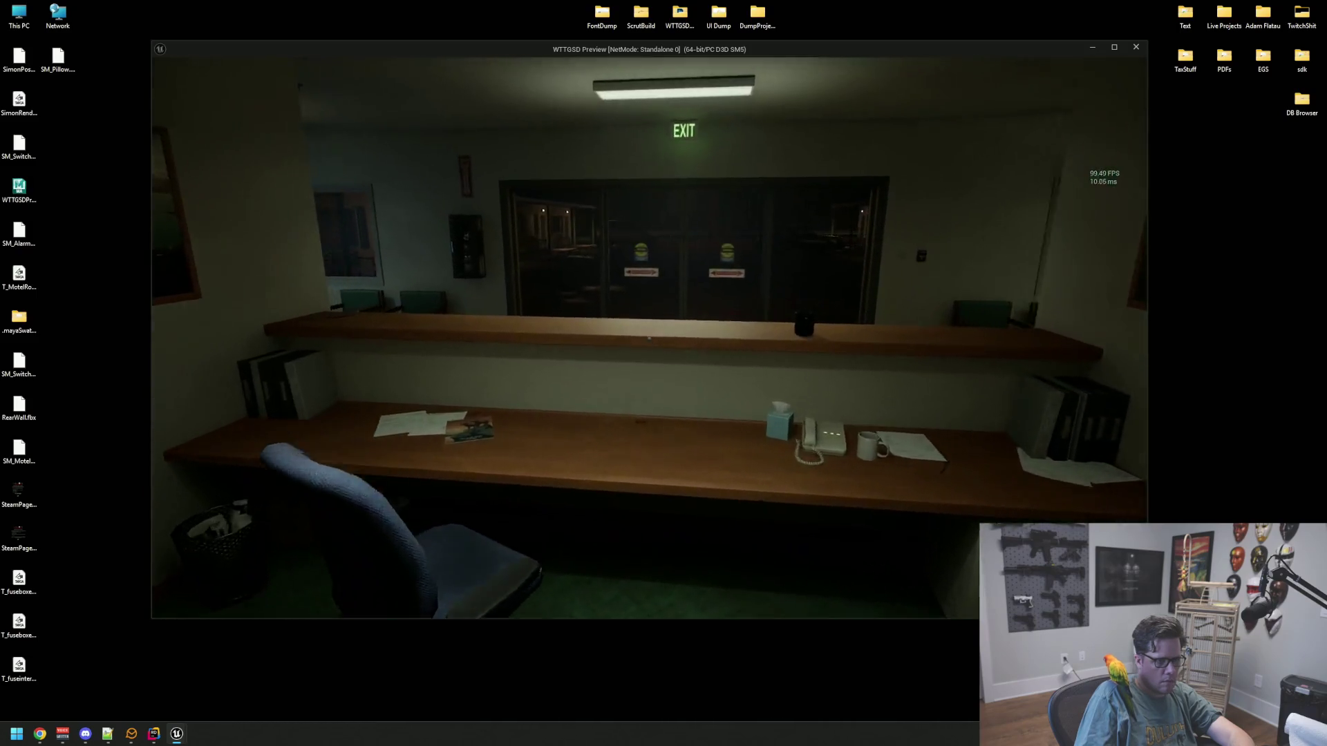
key("w")
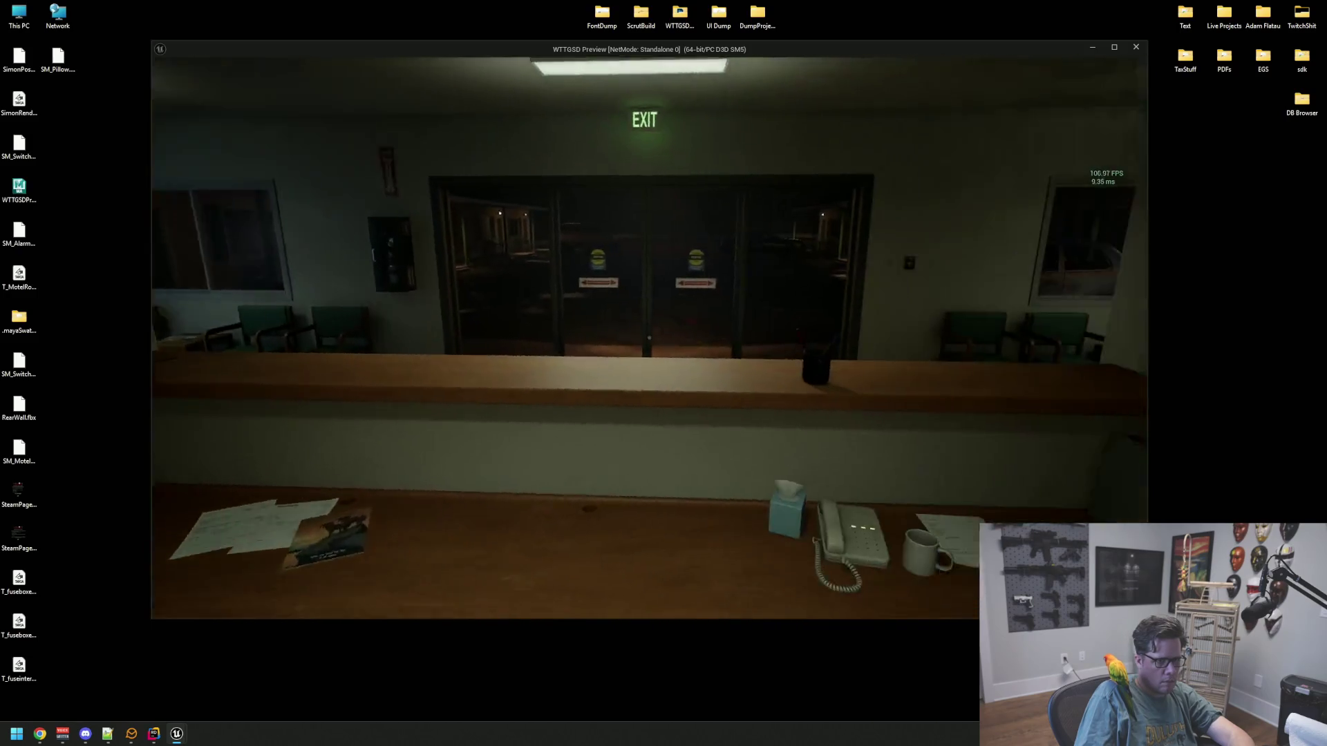
key("w")
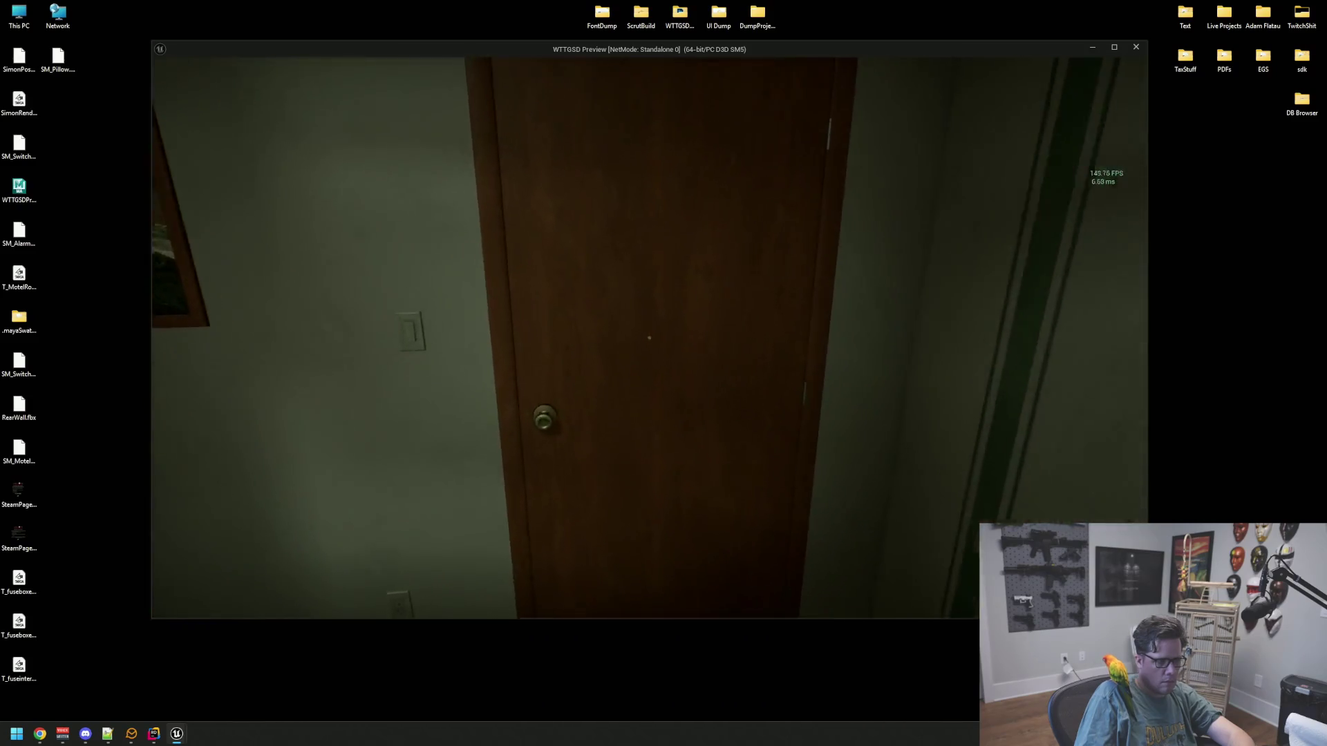
- Go through the green door and lobby, out the glass entrance doors to the parking lot
left_click(649, 338)
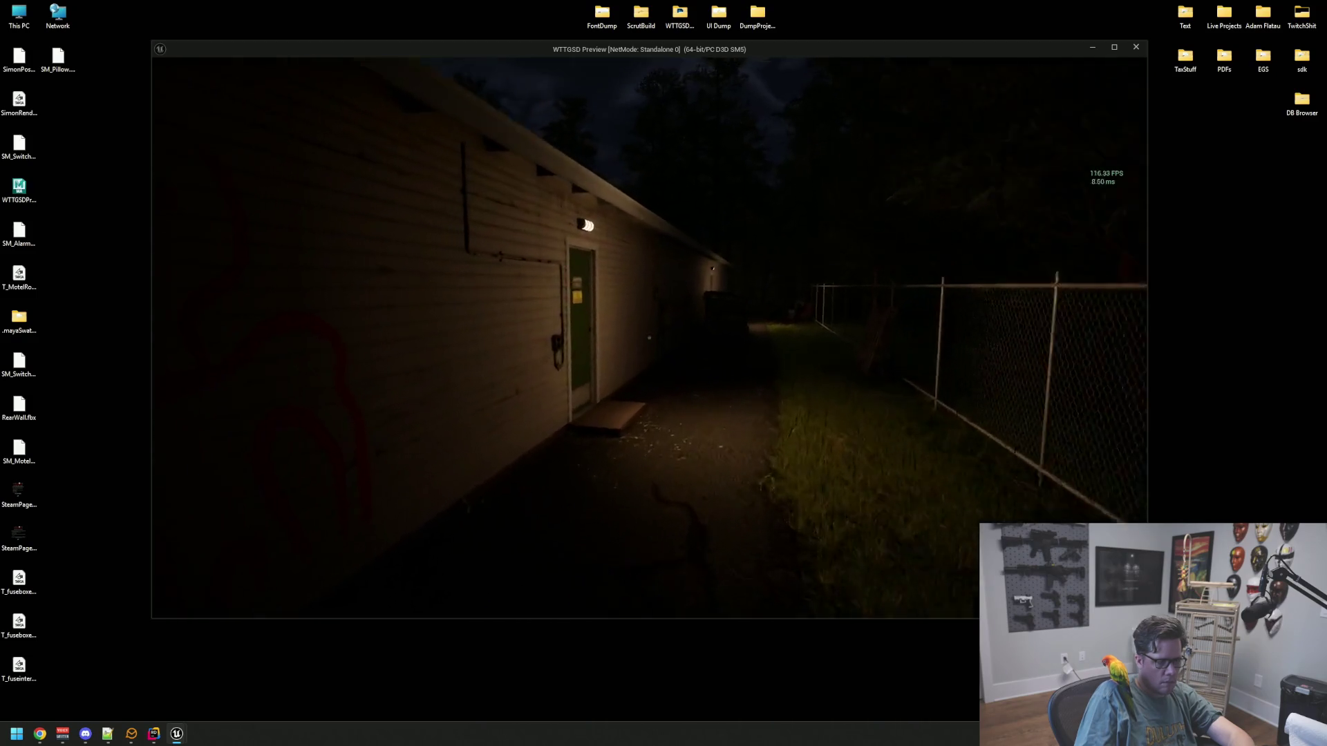
key("w")
key("e")
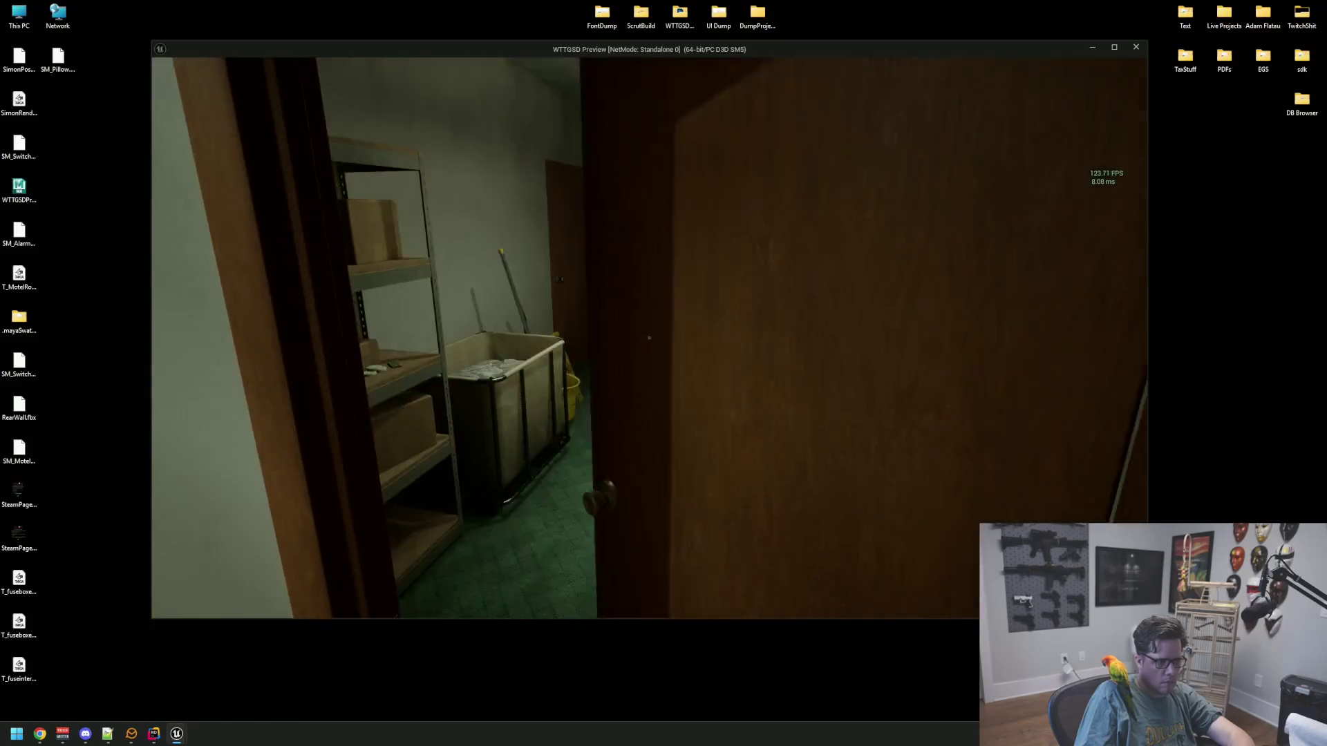
key("w")
key("e")
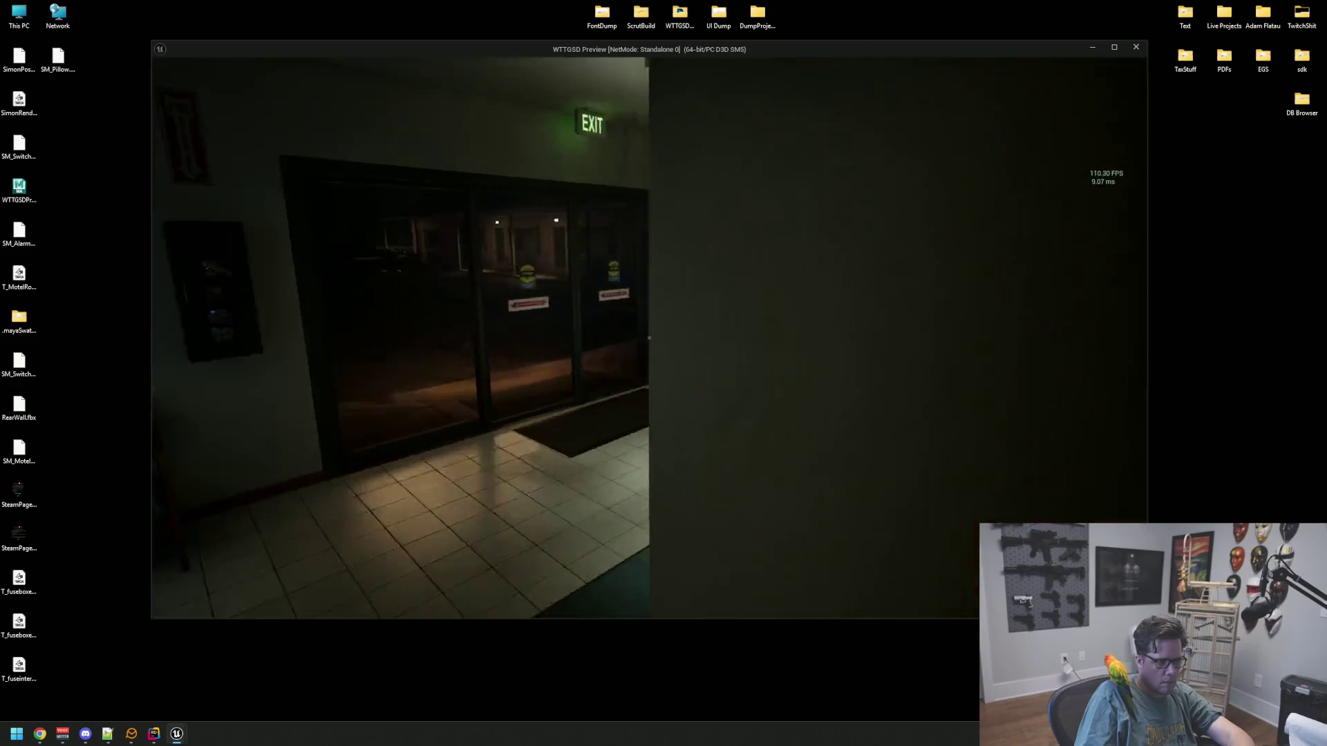
key("w")
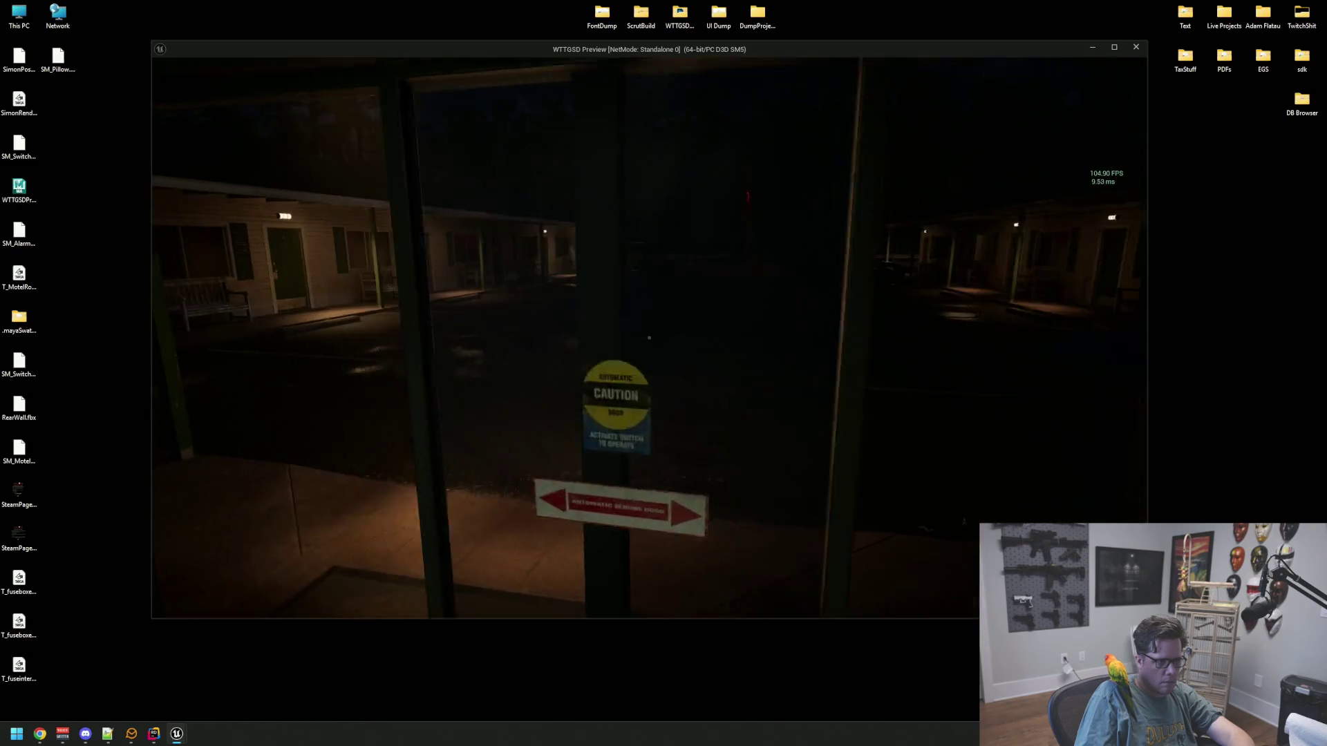
key("w")
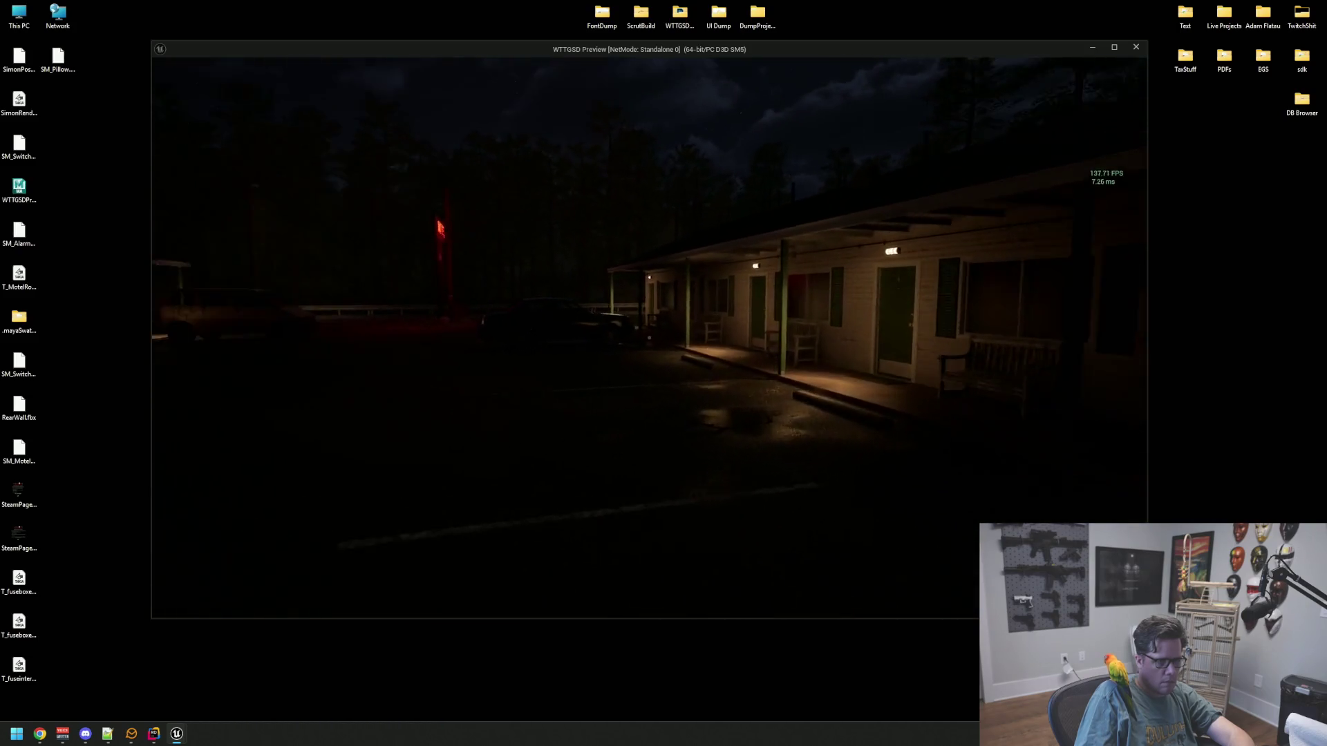
- Walk the porch into motel room 2, toggle its lights on, off and on, and step outside
key("w")
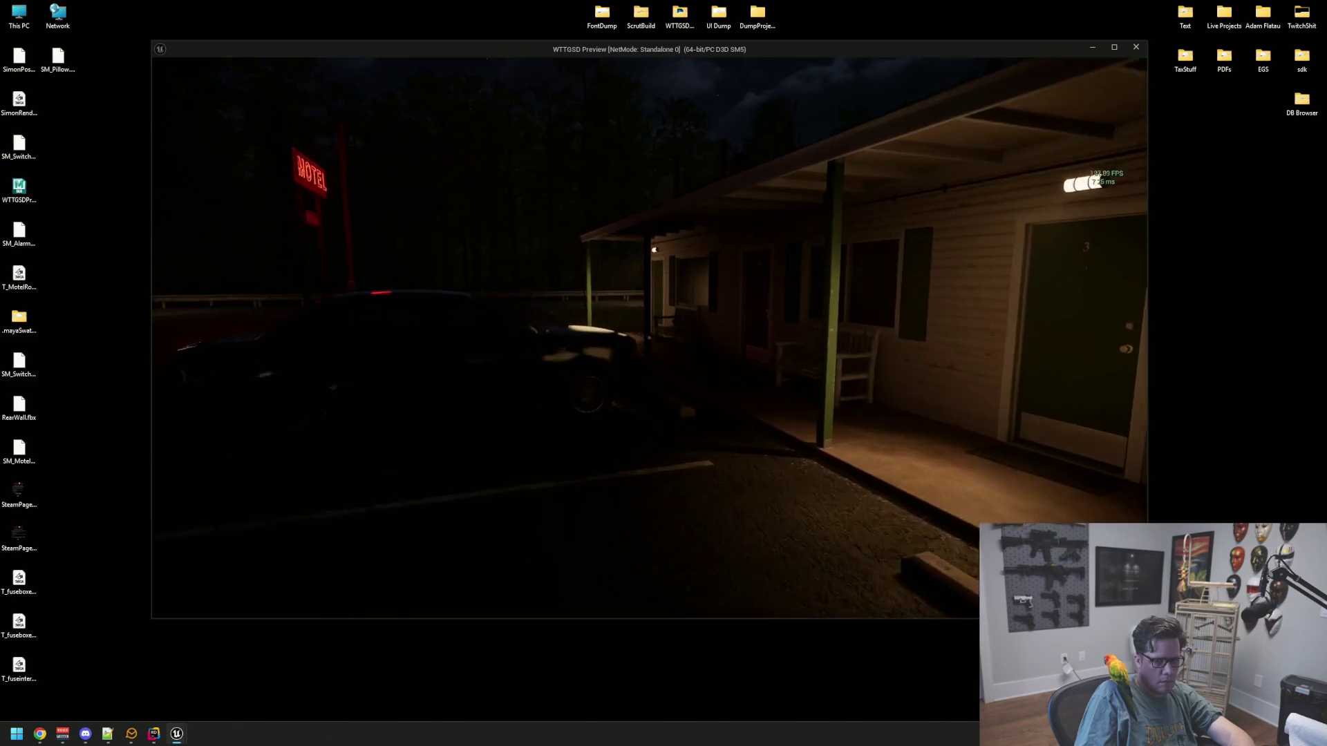
key("w")
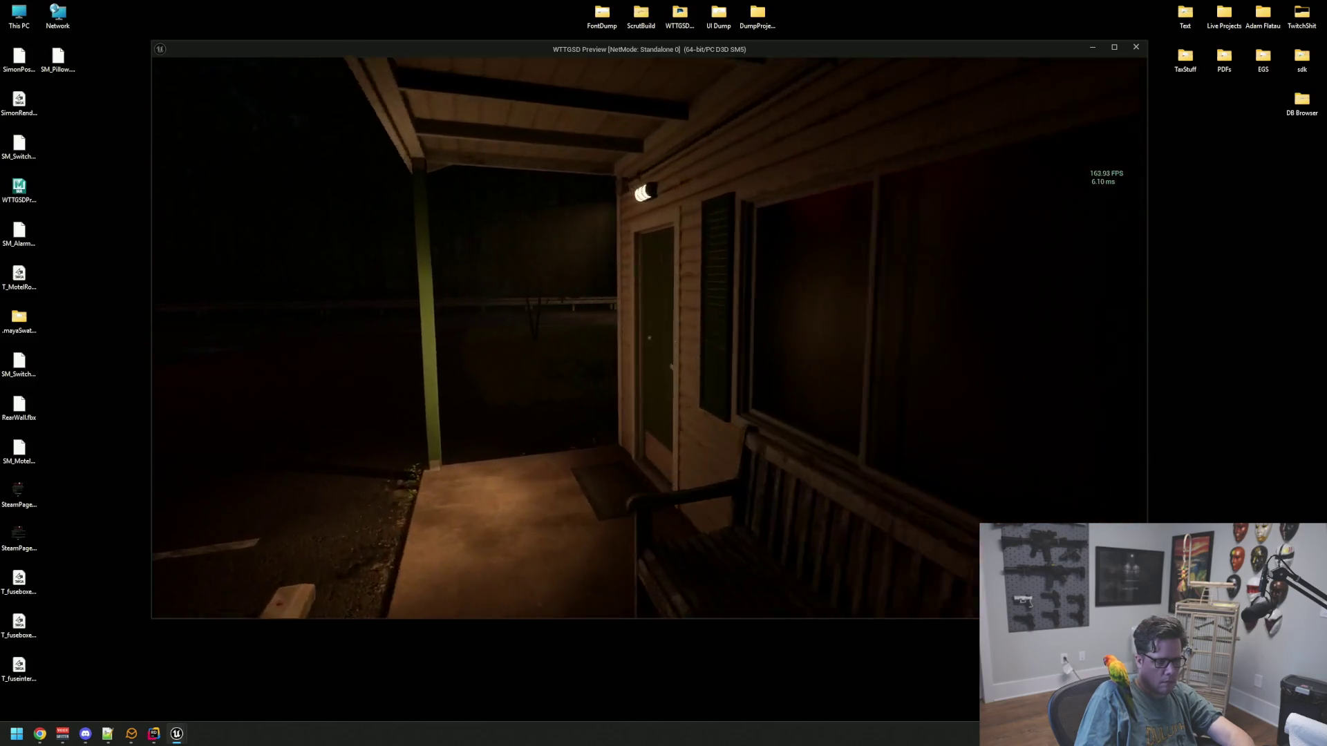
key("w")
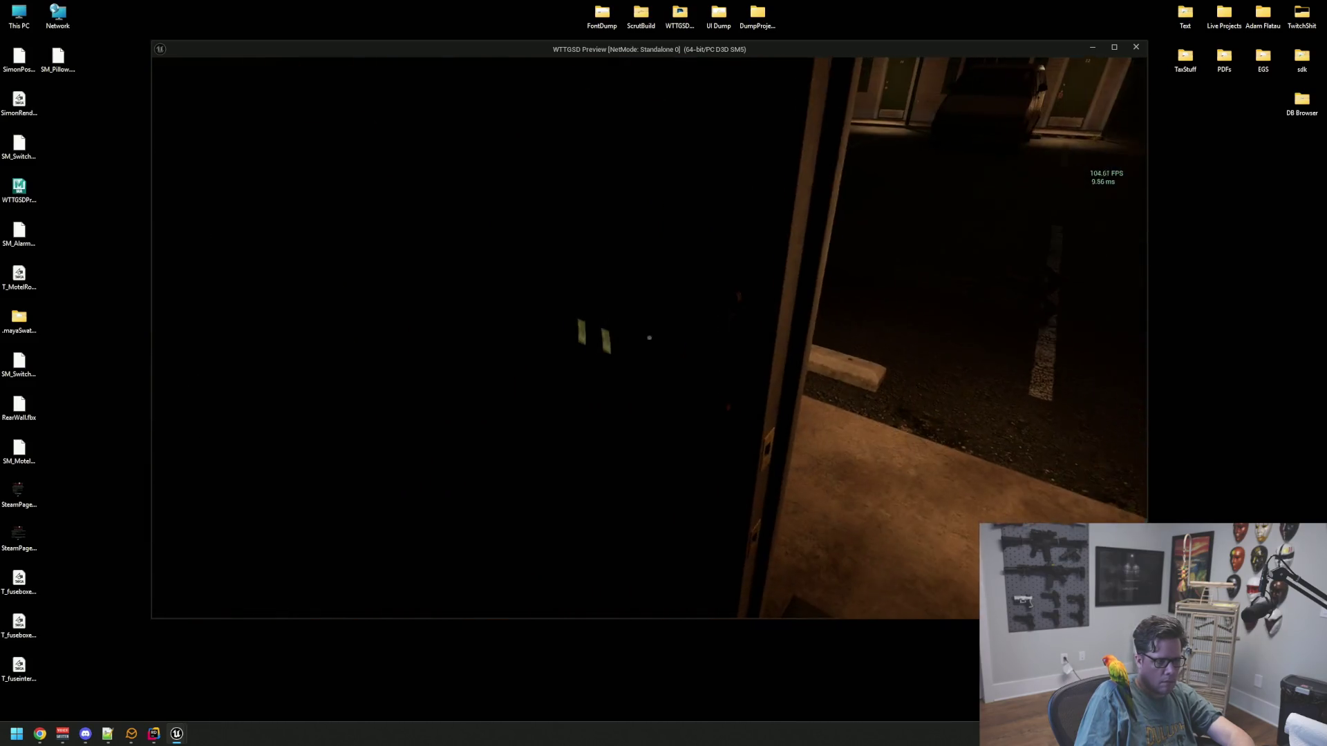
left_click(649, 337)
left_click(649, 337)
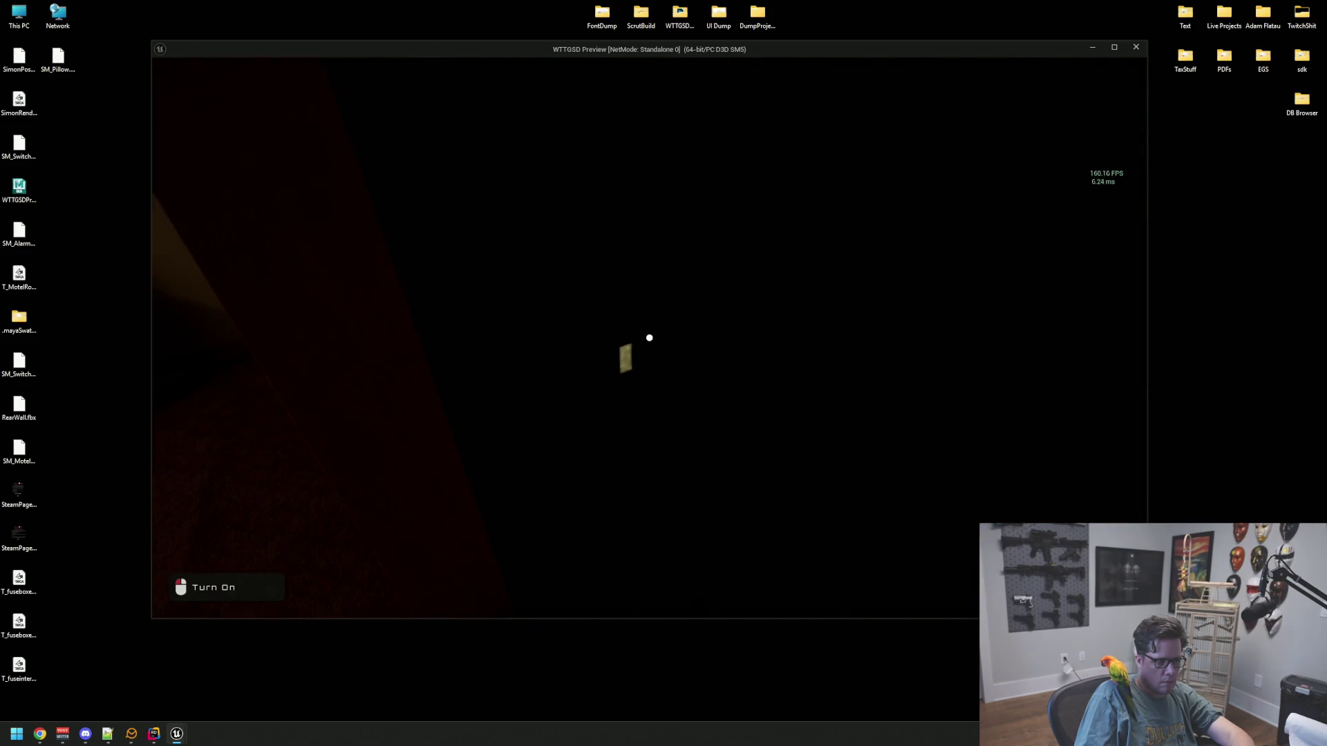
left_click(649, 337)
key("w")
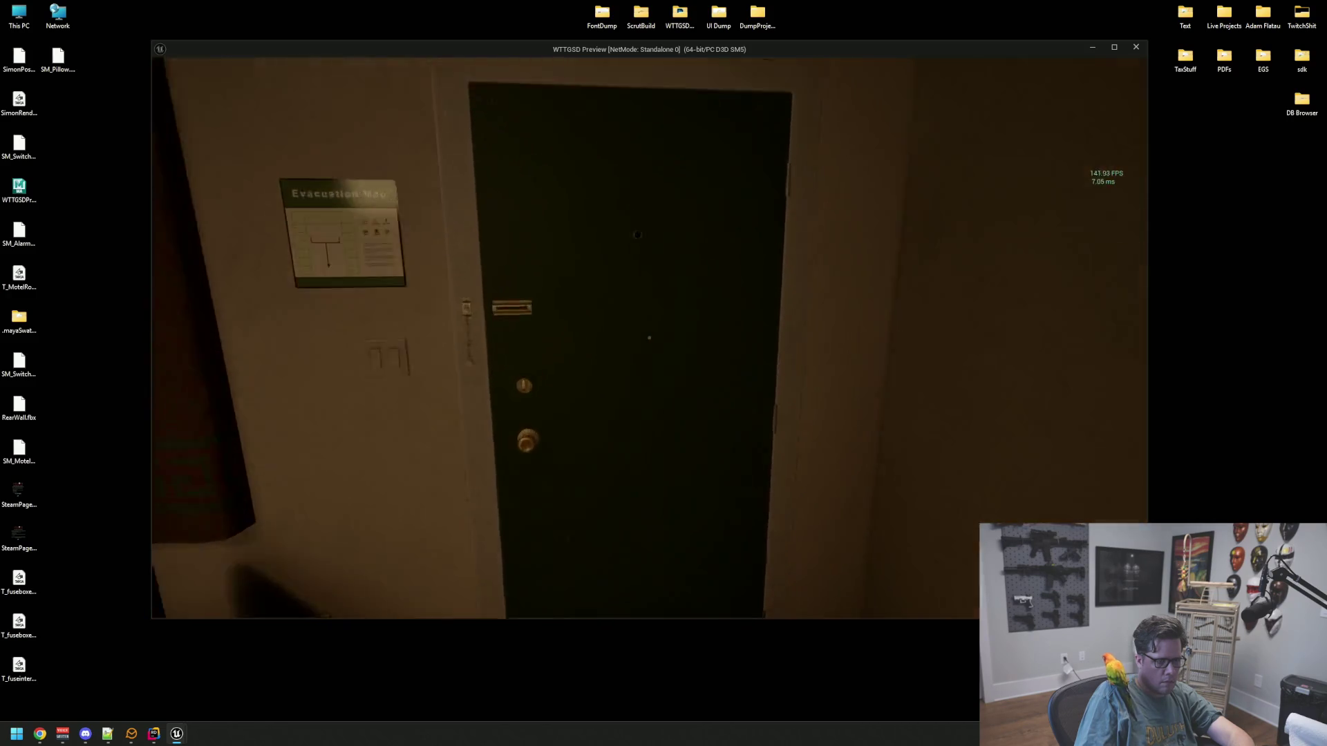
left_click(649, 338)
mouse_move(649, 337)
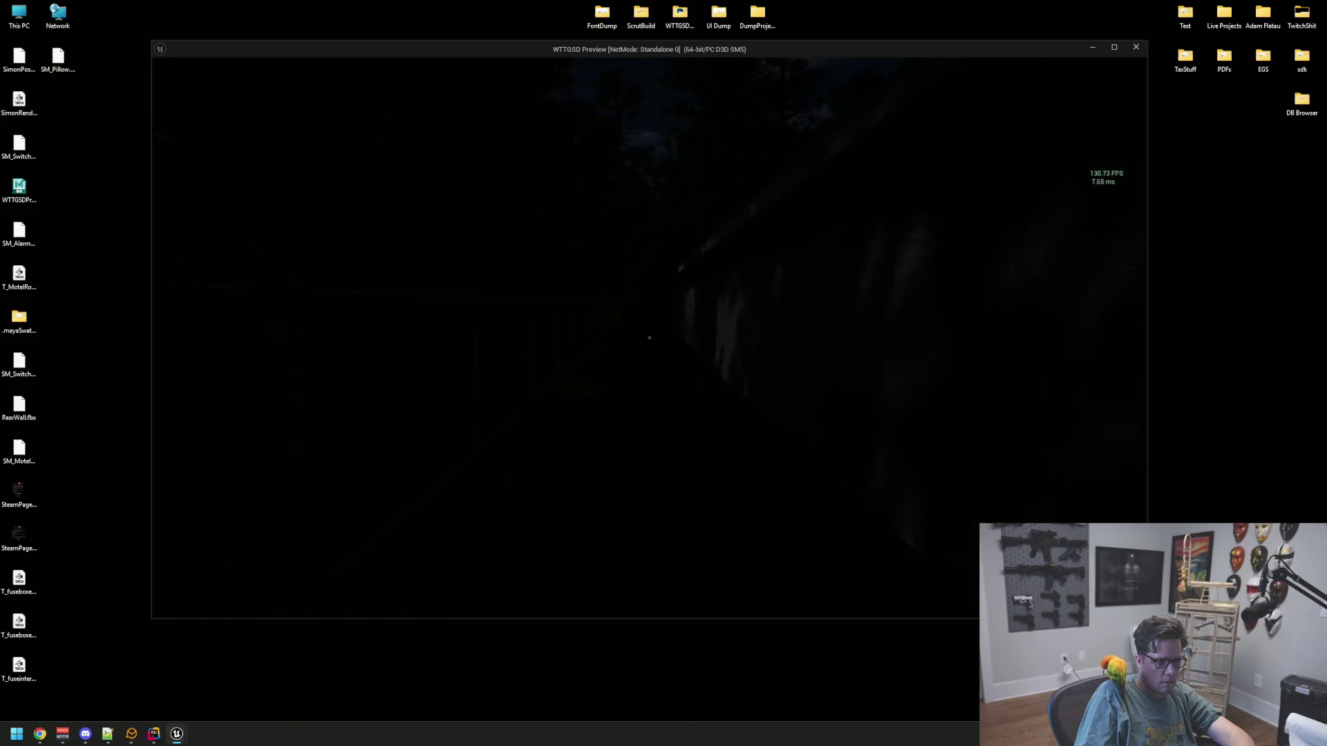
- End the playtest with Esc and launch GitHub Desktop from the Start menu search
key("Escape")
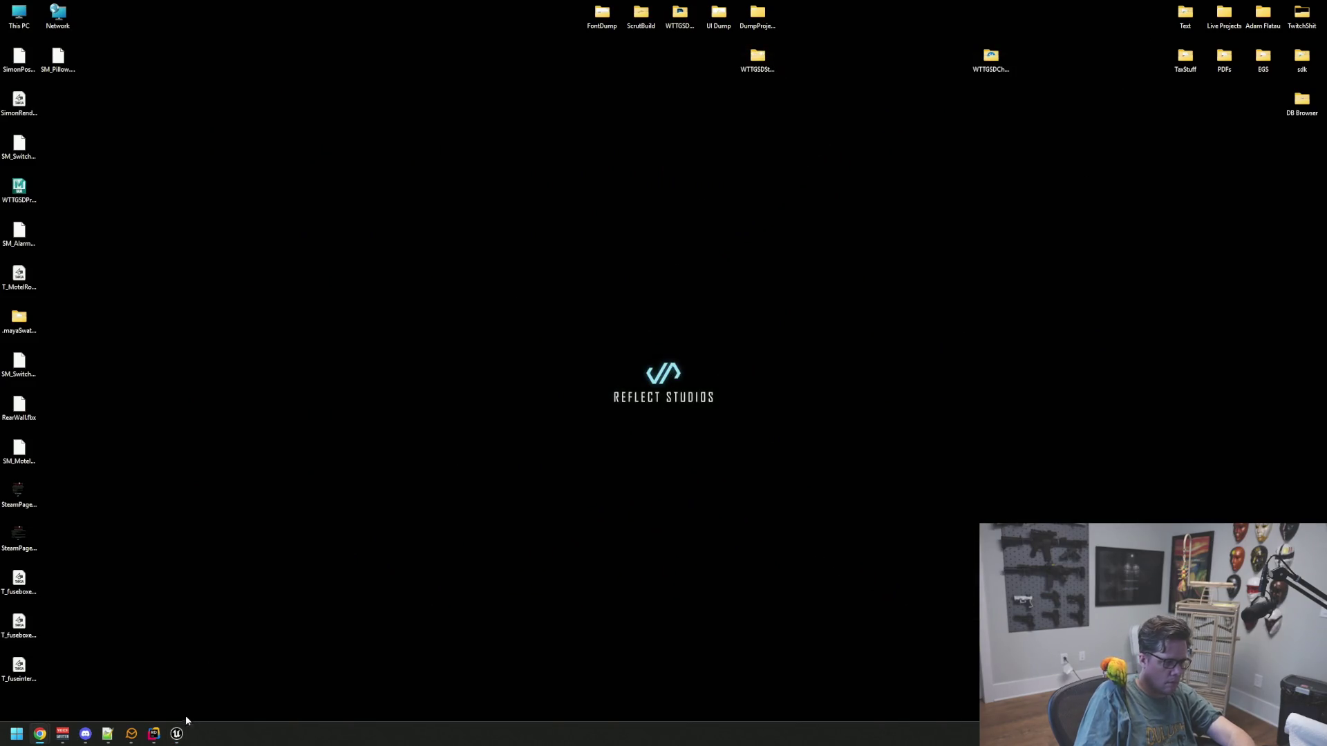
left_click(177, 734)
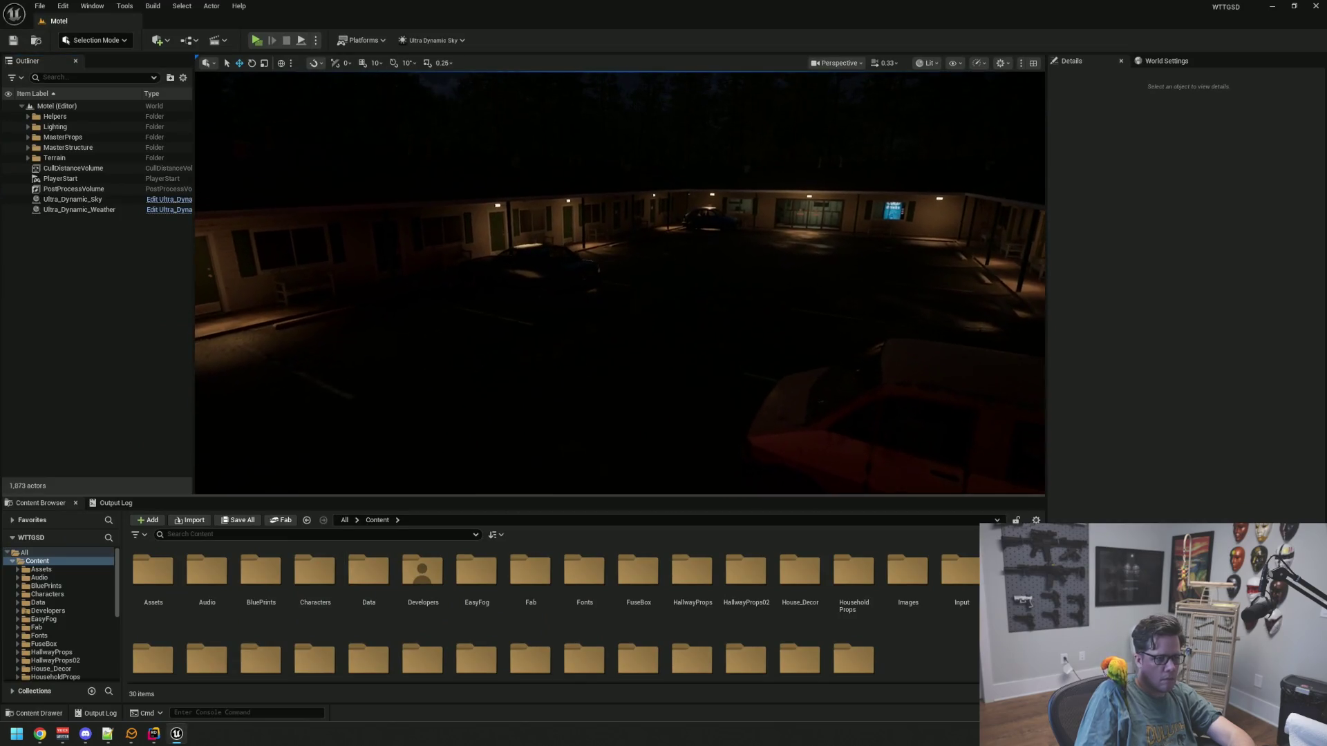
key("super")
type("g")
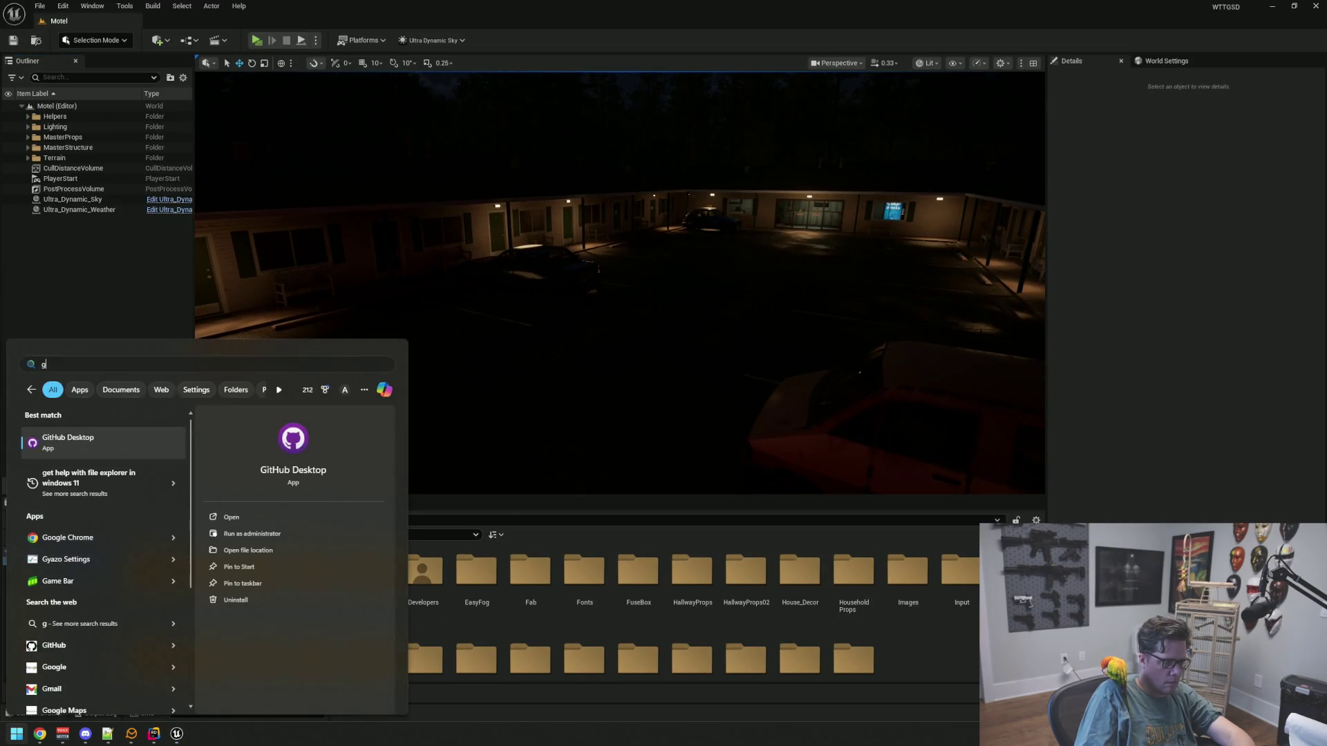
key("Return")
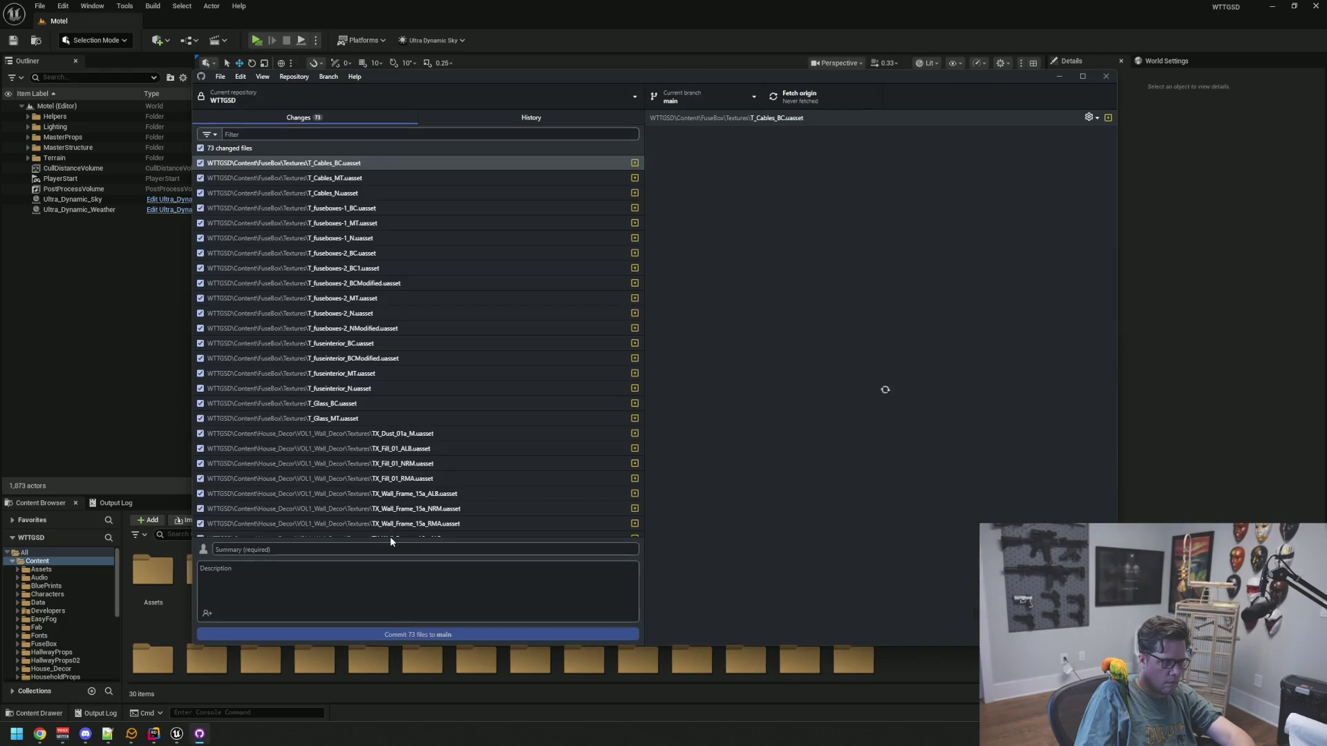
- Commit all 73 files to main with summary 'qq', push to origin, and close GitHub Desktop
left_click(390, 550)
type("qq")
left_click(385, 586)
left_click(425, 634)
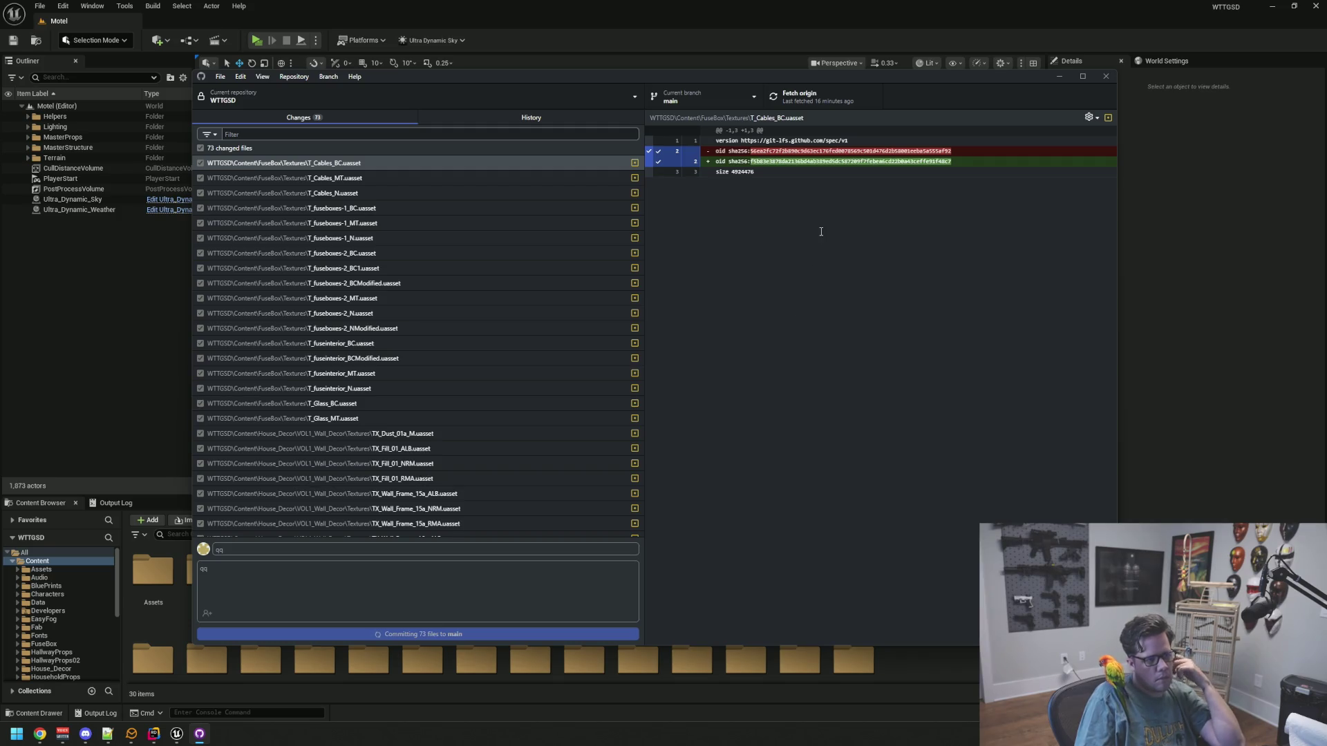
left_click(804, 105)
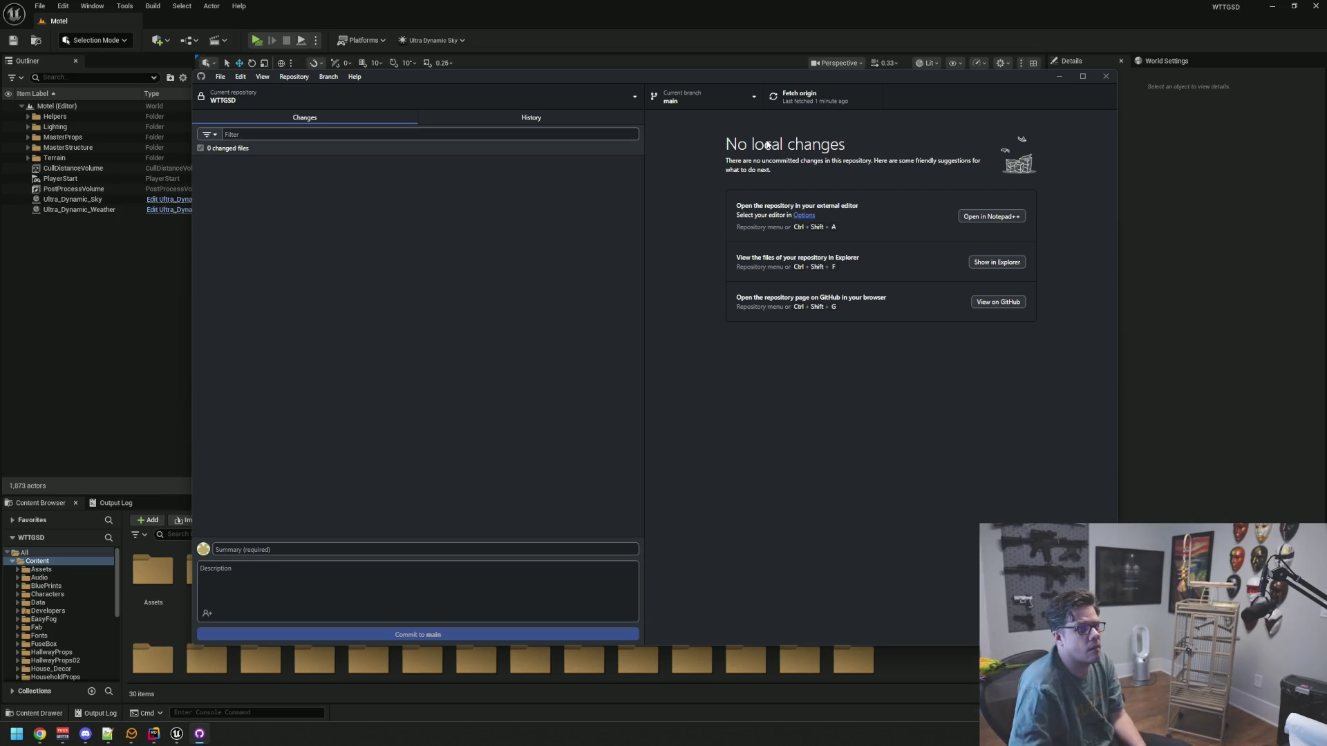
left_click(1105, 77)
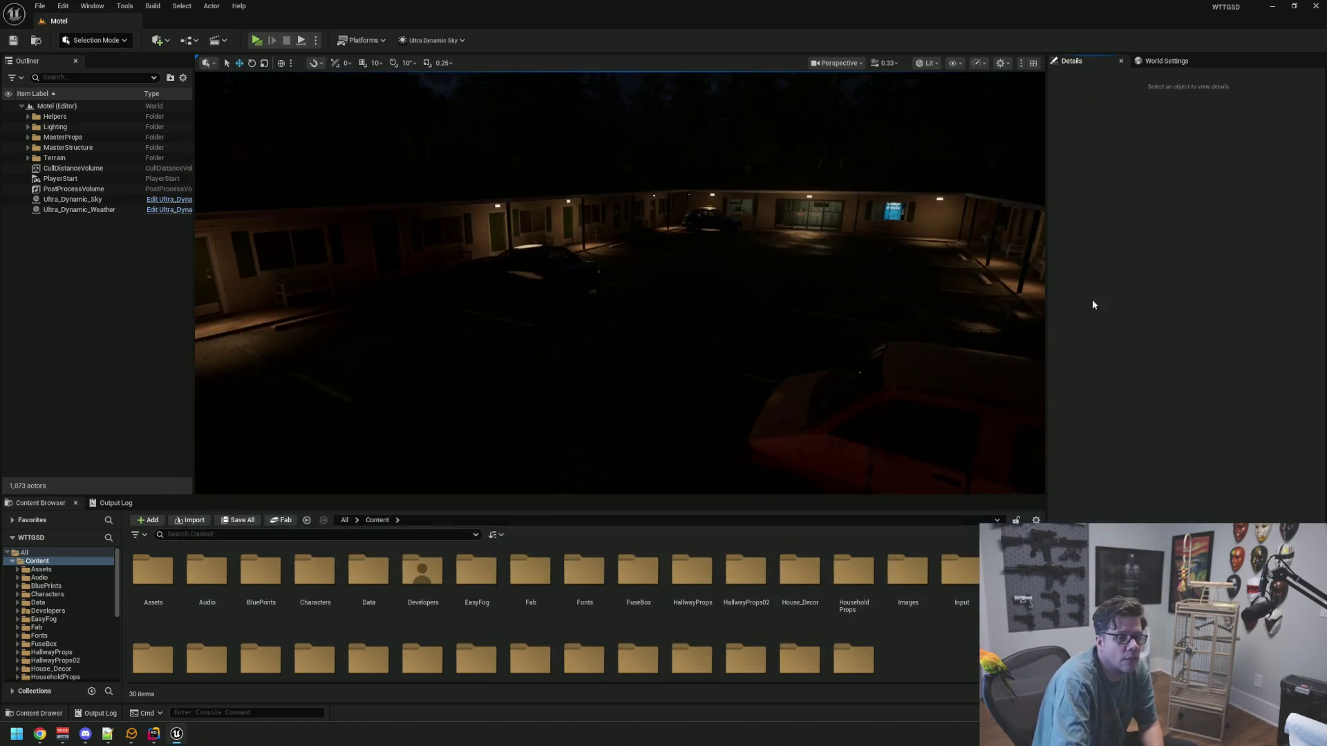